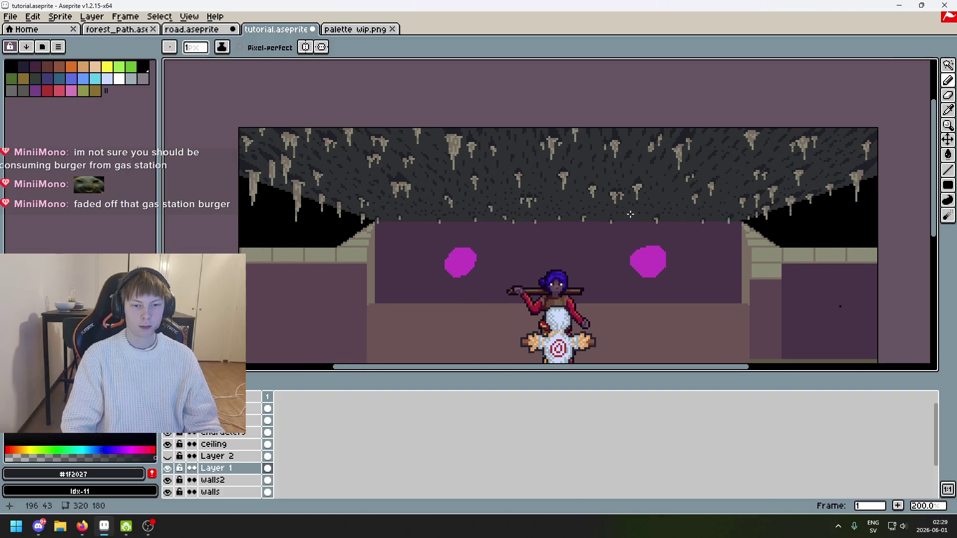
Pan and zoom along the cave ceiling to inspect it end to end, then recentre the room
scroll(656, 143, down, 1)
scroll(655, 143, up, 1)
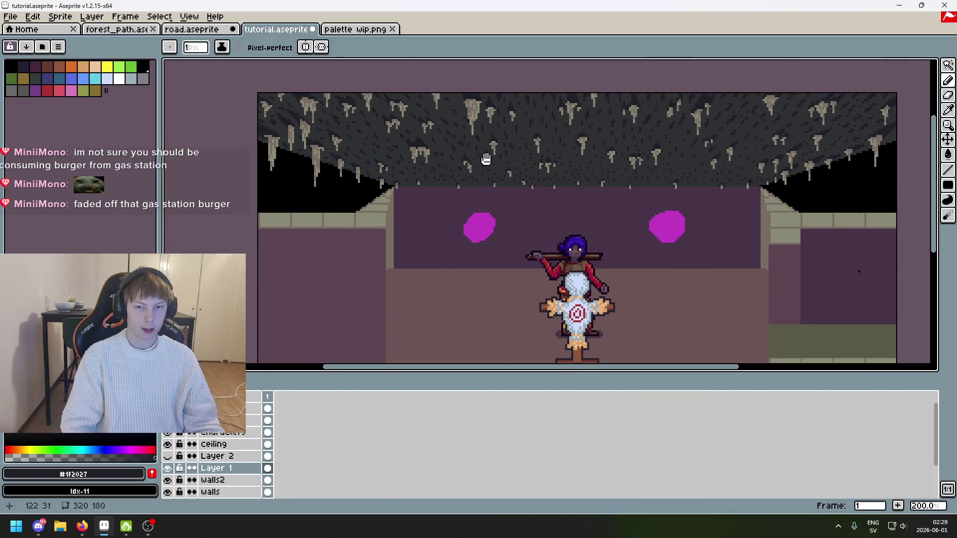
scroll(520, 106, up, 4)
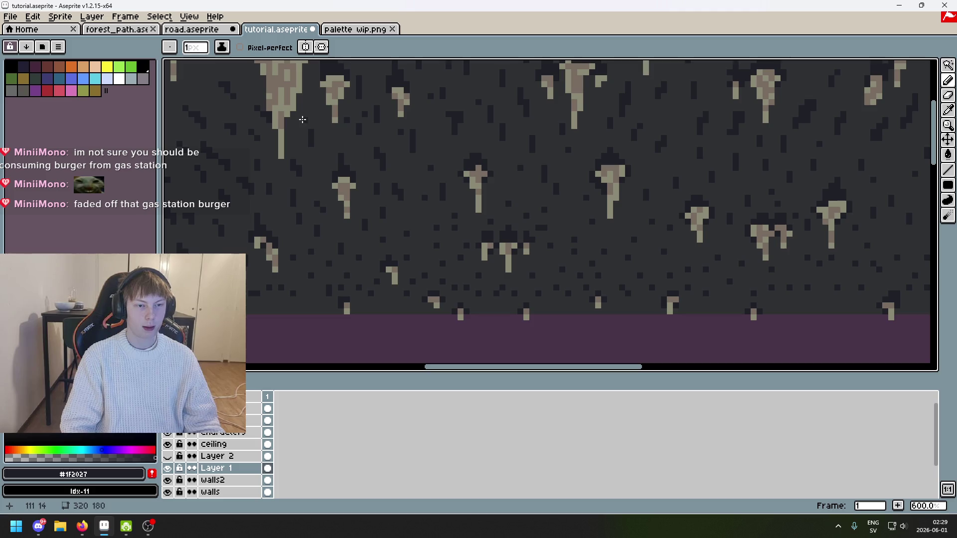
scroll(309, 125, left, 3)
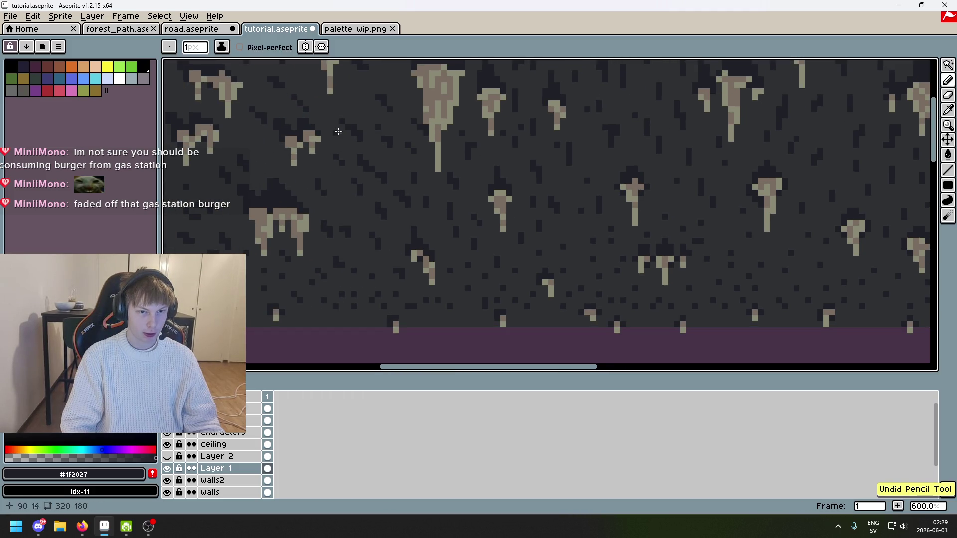
scroll(403, 191, down, 3)
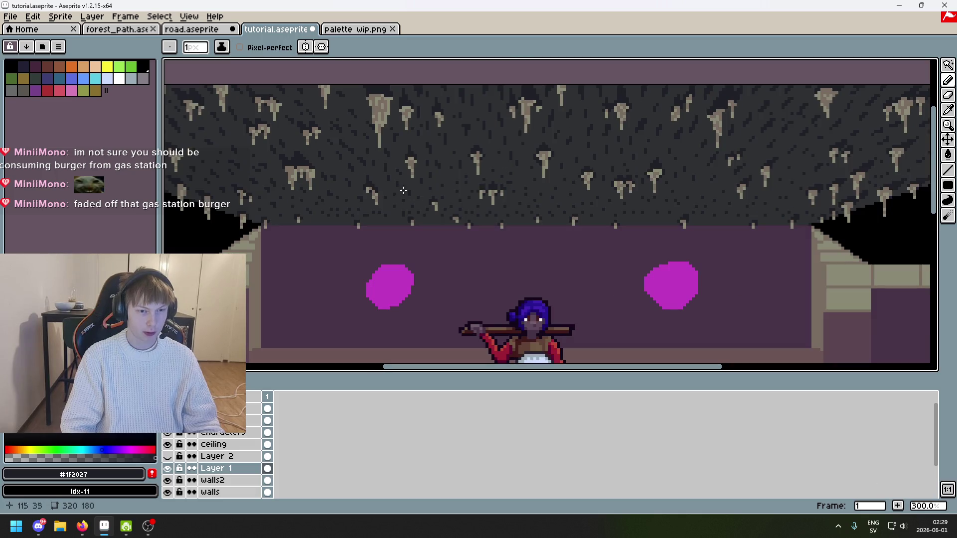
scroll(352, 175, up, 3)
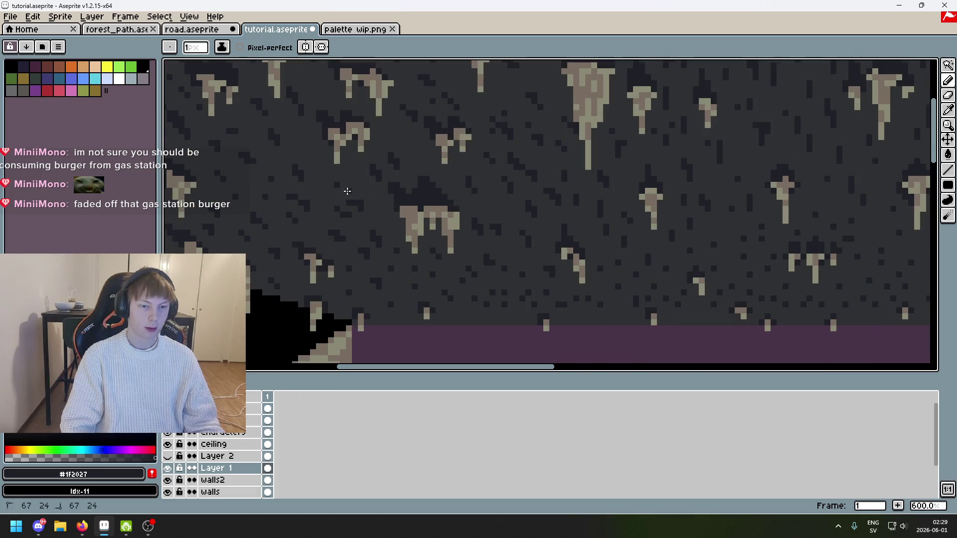
scroll(289, 184, down, 3)
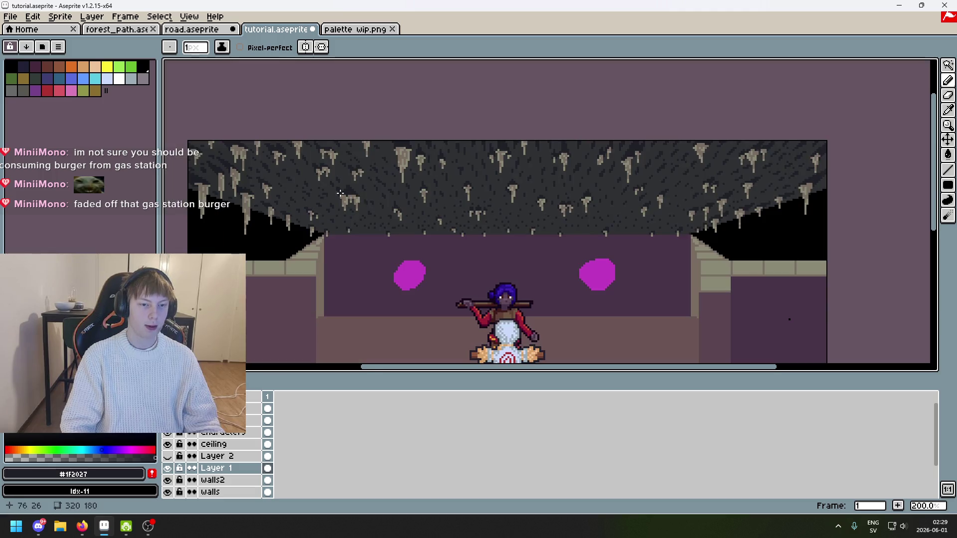
scroll(650, 152, up, 2)
scroll(510, 172, up, 2)
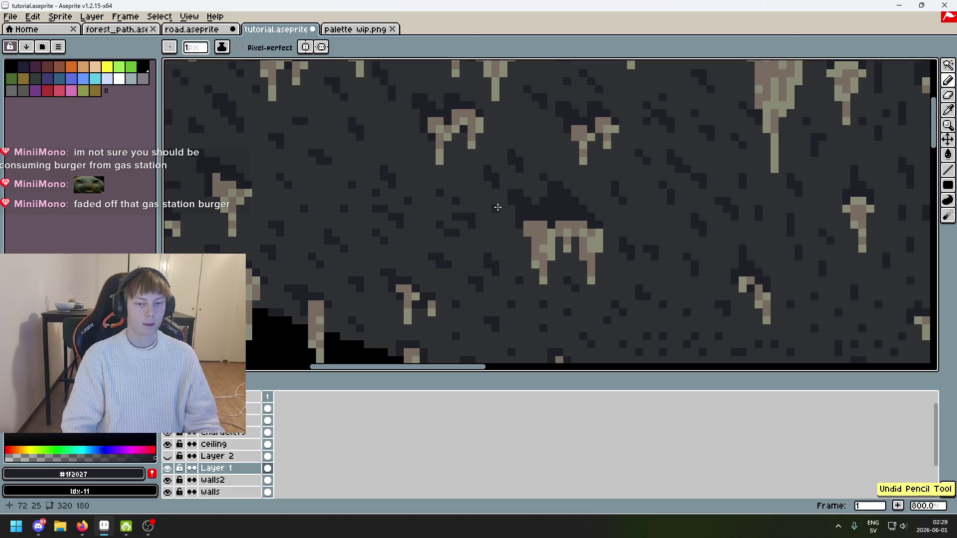
drag(431, 191, 502, 208)
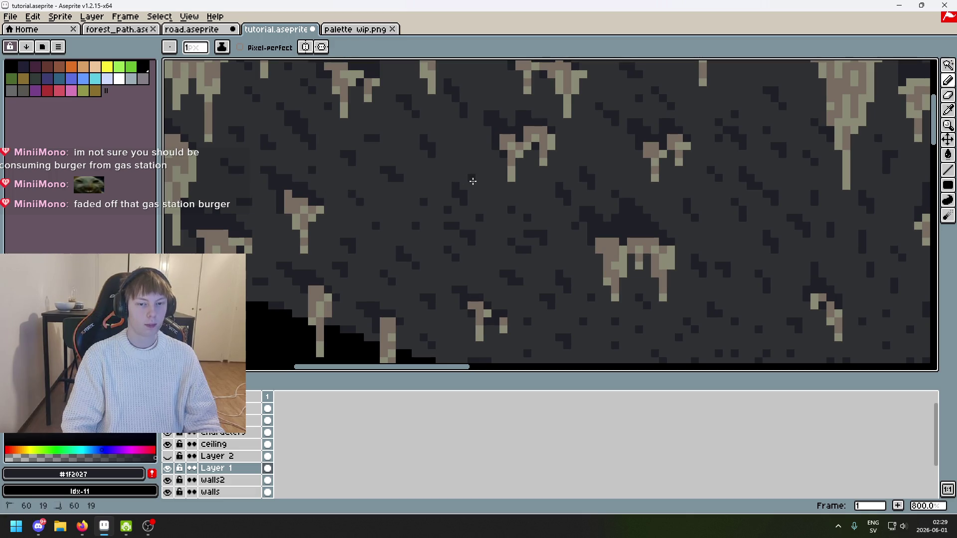
scroll(470, 182, down, 4)
scroll(592, 244, up, 4)
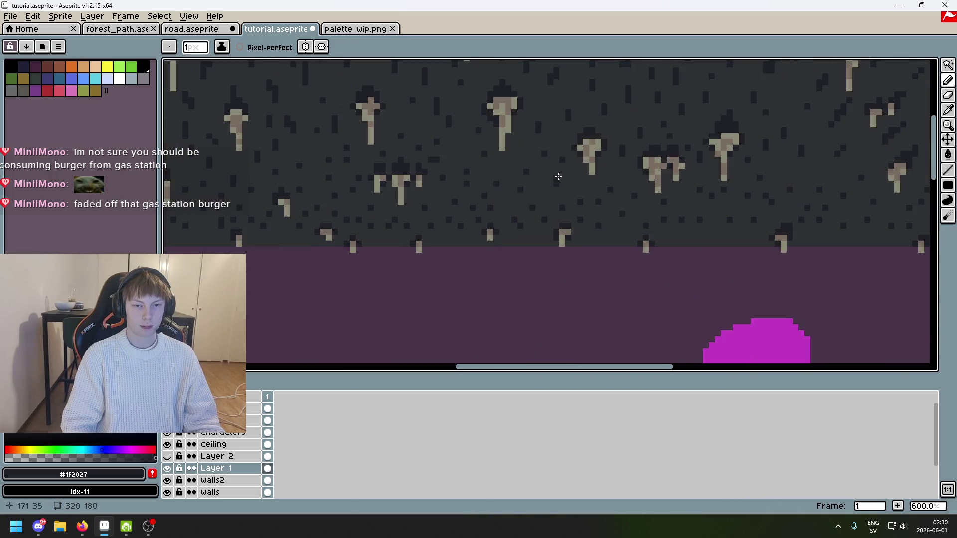
scroll(522, 155, right, 5)
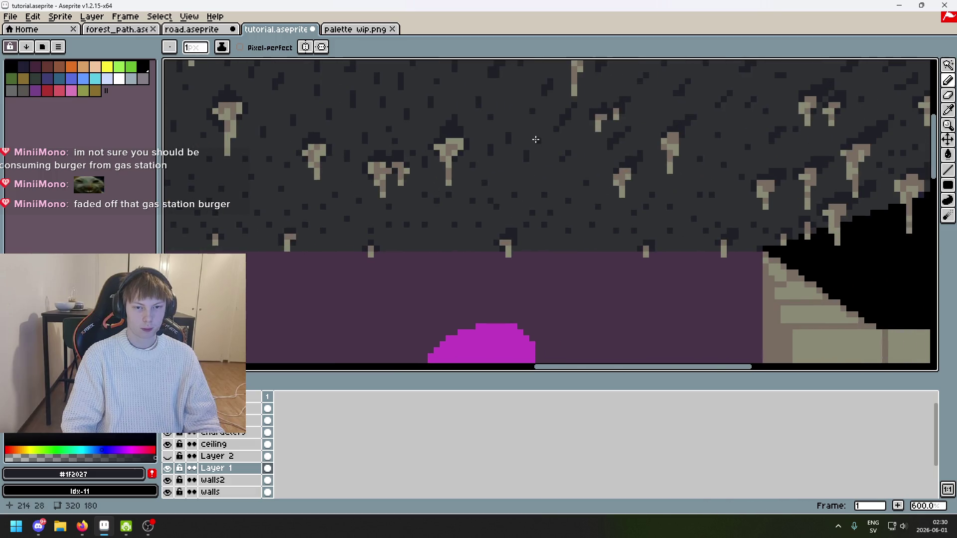
drag(599, 171, 399, 180)
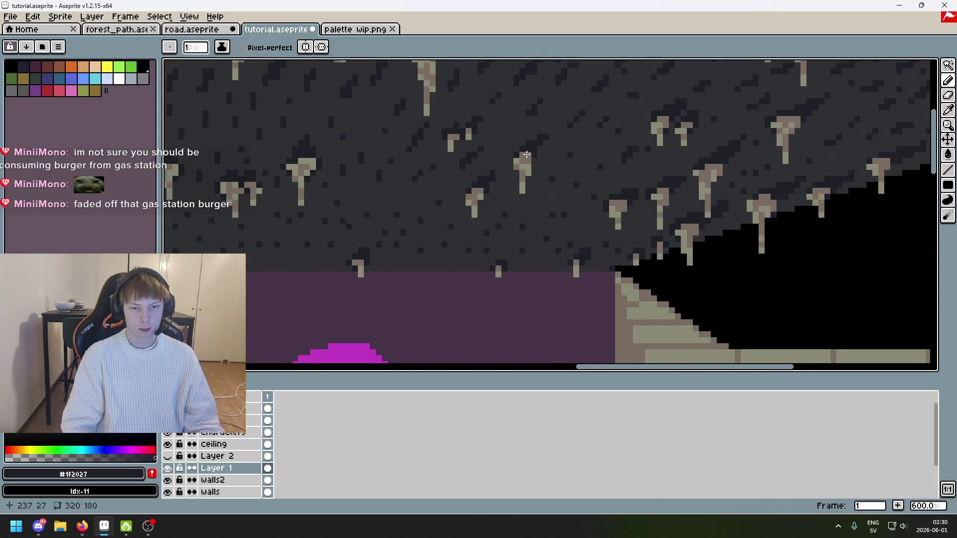
scroll(493, 151, right, 3)
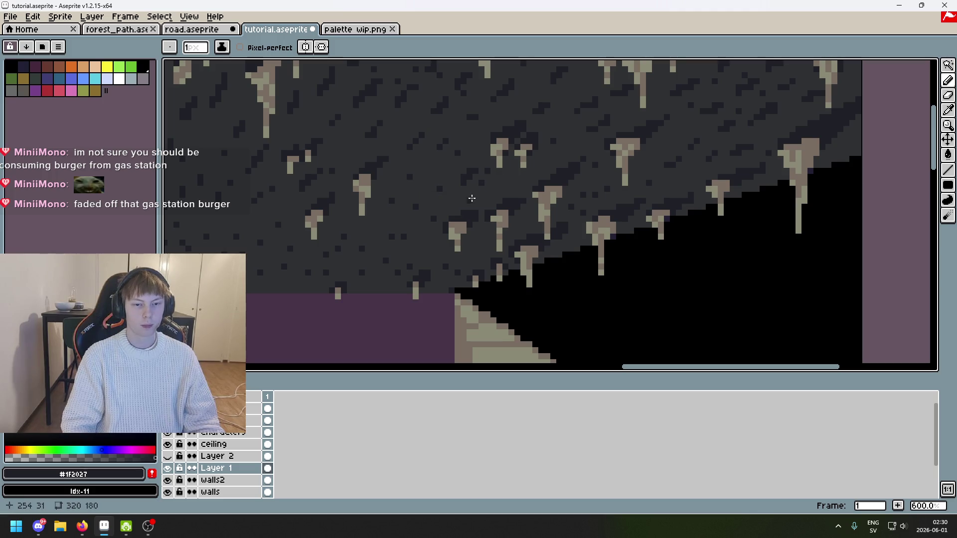
scroll(468, 211, right, 3)
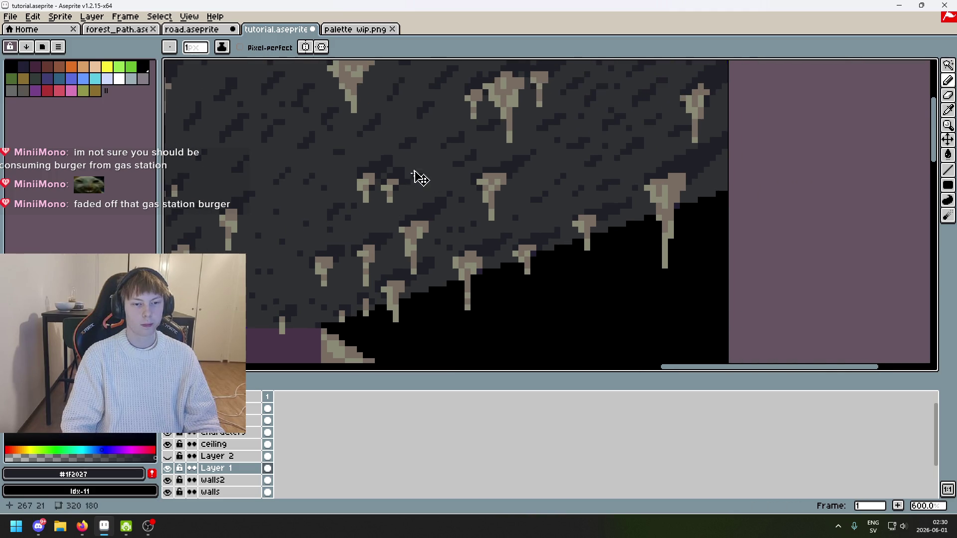
scroll(411, 167, right, 3)
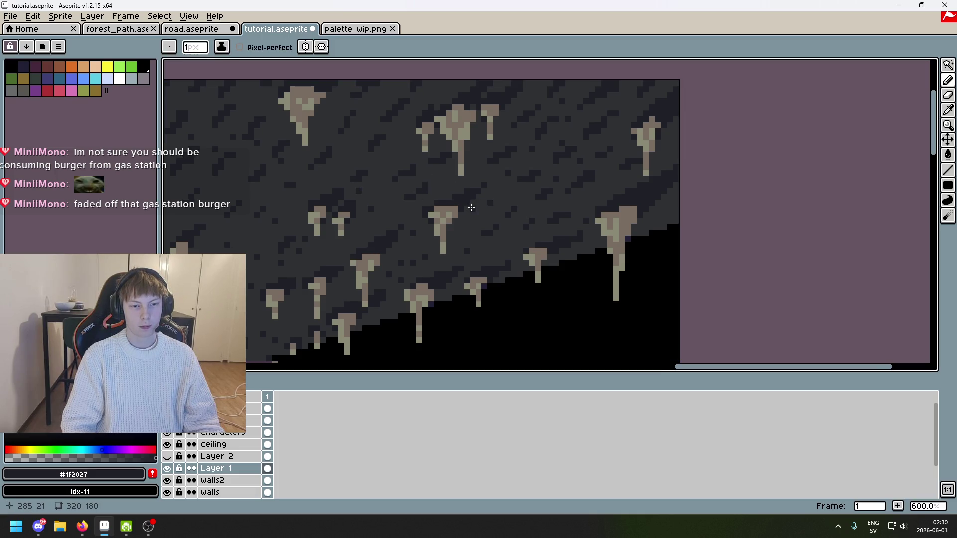
scroll(456, 188, down, 4)
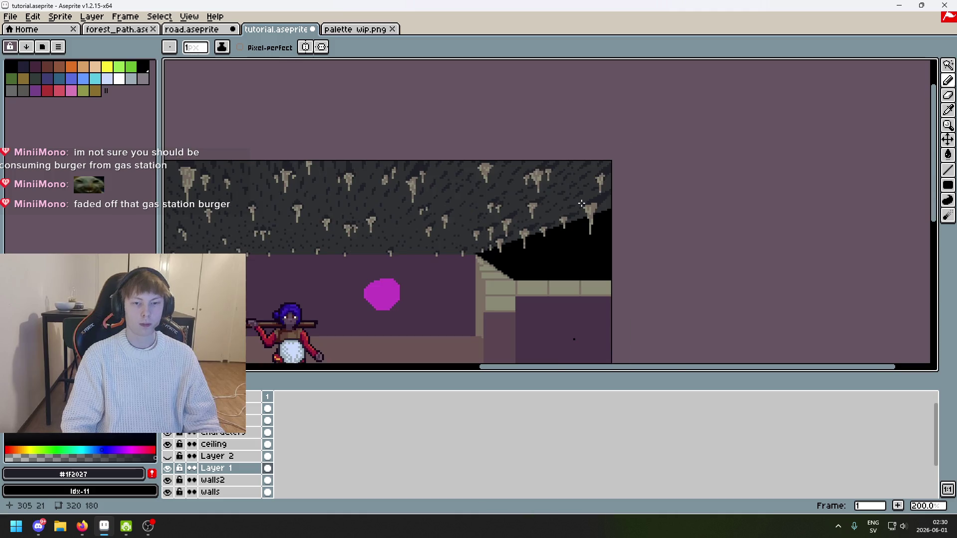
scroll(578, 212, up, 2)
scroll(592, 212, up, 1)
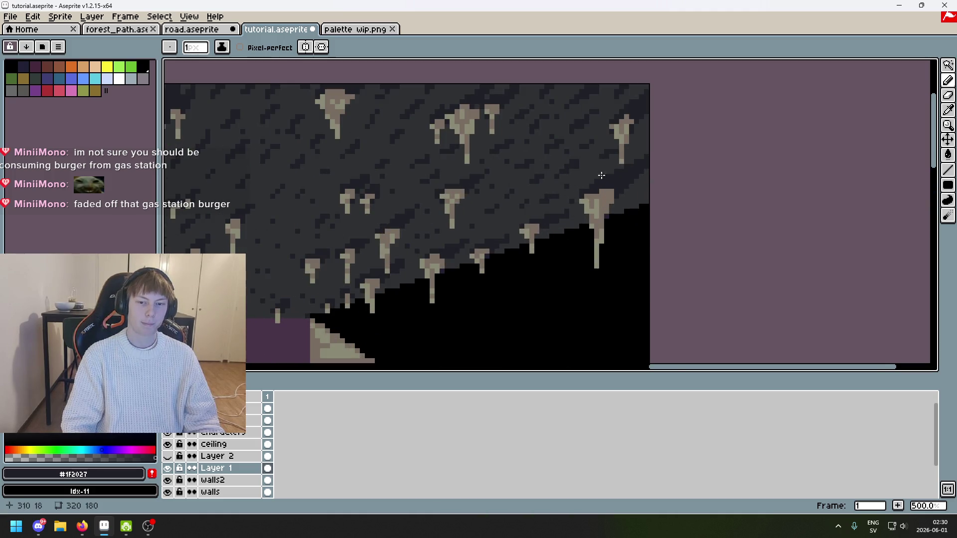
mouse_move(600, 135)
mouse_down()
mouse_move(577, 202)
mouse_move(547, 175)
mouse_move(654, 157)
mouse_up()
scroll(628, 152, up, 1)
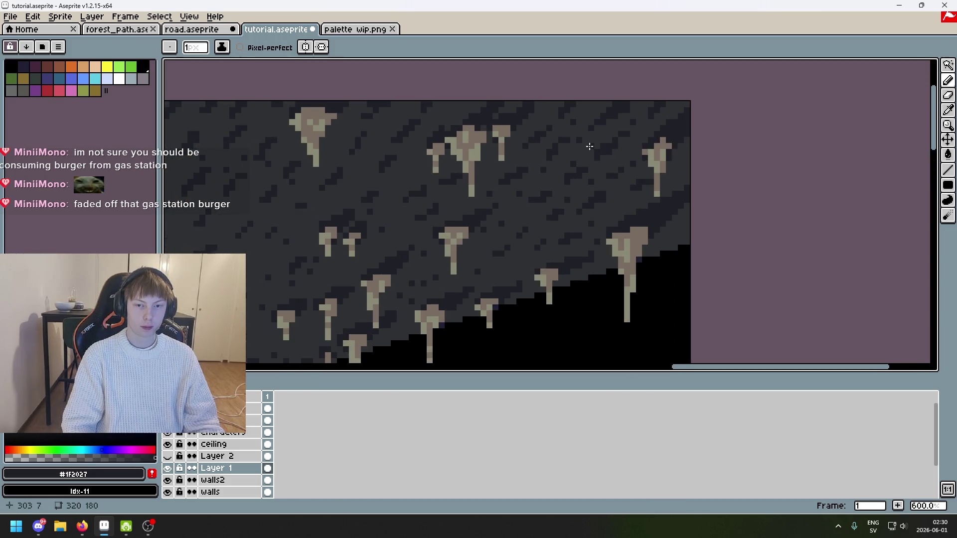
scroll(596, 172, down, 3)
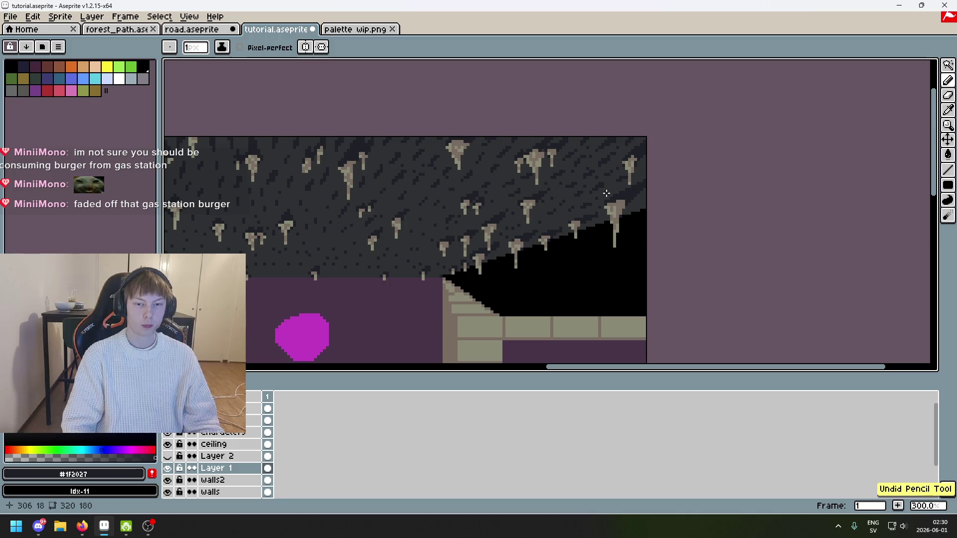
scroll(592, 214, up, 3)
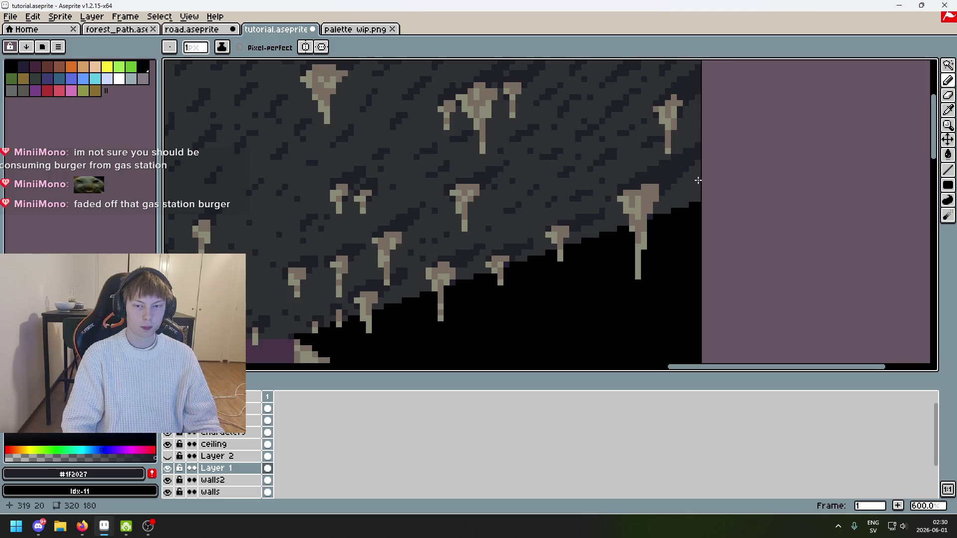
scroll(682, 188, up, 2)
scroll(676, 192, down, 4)
mouse_move(570, 231)
mouse_down()
mouse_move(531, 224)
mouse_move(710, 198)
mouse_move(868, 159)
mouse_up()
scroll(600, 227, down, 1)
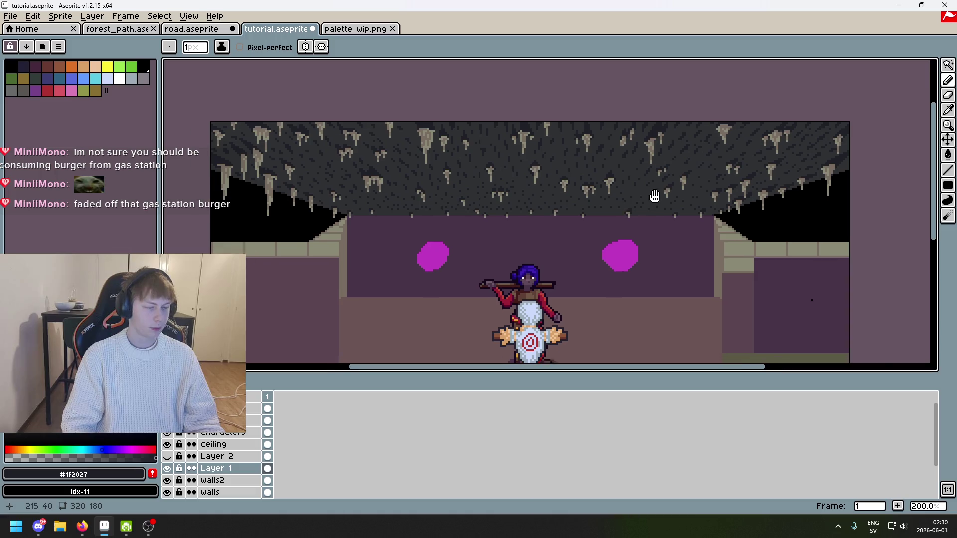
scroll(627, 229, down, 1)
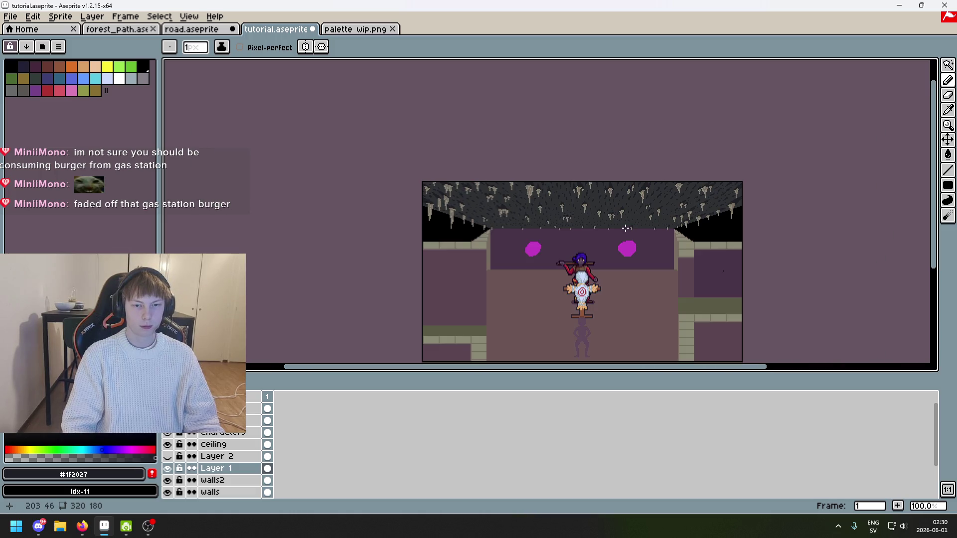
mouse_move(626, 228)
mouse_down()
mouse_move(640, 184)
mouse_move(679, 144)
mouse_up()
scroll(649, 174, up, 1)
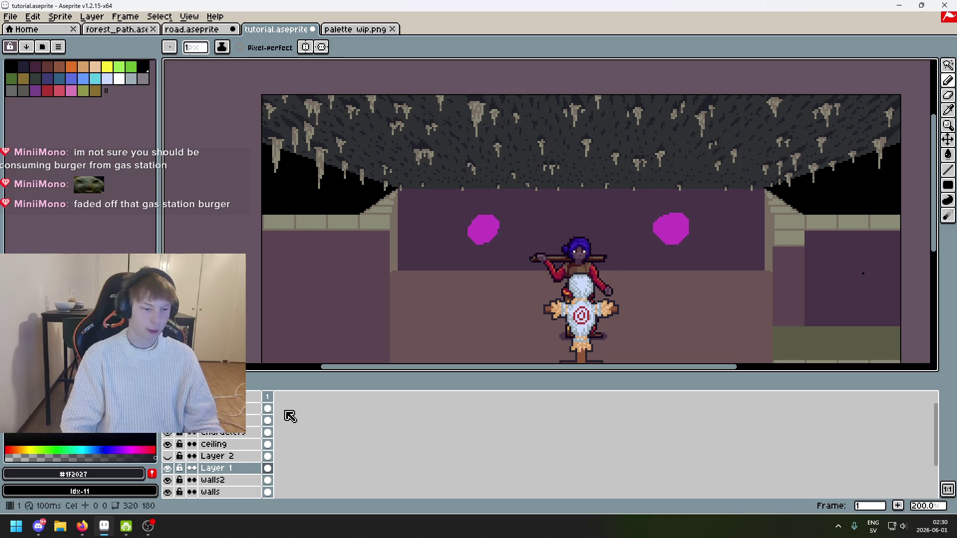
Toggle Layer 2's visibility to compare the ceiling, leaving it hidden
click(168, 456)
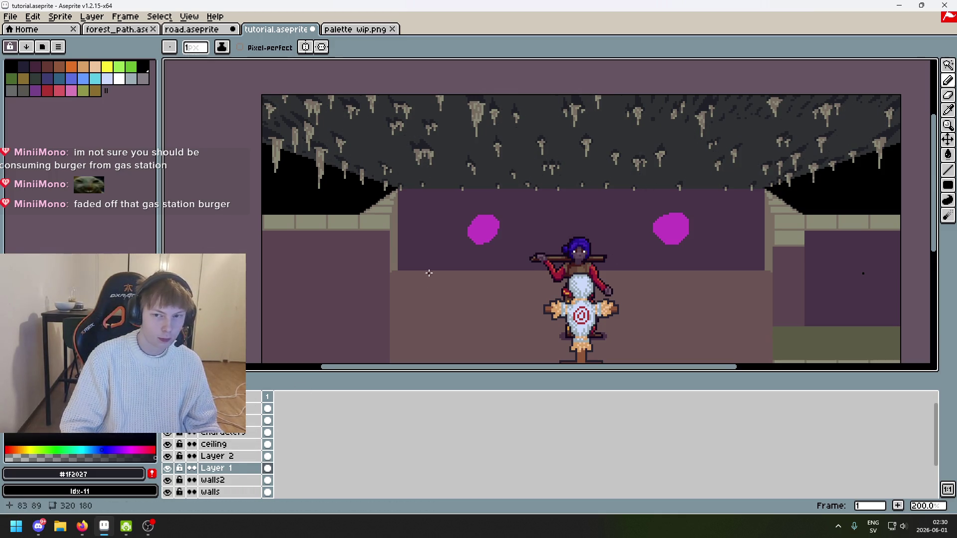
mouse_move(429, 273)
mouse_down()
mouse_move(396, 221)
mouse_move(387, 234)
mouse_up()
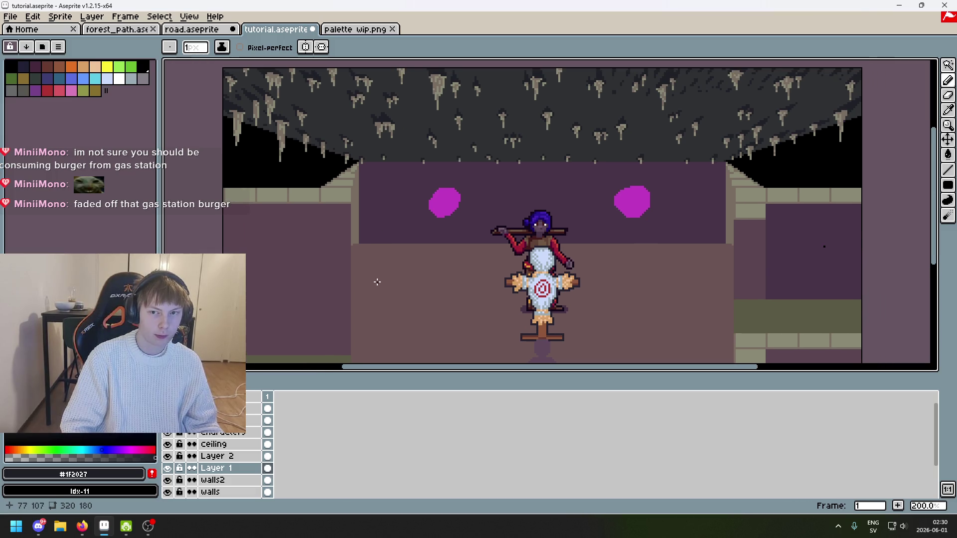
click(168, 456)
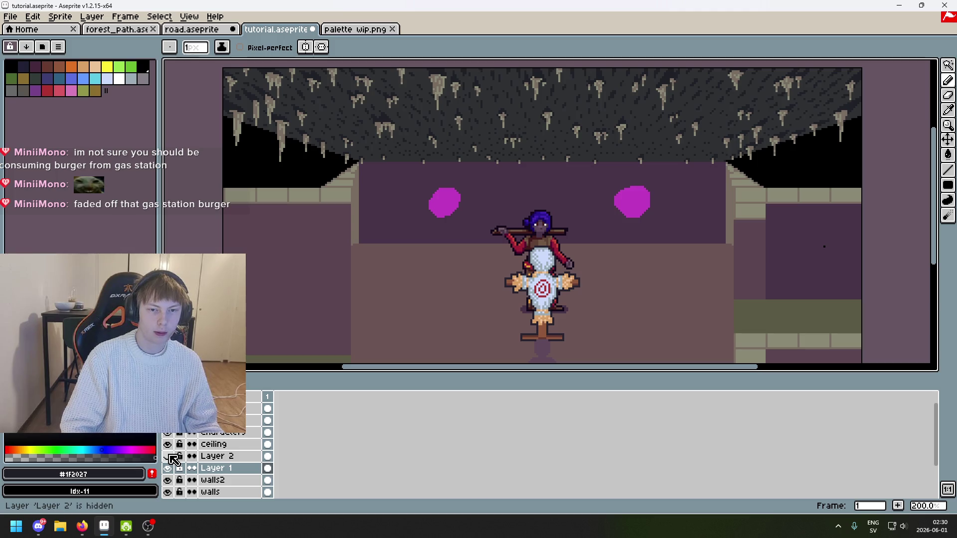
click(169, 456)
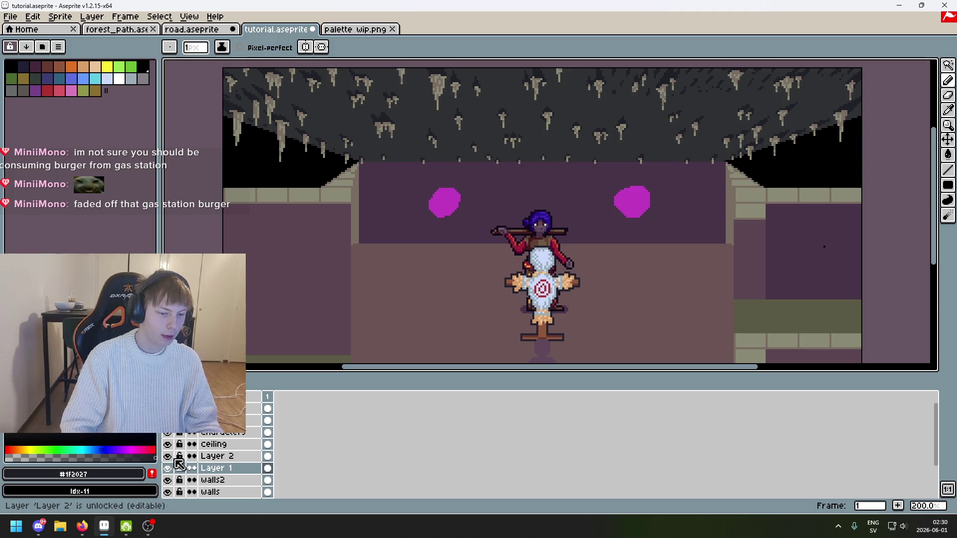
click(169, 456)
Add a new empty Layer 3 above Layer 2 and pick the ceiling's #303134 grey
right_click(221, 456)
click(262, 414)
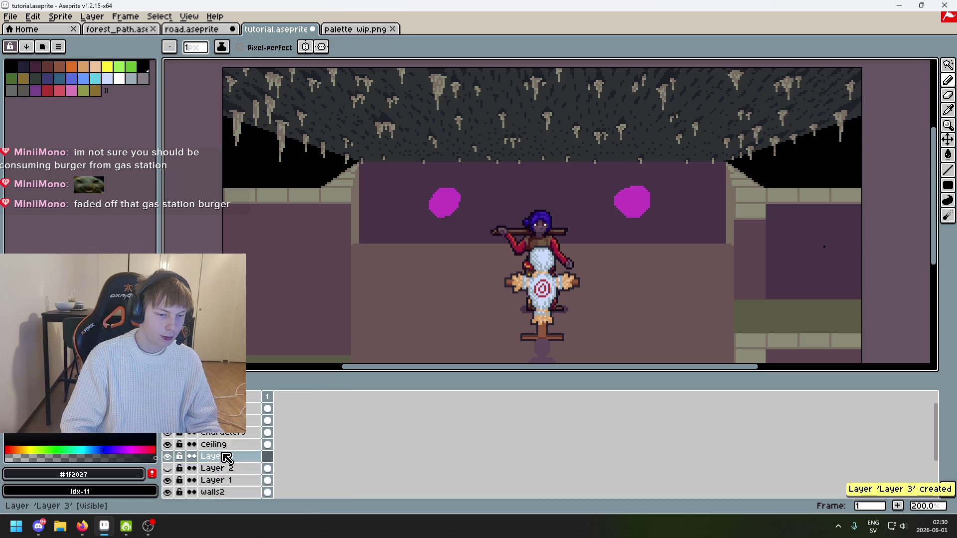
key(alt)
click(375, 149)
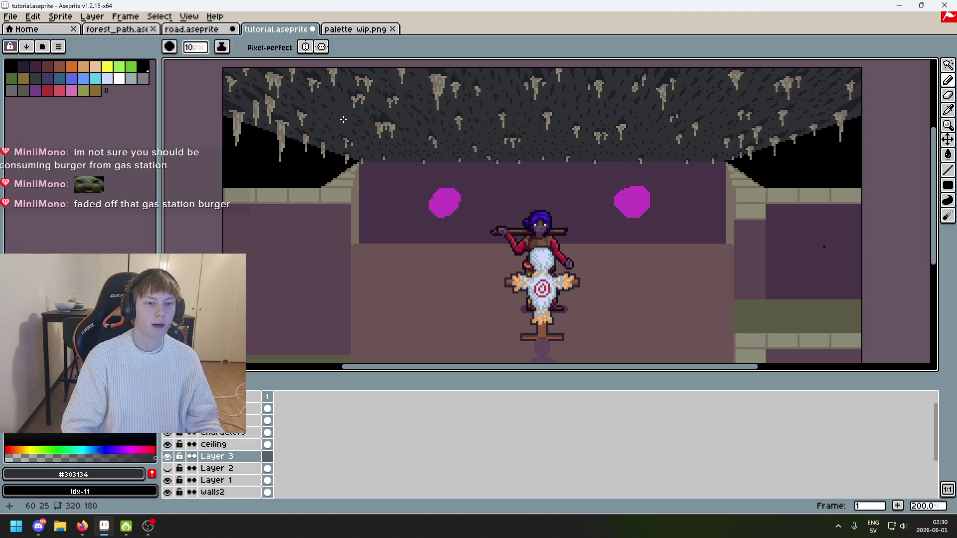
scroll(335, 115, up, 3)
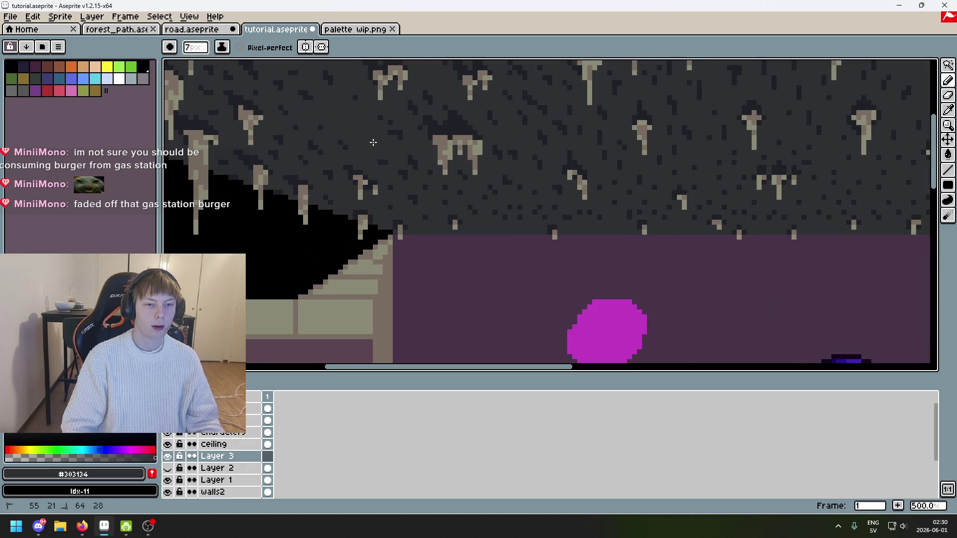
scroll(420, 169, down, 2)
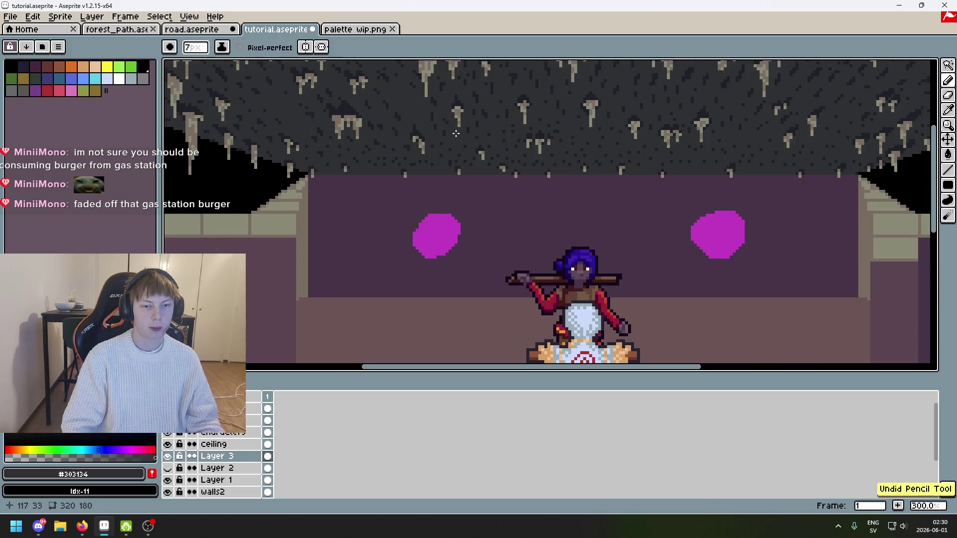
scroll(510, 143, up, 2)
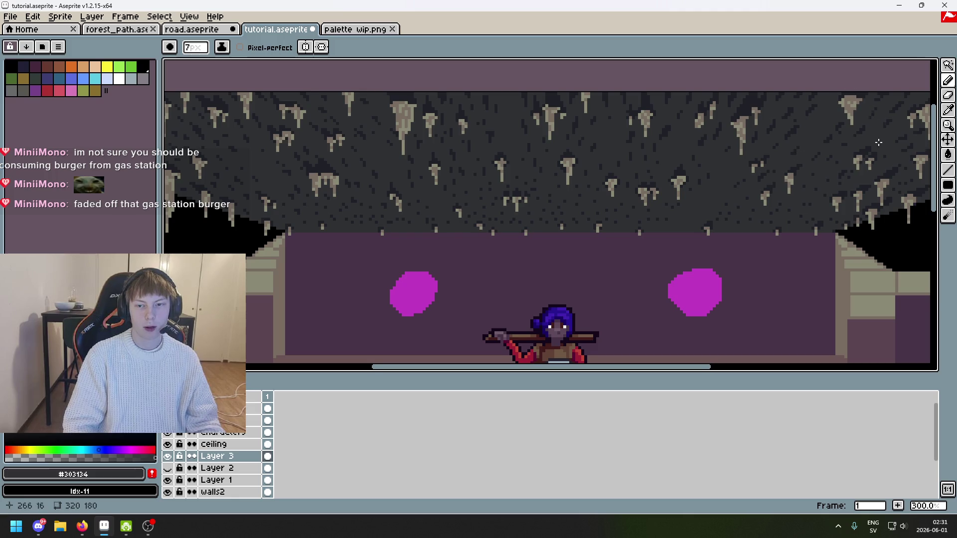
scroll(878, 142, right, 5)
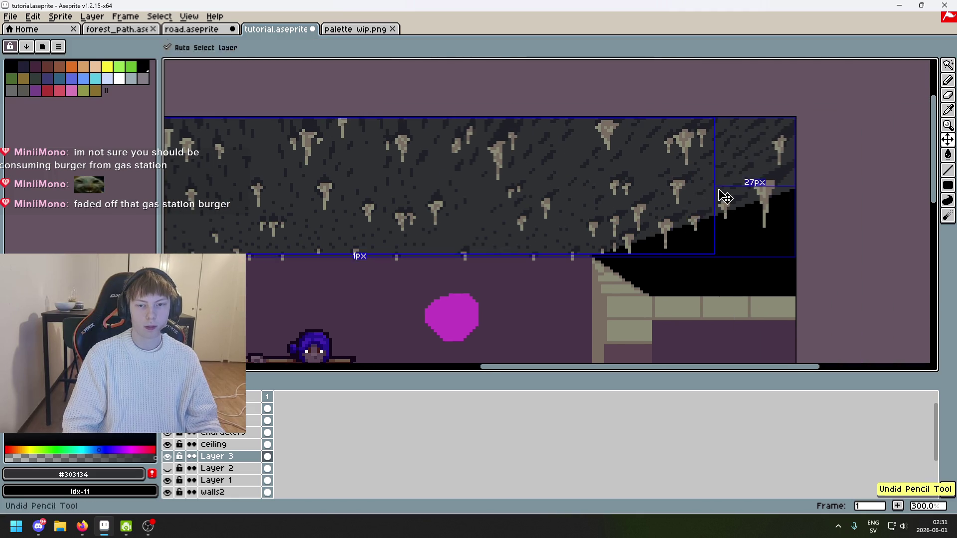
drag(612, 190, 767, 153)
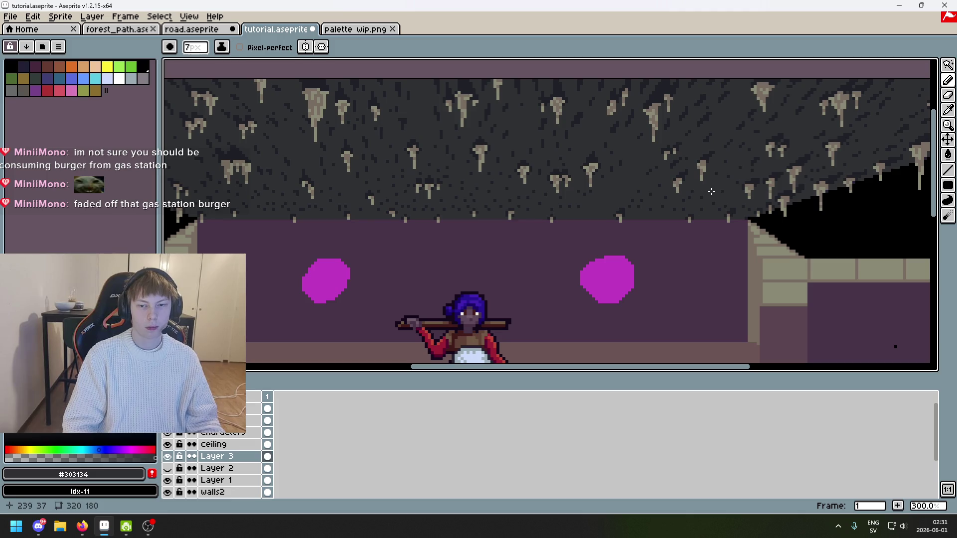
scroll(705, 107, up, 1)
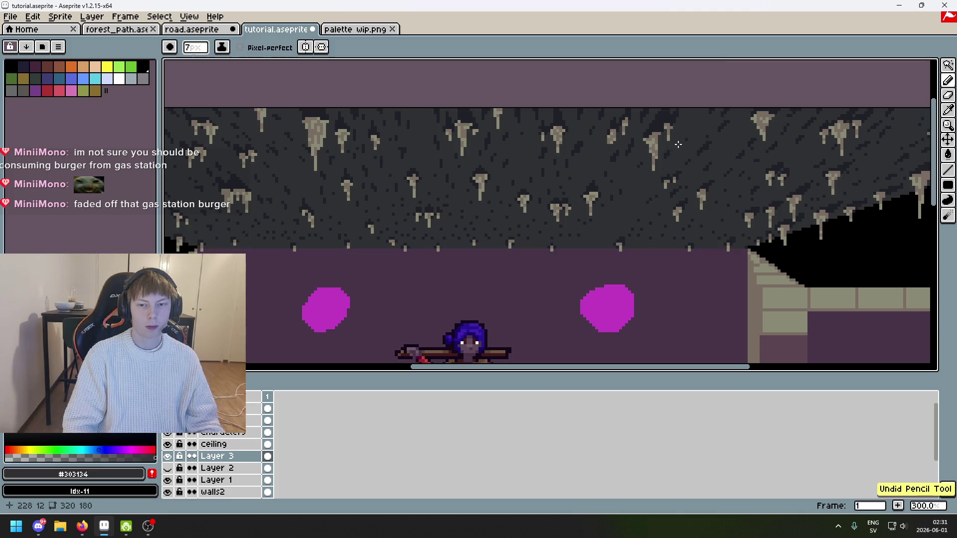
scroll(742, 163, right, 5)
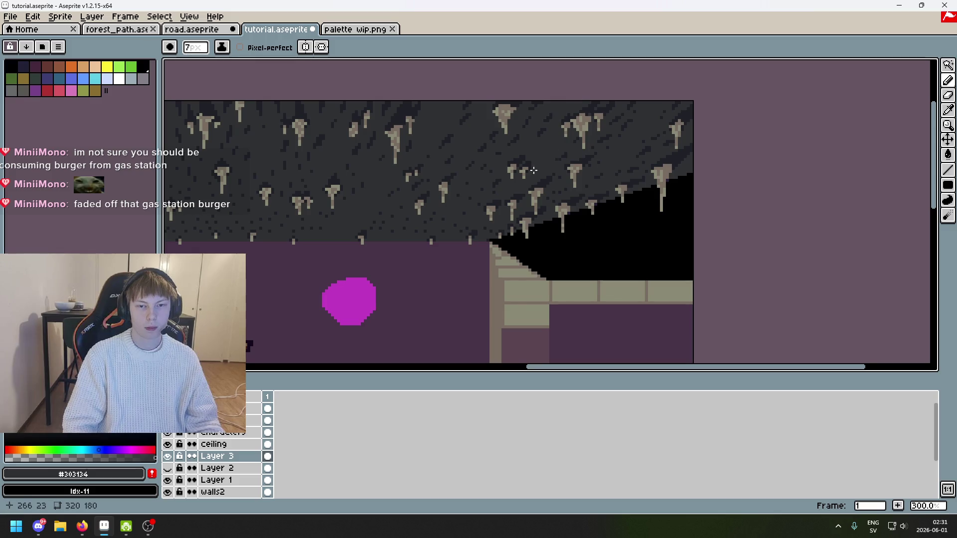
scroll(549, 129, left, 6)
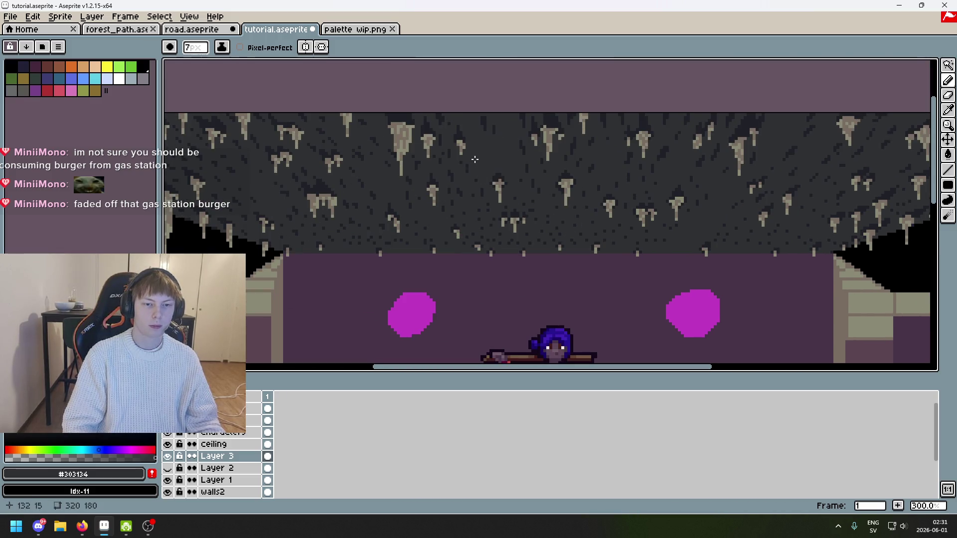
scroll(431, 178, left, 3)
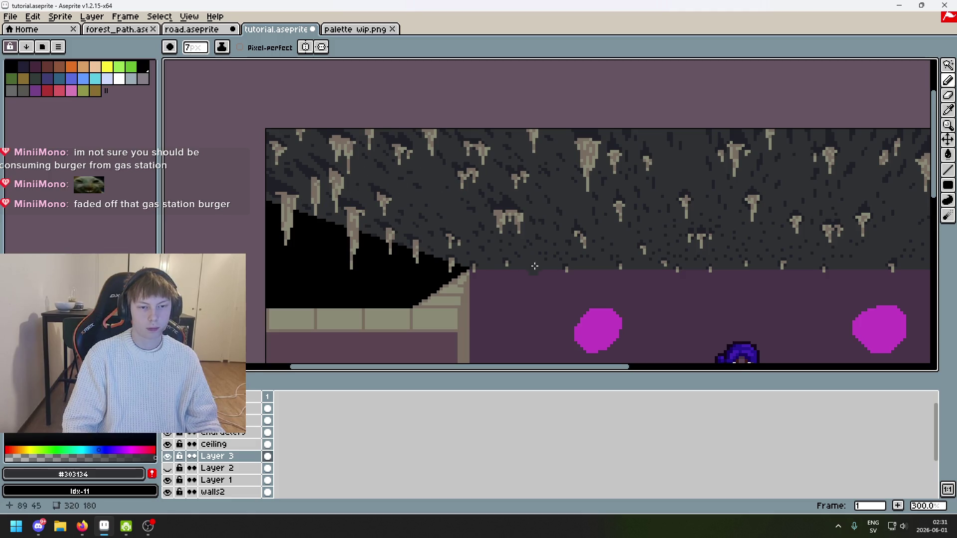
scroll(535, 266, down, 1)
scroll(470, 197, right, 2)
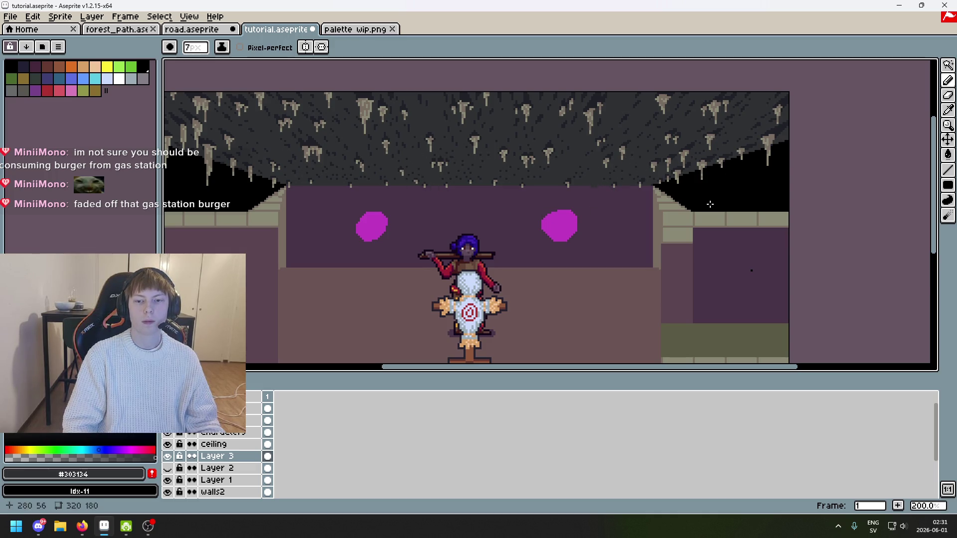
scroll(695, 220, left, 3)
scroll(695, 219, up, 1)
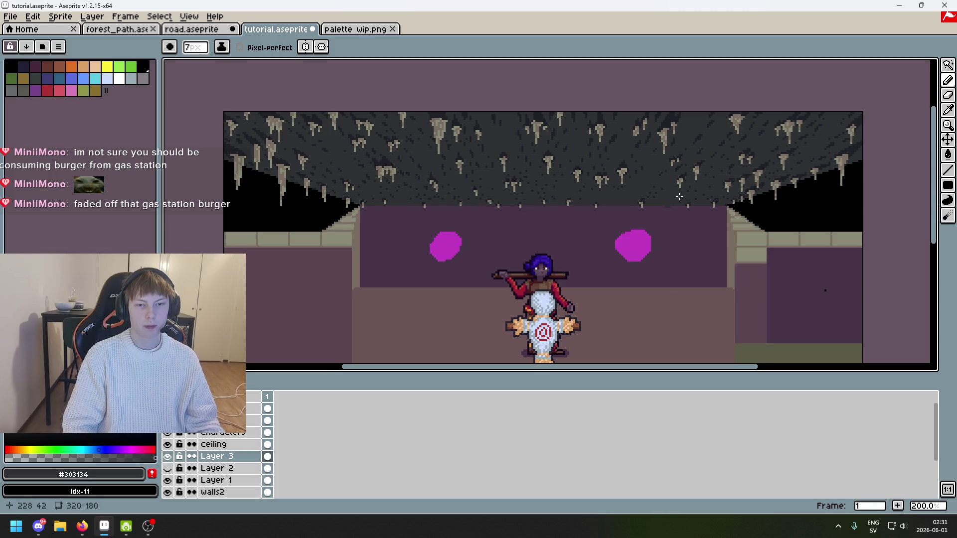
scroll(692, 219, down, 1)
scroll(648, 199, up, 1)
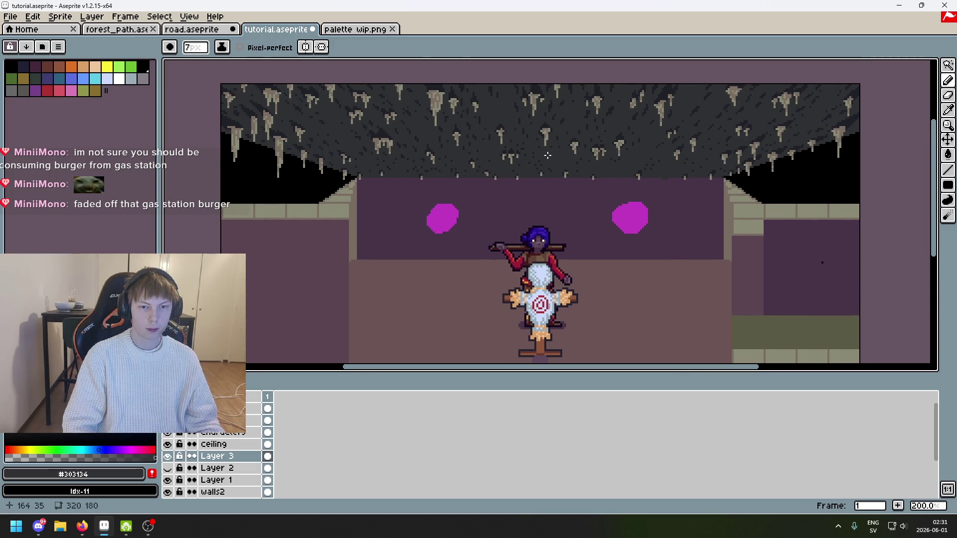
scroll(561, 194, down, 1)
scroll(561, 193, up, 1)
scroll(573, 272, down, 1)
scroll(568, 240, up, 1)
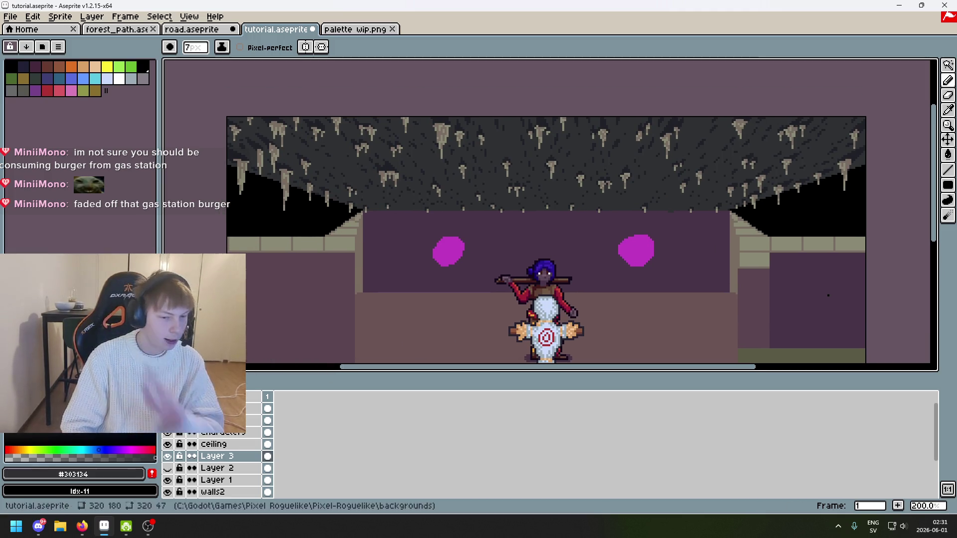
scroll(265, 118, up, 2)
Sample the dark ceiling shade #1F2027 and add Layer 4 just beneath the ceiling layer
alt+click(264, 118)
scroll(262, 123, down, 3)
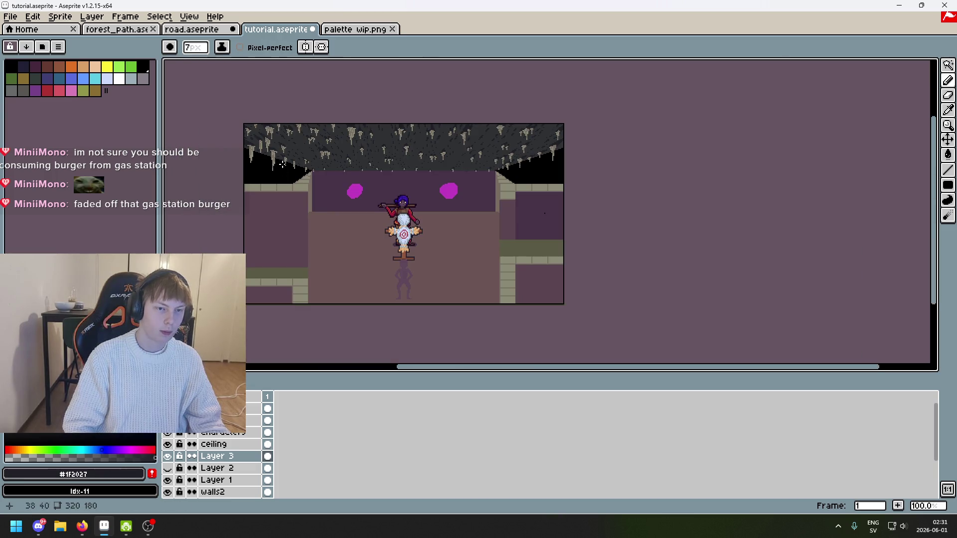
right_click(239, 459)
click(293, 413)
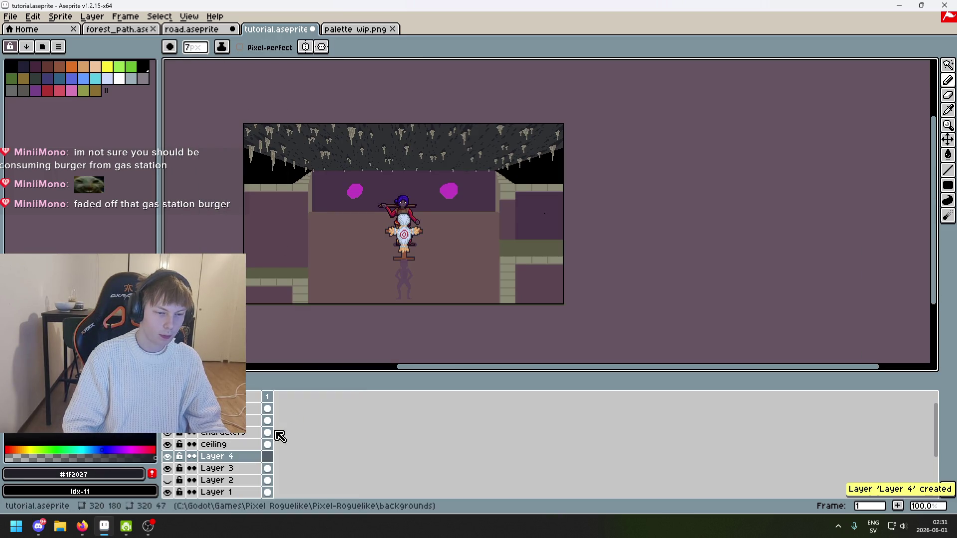
drag(234, 458, 240, 445)
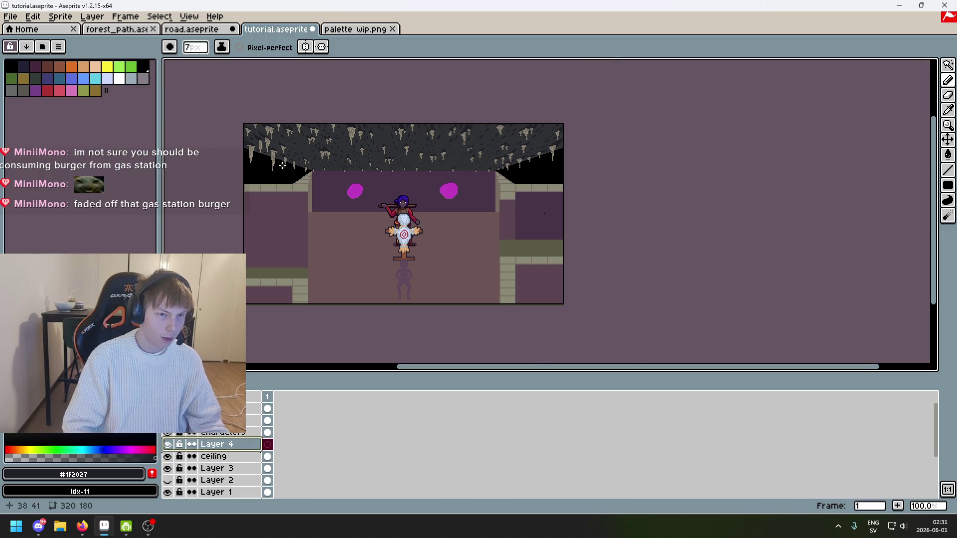
scroll(267, 131, up, 2)
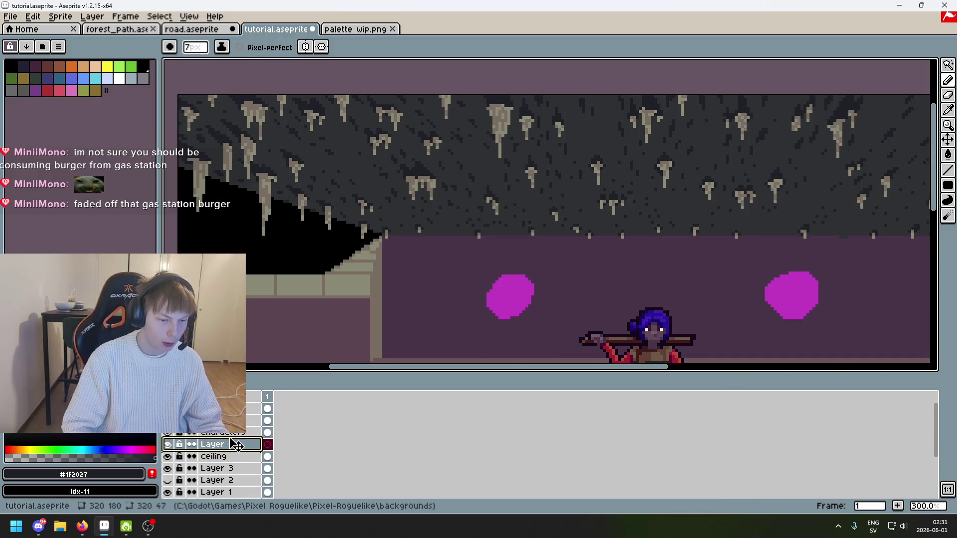
drag(237, 445, 240, 458)
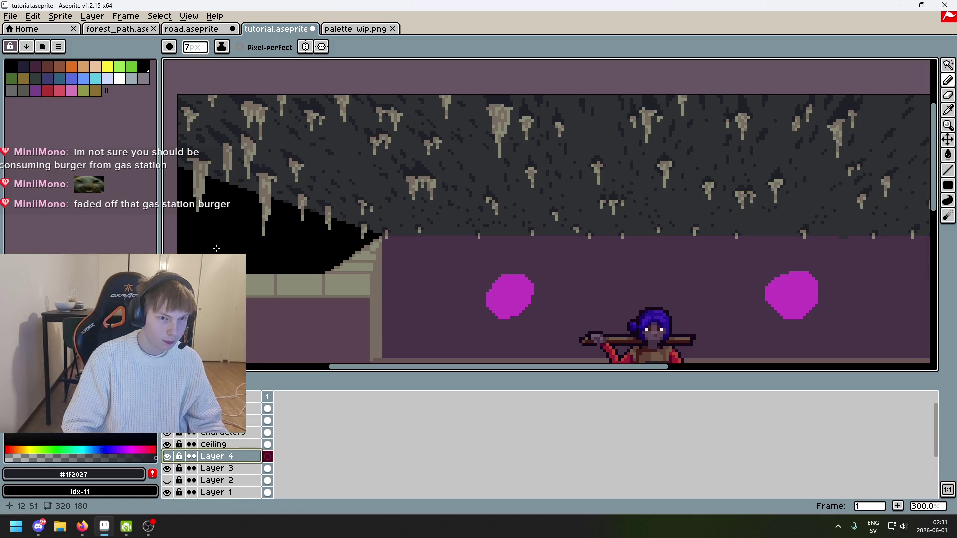
Place Layer 4 directly beneath the ceiling layer and delete the hidden Layer 2
drag(260, 240, 352, 298)
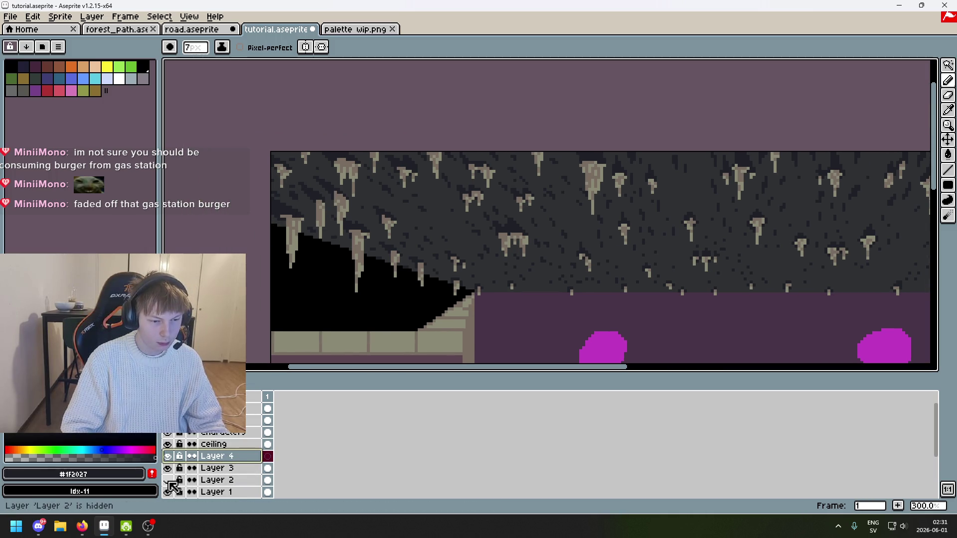
click(220, 480)
key(Delete)
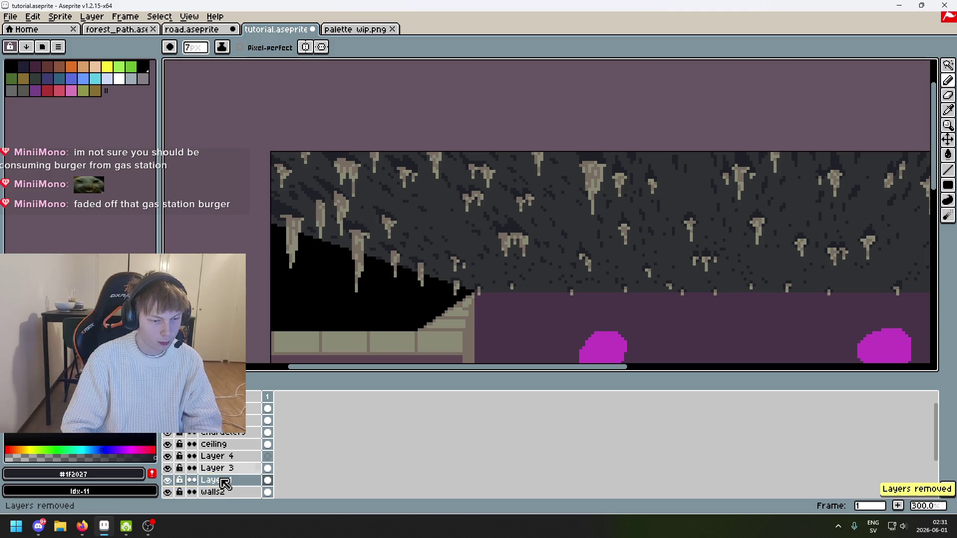
double_click(222, 468)
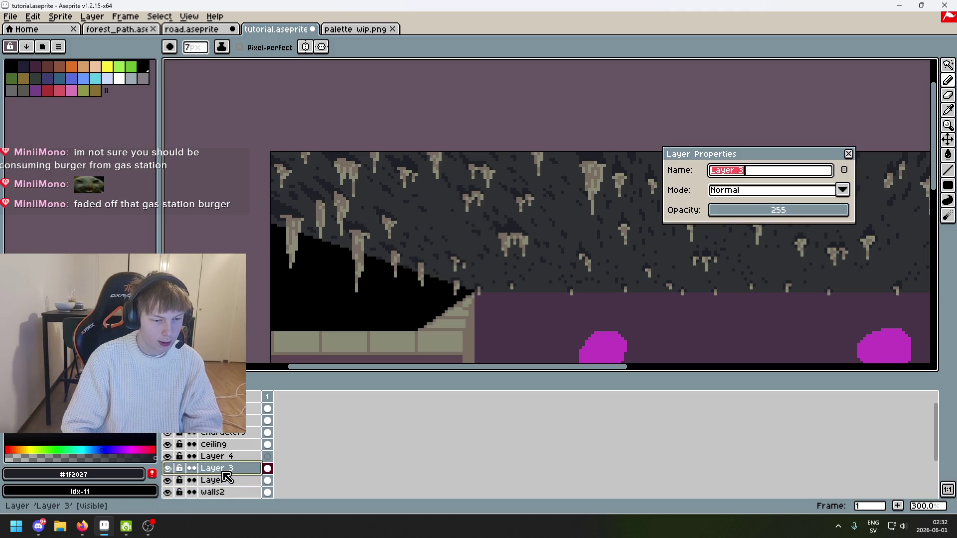
key(Return)
Rename Layer 1, Layer 3 and Layer 4 to 'ceiling detail', 'detail mask' and 'dark'
double_click(214, 480)
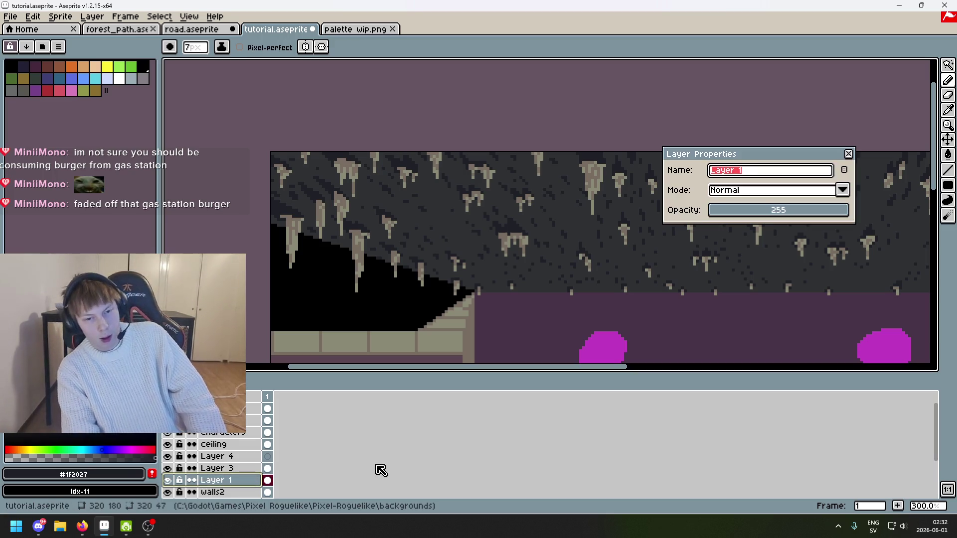
text(ceilin)
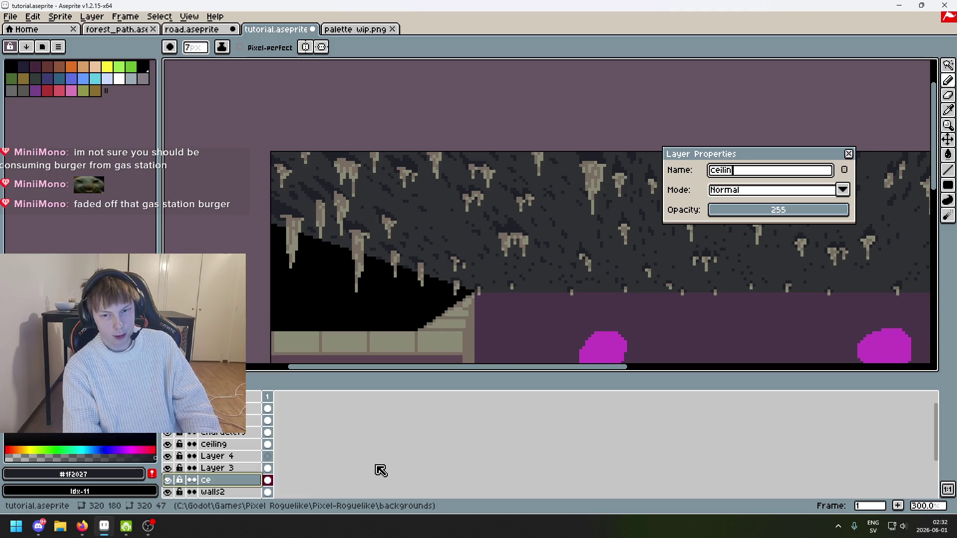
text(l)
key(Return)
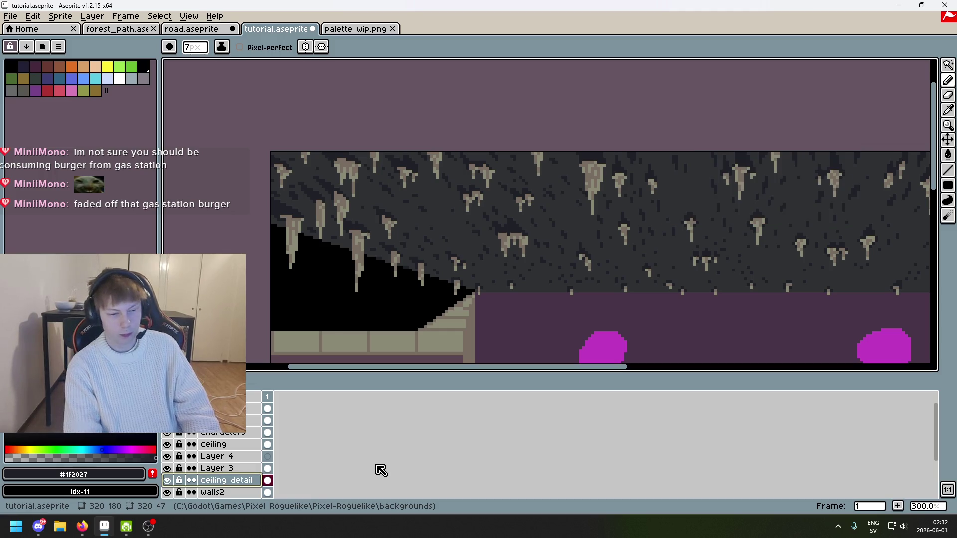
click(220, 467)
double_click(219, 467)
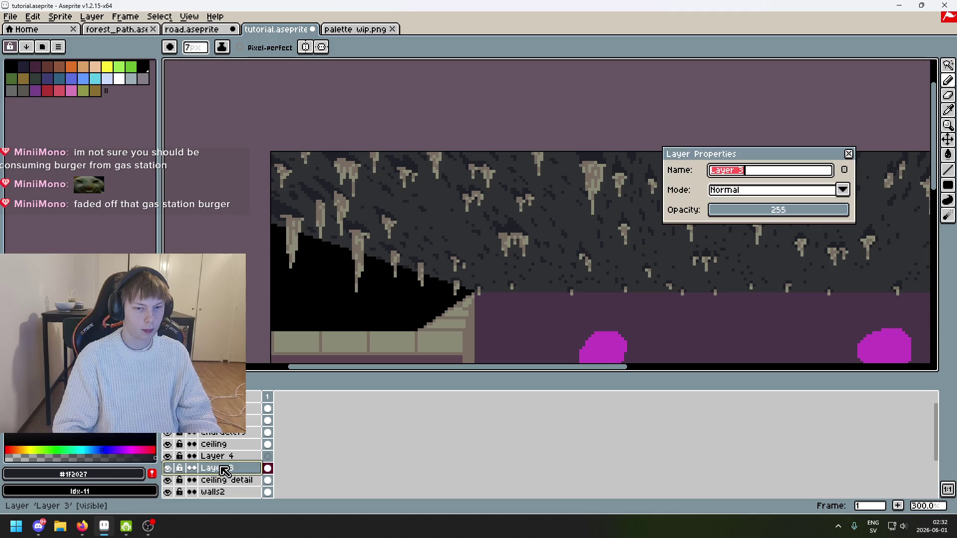
text(detail mask)
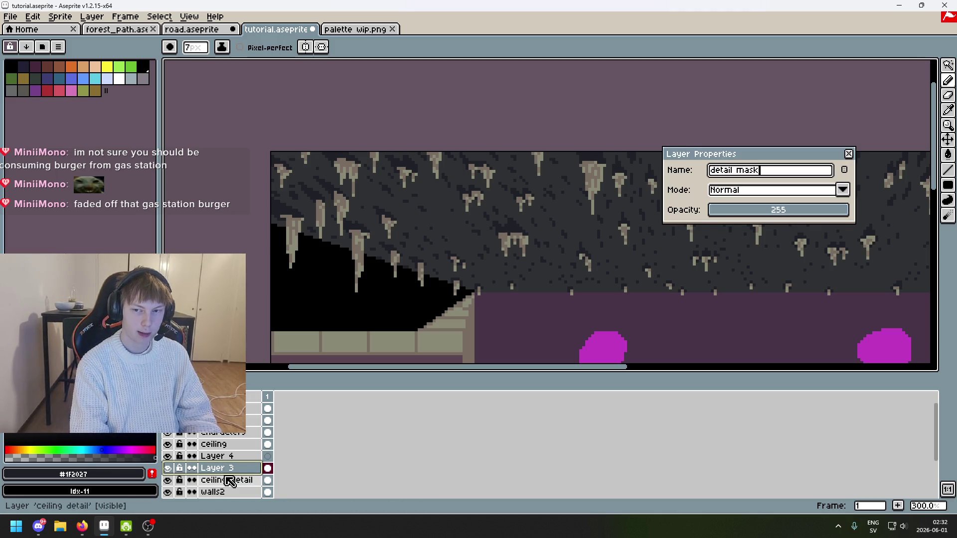
key(Return)
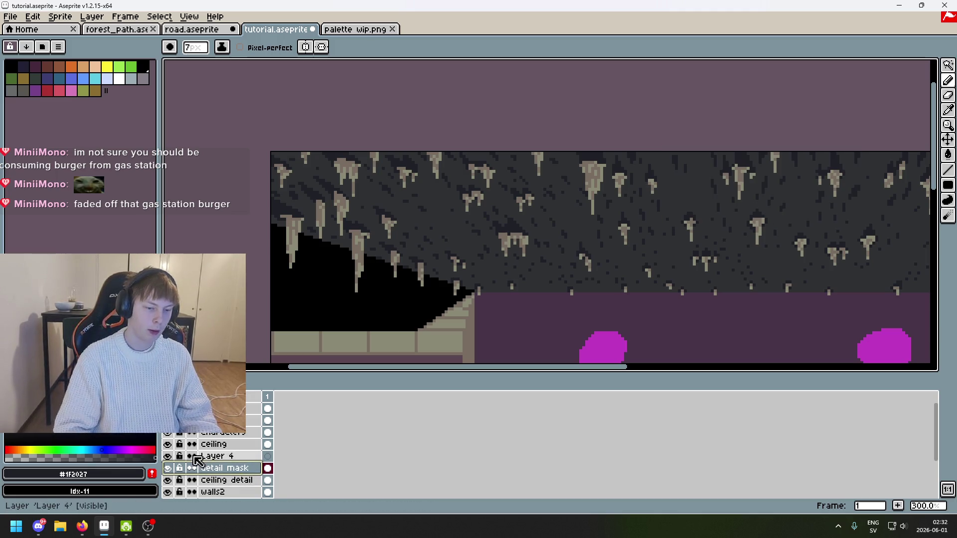
click(217, 458)
double_click(217, 457)
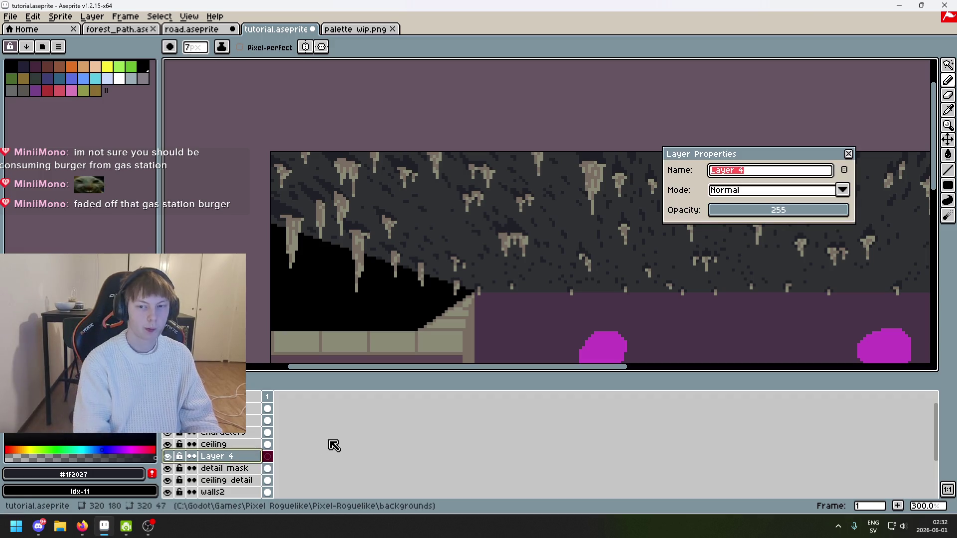
text(dark)
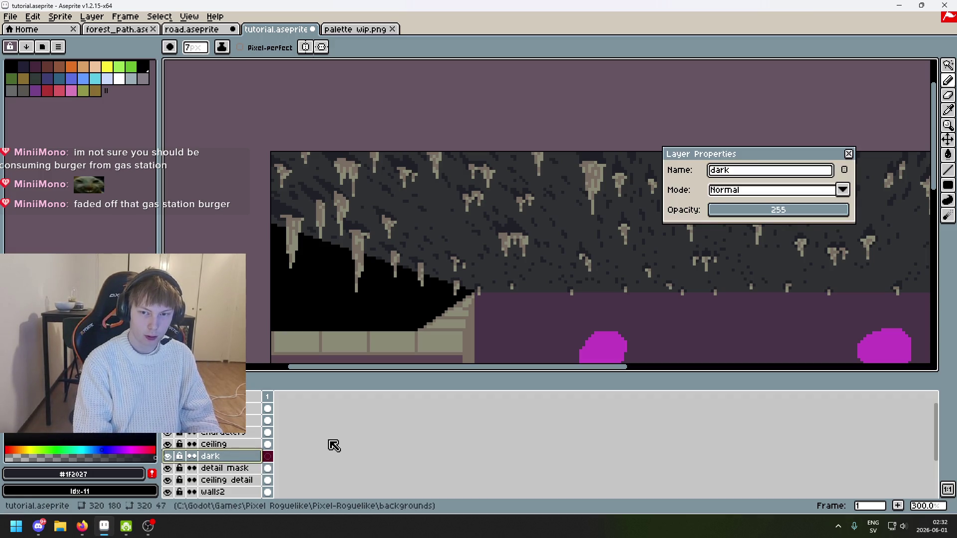
key(Return)
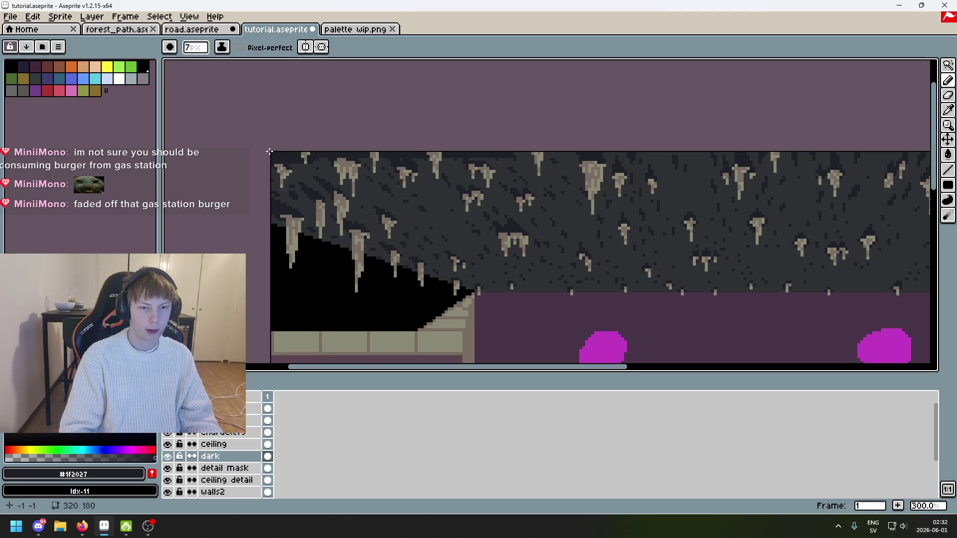
Select the ceiling layer and undo its last Eraser stroke
drag(688, 168, 475, 168)
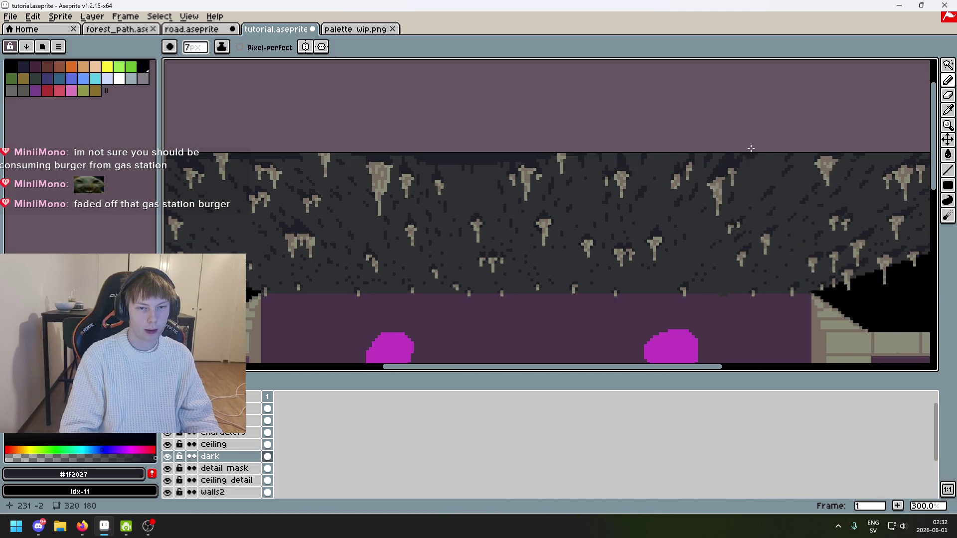
drag(750, 166, 374, 161)
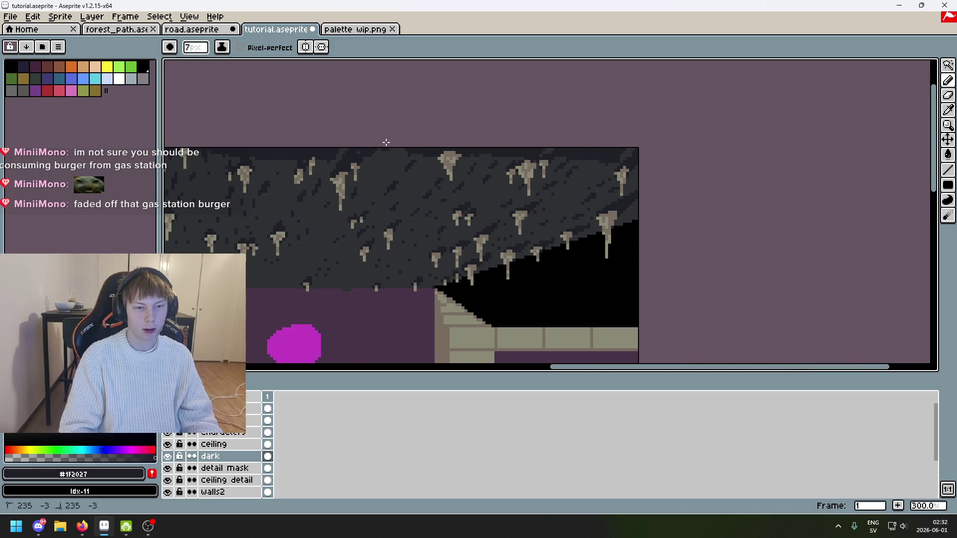
drag(505, 171, 737, 170)
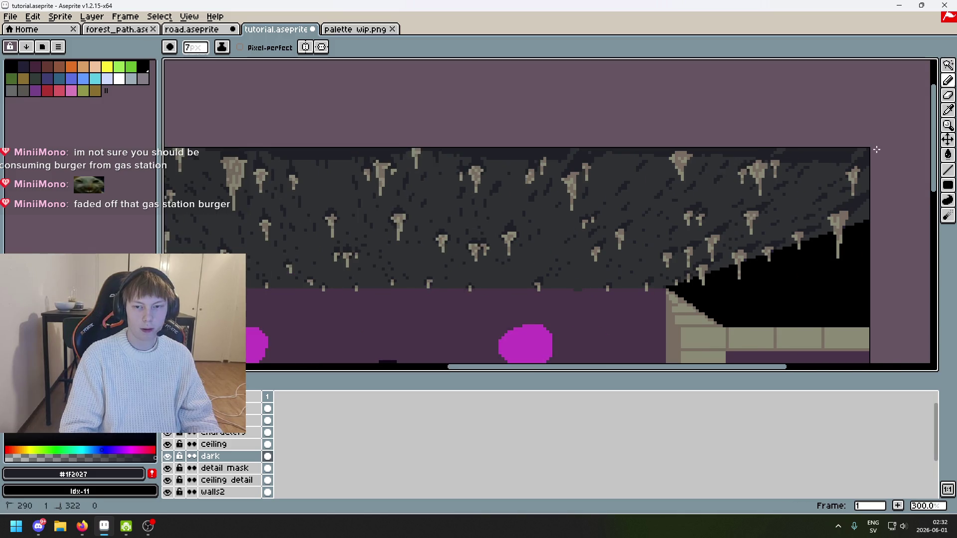
scroll(399, 288, down, 2)
scroll(378, 165, up, 1)
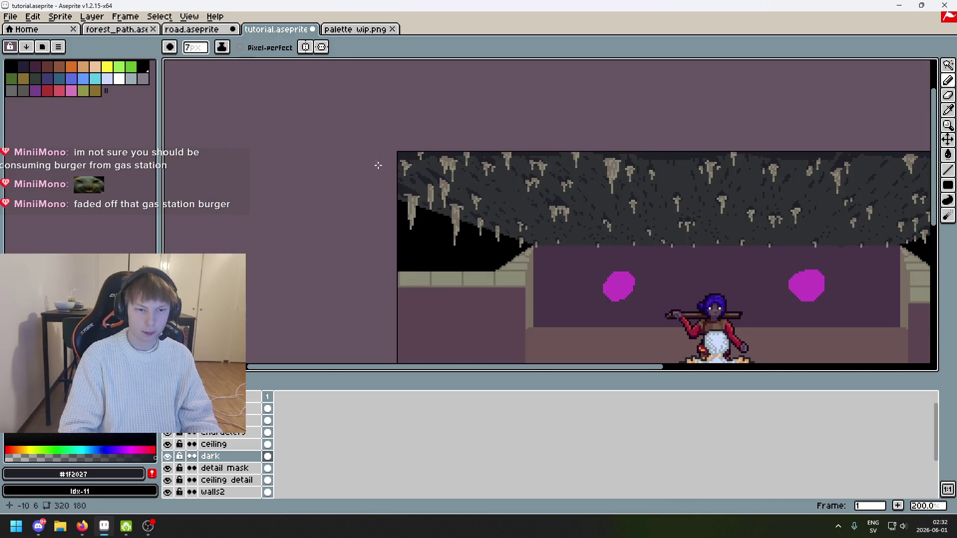
scroll(304, 200, down, 1)
scroll(487, 208, up, 1)
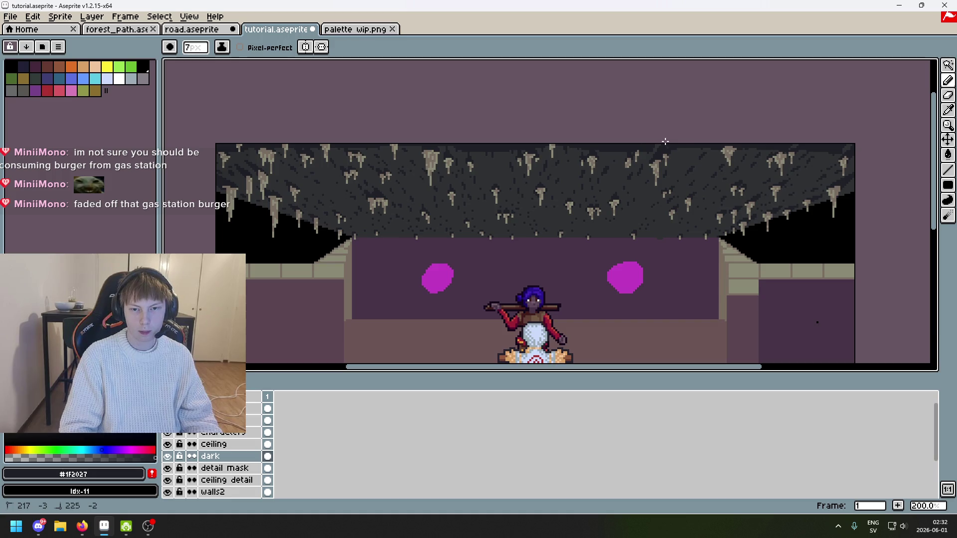
click(225, 445)
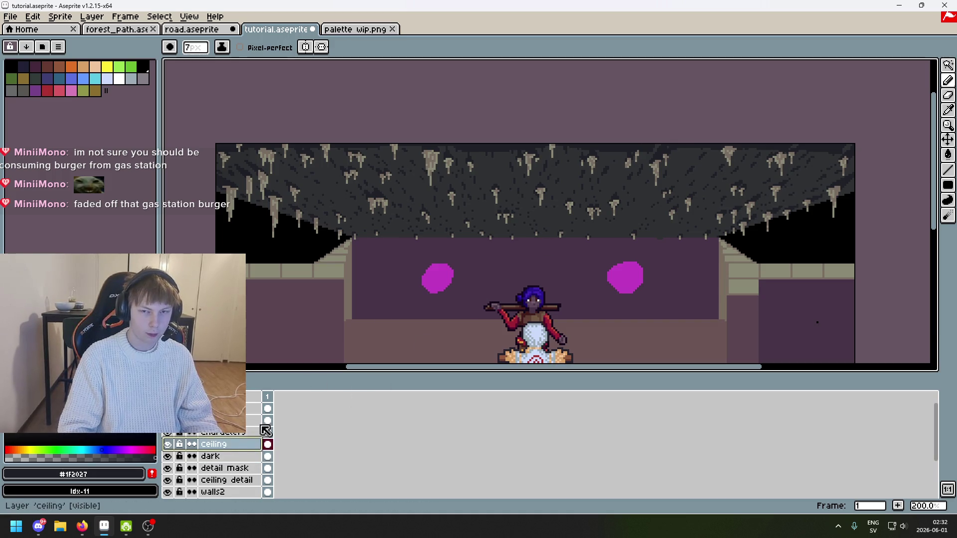
key(e)
key(ctrl+z)
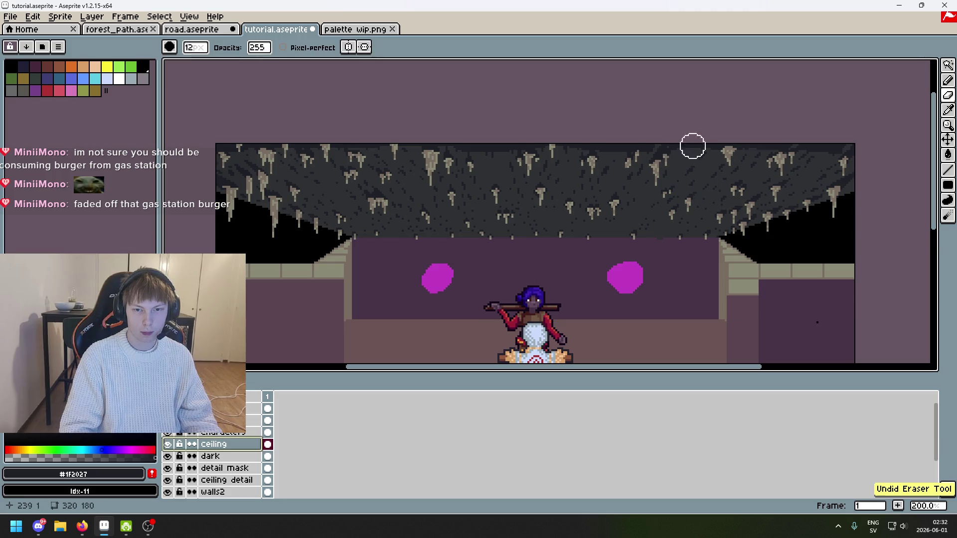
Switch to the 1px Pencil and zoom in on the ceiling
key(b)
scroll(657, 141, up, 3)
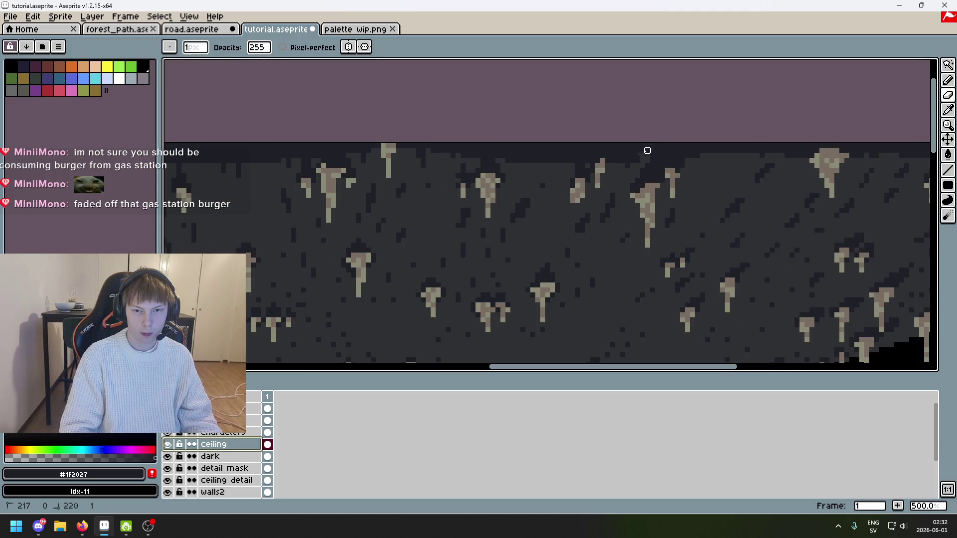
scroll(719, 156, right, 3)
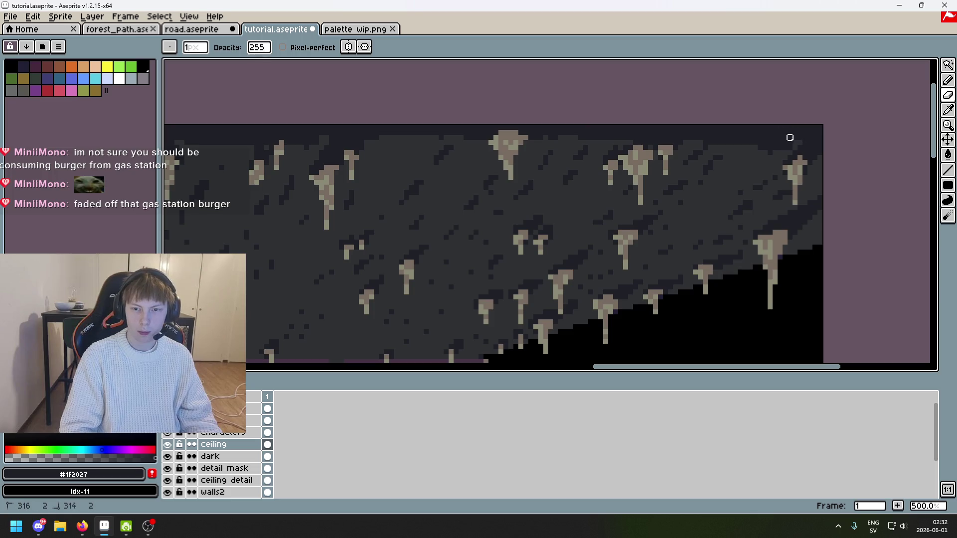
key(w)
click(755, 166)
scroll(760, 181, down, 3)
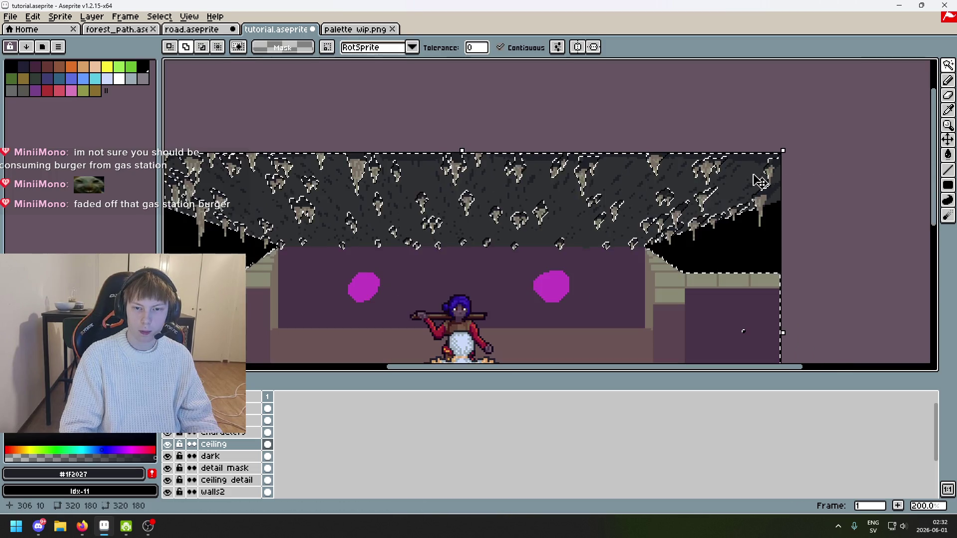
scroll(763, 204, up, 3)
key(ctrl+d)
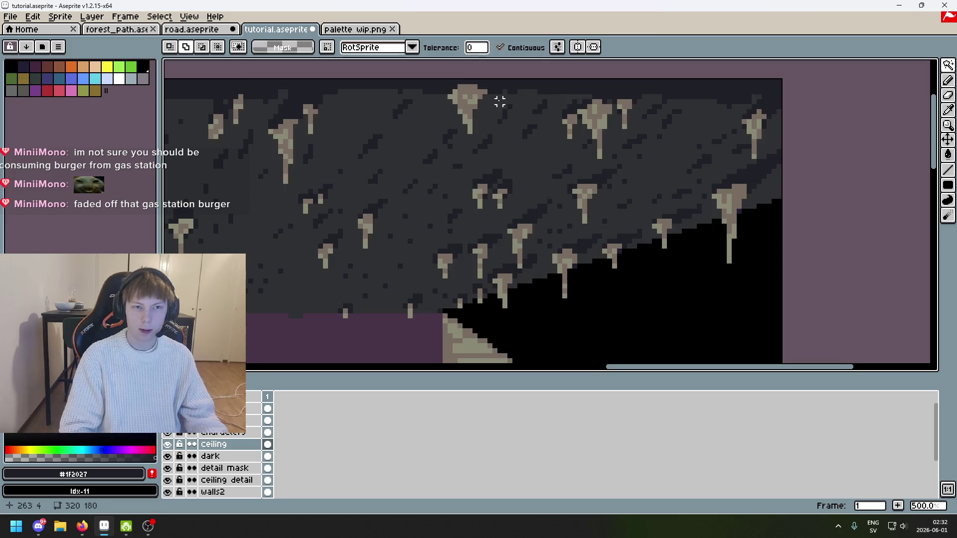
click(524, 47)
click(696, 141)
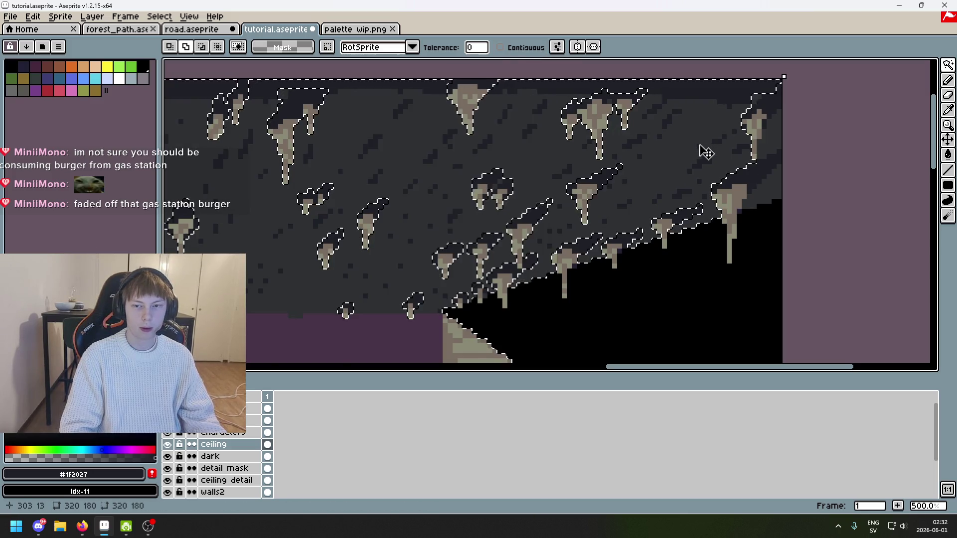
scroll(706, 152, down, 3)
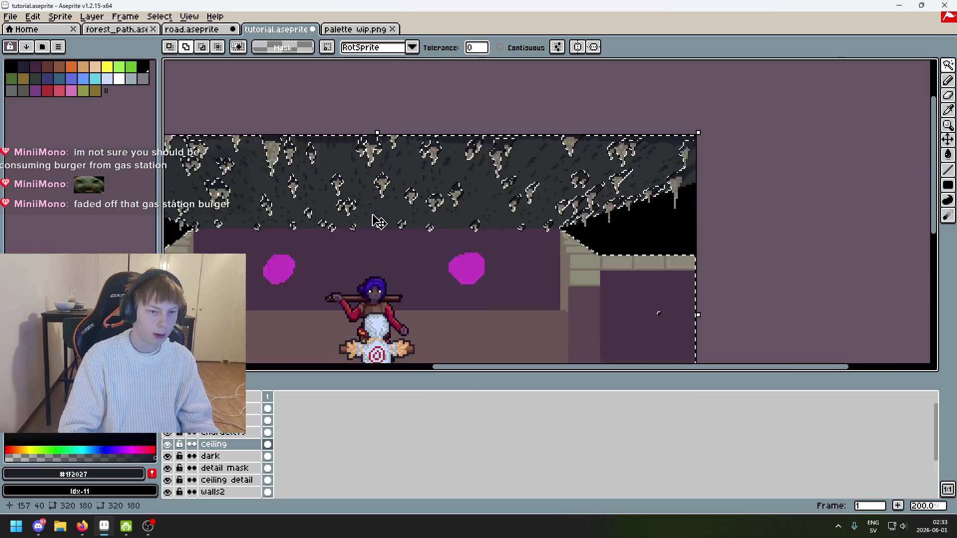
scroll(378, 222, down, 1)
scroll(394, 209, up, 1)
scroll(402, 204, down, 1)
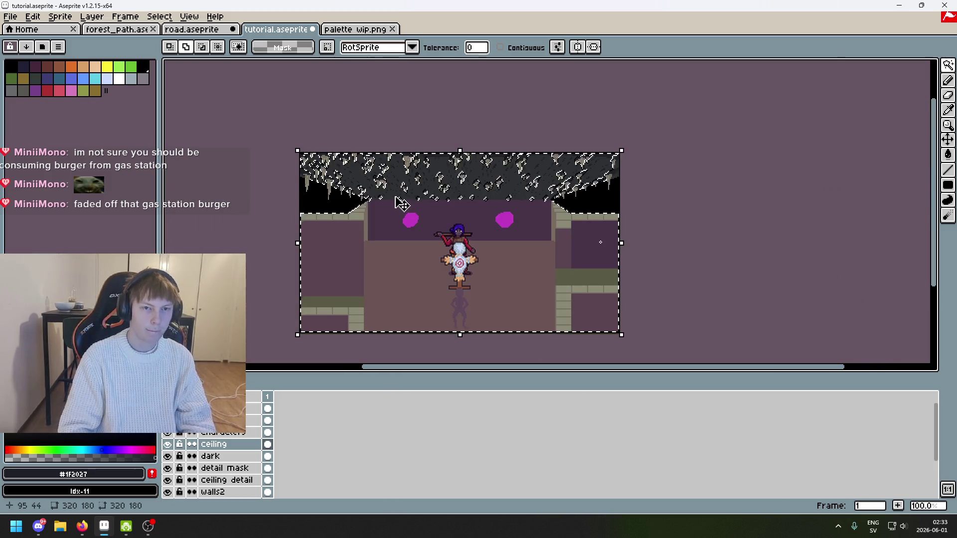
scroll(401, 204, up, 1)
key(ctrl+d)
key(ctrl+a)
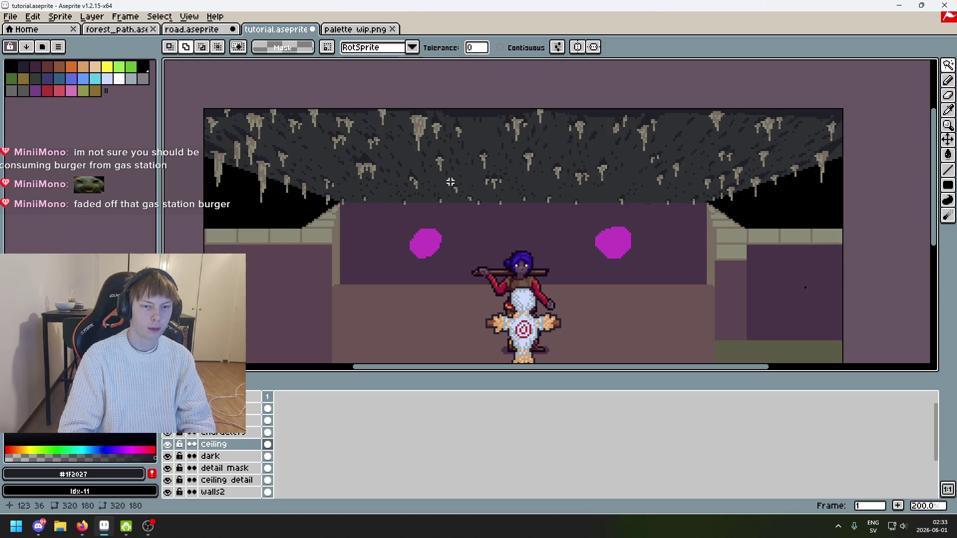
key(ctrl+d)
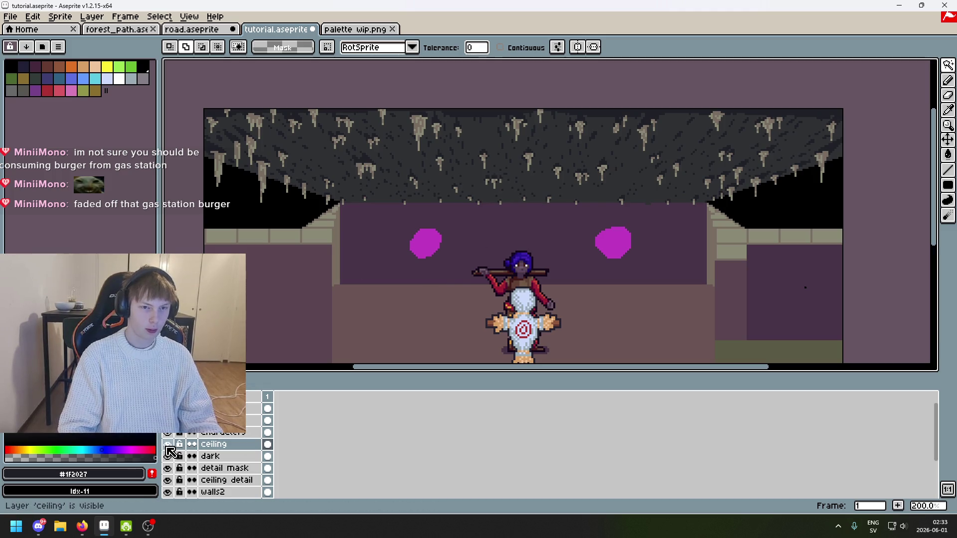
On the dark layer, pencil dark strokes along the ceiling's sloped black edge
scroll(278, 150, up, 3)
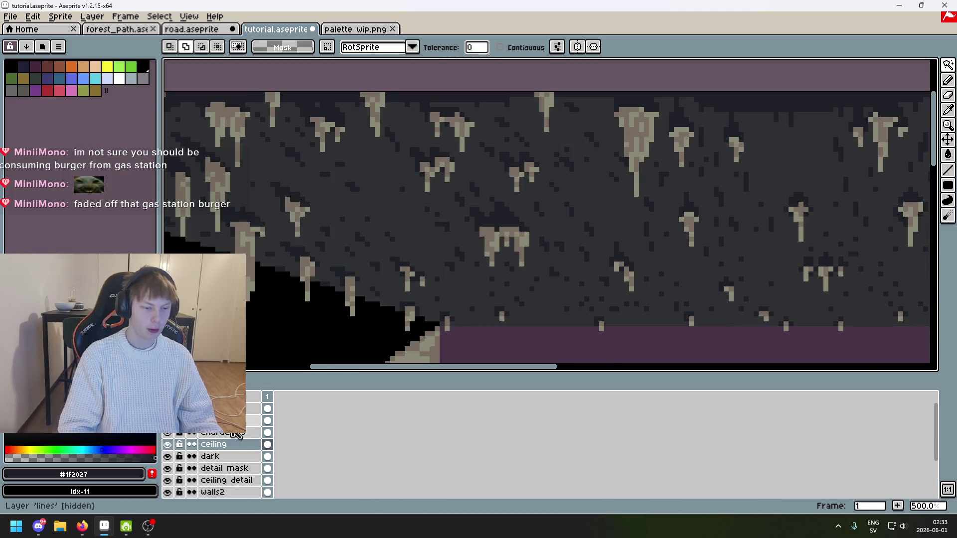
click(227, 456)
drag(293, 255, 516, 245)
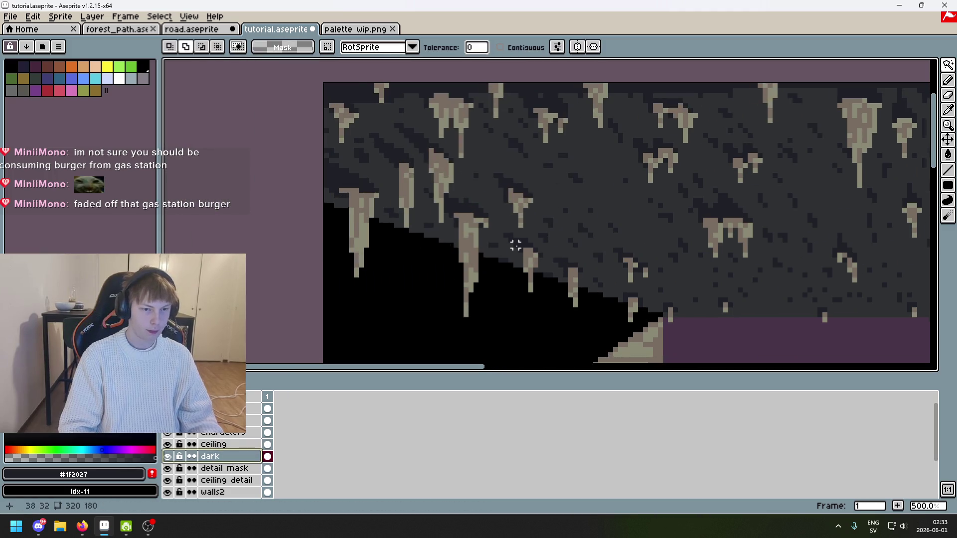
key(b)
drag(315, 209, 456, 244)
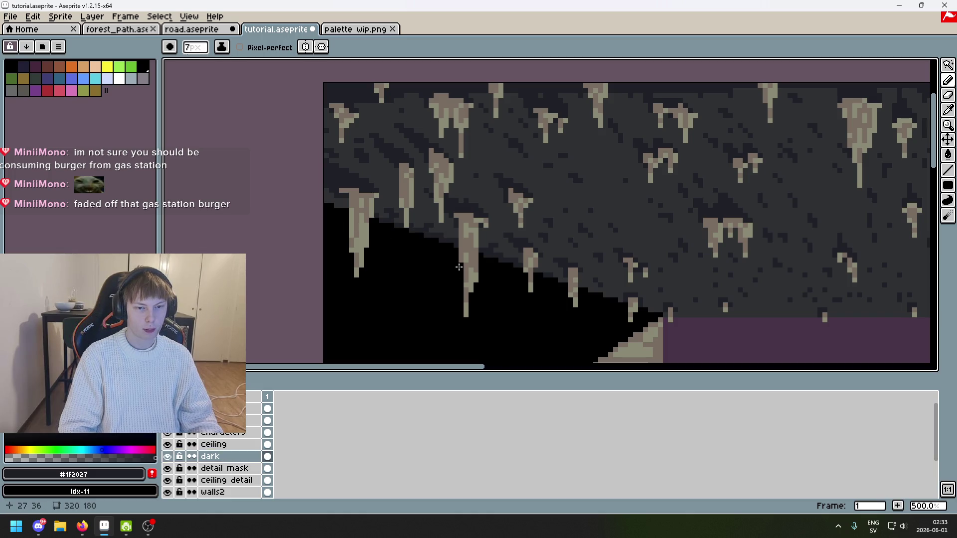
mouse_move(327, 214)
mouse_down()
mouse_move(398, 224)
mouse_move(504, 278)
mouse_up()
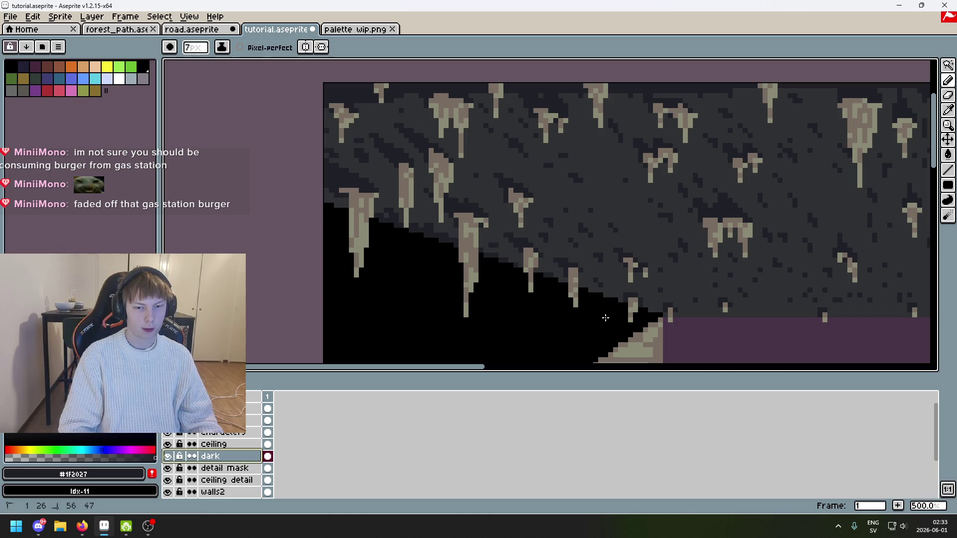
mouse_move(609, 313)
mouse_down()
mouse_move(558, 276)
mouse_move(434, 259)
mouse_up()
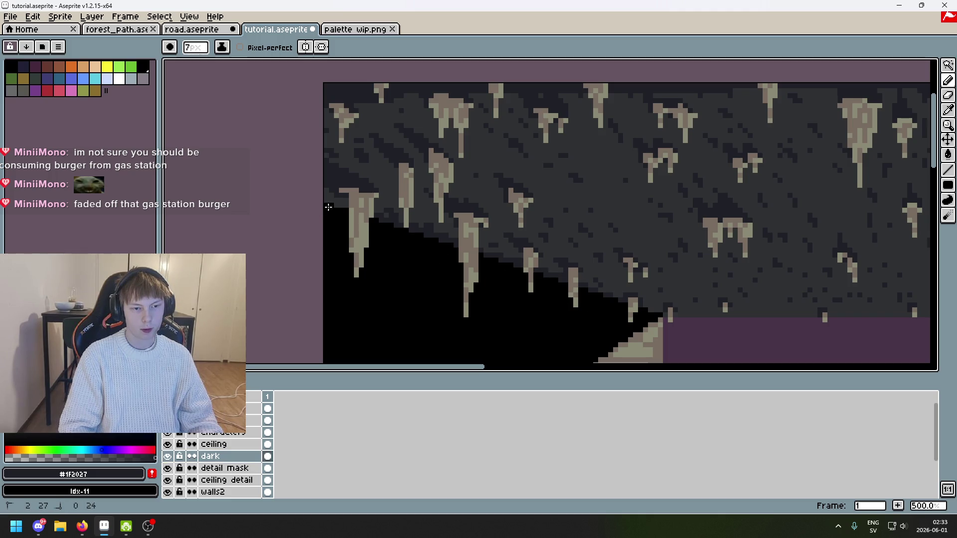
Shrink the brush to 1px and add single dark pixels near the ceiling's lower corner
scroll(349, 210, up, 2)
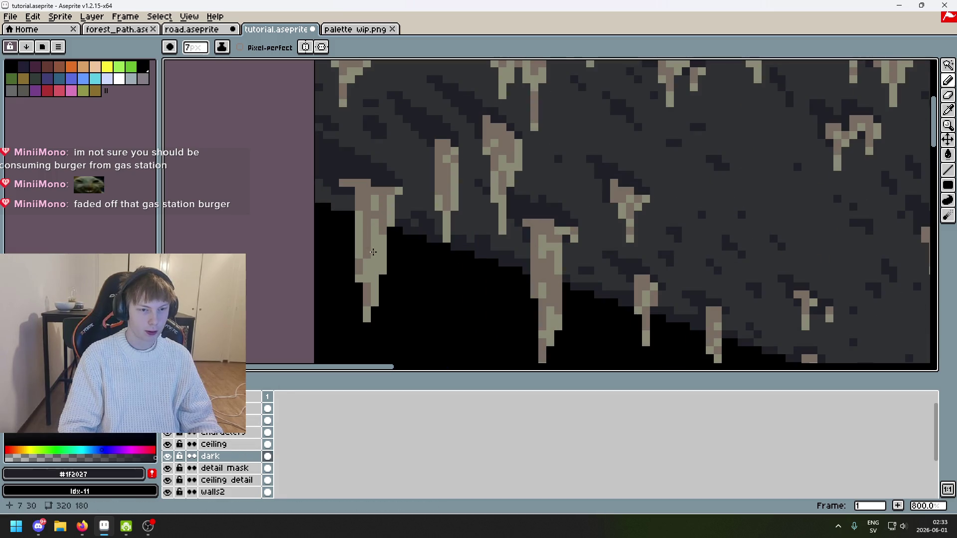
scroll(376, 222, right, 5)
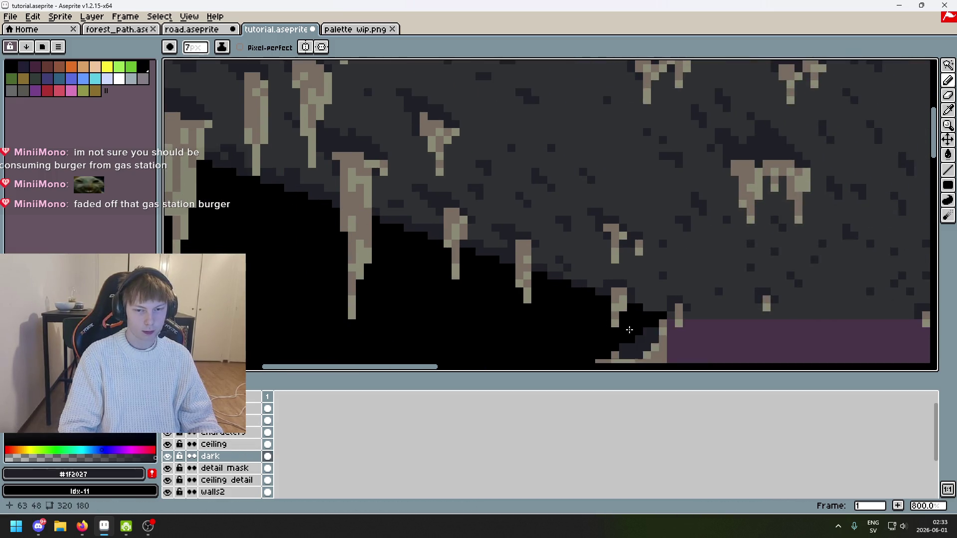
key(minus)
key(minus)
key(minus)
mouse_move(641, 331)
mouse_down()
mouse_move(648, 321)
mouse_move(508, 301)
mouse_up()
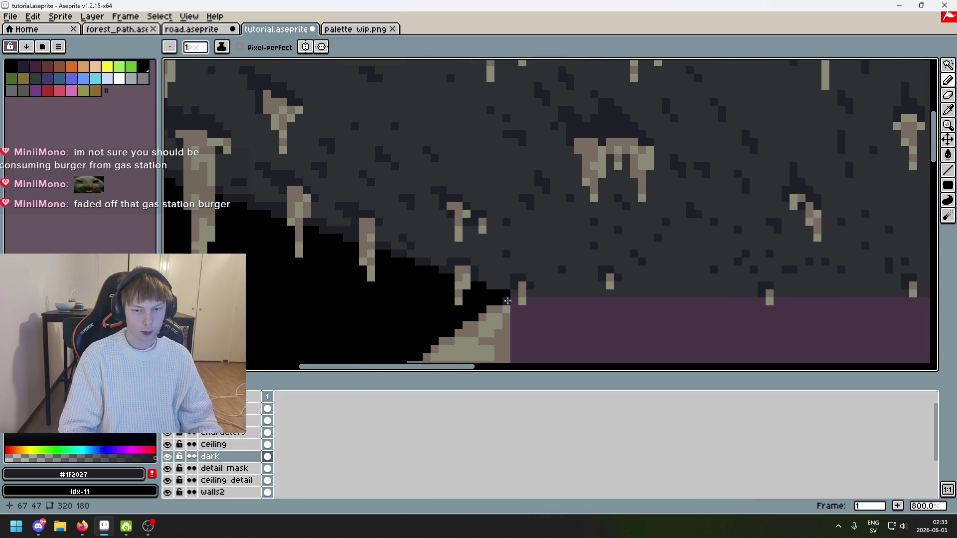
scroll(559, 298, up, 2)
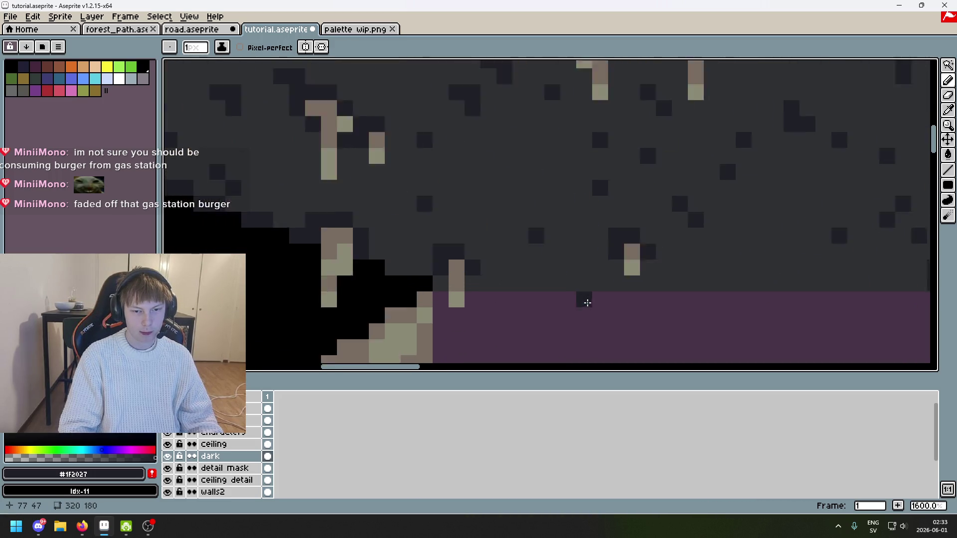
drag(556, 299, 431, 265)
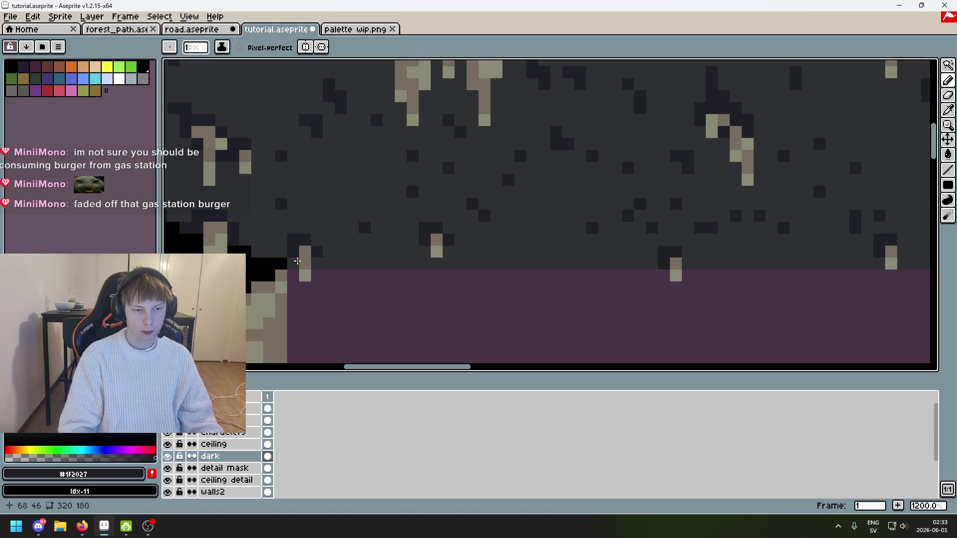
scroll(359, 262, down, 2)
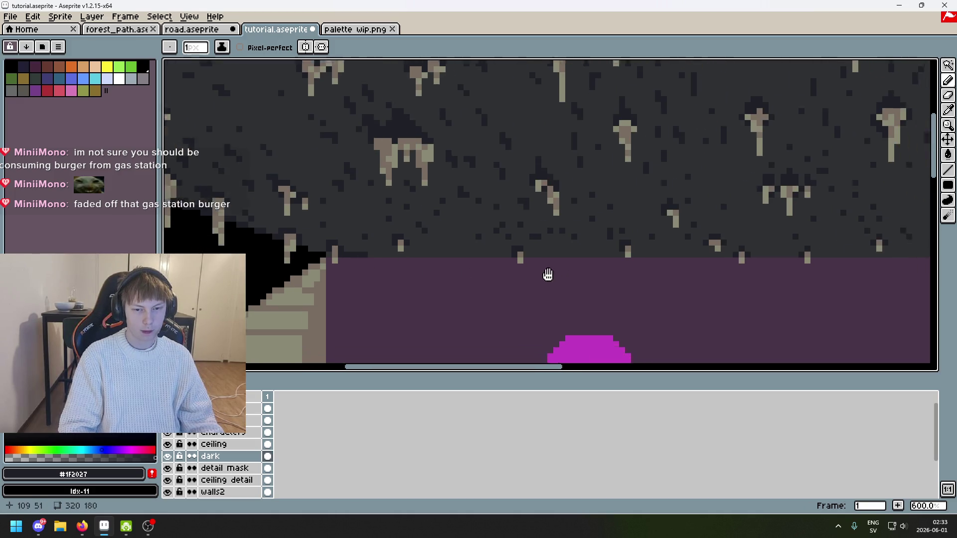
scroll(419, 269, right, 3)
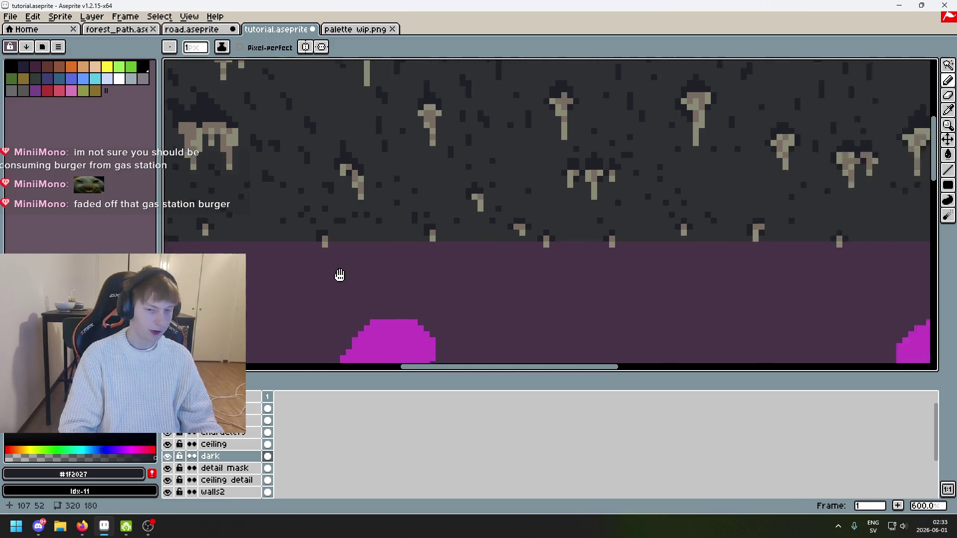
scroll(359, 274, down, 1)
scroll(466, 261, right, 5)
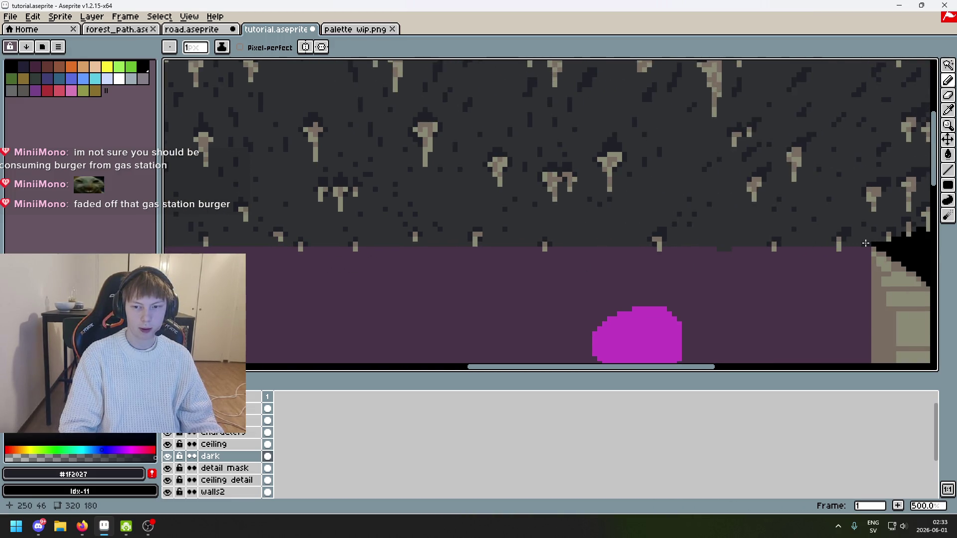
scroll(778, 257, left, 3)
scroll(278, 225, up, 4)
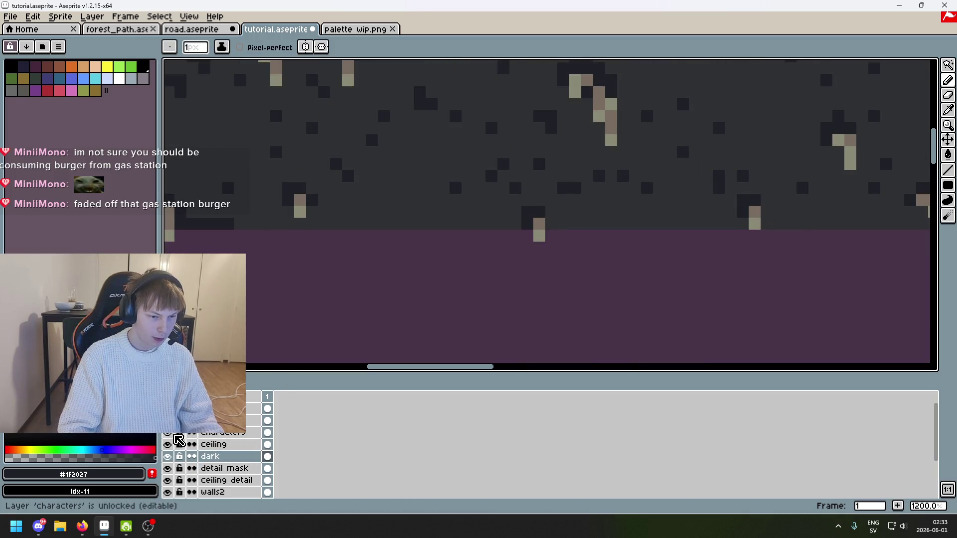
Hide the detail mask and ceiling detail layers, comparing the dark and ceiling layers
click(169, 456)
click(168, 444)
click(169, 444)
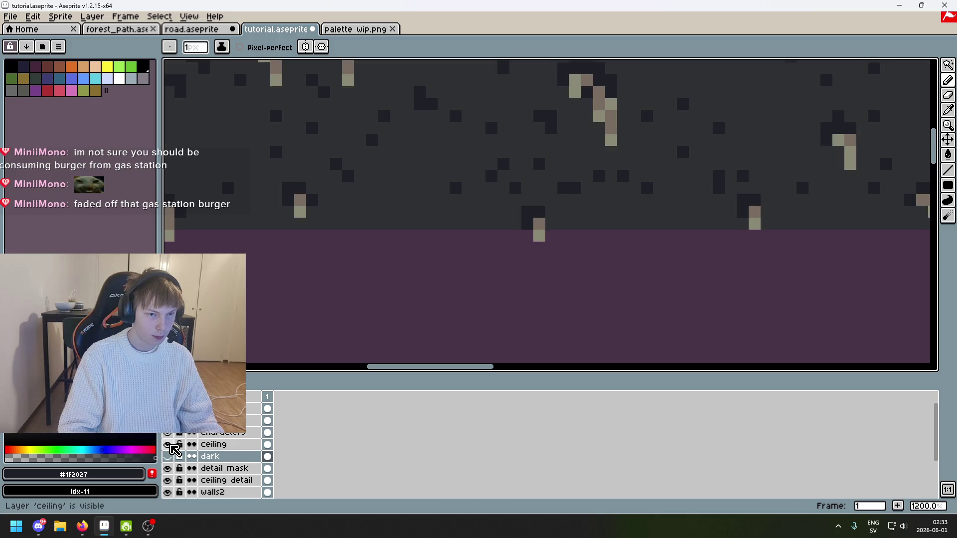
click(168, 468)
click(168, 480)
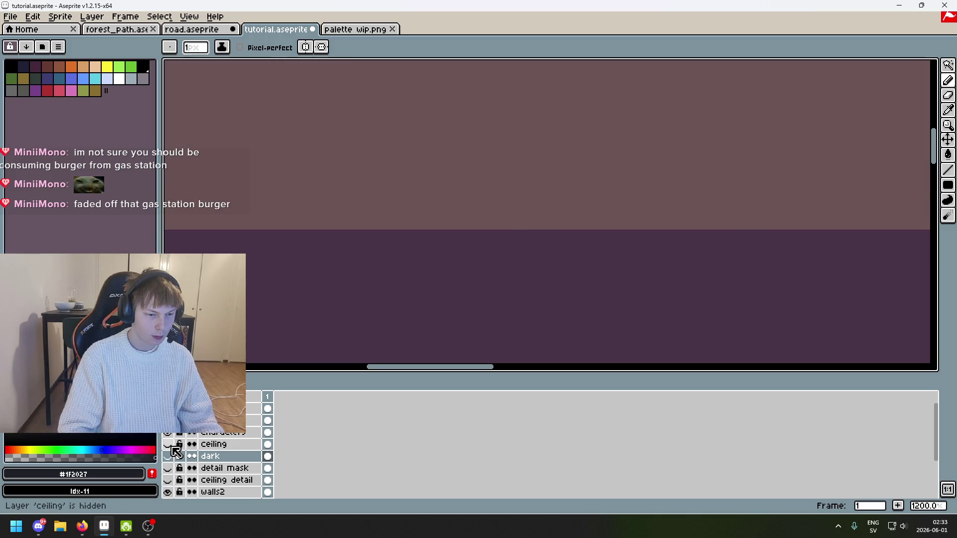
click(168, 444)
click(169, 444)
scroll(459, 280, left, 5)
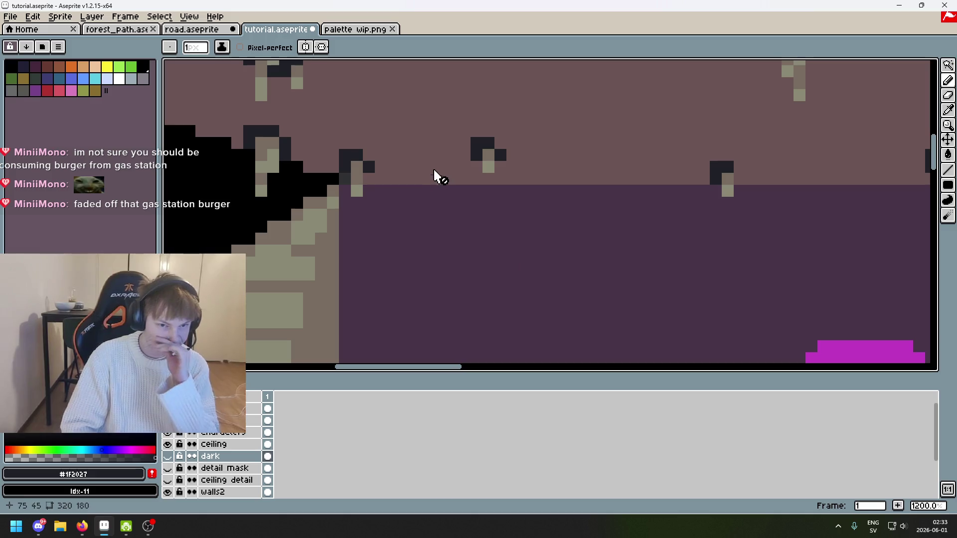
click(169, 457)
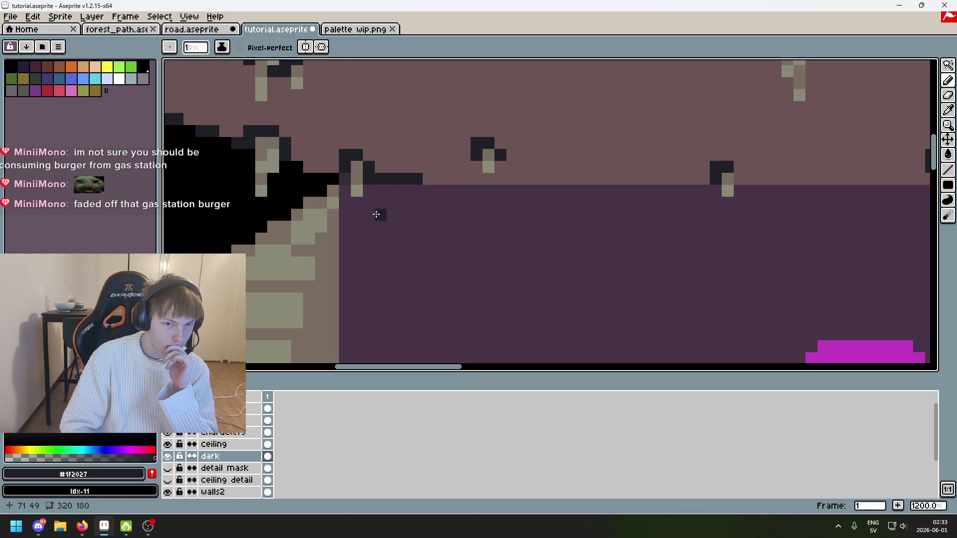
Pencil one more pixel to extend the dark line along the ceiling edge
click(430, 179)
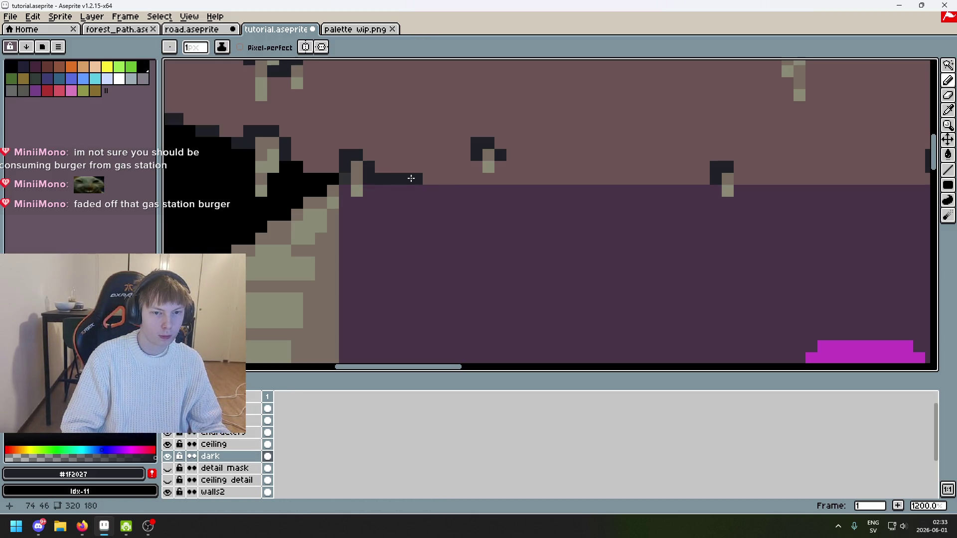
scroll(551, 247, down, 4)
drag(710, 247, 354, 251)
scroll(431, 221, up, 2)
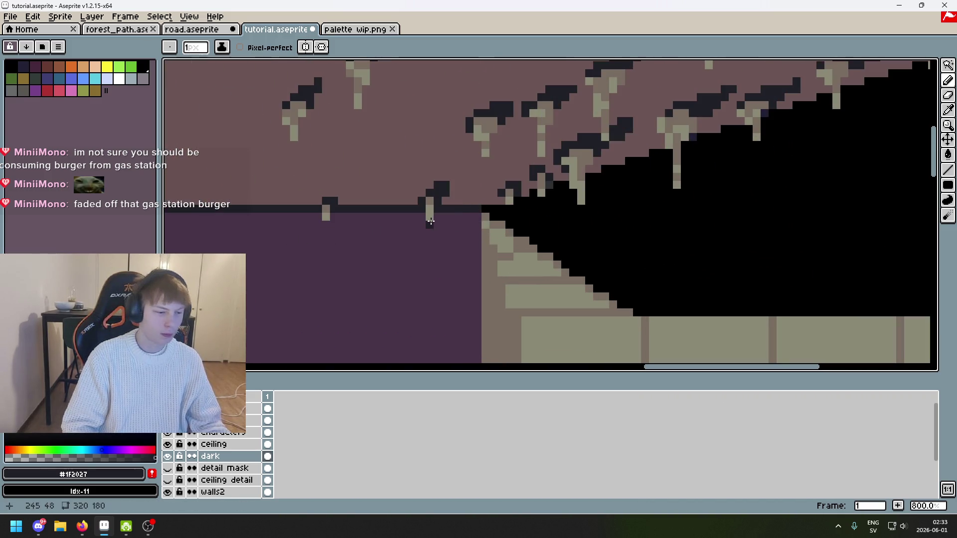
scroll(431, 222, down, 4)
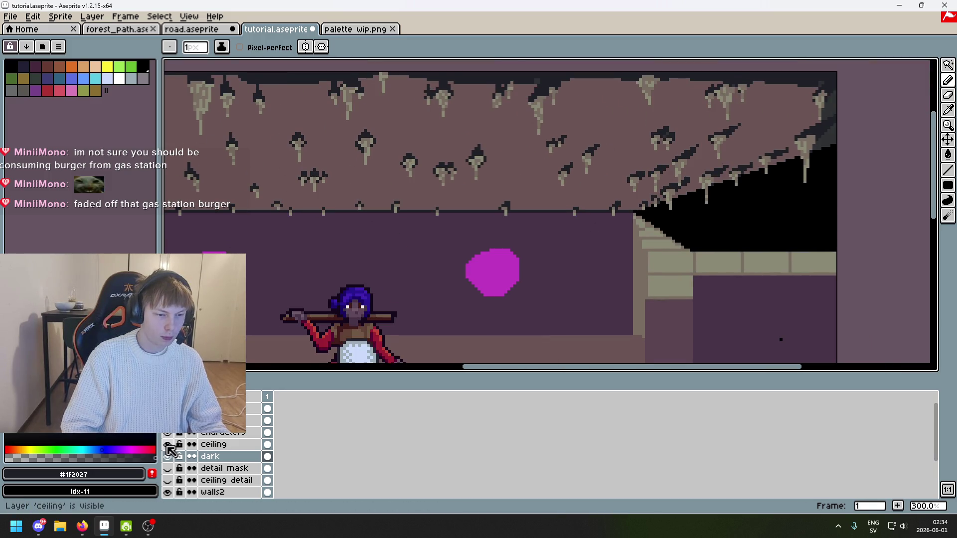
Turn the detail mask and ceiling detail layers back on after checking the ceiling
click(168, 445)
click(168, 445)
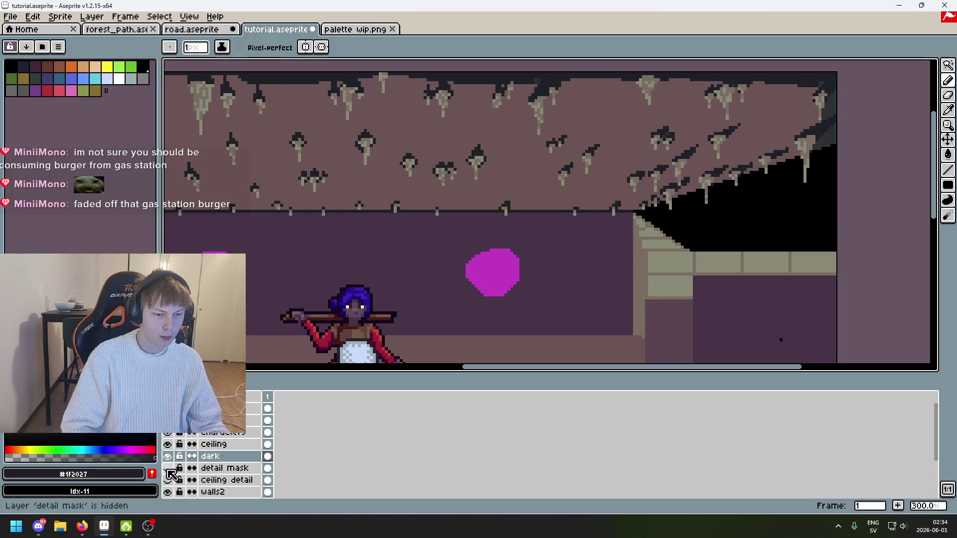
click(168, 468)
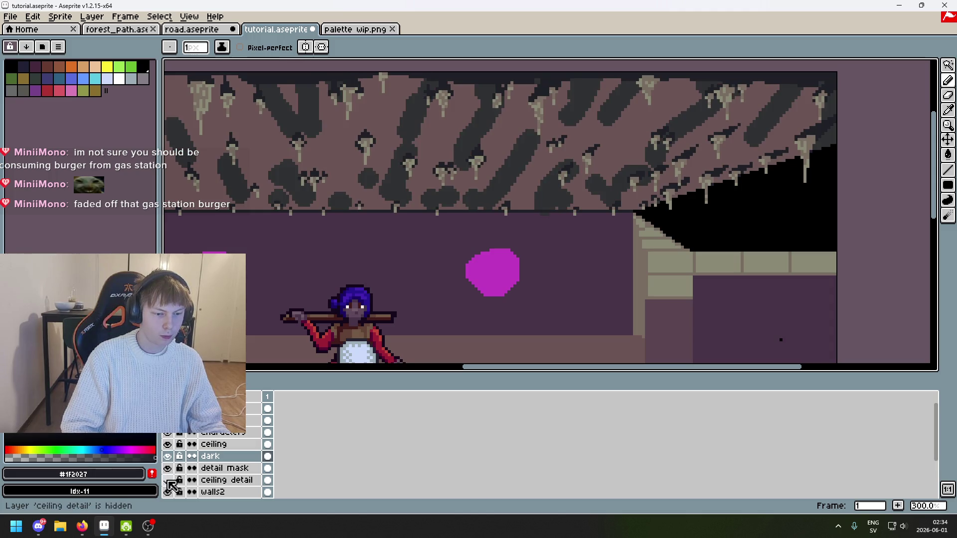
click(168, 480)
scroll(556, 206, up, 4)
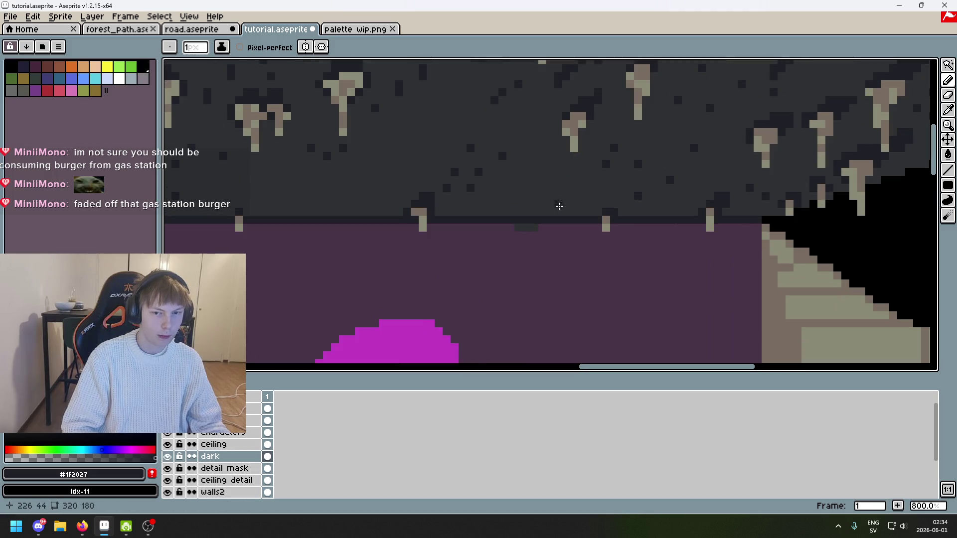
Try the Eraser on detail mask, then return to the dark layer with the 1px Pencil
key(e)
click(224, 469)
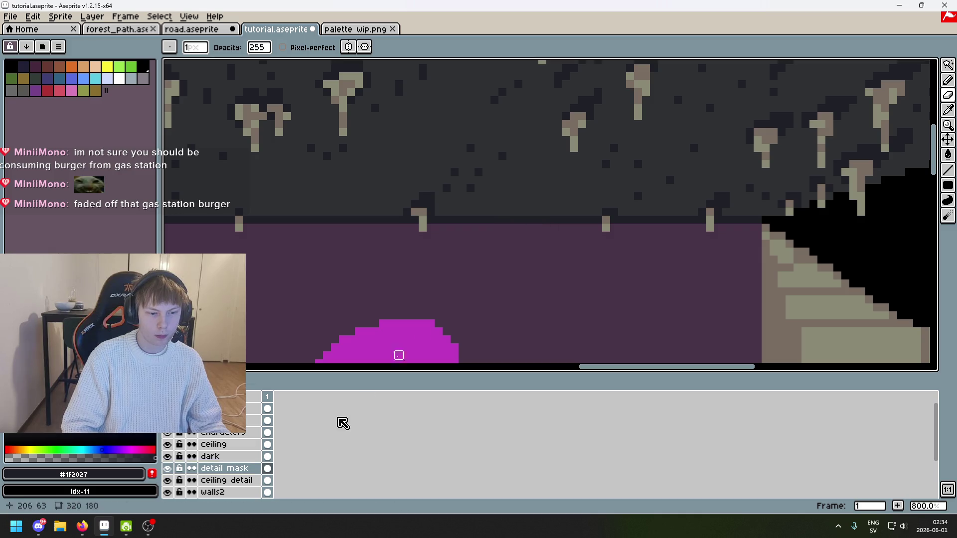
click(219, 457)
scroll(349, 227, down, 5)
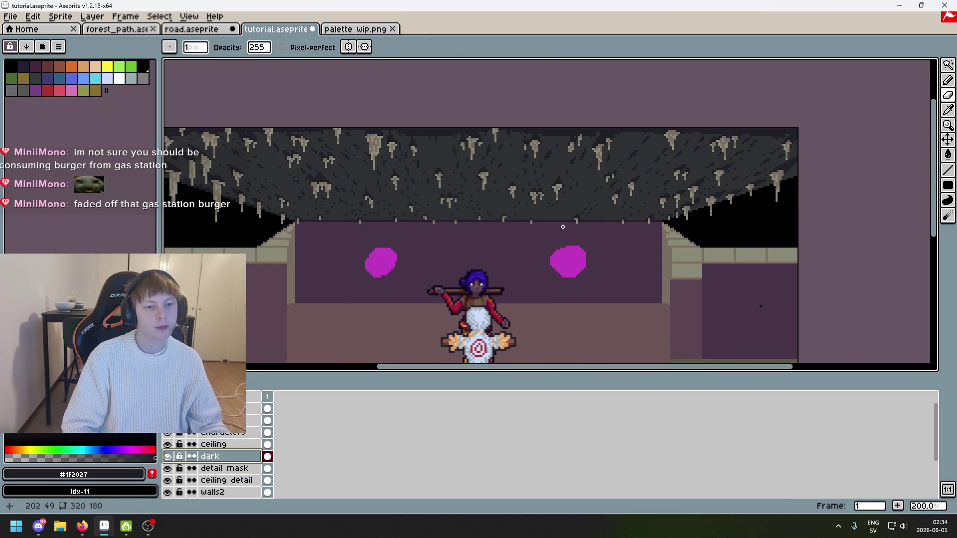
scroll(549, 229, up, 3)
key(b)
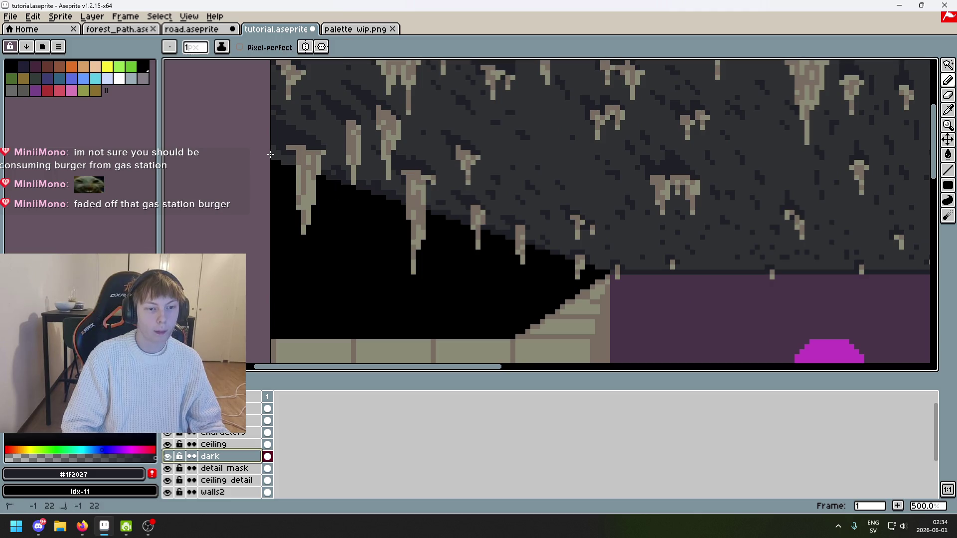
scroll(272, 153, up, 5)
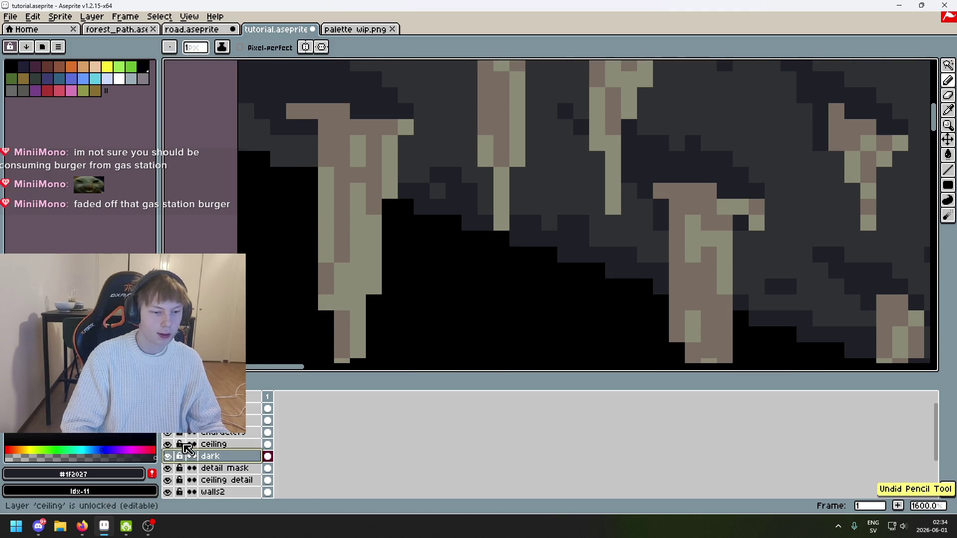
Make the ceiling layer active and hide the dark and detail mask layers
click(168, 444)
click(168, 444)
click(214, 444)
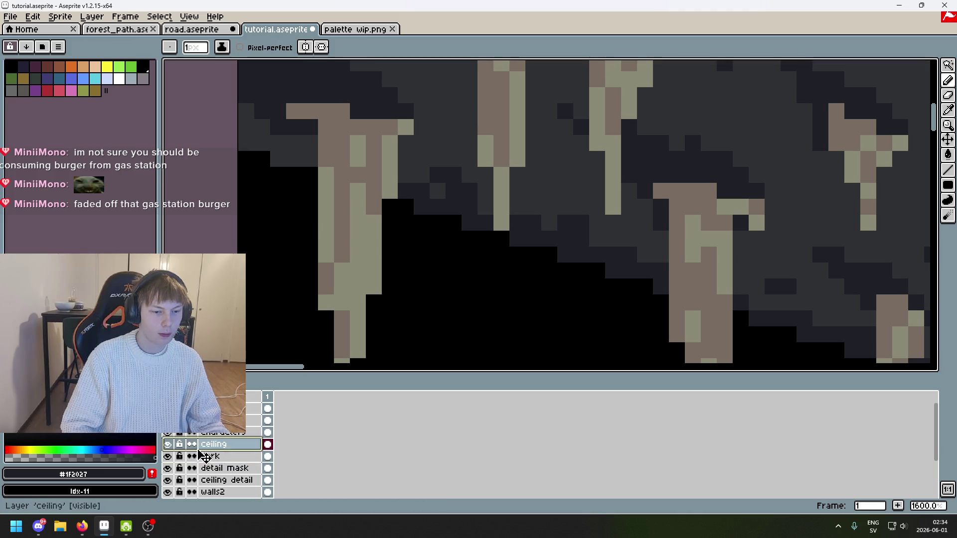
click(168, 456)
click(170, 469)
click(168, 444)
click(167, 444)
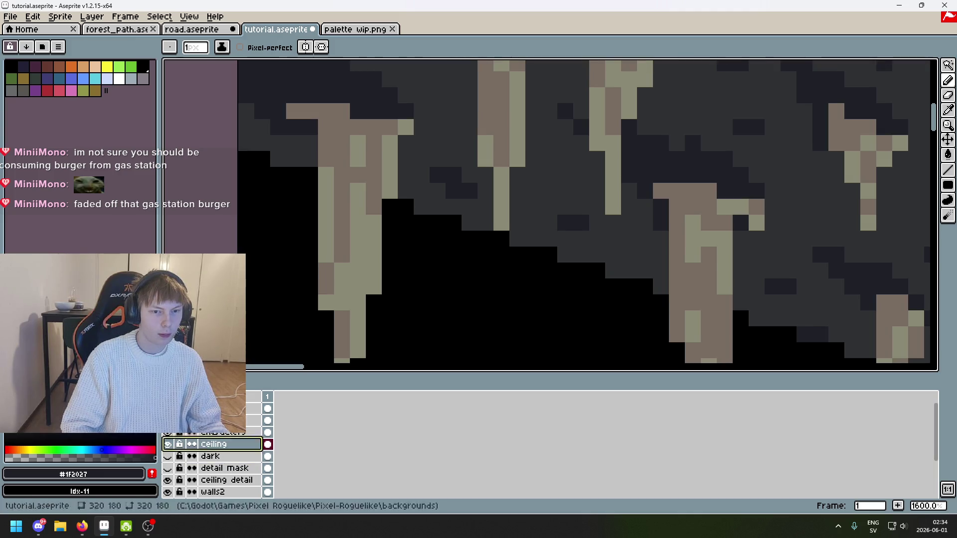
scroll(310, 234, down, 3)
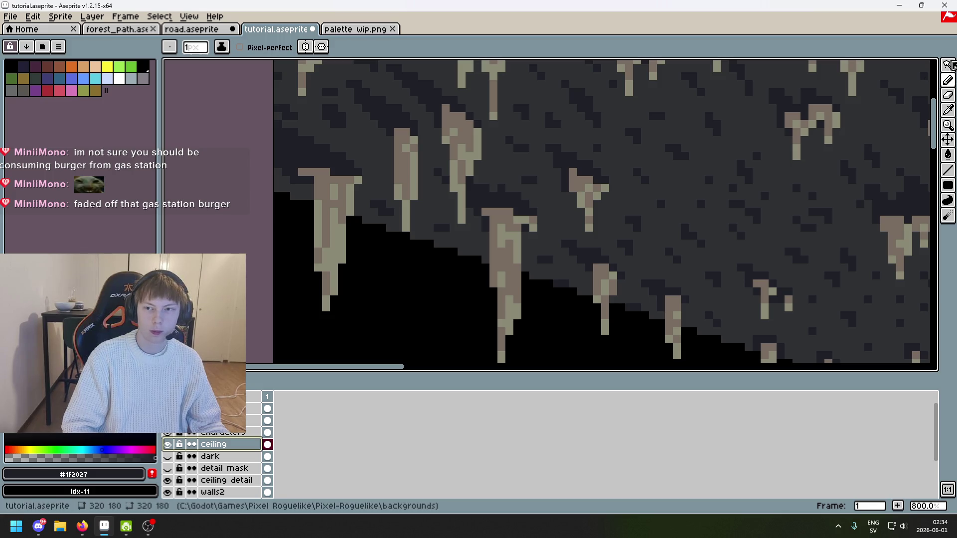
Select the ceiling strip with the Magic Wand, then show the dark layer again
click(949, 65)
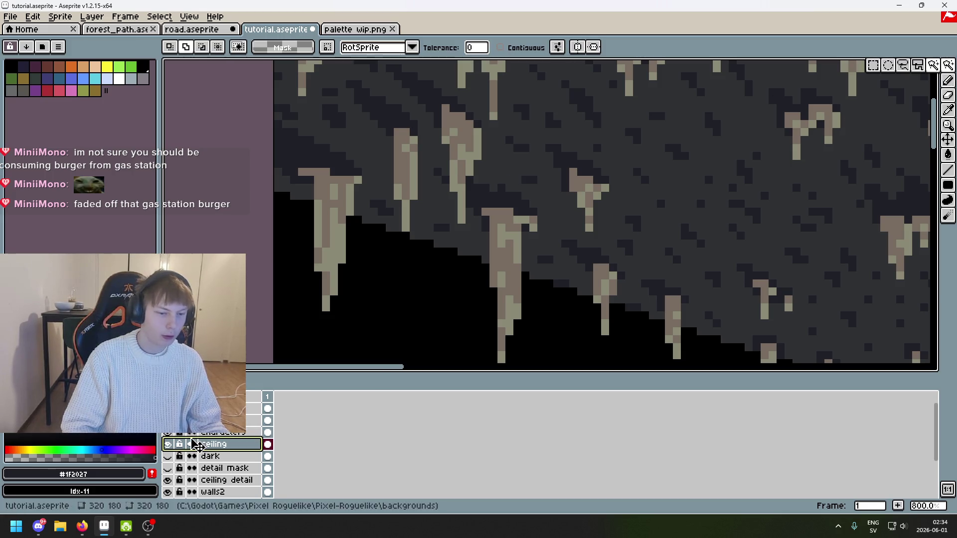
click(168, 444)
click(168, 444)
click(299, 190)
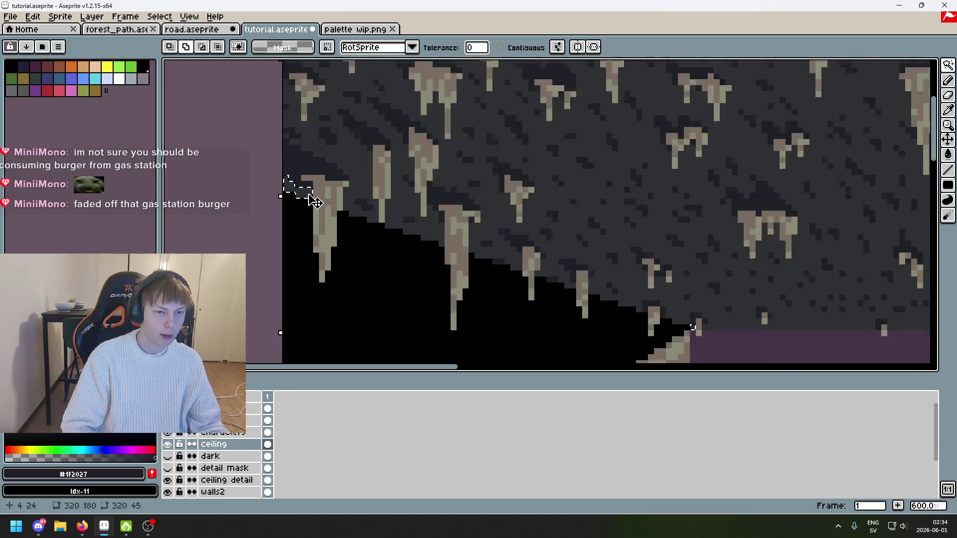
scroll(299, 189, down, 5)
drag(400, 214, 245, 198)
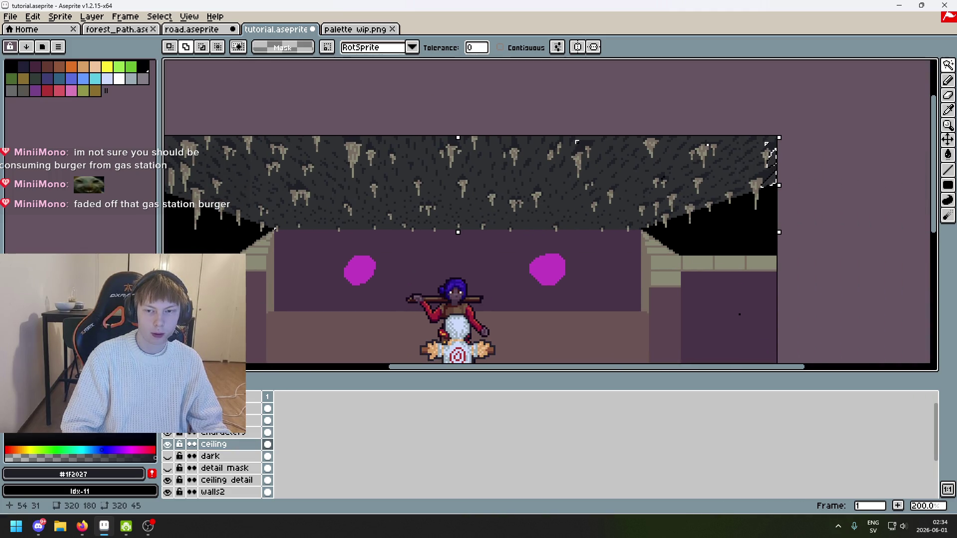
scroll(267, 203, left, 2)
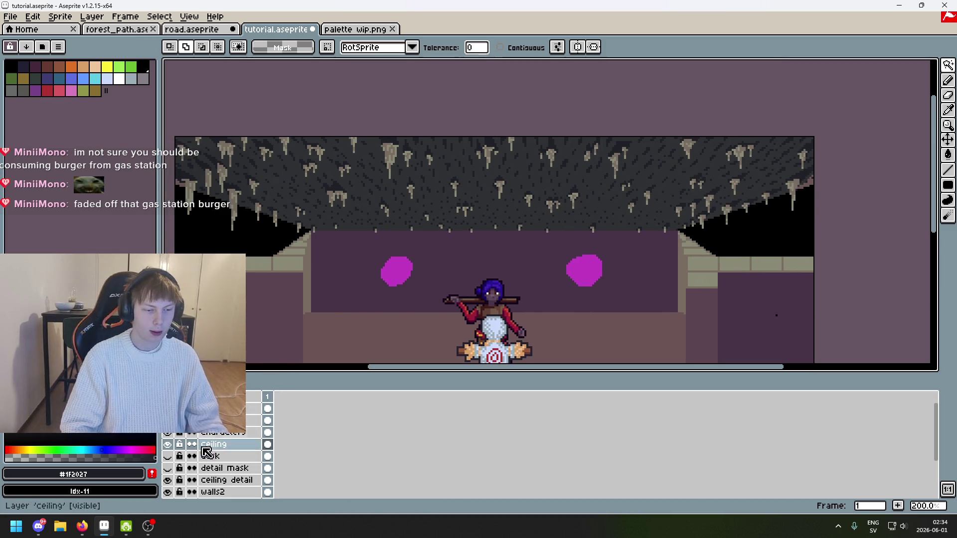
click(168, 457)
scroll(199, 210, up, 3)
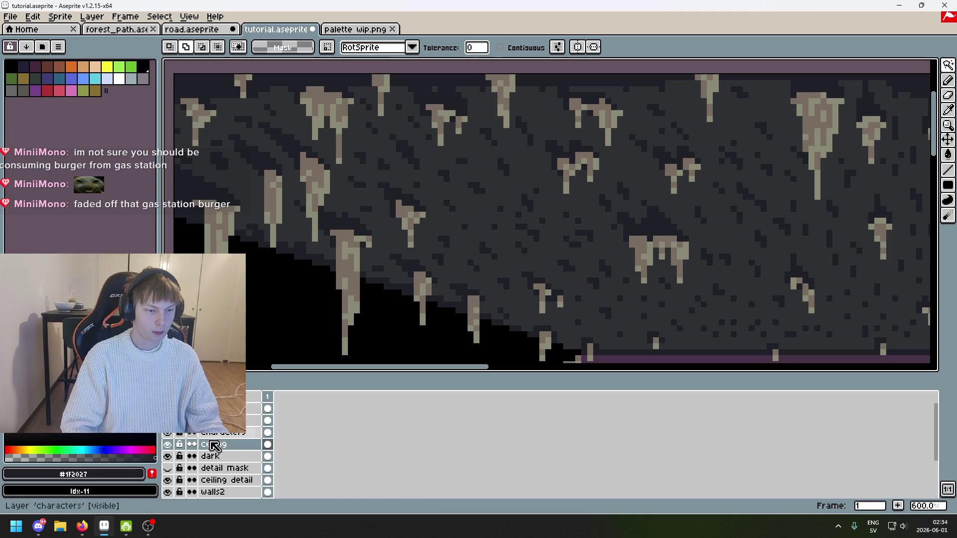
Make the 'dark' layer active and sample the dark shading colour from the canvas
click(214, 456)
key(alt)
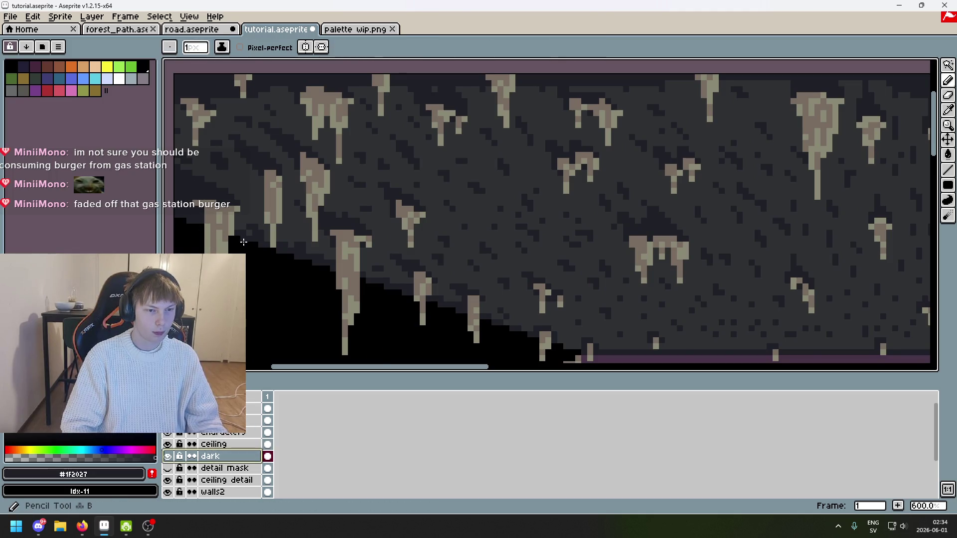
scroll(241, 232, up, 1)
click(235, 225)
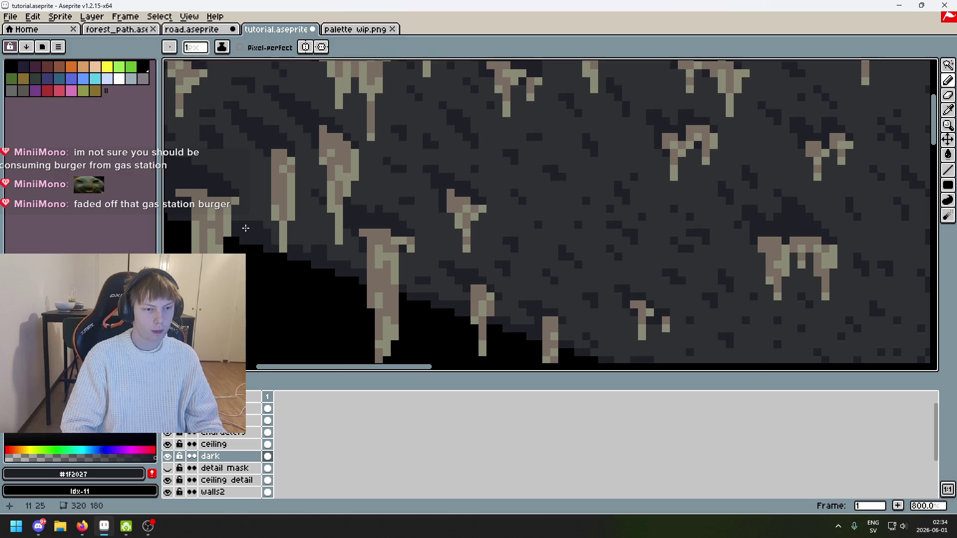
scroll(246, 228, down, 4)
scroll(262, 223, up, 3)
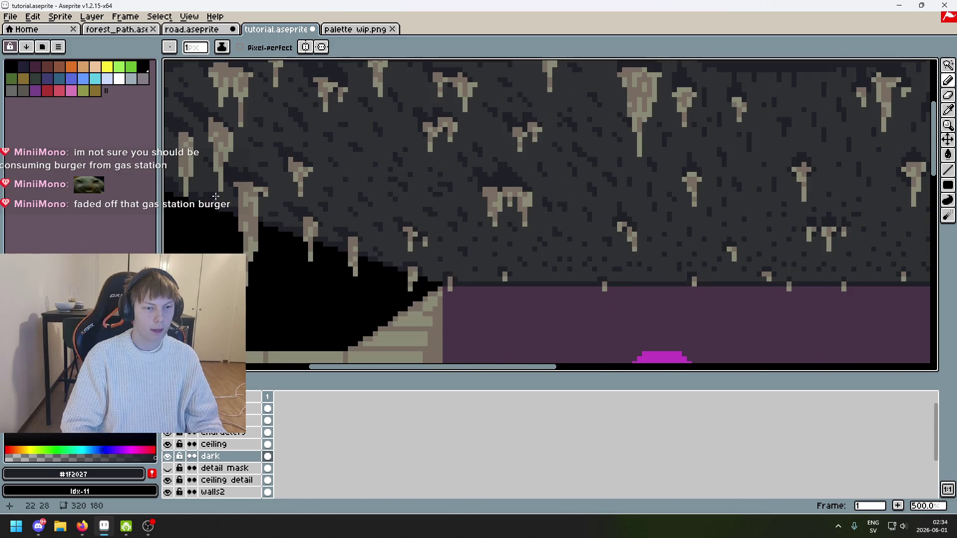
scroll(217, 211, down, 3)
scroll(459, 293, up, 1)
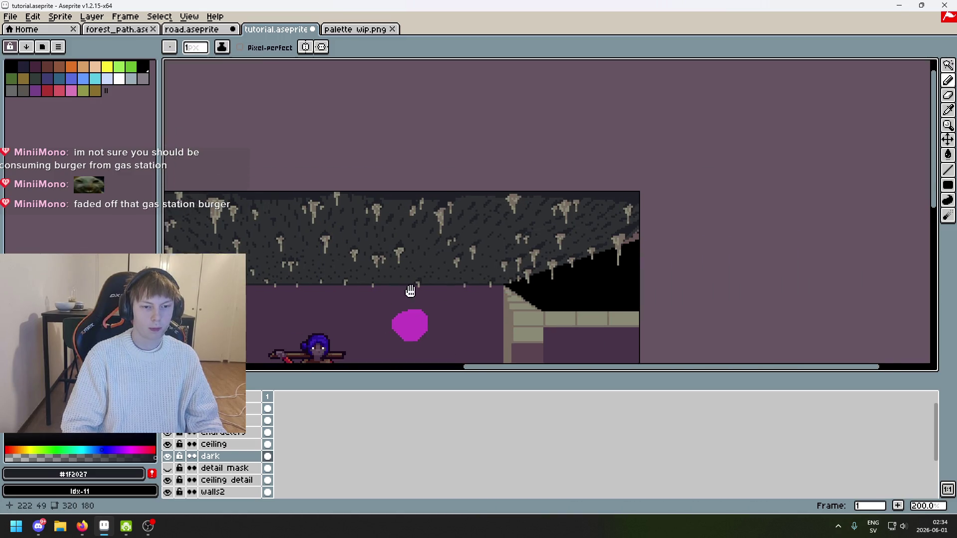
Paint dark pixels in several strokes along the sloped ceiling edge, working up the slope
drag(615, 230, 561, 278)
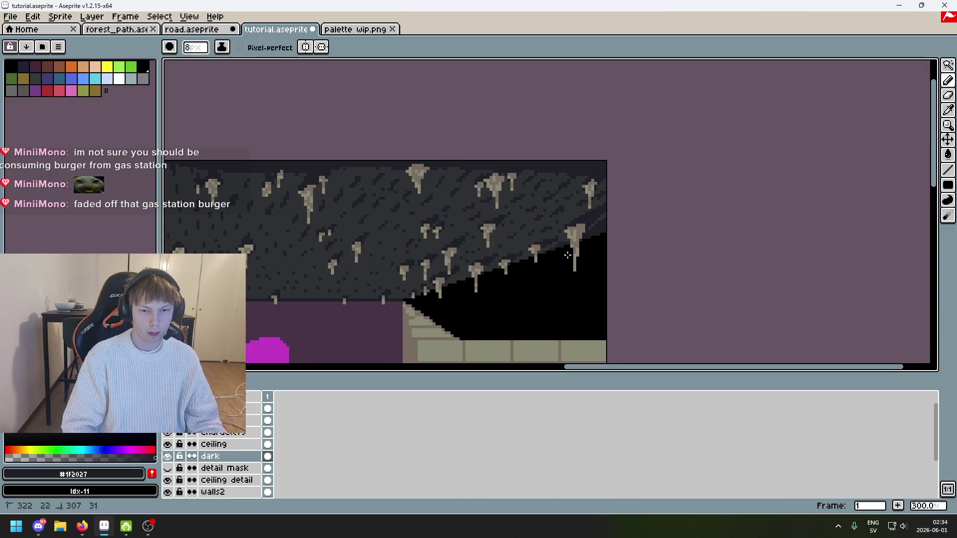
scroll(429, 302, up, 3)
scroll(431, 298, up, 3)
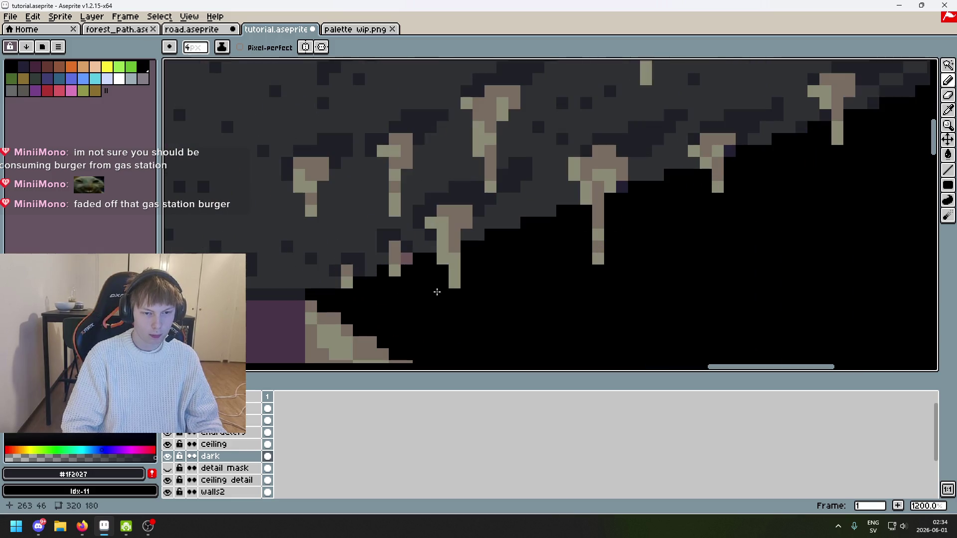
mouse_move(387, 279)
mouse_down()
mouse_move(430, 247)
mouse_move(544, 240)
mouse_up()
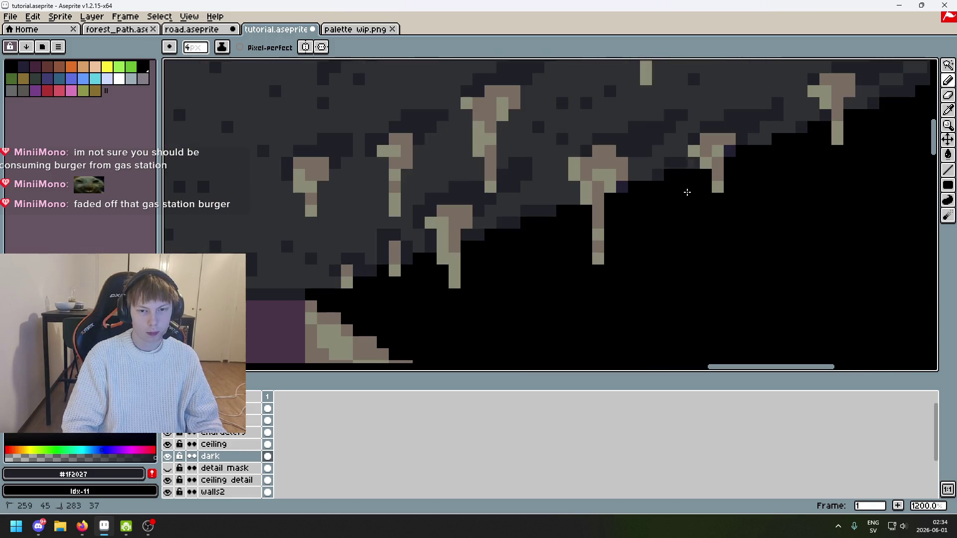
drag(687, 192, 649, 195)
mouse_move(753, 140)
mouse_down()
mouse_move(766, 139)
mouse_move(679, 247)
mouse_up()
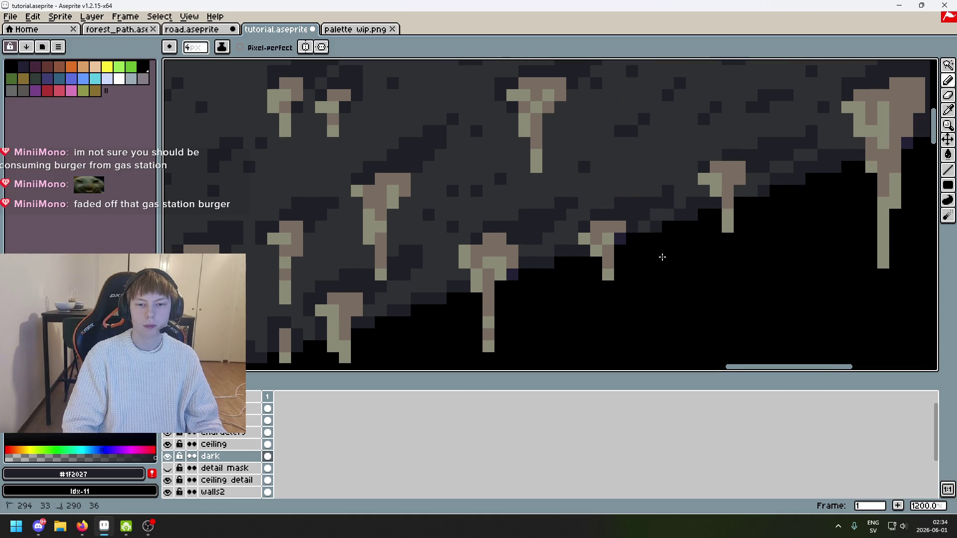
scroll(648, 269, down, 4)
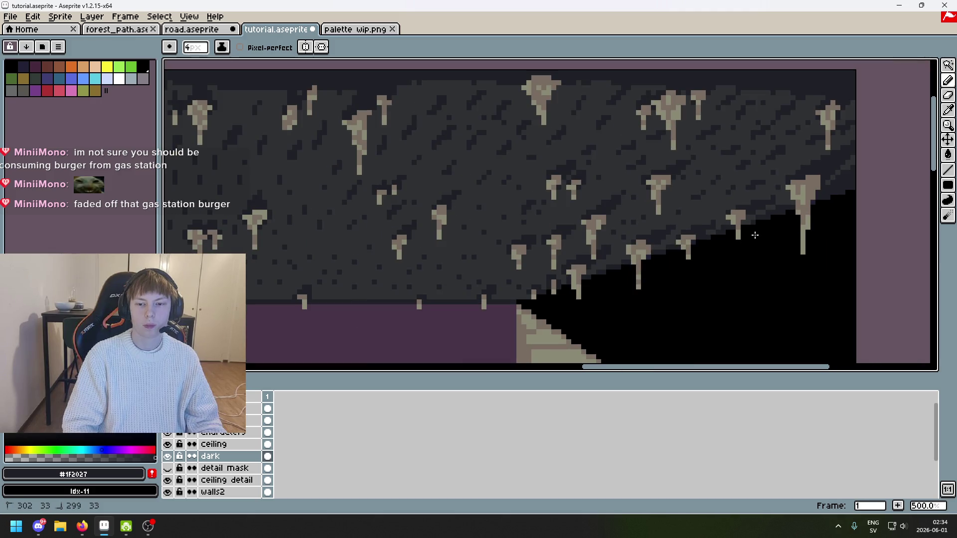
scroll(750, 239, down, 3)
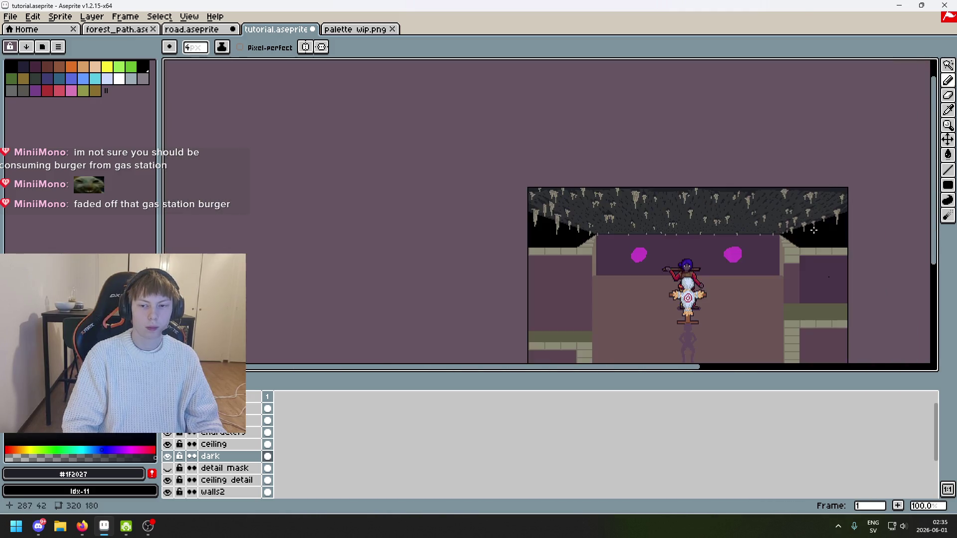
scroll(250, 194, up, 3)
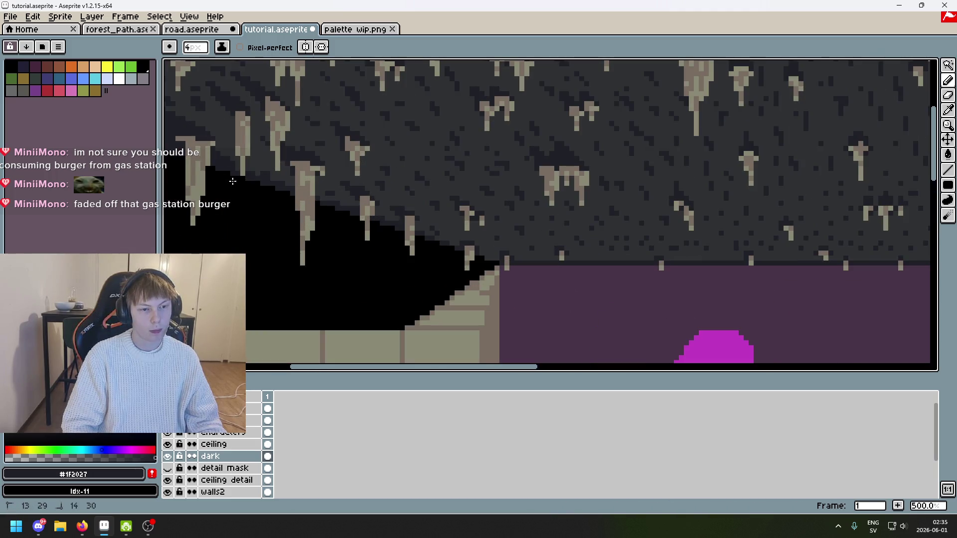
scroll(254, 187, down, 3)
scroll(763, 160, up, 2)
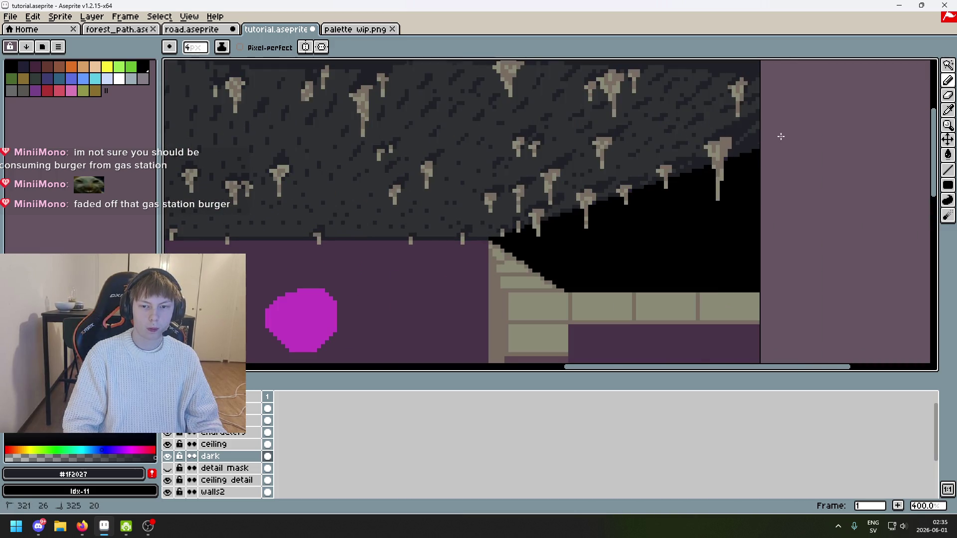
scroll(652, 192, down, 2)
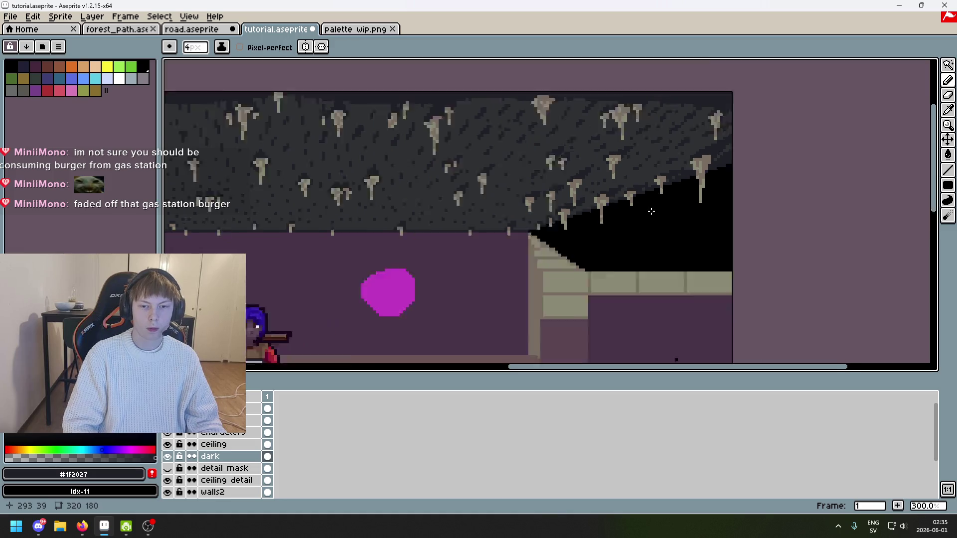
mouse_move(705, 231)
mouse_down()
mouse_move(641, 229)
mouse_move(654, 197)
mouse_move(598, 235)
mouse_move(605, 229)
mouse_up()
key(ctrl+s)
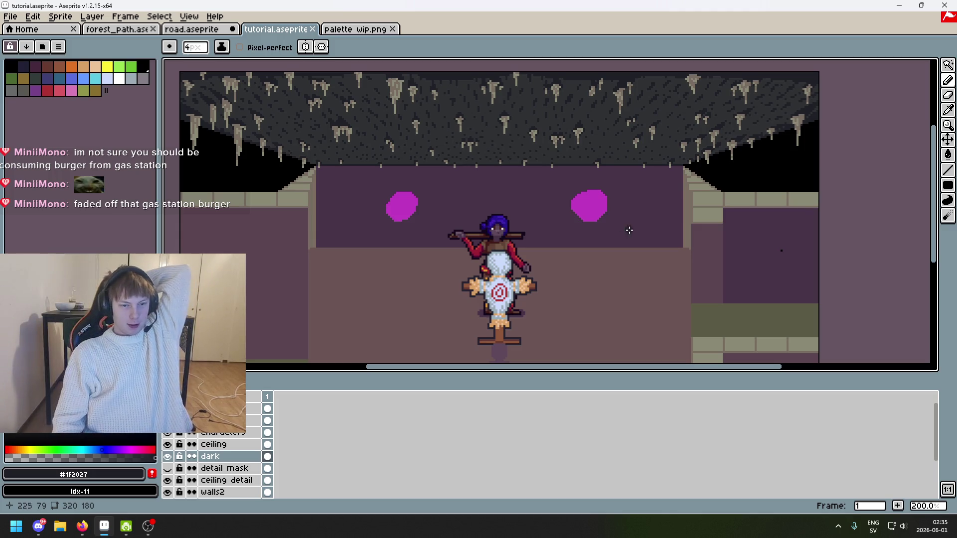
scroll(607, 229, down, 1)
drag(636, 182, 613, 186)
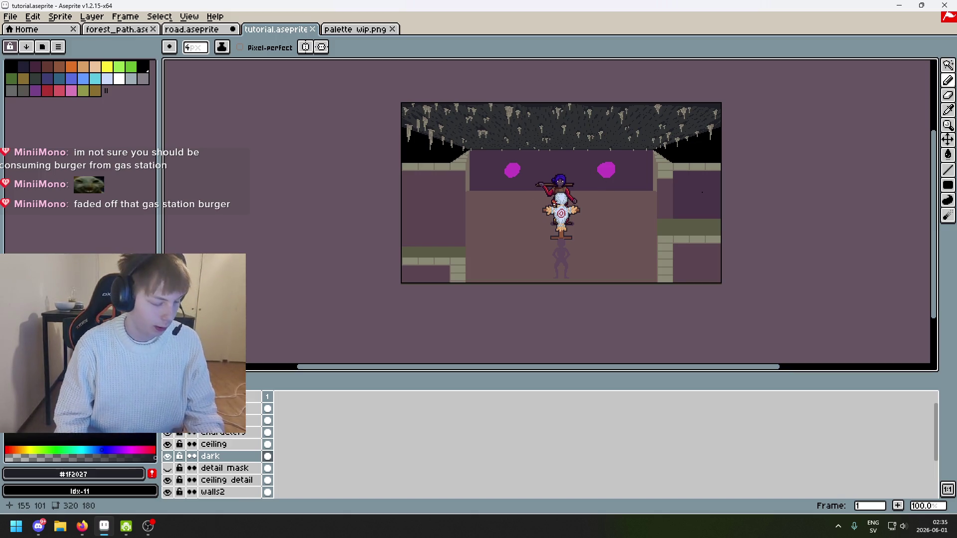
scroll(498, 194, right, 2)
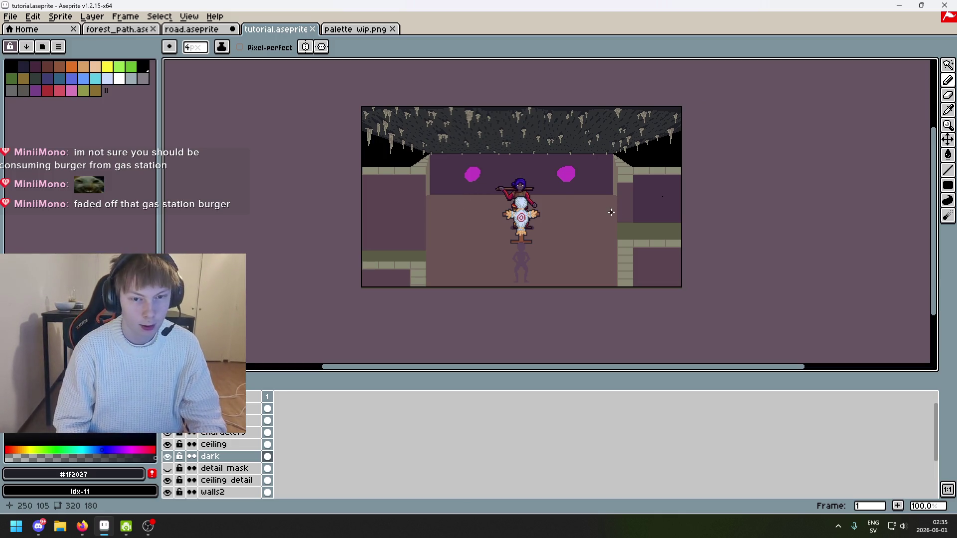
click(355, 30)
click(279, 30)
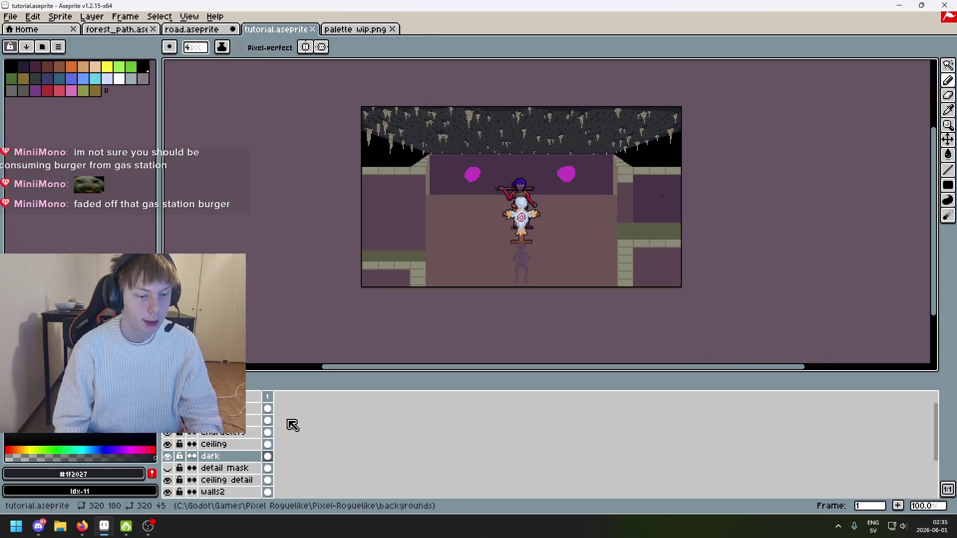
Hide the 'screenshot' layer so the side-view cave room shows
scroll(738, 208, up, 2)
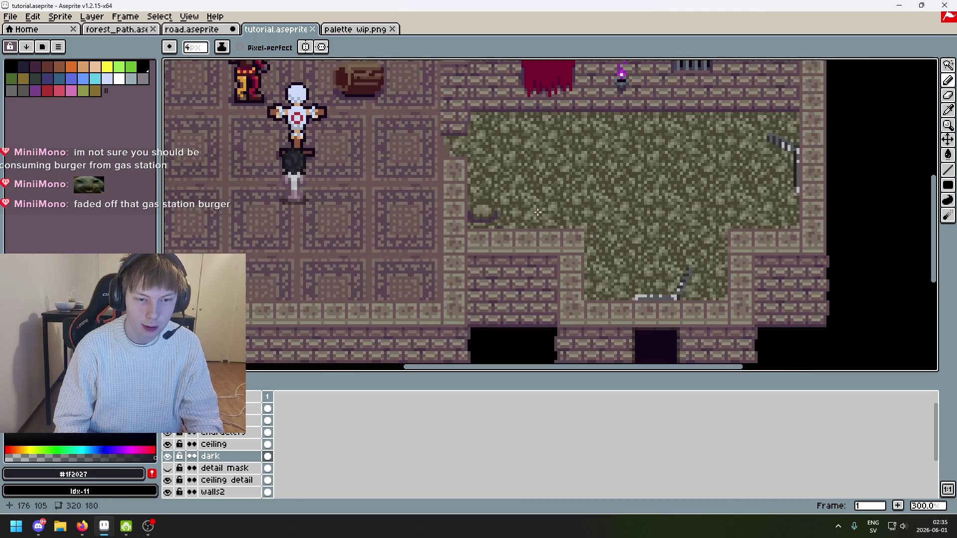
scroll(509, 170, down, 1)
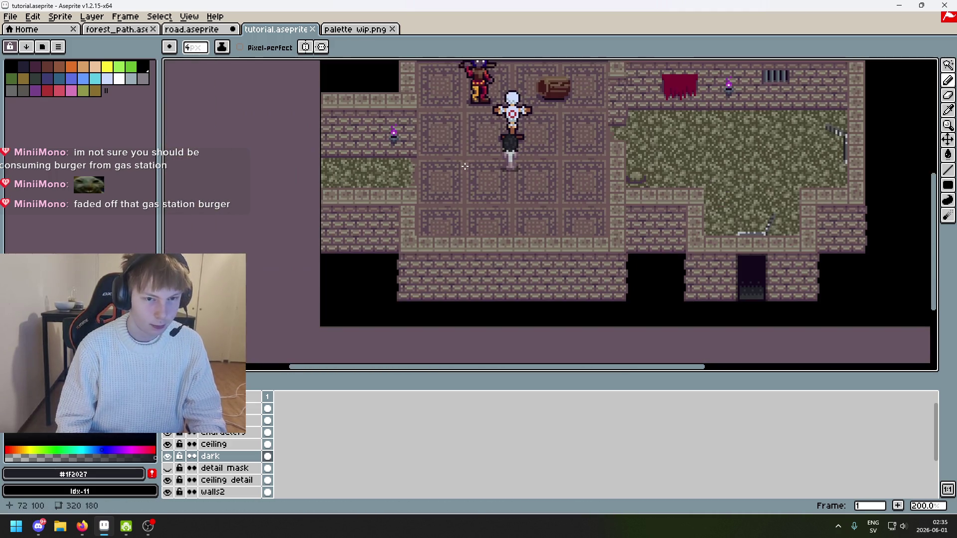
drag(521, 141, 453, 184)
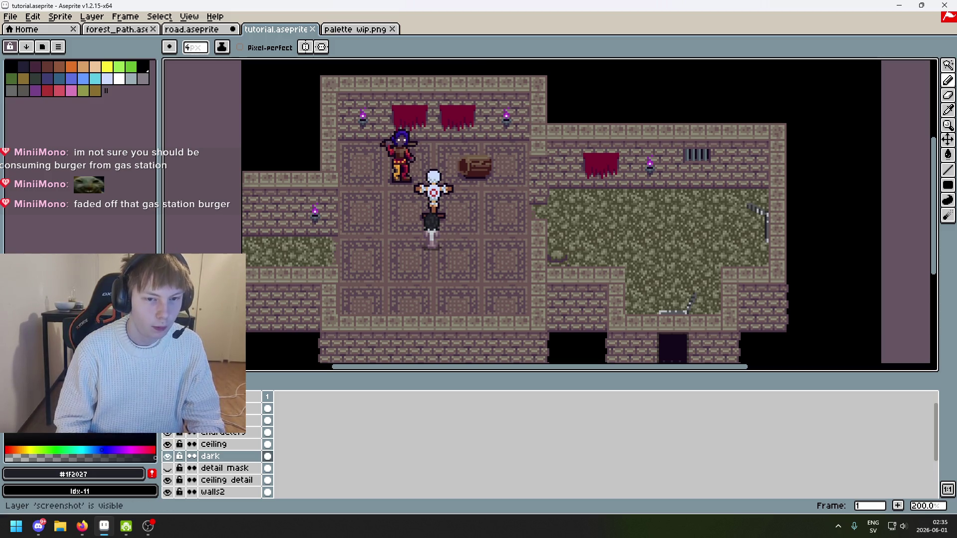
click(167, 408)
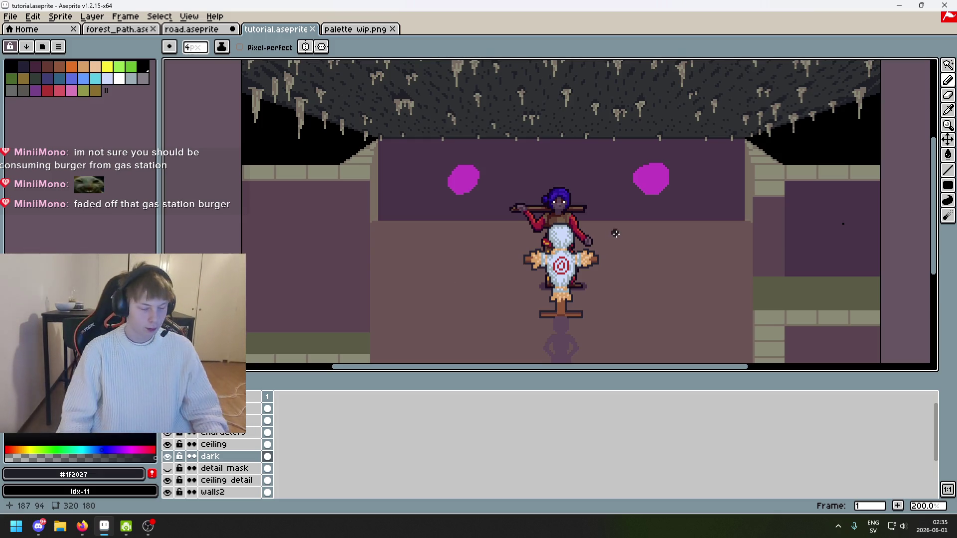
Recentre the view on the cave room and save tutorial.aseprite
drag(733, 178, 715, 144)
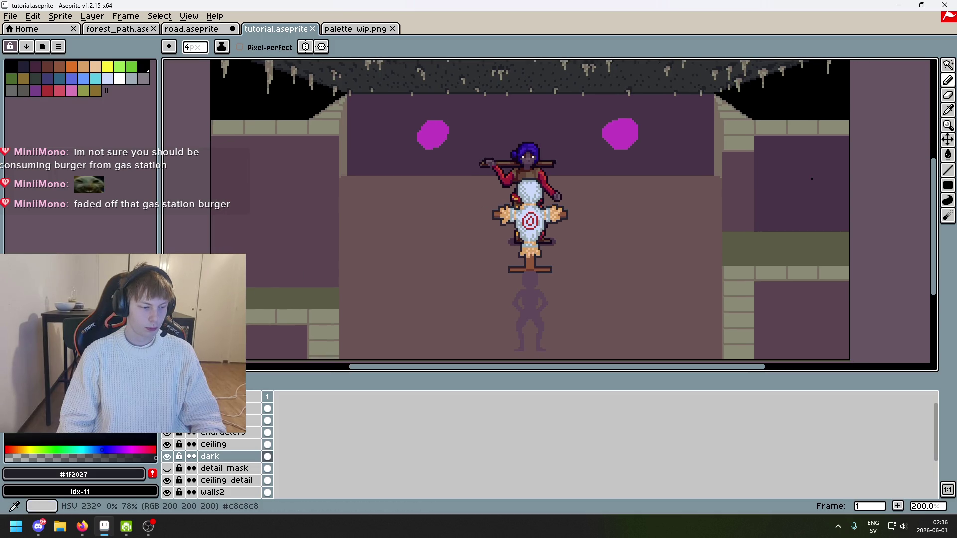
scroll(378, 225, down, 1)
drag(378, 224, 491, 210)
key(ctrl+s)
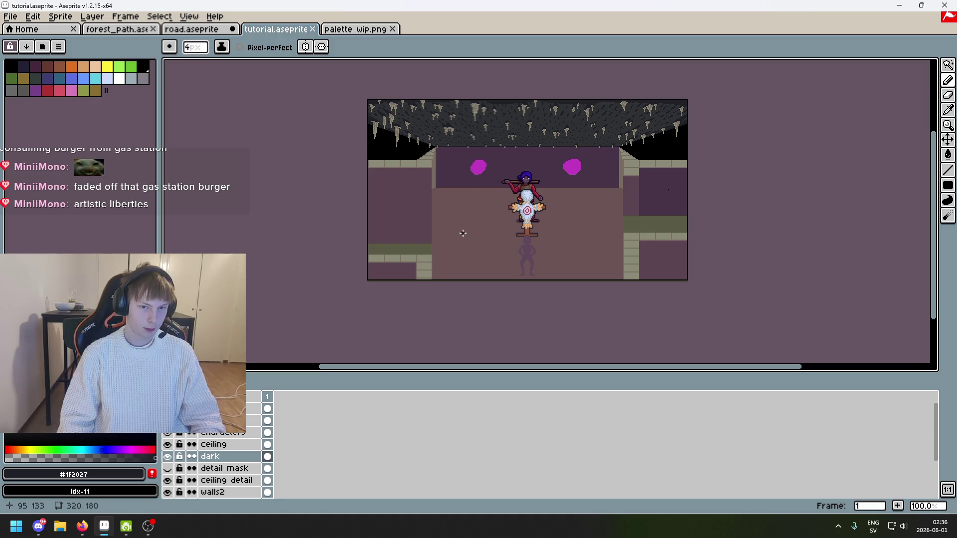
scroll(463, 233, up, 1)
mouse_move(462, 197)
mouse_down()
mouse_move(421, 237)
mouse_move(414, 171)
mouse_move(422, 182)
mouse_move(400, 222)
mouse_move(389, 212)
mouse_up()
scroll(376, 161, up, 1)
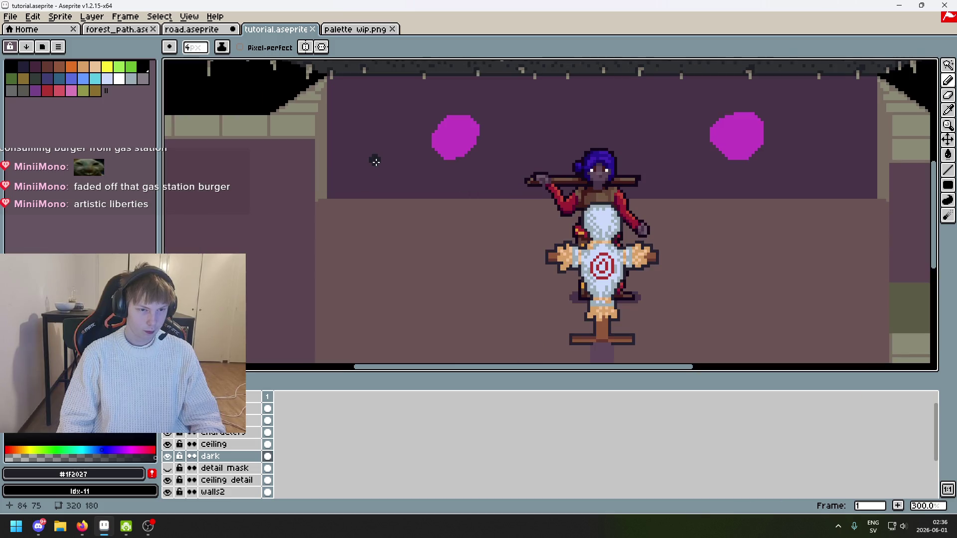
scroll(362, 197, down, 1)
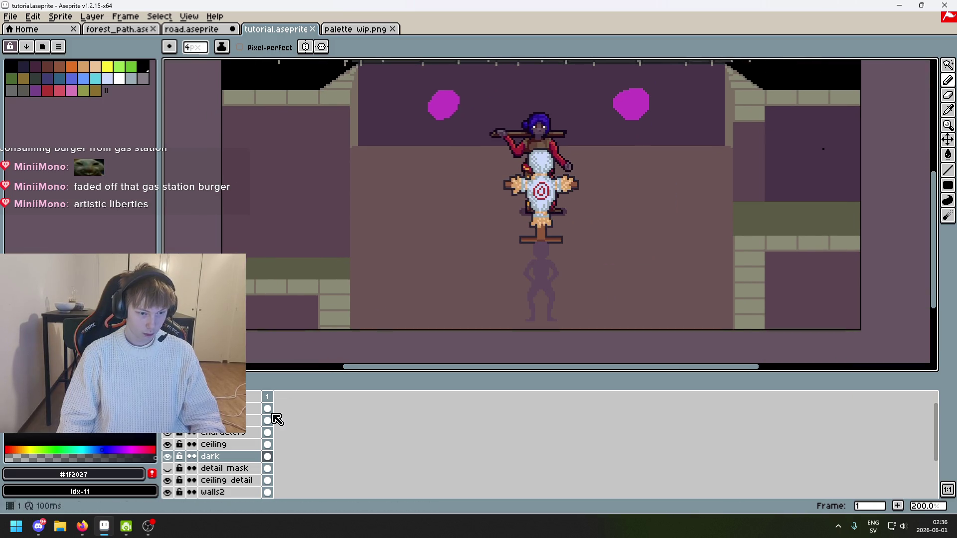
Put the ceiling layer into a new group named 'ceiling'
right_click(225, 445)
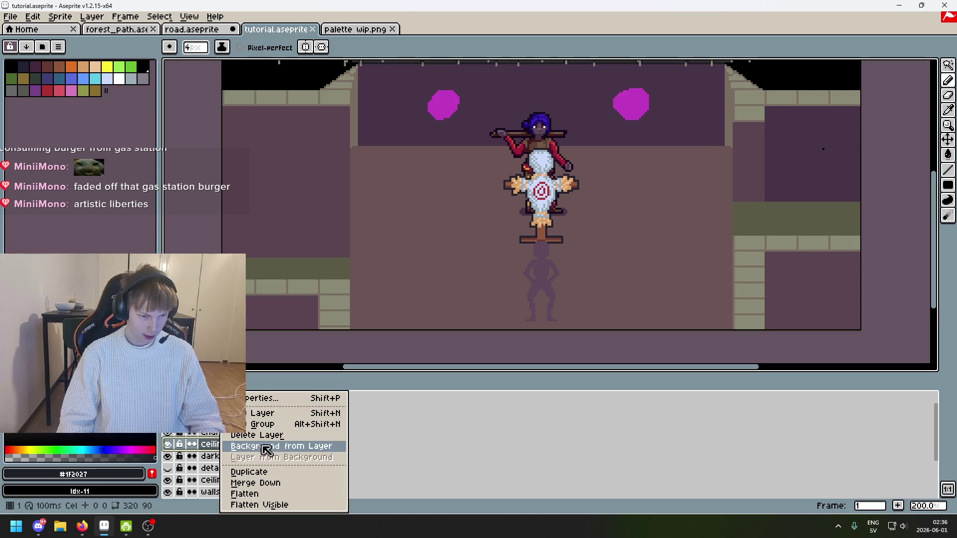
click(280, 425)
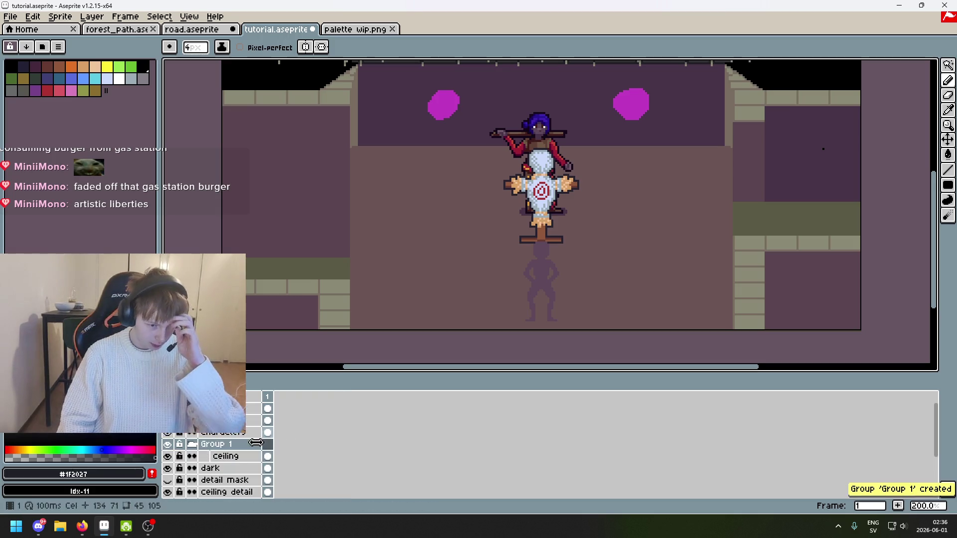
double_click(231, 444)
text(Cei)
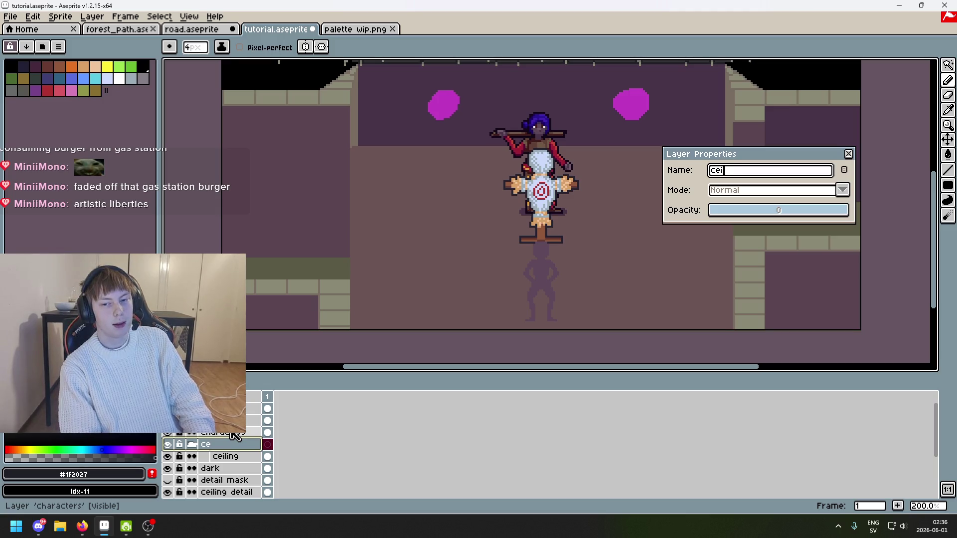
key(Return)
Move the 'dark' and 'detail mask' layers into the 'ceiling' group
drag(227, 469, 229, 467)
click(224, 469)
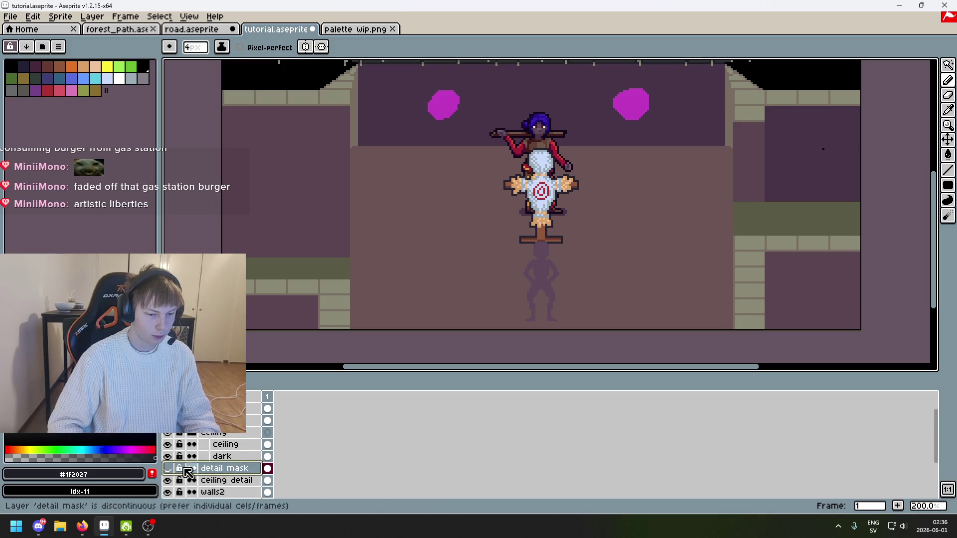
click(166, 469)
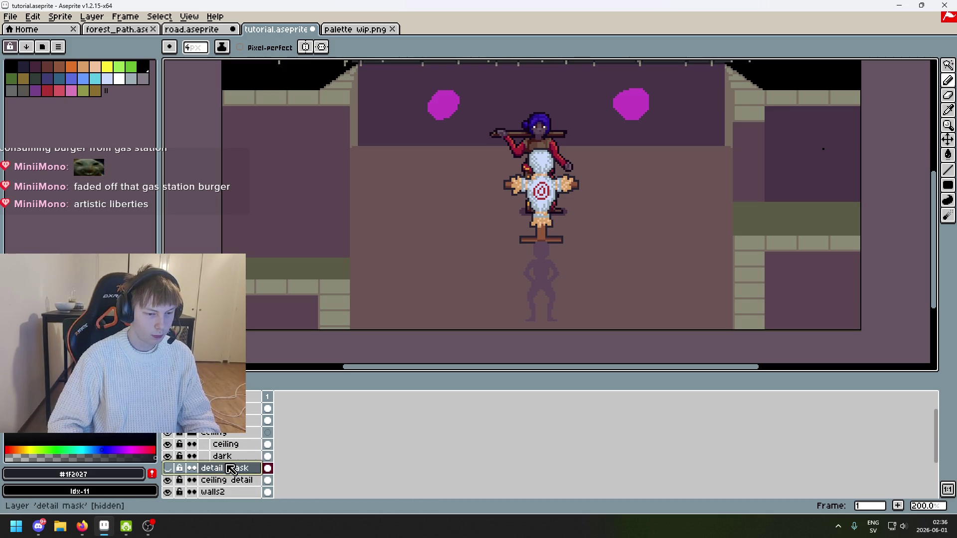
drag(231, 466, 241, 475)
scroll(359, 268, down, 2)
Bring the ceiling into view and save the file
scroll(399, 224, up, 2)
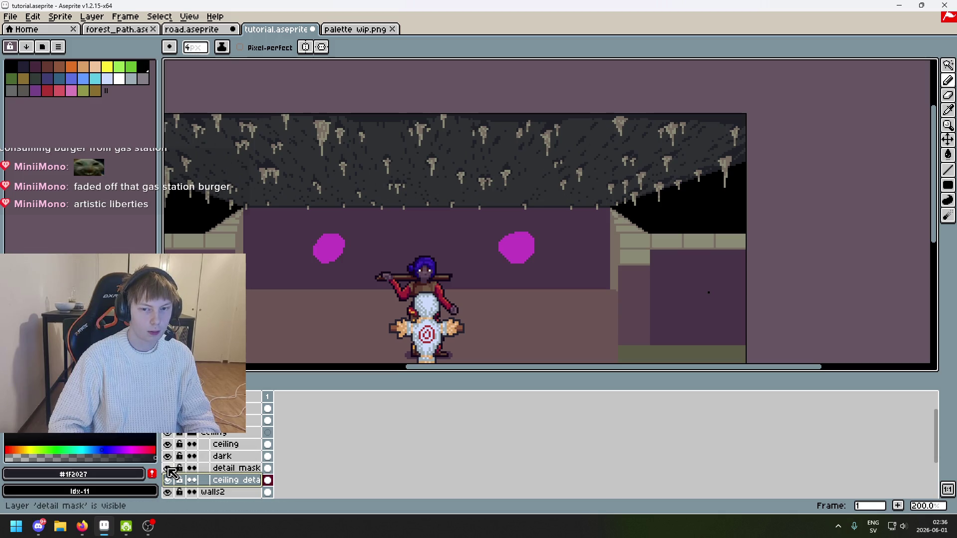
drag(346, 302, 447, 265)
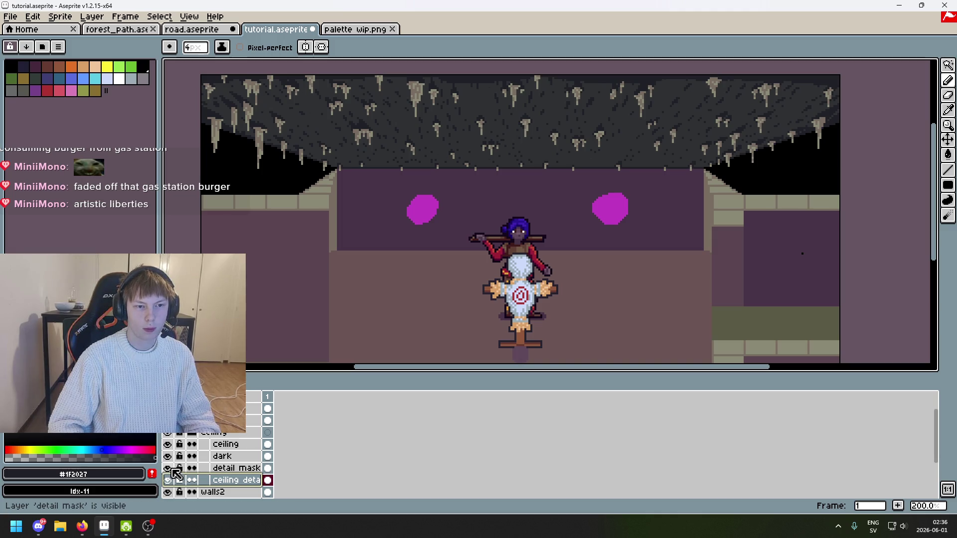
key(ctrl+s)
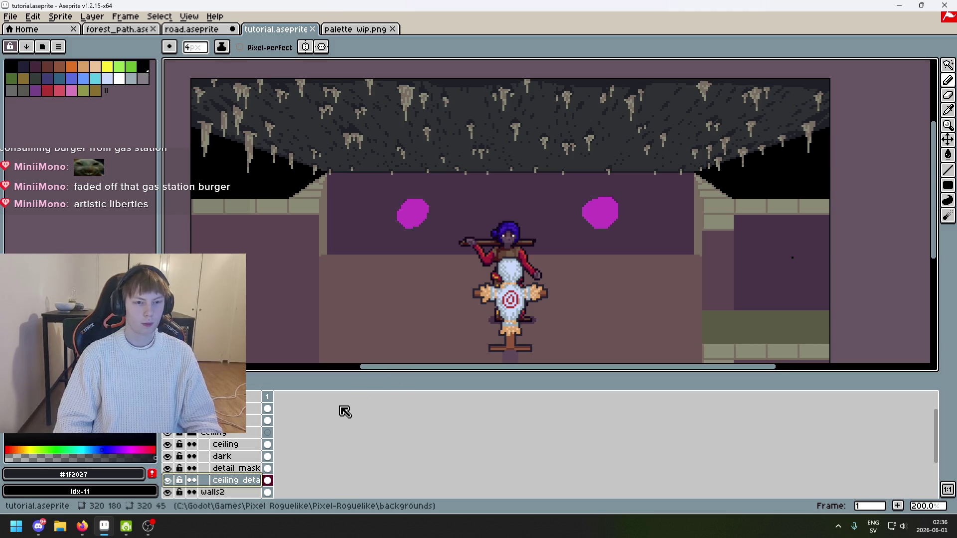
With a 7px Eraser, erase the 'detail mask' layer along the ceiling's top edge
key(e)
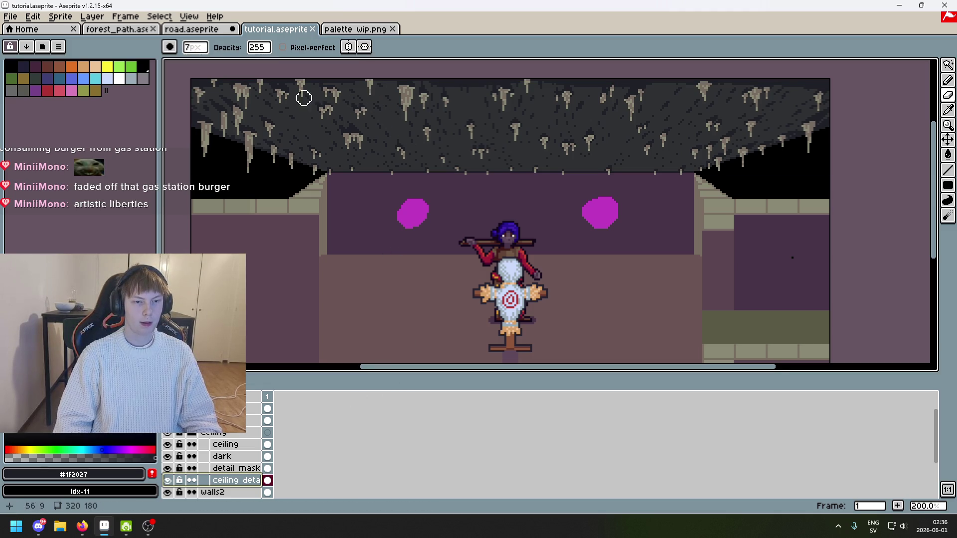
mouse_move(305, 98)
mouse_down()
mouse_move(295, 89)
mouse_move(324, 93)
mouse_up()
key(ctrl+z)
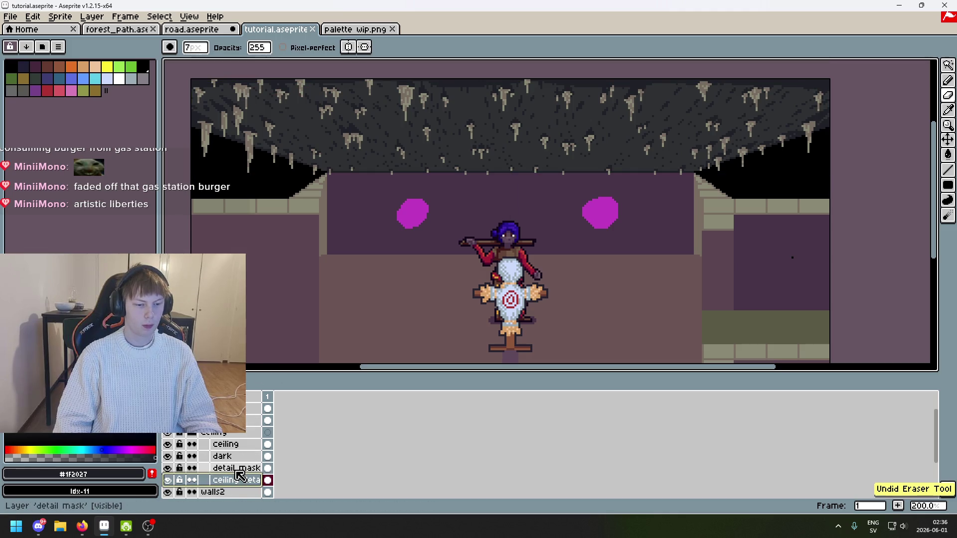
click(236, 470)
drag(204, 102, 326, 98)
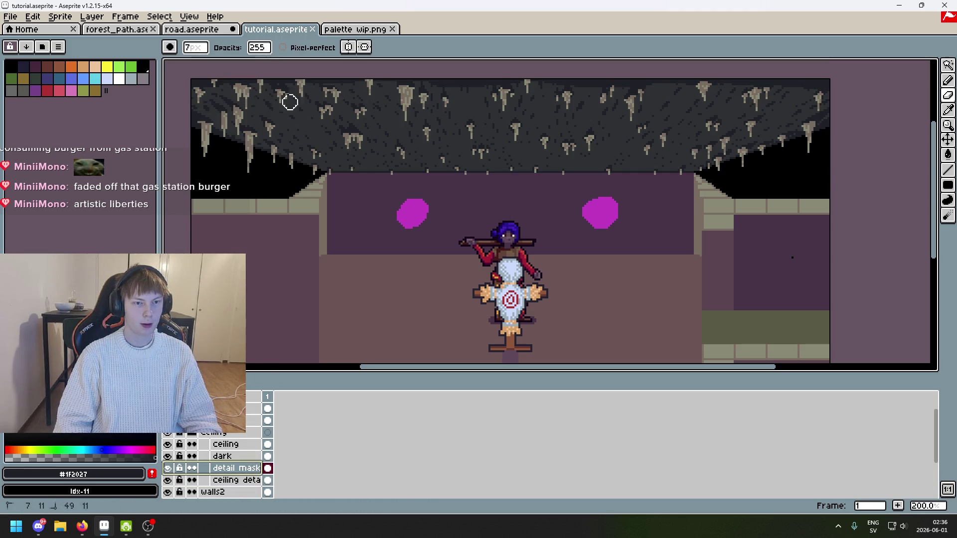
mouse_move(499, 93)
mouse_down()
mouse_move(453, 102)
mouse_move(605, 96)
mouse_up()
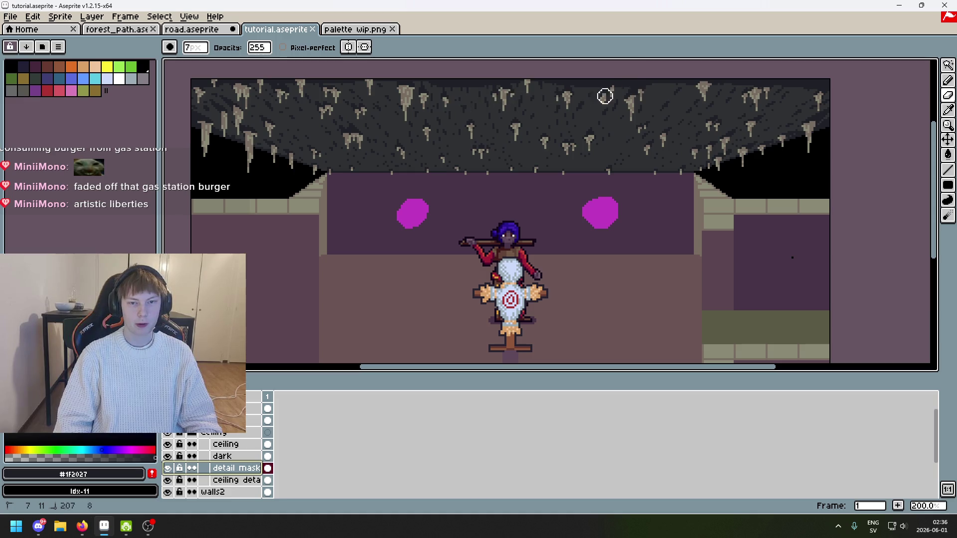
drag(709, 89, 673, 103)
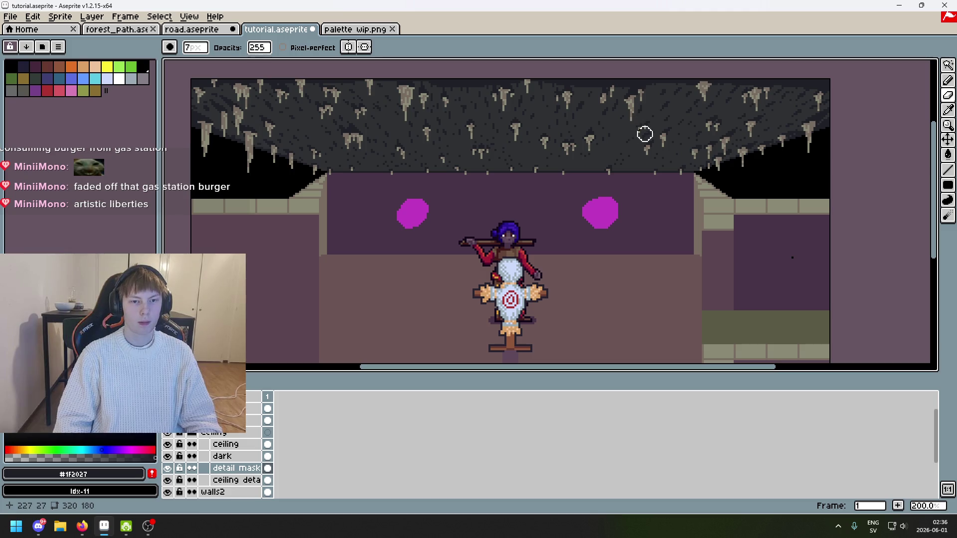
key(Tab)
key(Tab)
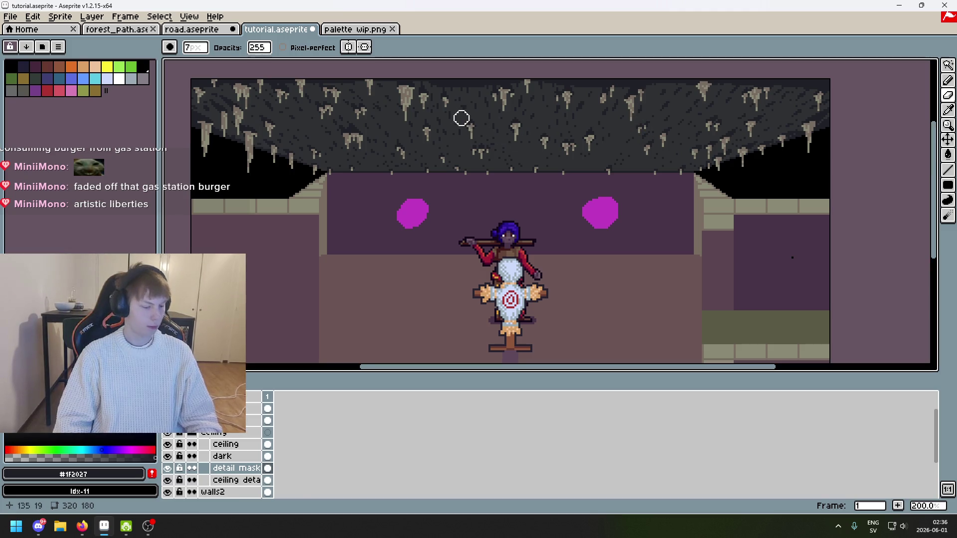
click(237, 457)
scroll(340, 99, up, 4)
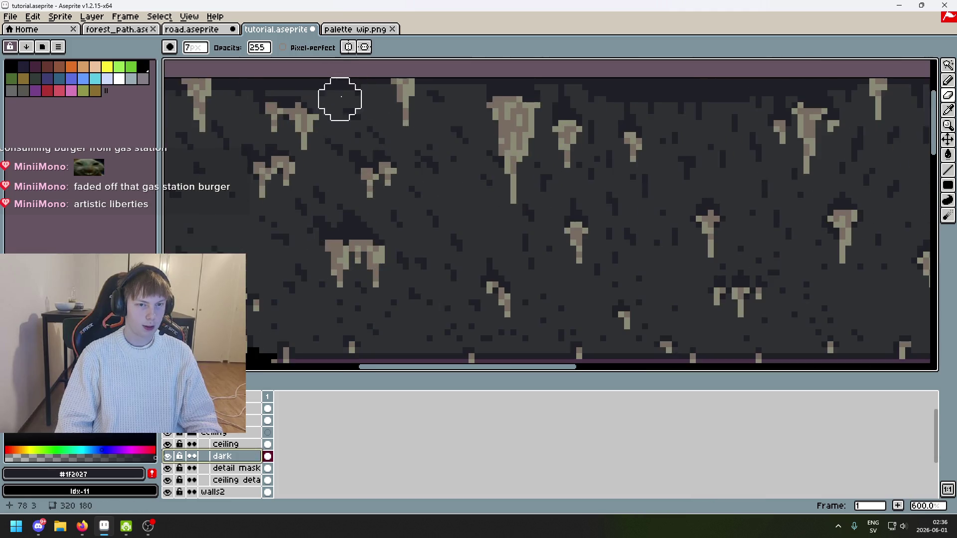
With the Pencil, dot dark pixels into the band along the ceiling's top edge
drag(340, 99, 462, 186)
scroll(312, 183, up, 2)
key(b)
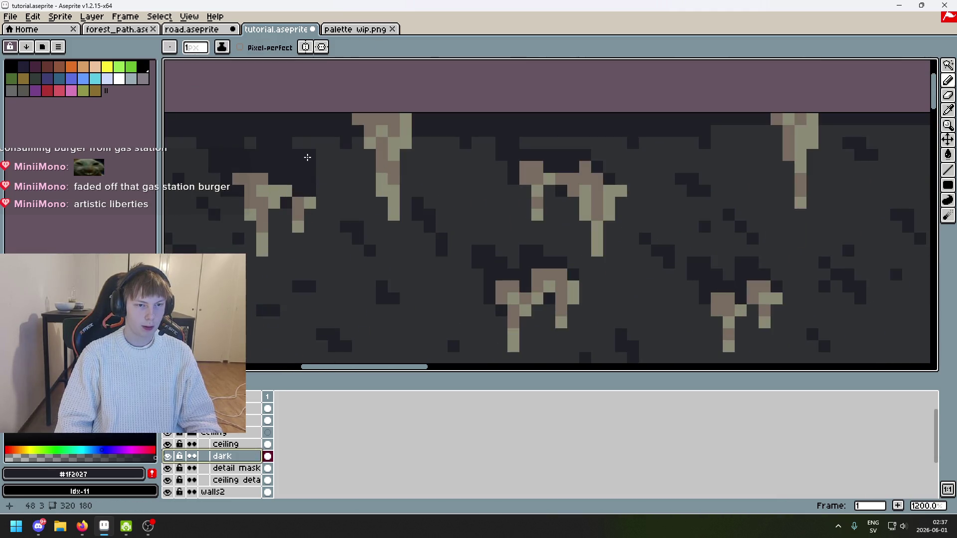
drag(446, 144, 457, 163)
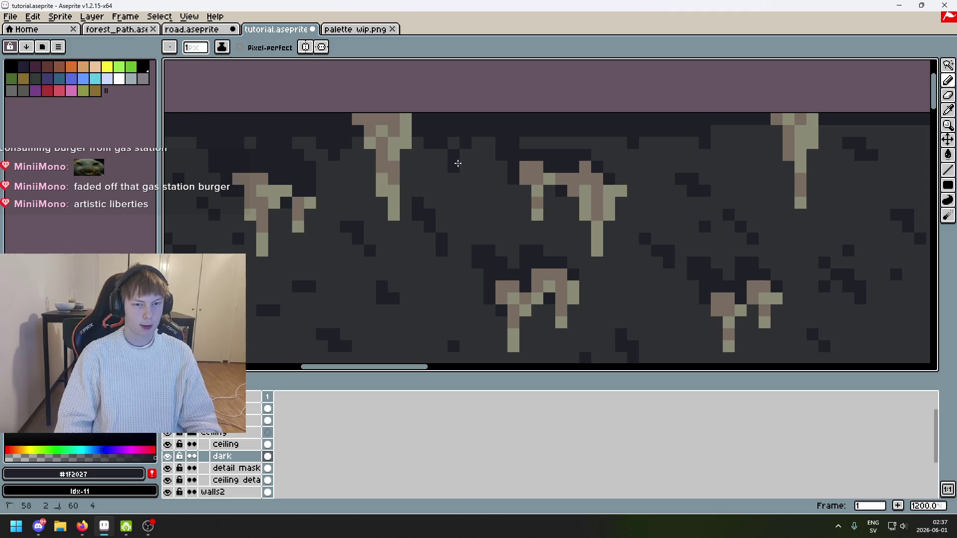
scroll(356, 216, down, 2)
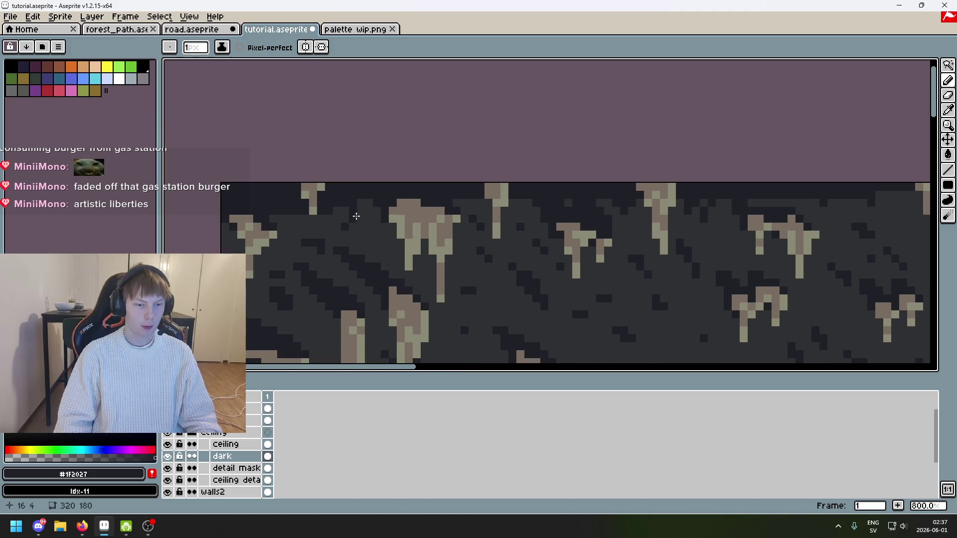
drag(340, 212, 348, 213)
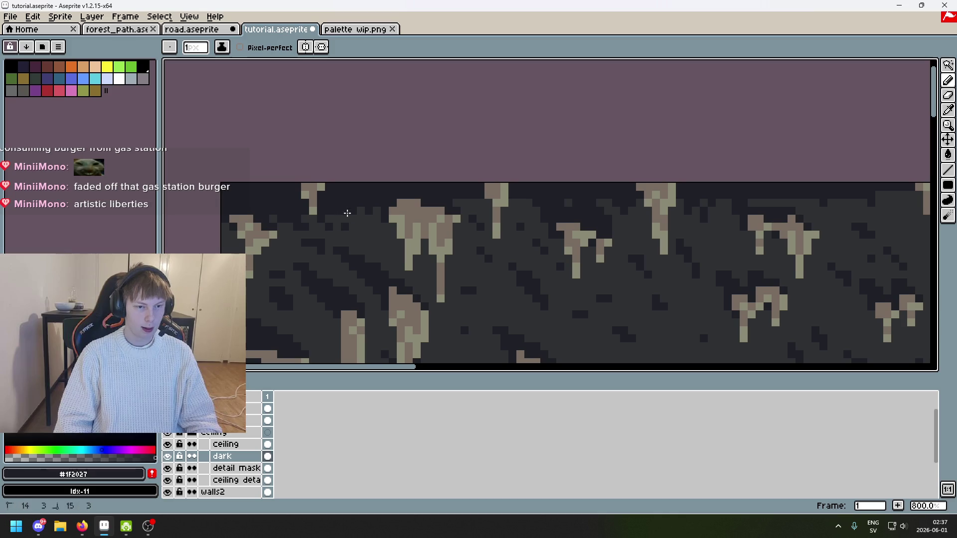
drag(521, 205, 534, 207)
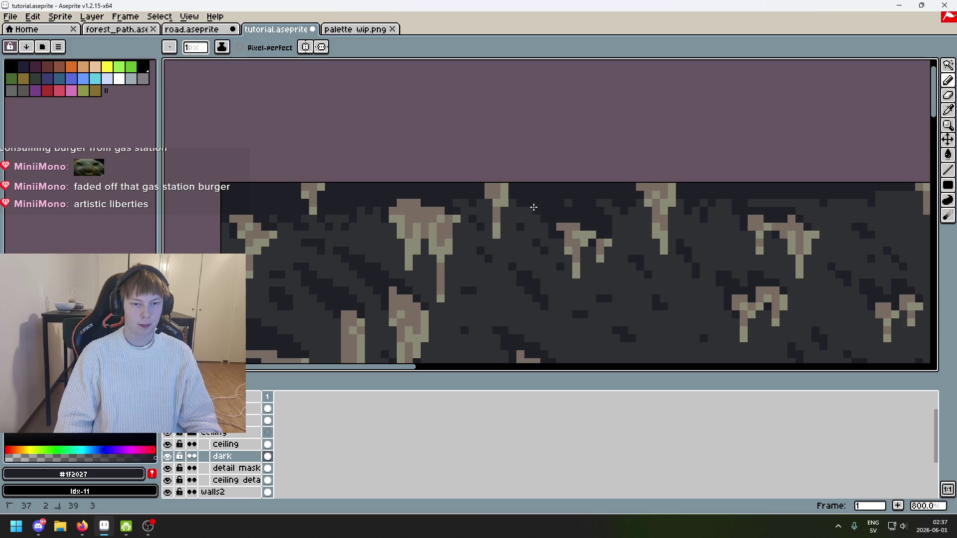
click(370, 222)
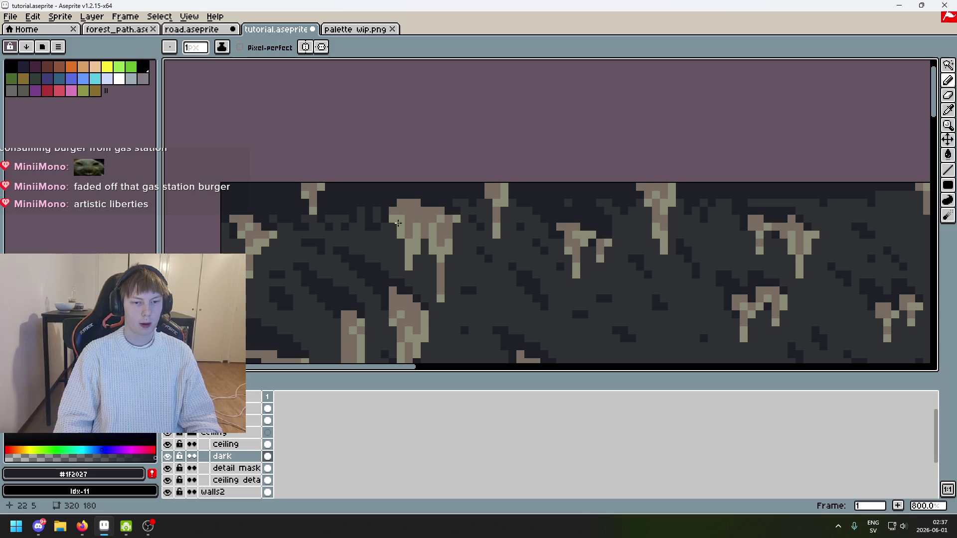
scroll(516, 204, down, 3)
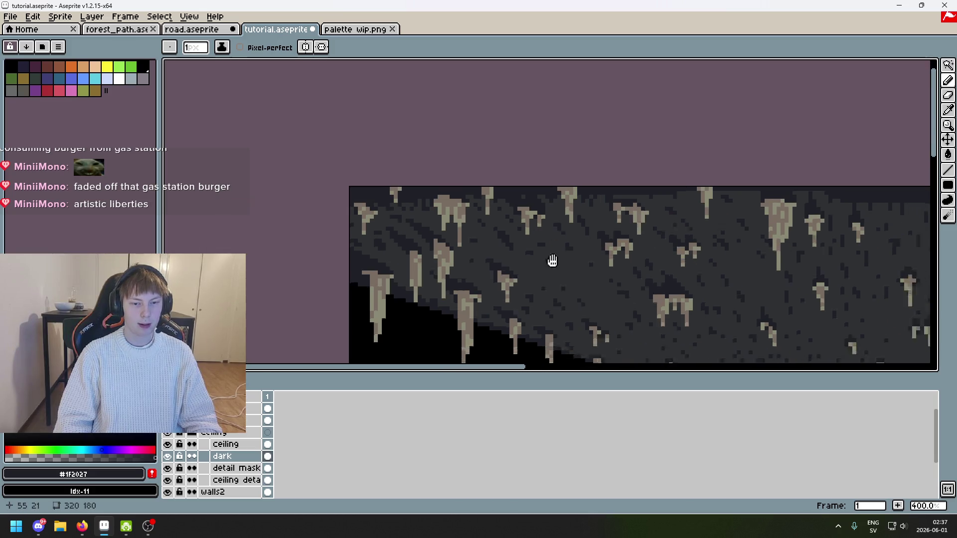
scroll(580, 252, up, 1)
scroll(580, 253, up, 3)
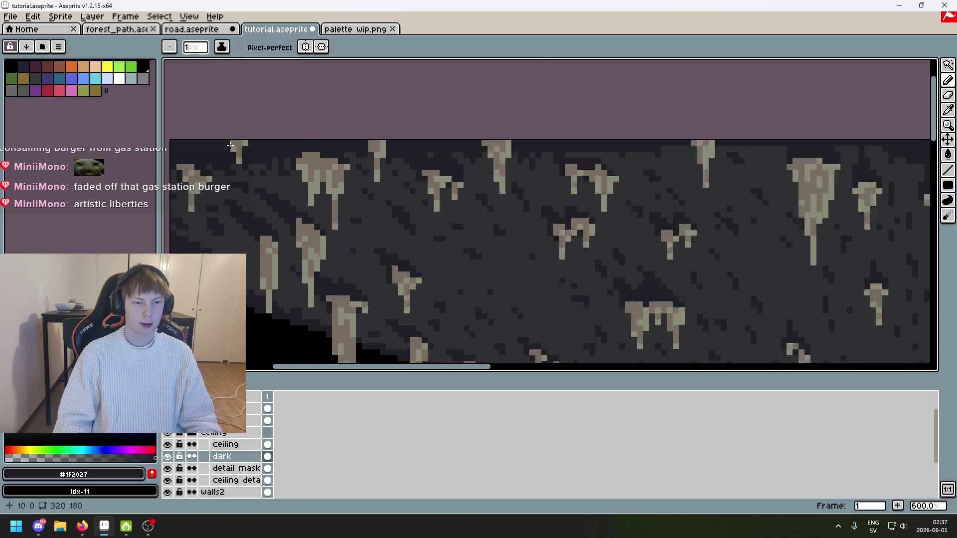
scroll(504, 263, down, 3)
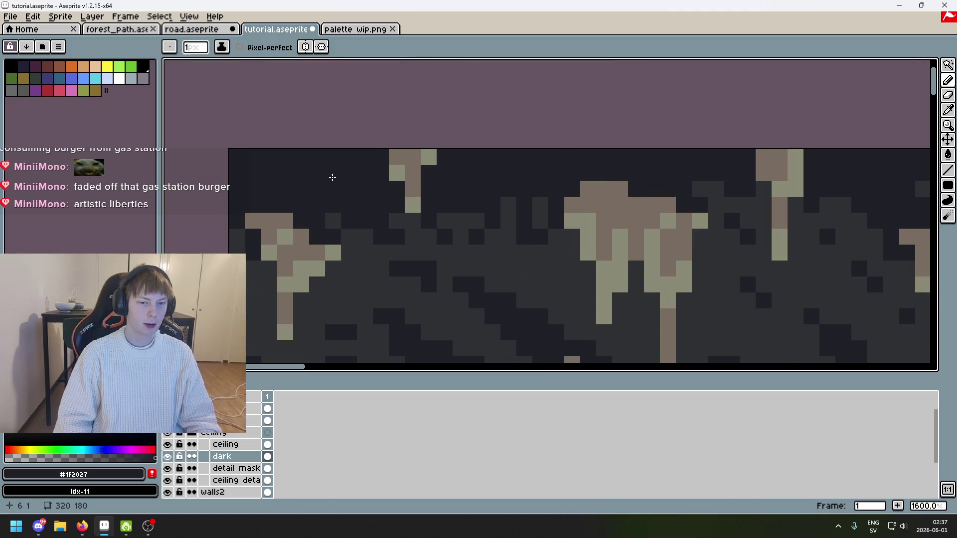
scroll(429, 161, up, 2)
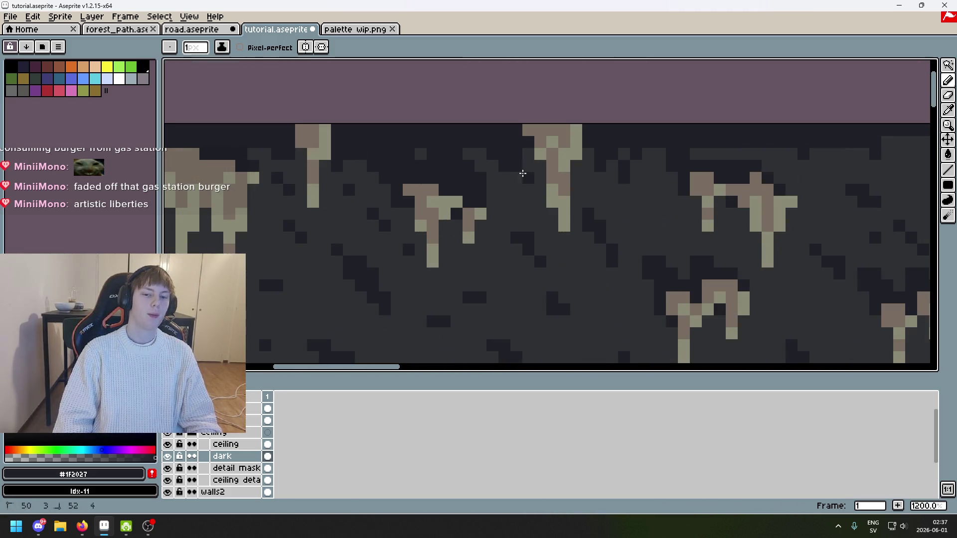
Undo the stray dark pixel marks along the ceiling band
key(ctrl+z)
scroll(517, 155, down, 2)
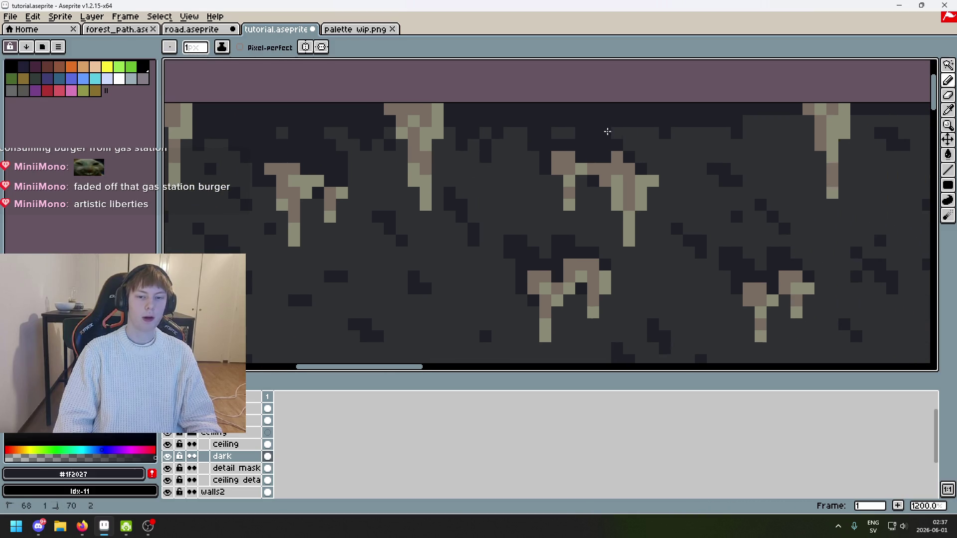
key(ctrl+z)
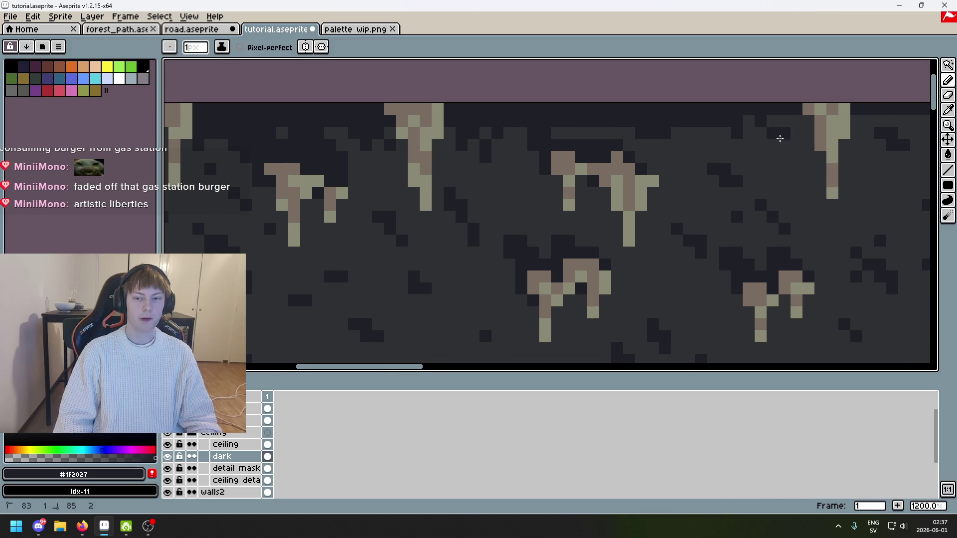
key(ctrl+z)
drag(707, 139, 513, 189)
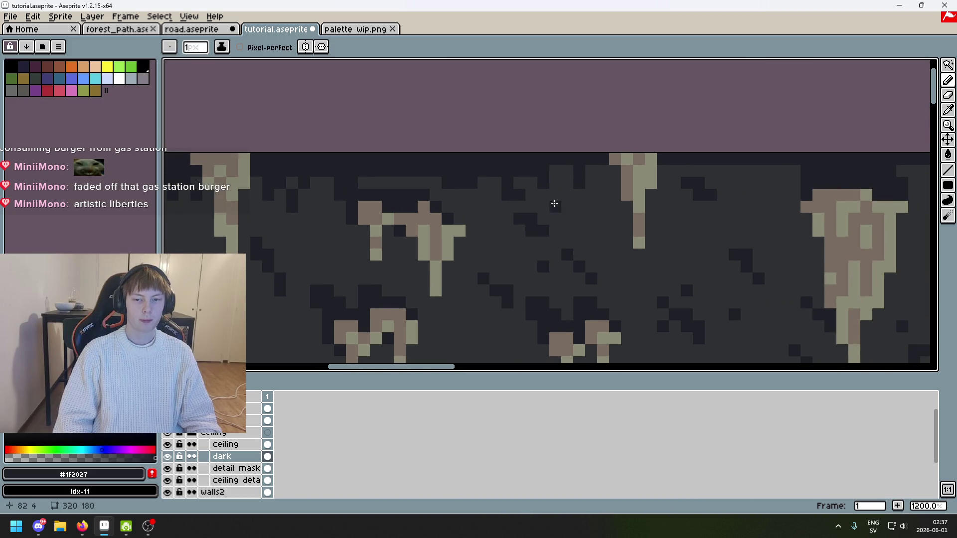
key(ctrl+z)
click(758, 183)
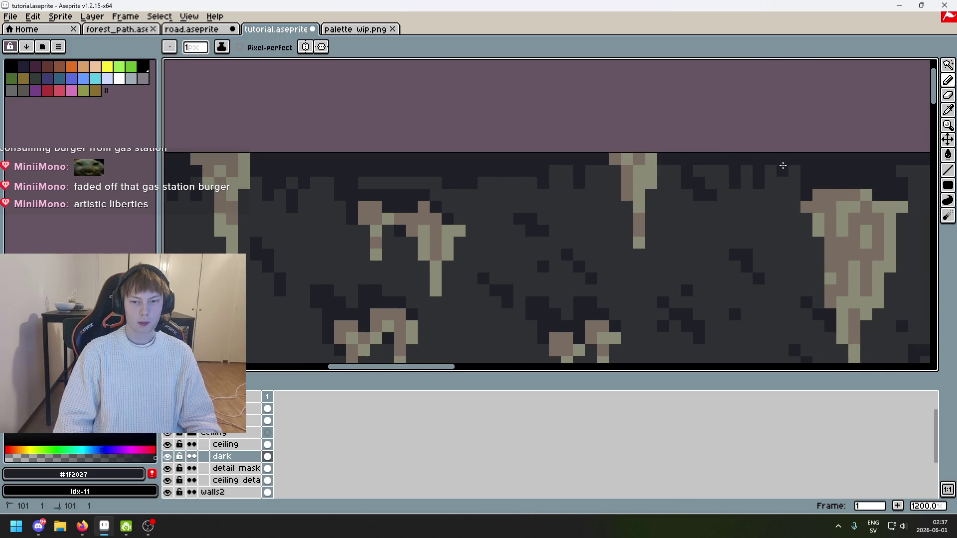
key(ctrl+z)
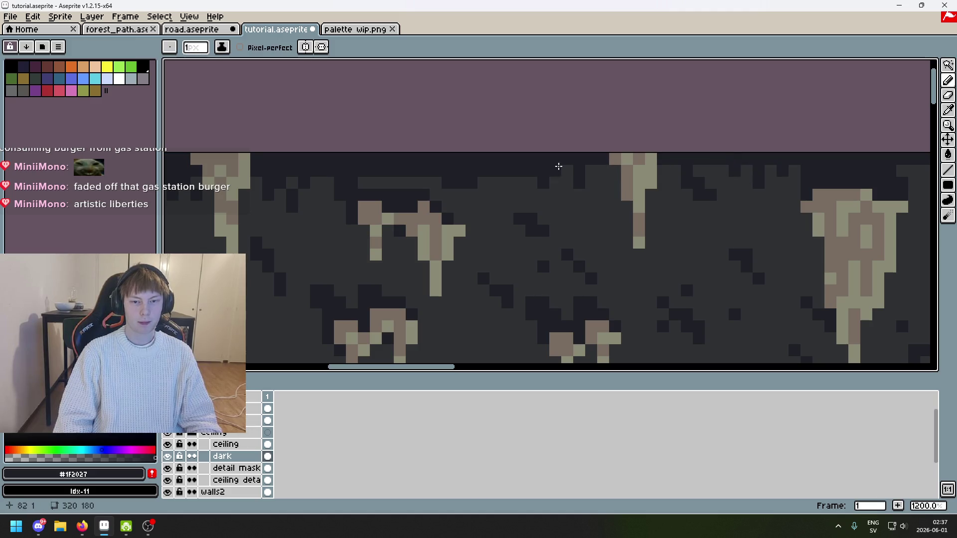
key(ctrl+z)
scroll(410, 178, down, 2)
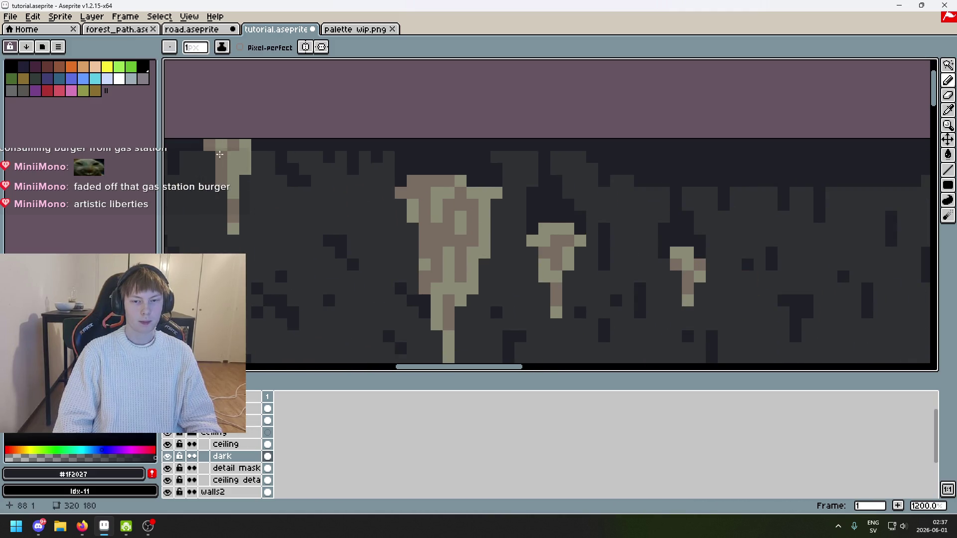
scroll(513, 156, down, 3)
scroll(509, 130, up, 1)
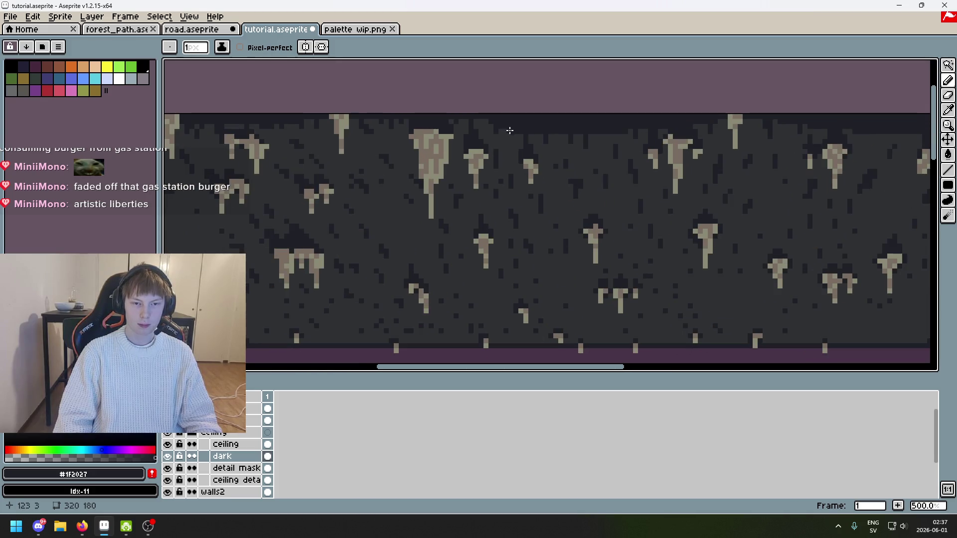
scroll(548, 132, up, 3)
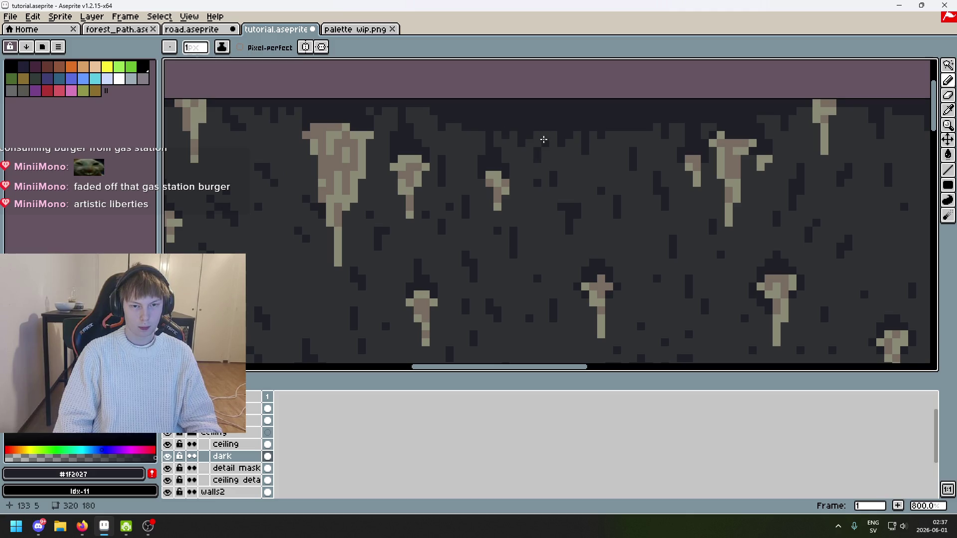
drag(662, 133, 619, 184)
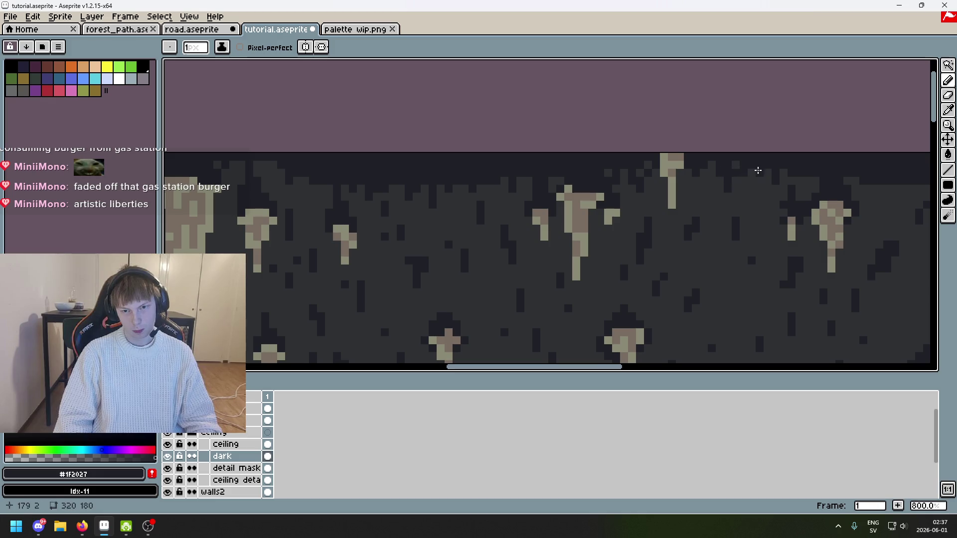
Extend the dark strip along the ceiling top with short pencil strokes
drag(806, 180, 666, 158)
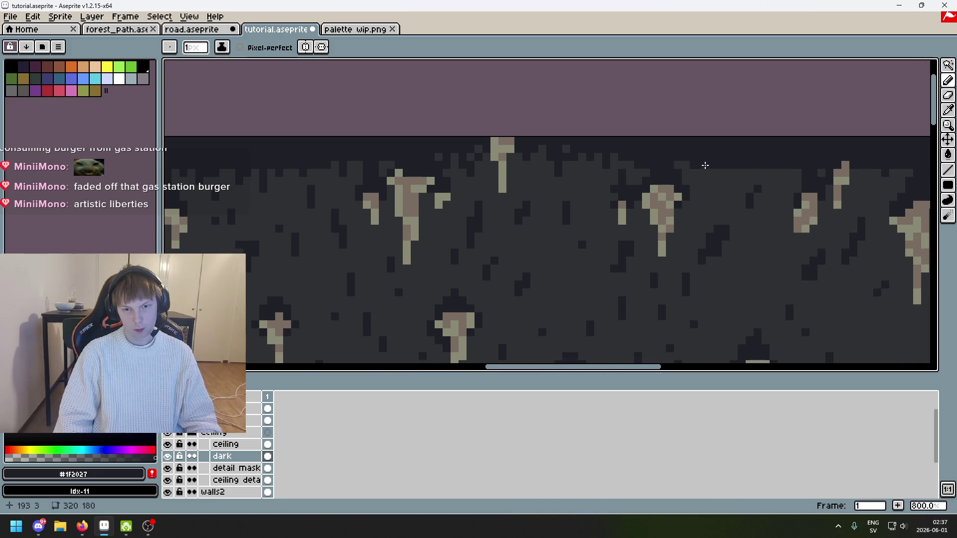
drag(791, 155, 599, 199)
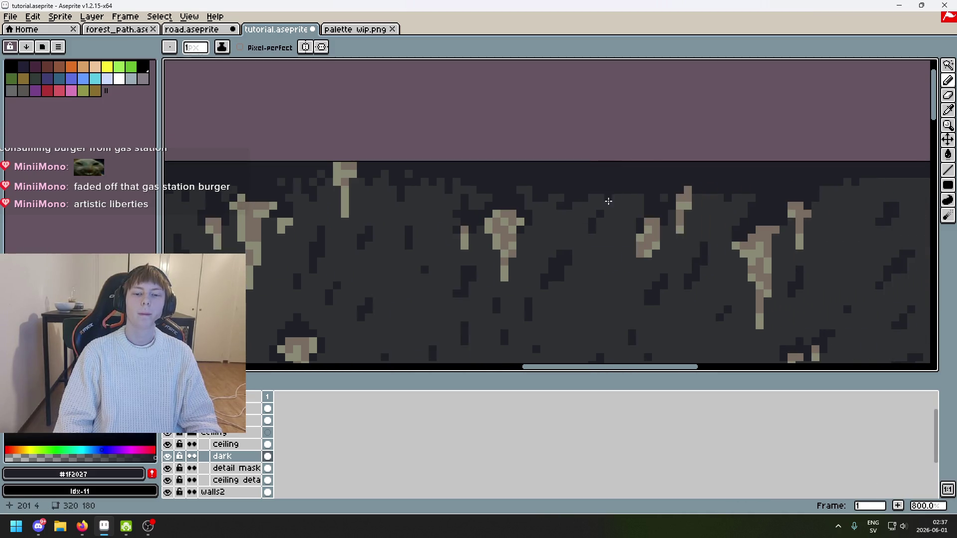
key(ctrl+z)
key(ctrl+z)
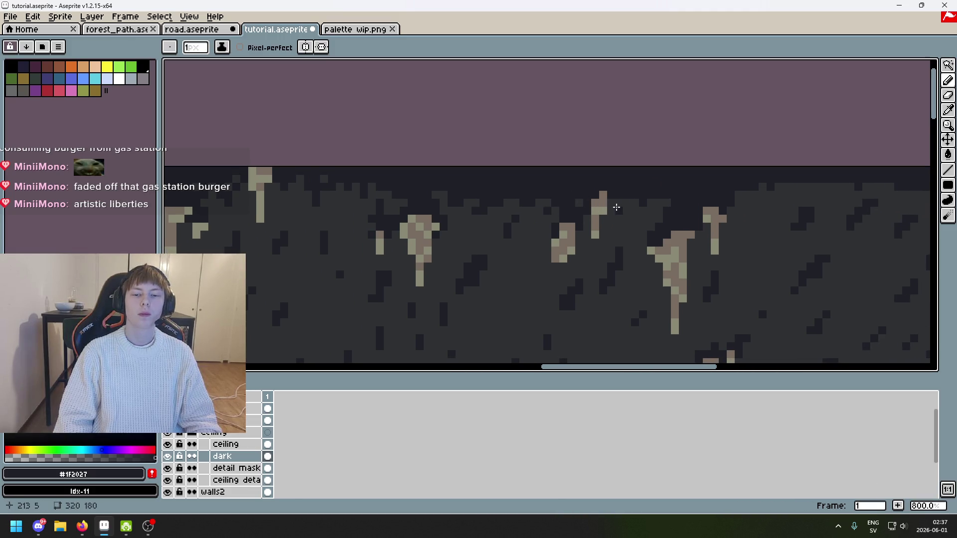
drag(609, 204, 511, 198)
drag(596, 194, 593, 210)
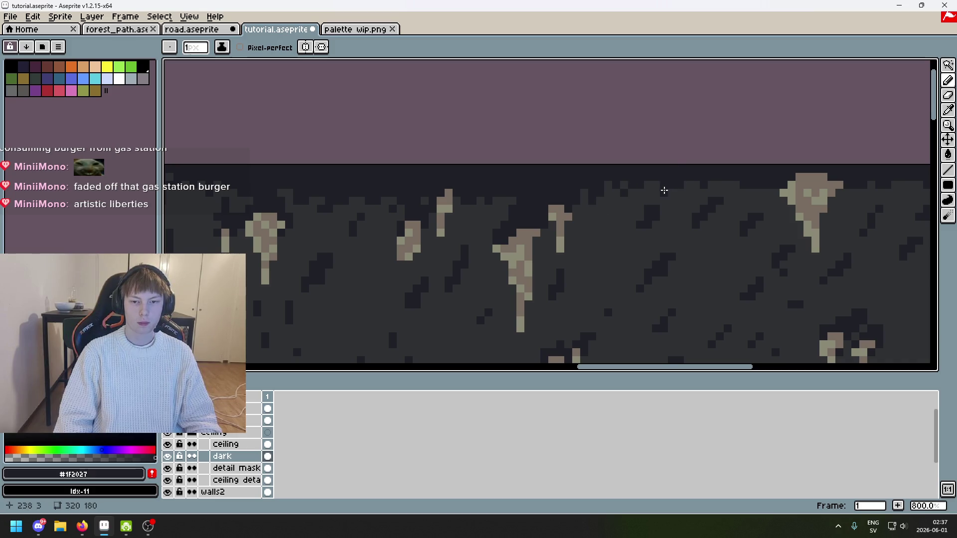
drag(664, 191, 518, 195)
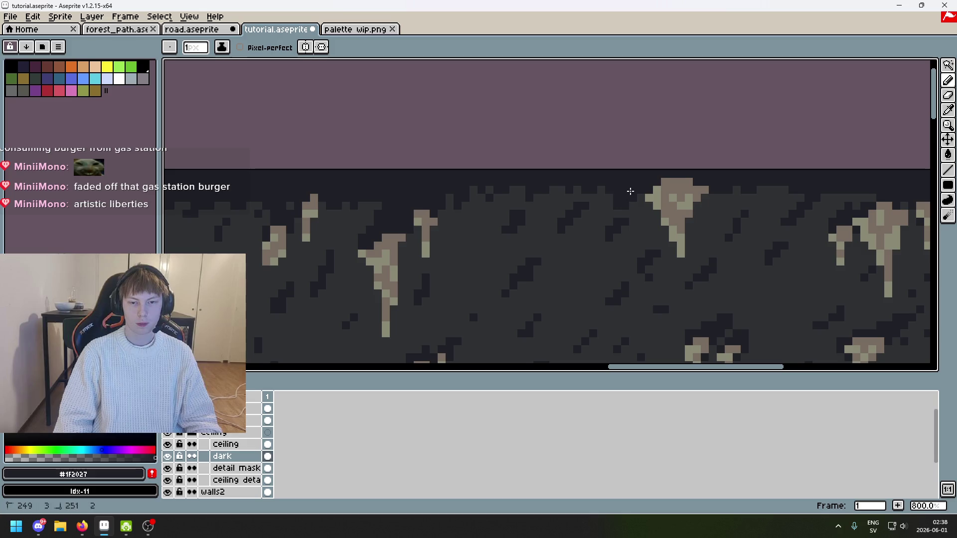
mouse_move(736, 204)
mouse_down()
mouse_move(560, 210)
mouse_move(602, 191)
mouse_up()
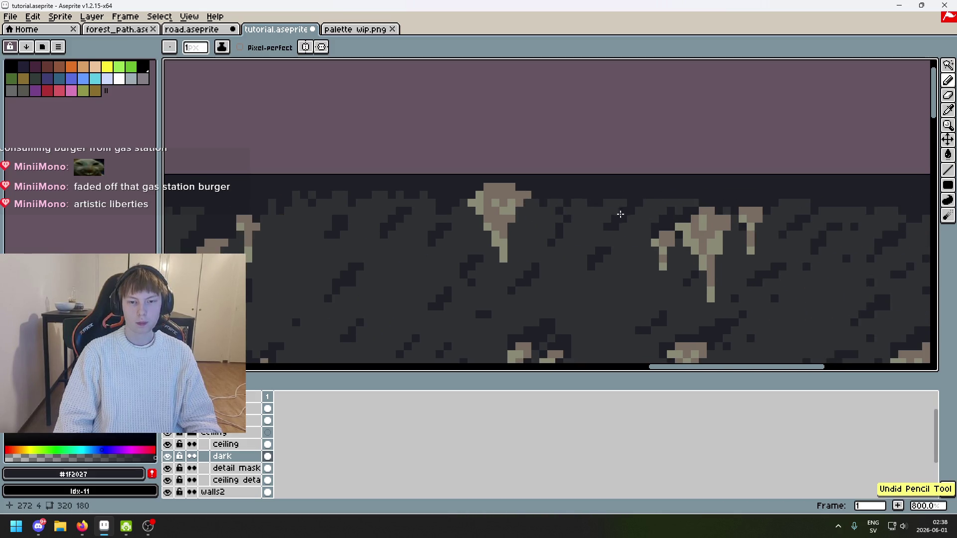
drag(675, 196, 524, 215)
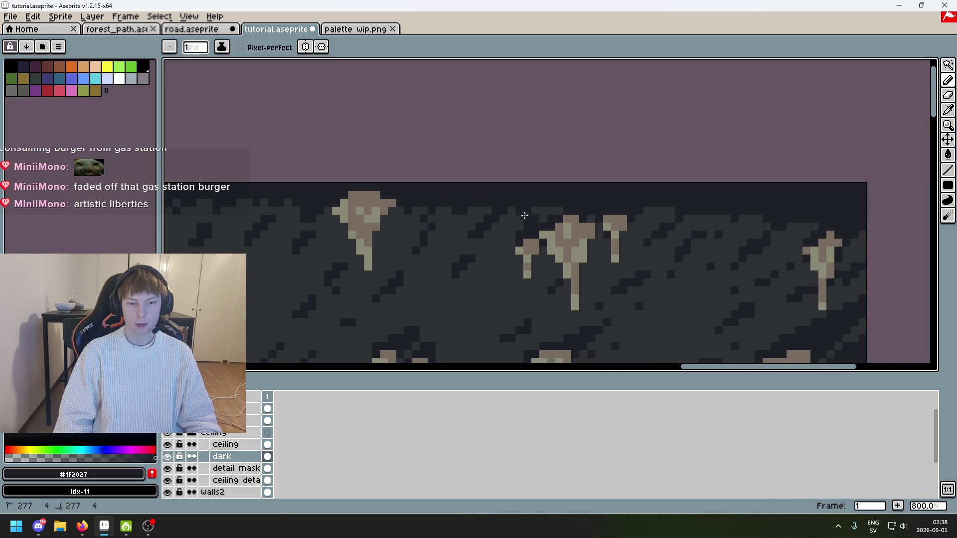
drag(636, 221, 688, 218)
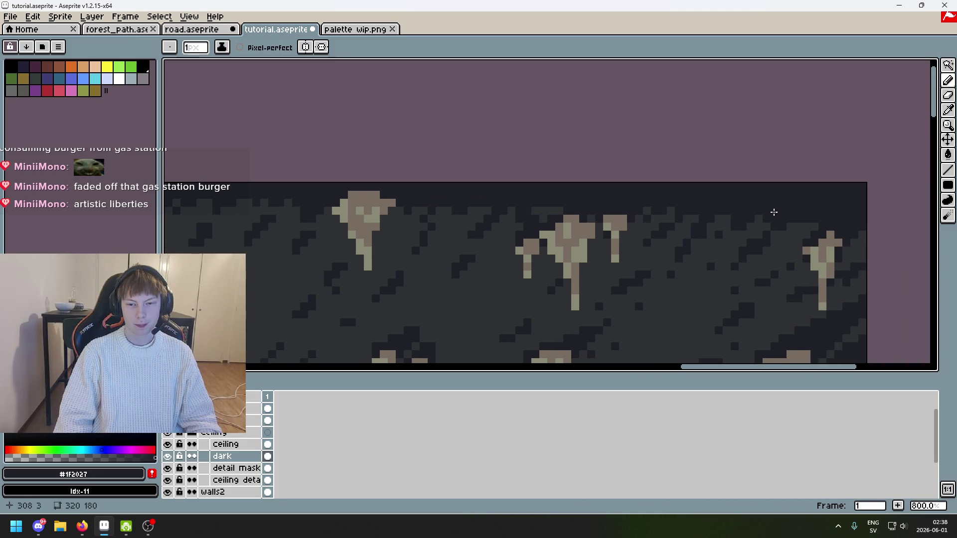
scroll(826, 231, down, 5)
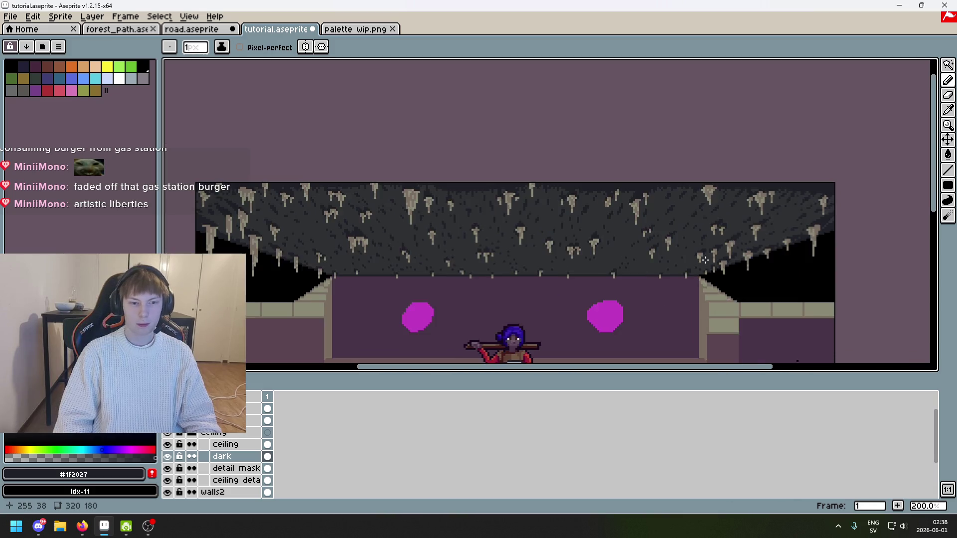
scroll(766, 239, up, 7)
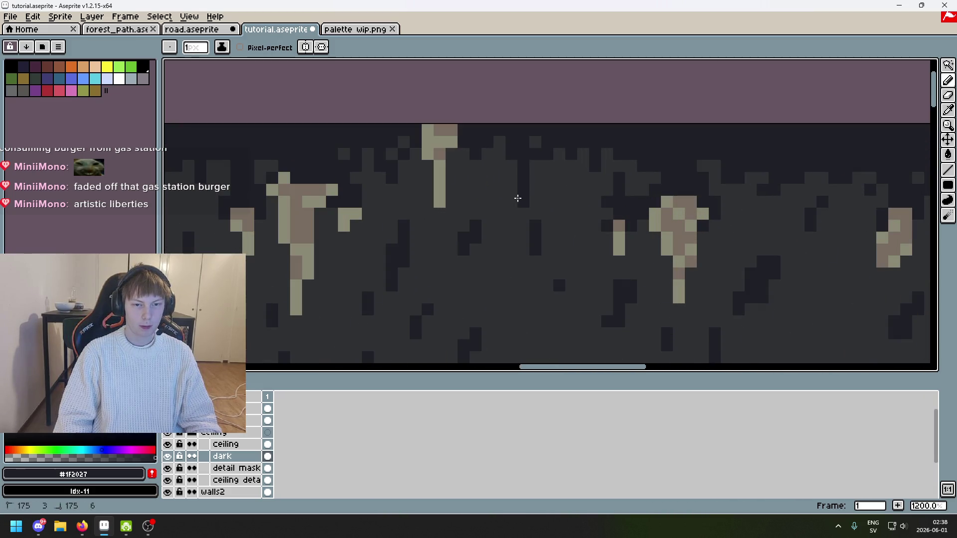
scroll(568, 181, down, 5)
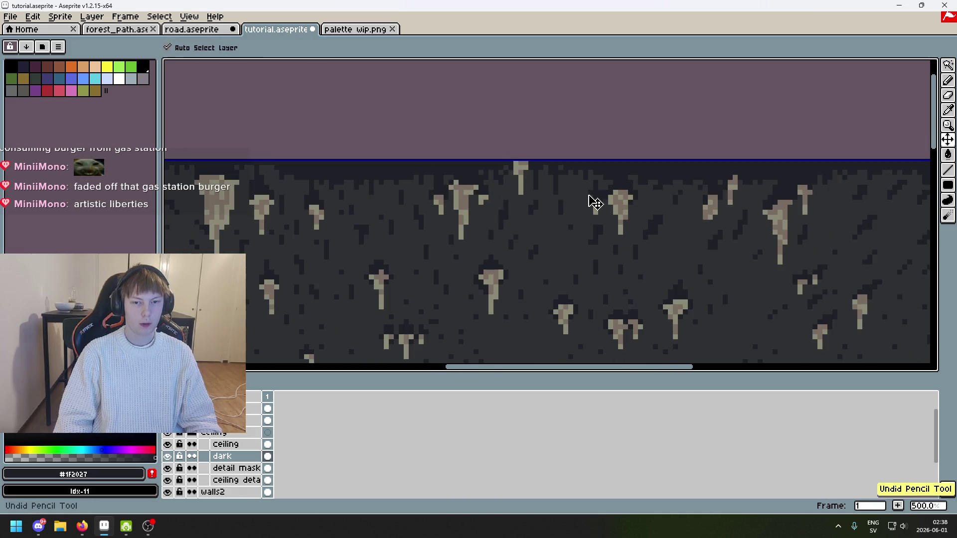
scroll(588, 199, up, 3)
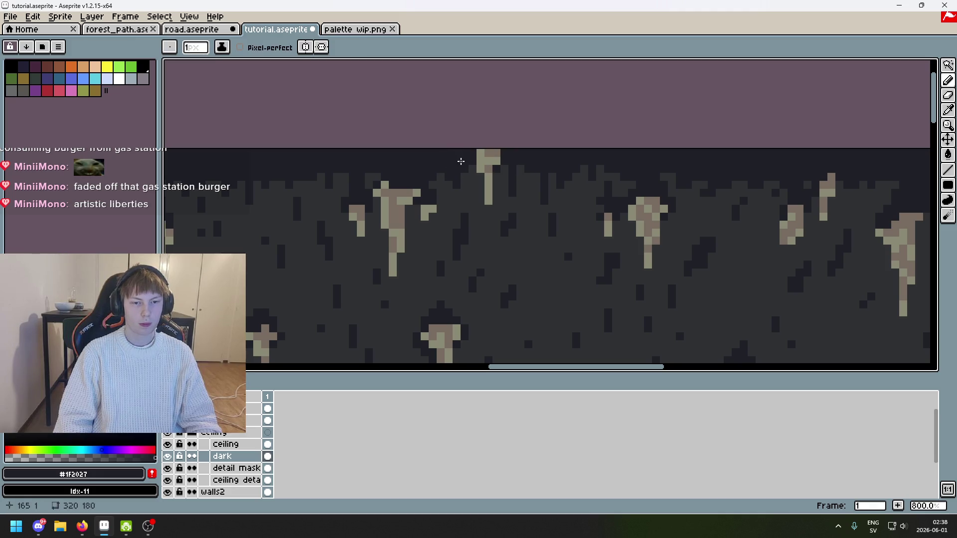
scroll(449, 170, left, 5)
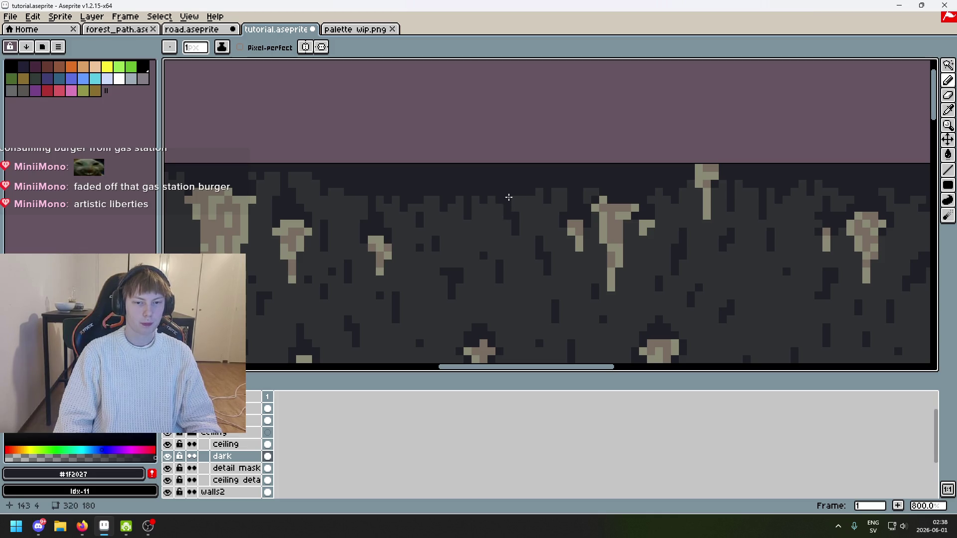
drag(509, 198, 519, 175)
scroll(558, 202, left, 3)
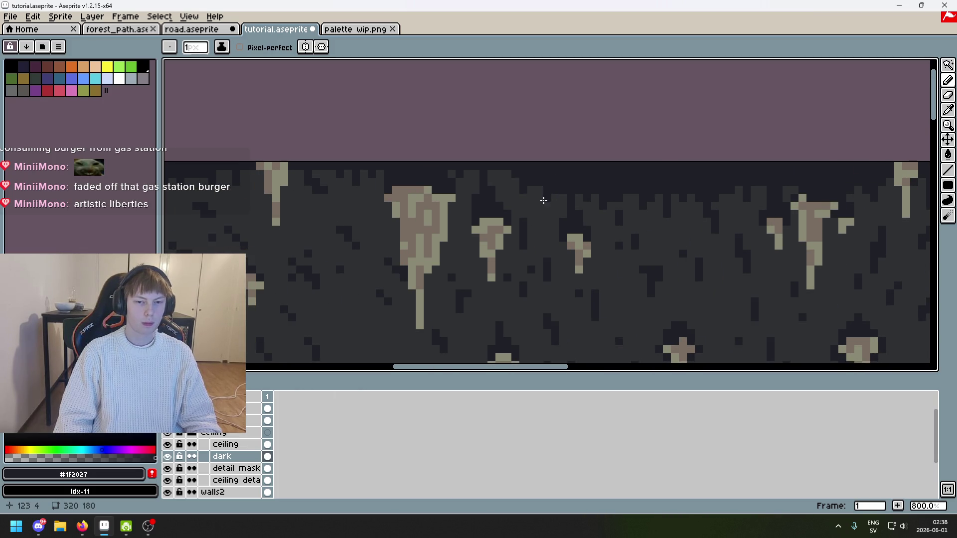
Undo a trial erase, return to the Pencil and save the file
key(e)
click(539, 190)
key(ctrl+z)
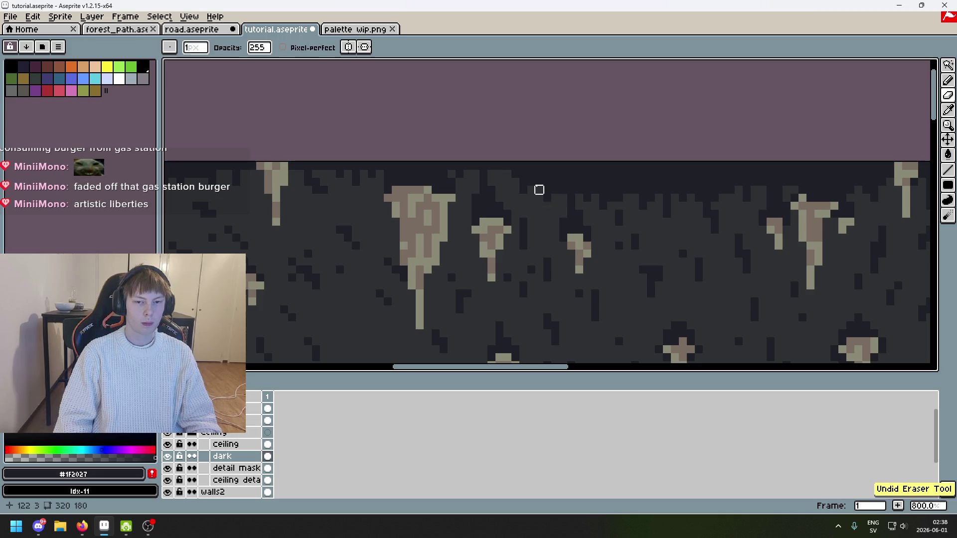
scroll(516, 190, down, 3)
key(b)
scroll(493, 189, up, 3)
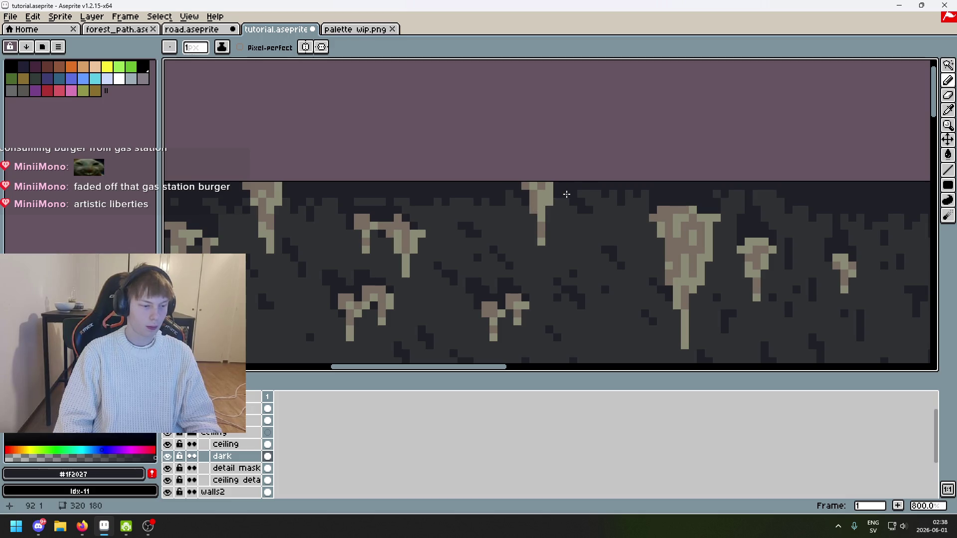
key(ctrl+s)
Dot a couple more dark pixels into the ceiling's top band
scroll(549, 207, down, 1)
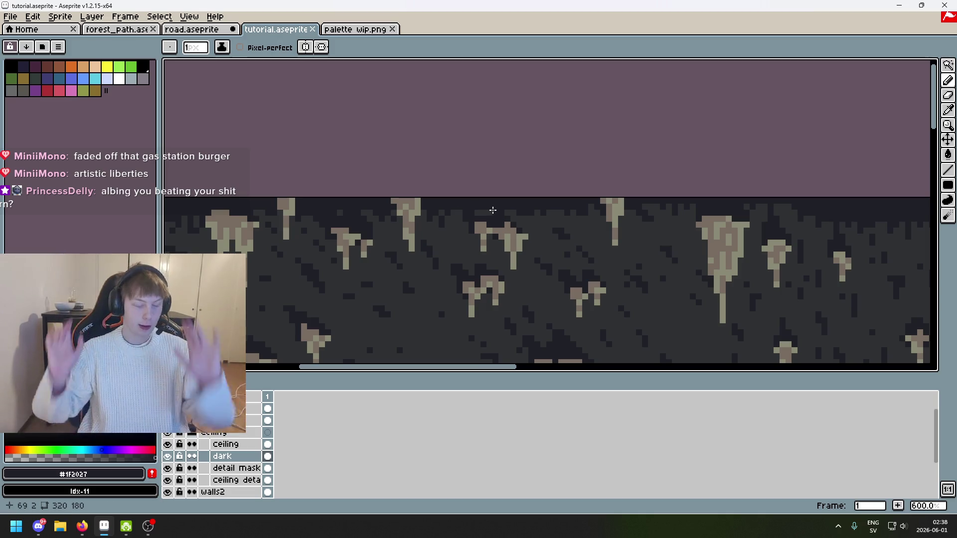
scroll(437, 204, up, 2)
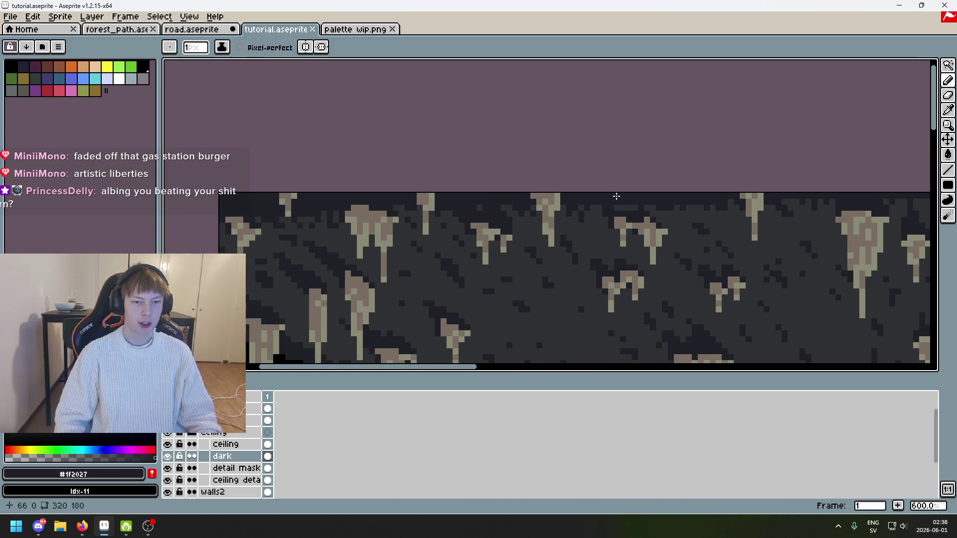
scroll(560, 226, up, 2)
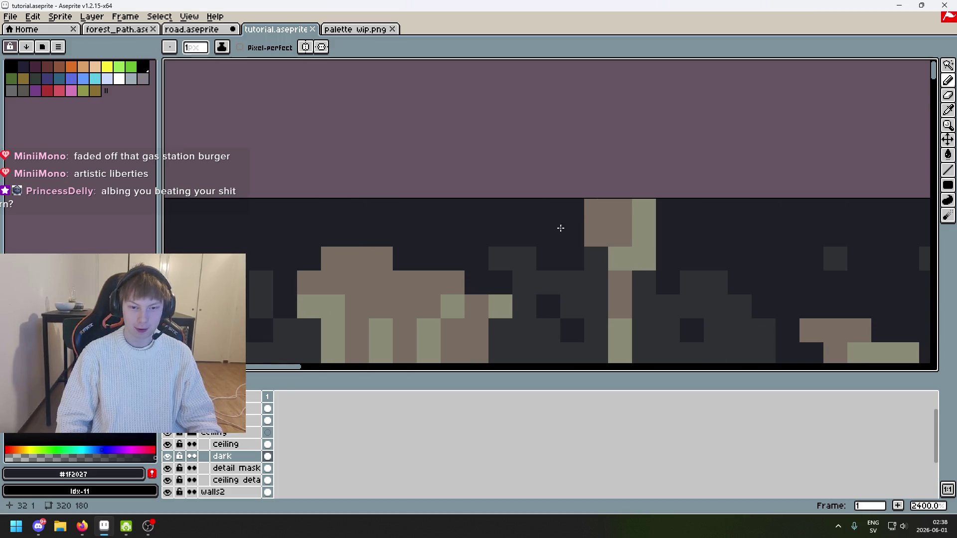
click(593, 279)
scroll(628, 246, down, 3)
scroll(551, 233, up, 1)
scroll(554, 225, up, 2)
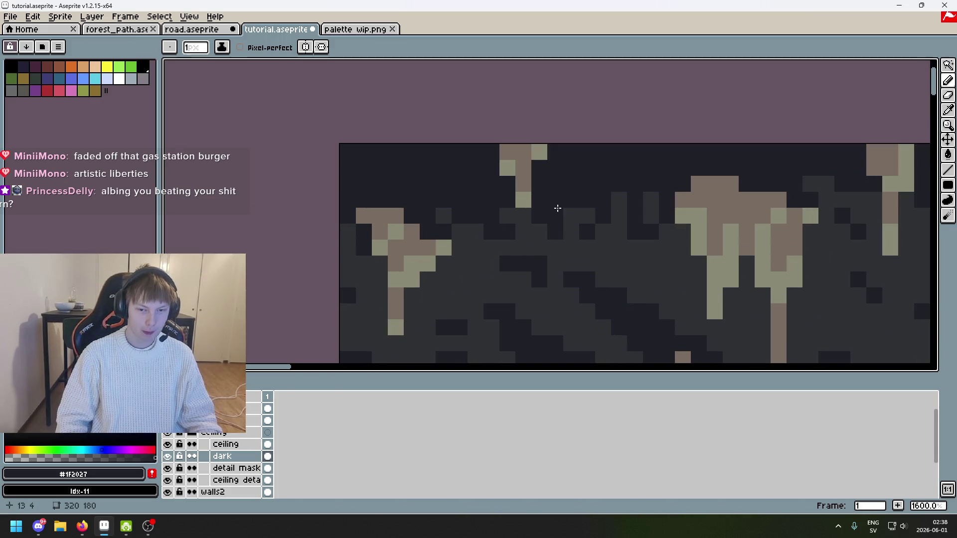
scroll(529, 229, down, 5)
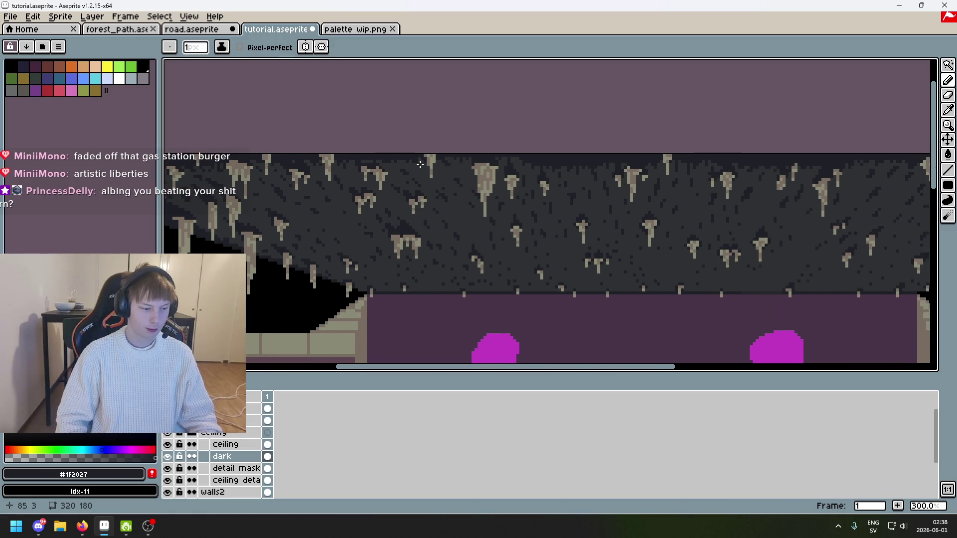
scroll(420, 164, up, 5)
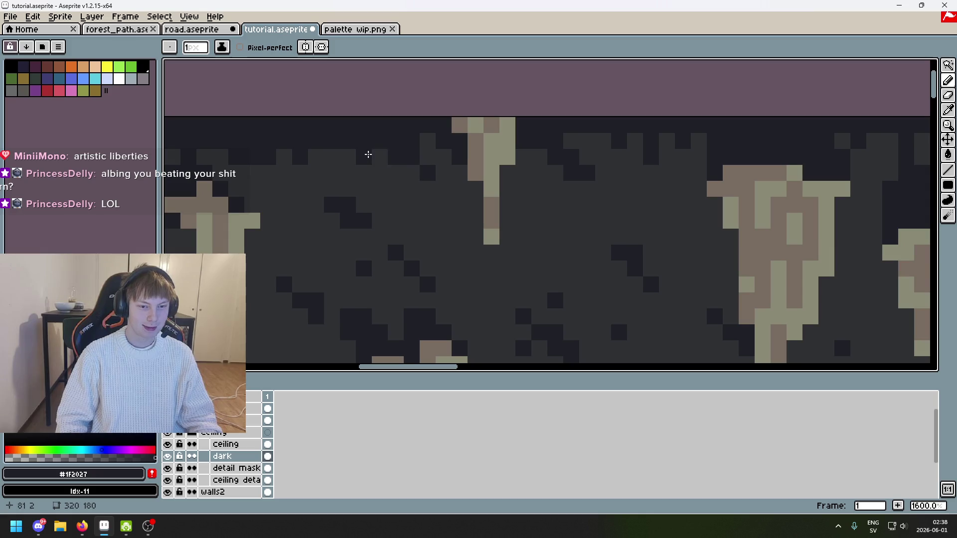
click(325, 156)
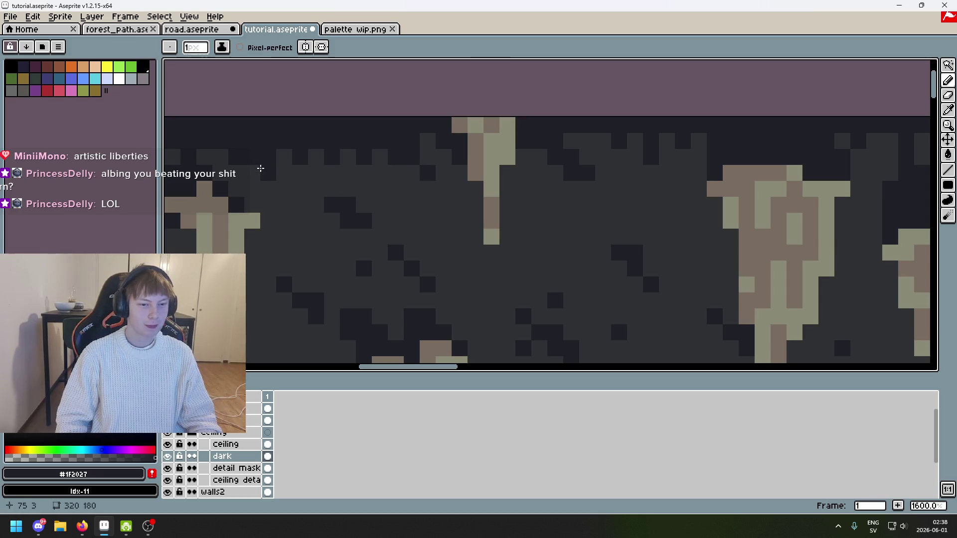
scroll(332, 202, down, 4)
scroll(423, 212, down, 2)
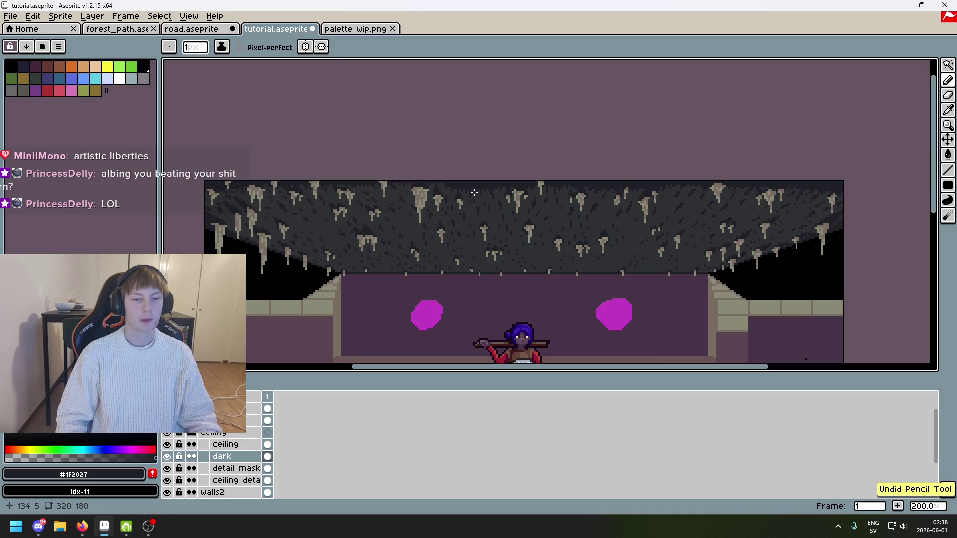
Undo the last pencil stroke and save the cave file
scroll(357, 170, up, 5)
key(ctrl+z)
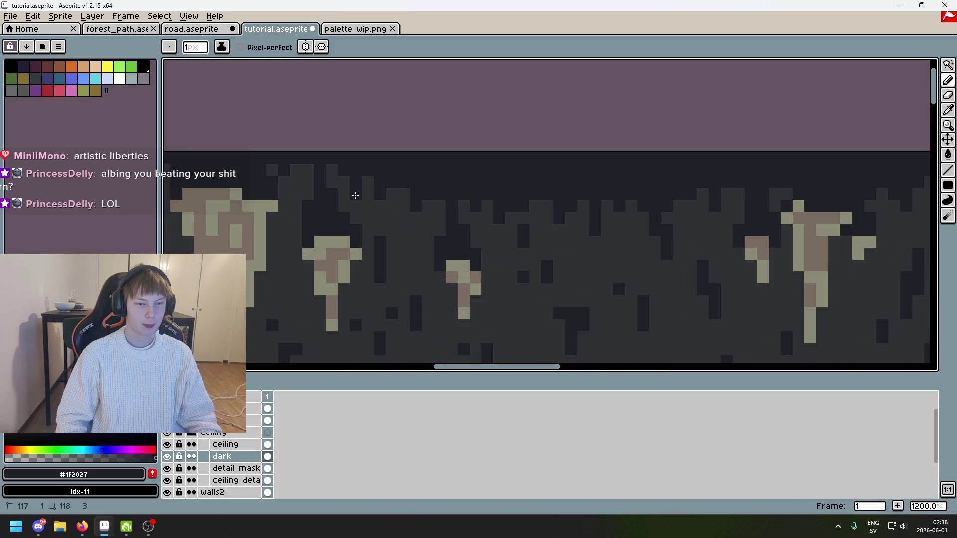
scroll(369, 197, down, 4)
scroll(349, 189, up, 1)
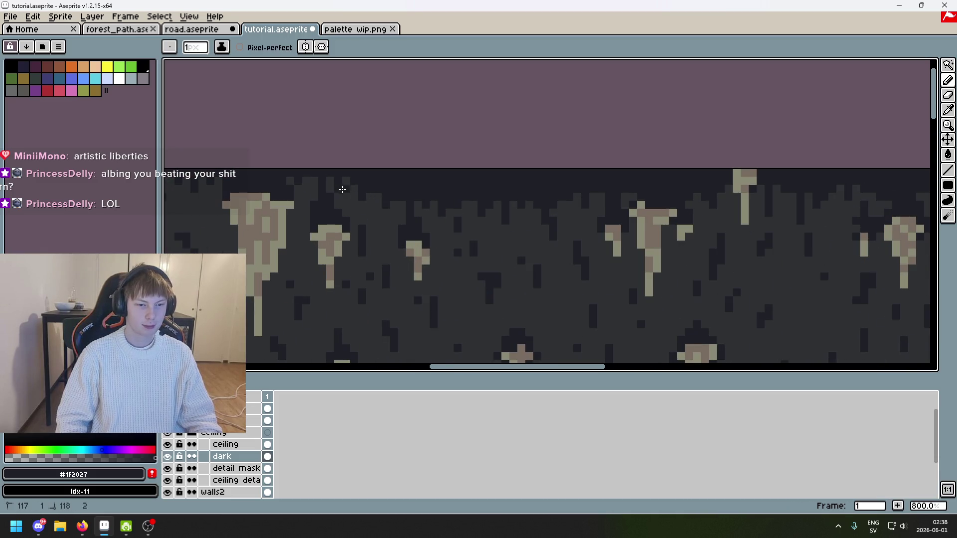
scroll(344, 182, down, 2)
scroll(420, 220, up, 6)
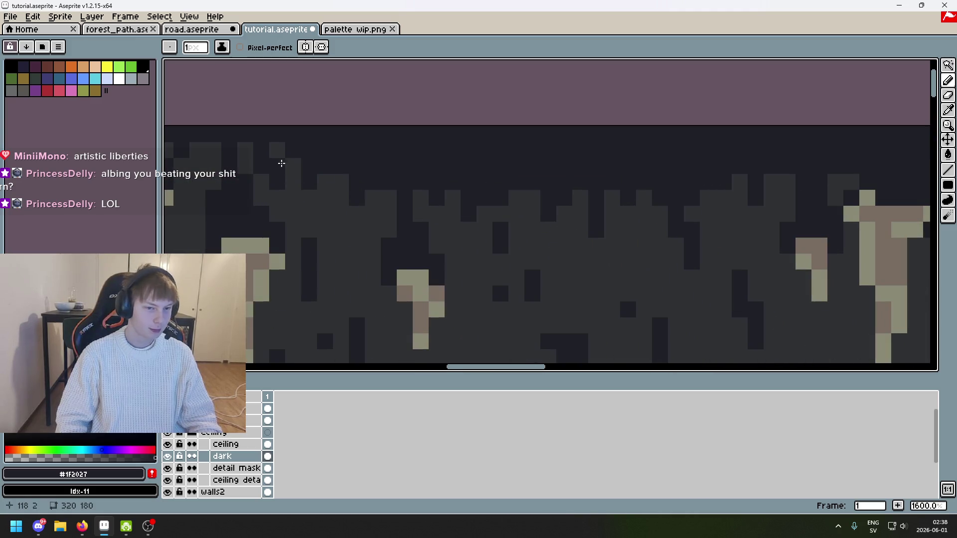
key(ctrl+s)
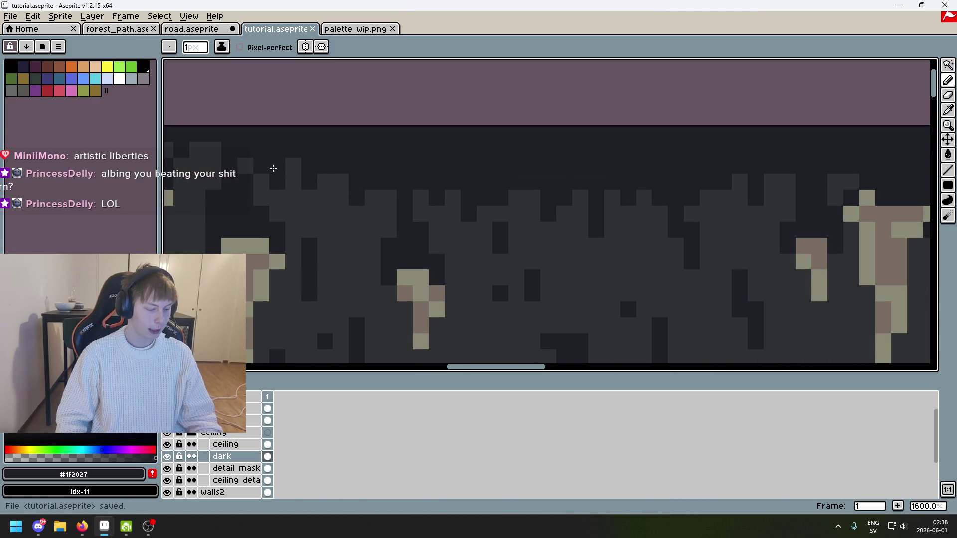
Pencil scattered dark pixels along the ceiling's top edge
scroll(273, 169, down, 3)
scroll(417, 198, up, 3)
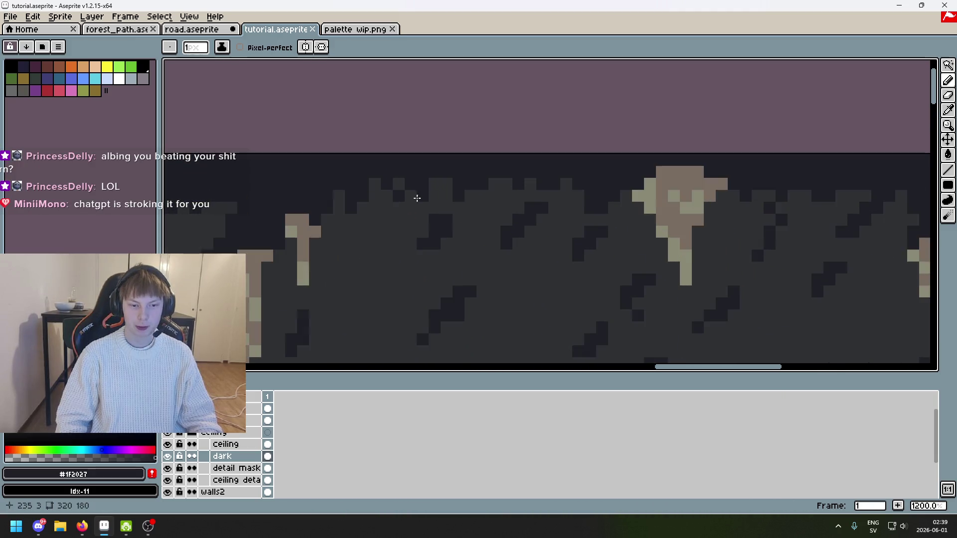
scroll(417, 198, up, 3)
click(375, 219)
click(389, 188)
click(357, 235)
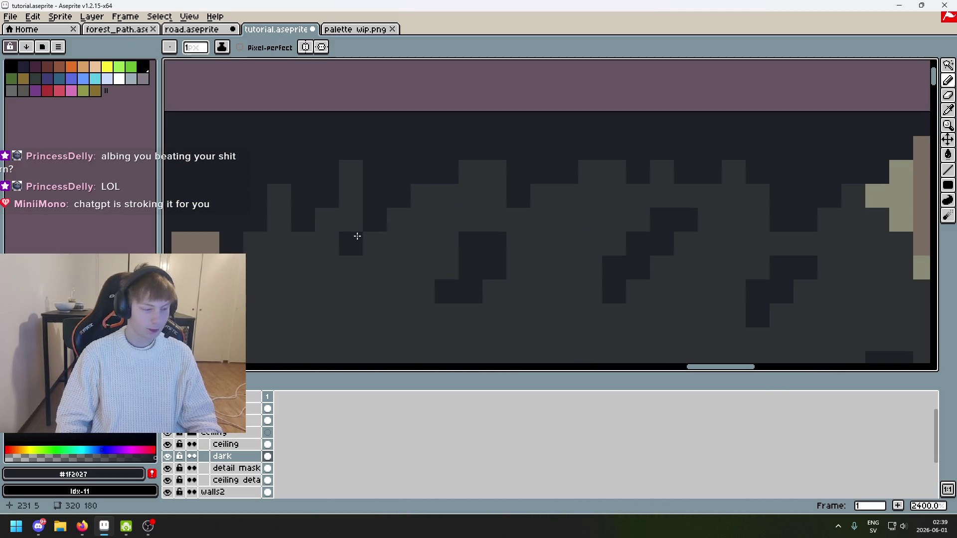
scroll(357, 236, down, 5)
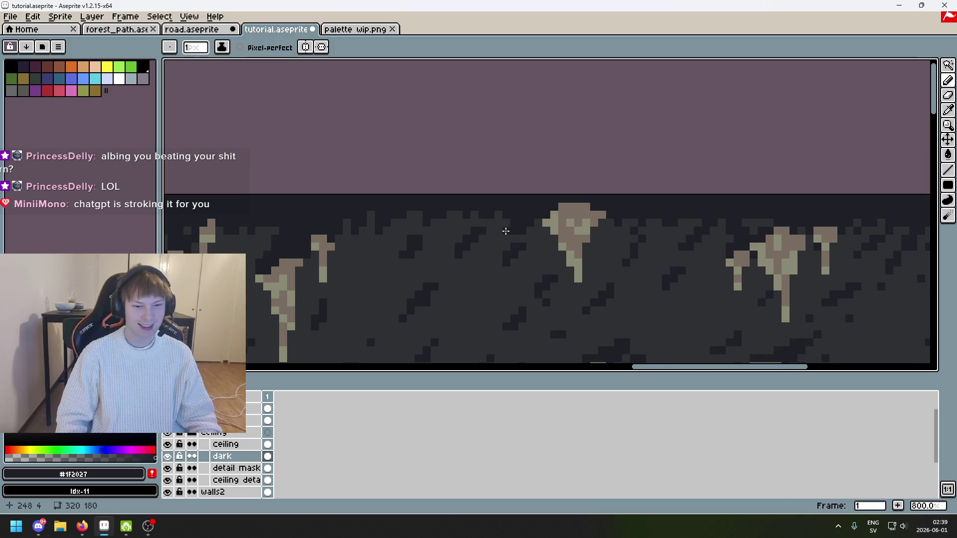
scroll(506, 231, up, 5)
key(v)
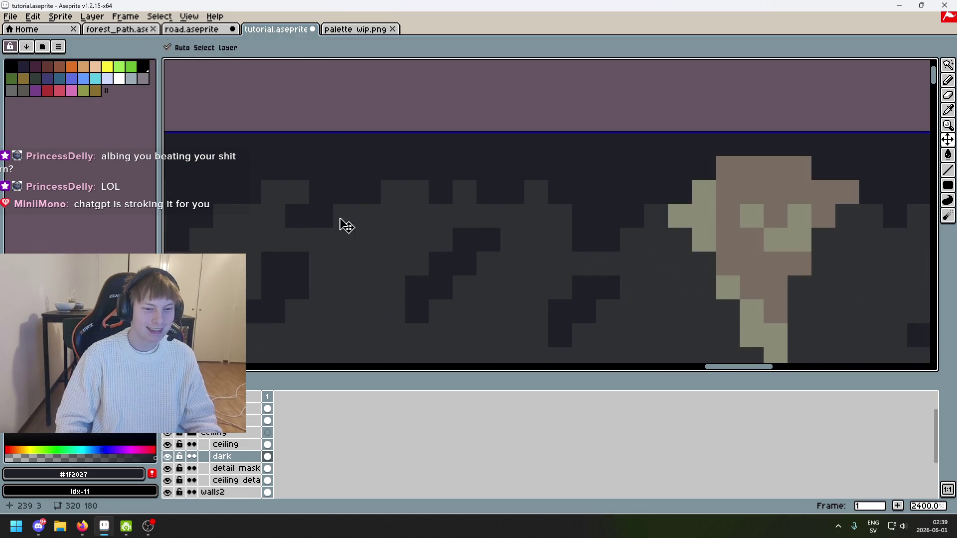
key(b)
click(417, 191)
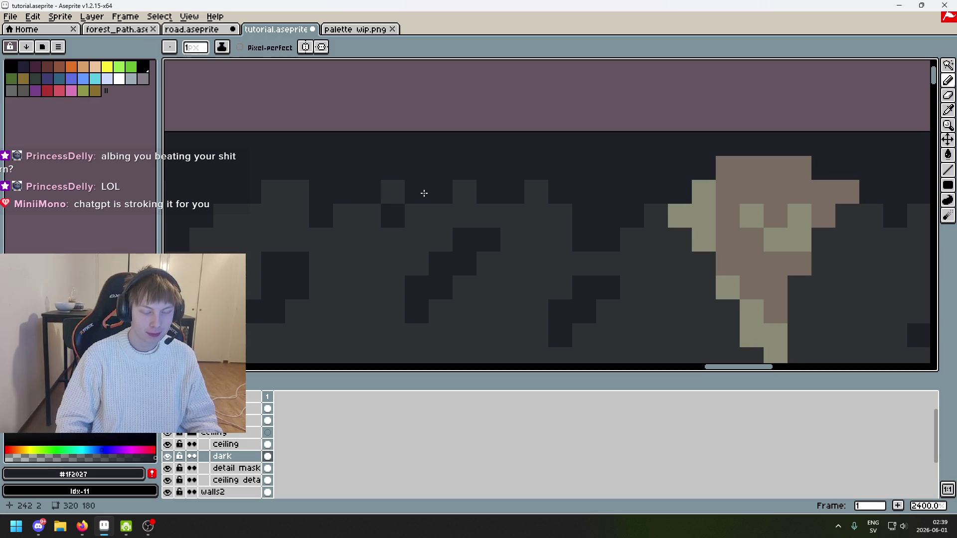
Add a dark pixel and a short dark run on the ceiling's top row
scroll(424, 193, down, 5)
scroll(385, 200, up, 4)
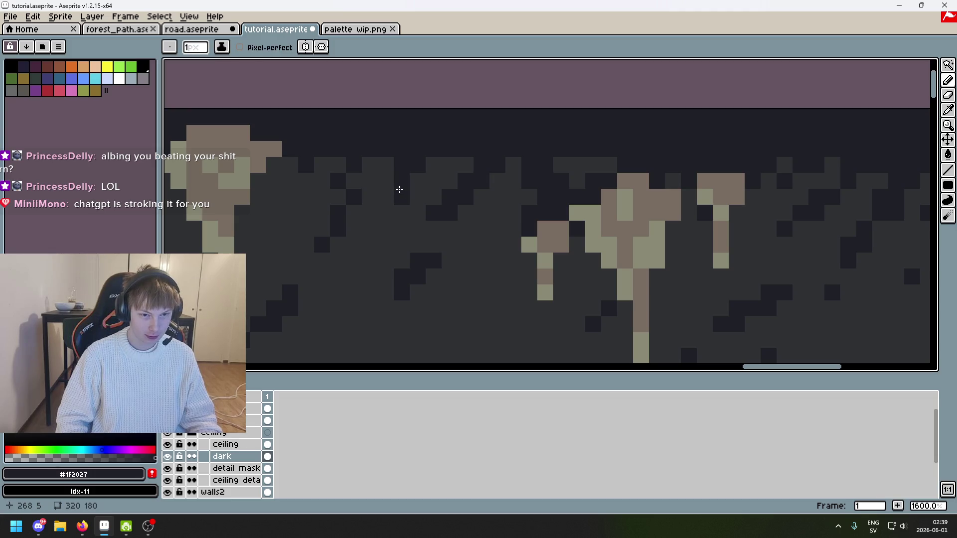
scroll(387, 197, down, 5)
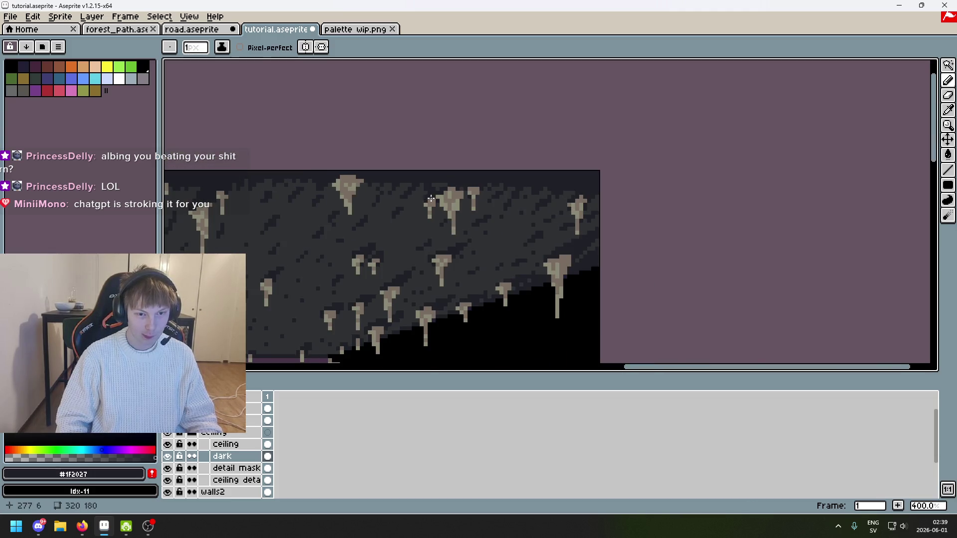
scroll(363, 177, up, 5)
click(302, 167)
drag(445, 167, 464, 170)
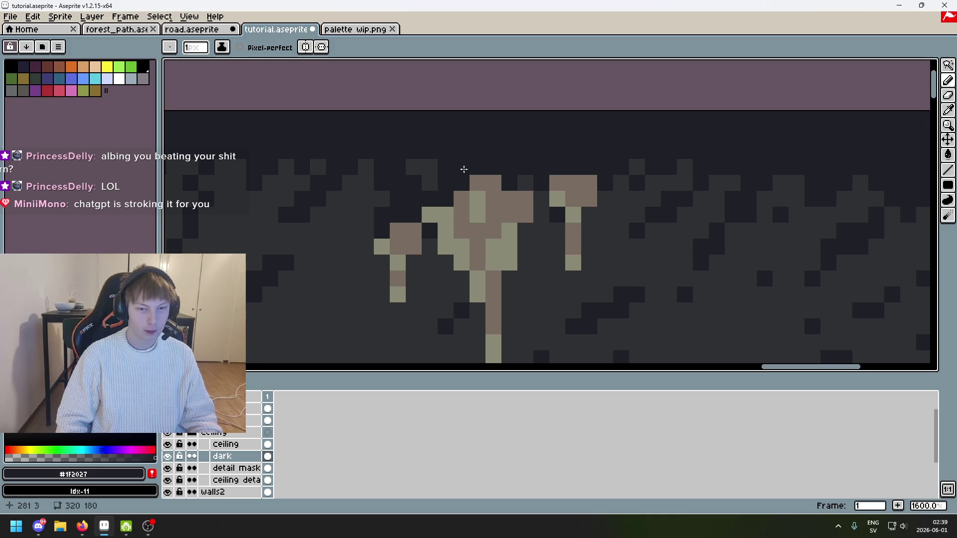
Pan the canvas to bring the character and left wall into view
scroll(733, 183, right, 5)
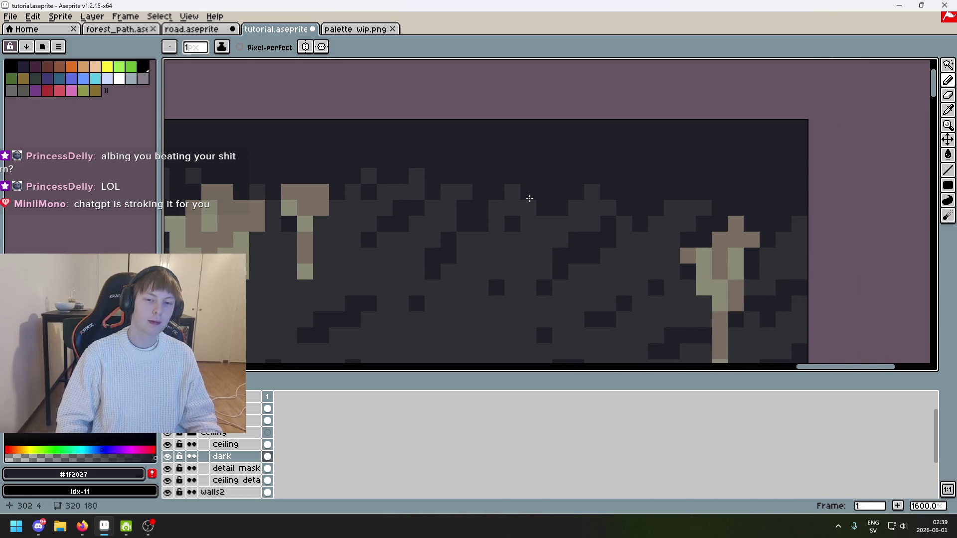
scroll(671, 248, down, 6)
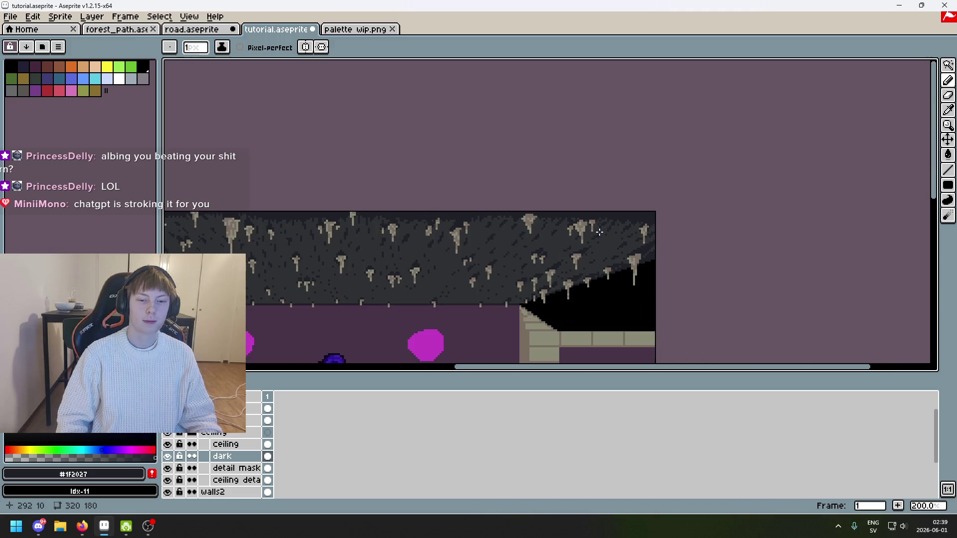
drag(569, 230, 611, 218)
drag(480, 190, 656, 197)
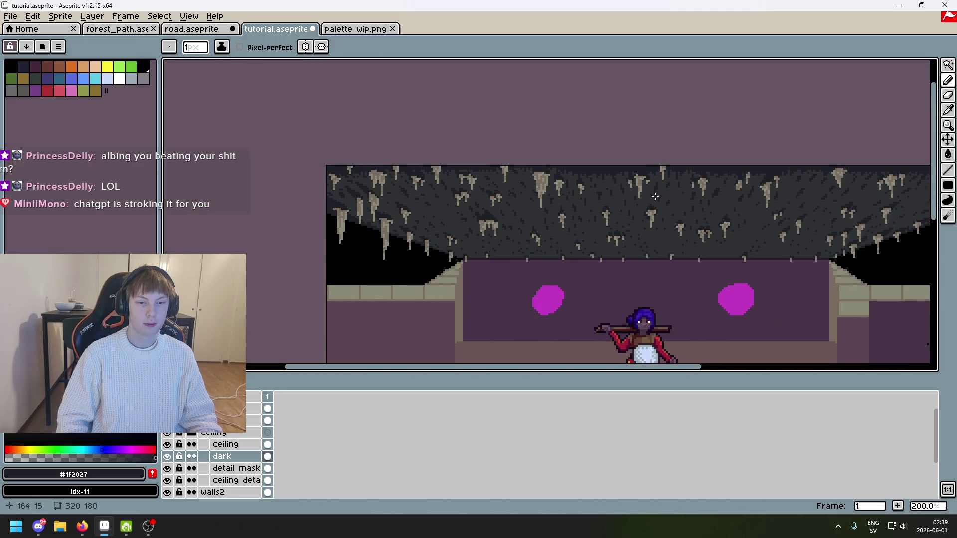
scroll(513, 248, up, 6)
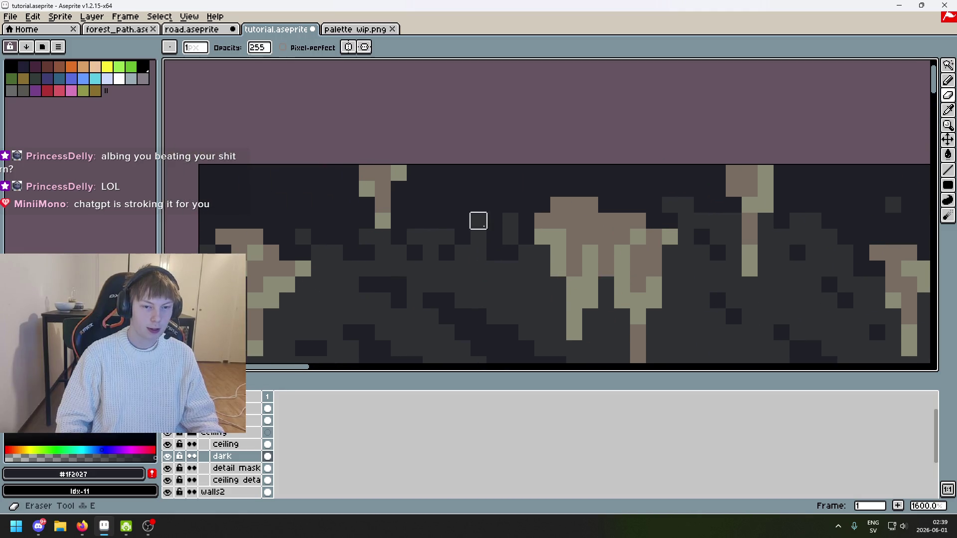
Undo the last eraser stroke, then erase a strip and one pixel of the dark ceiling band
key(ctrl+z)
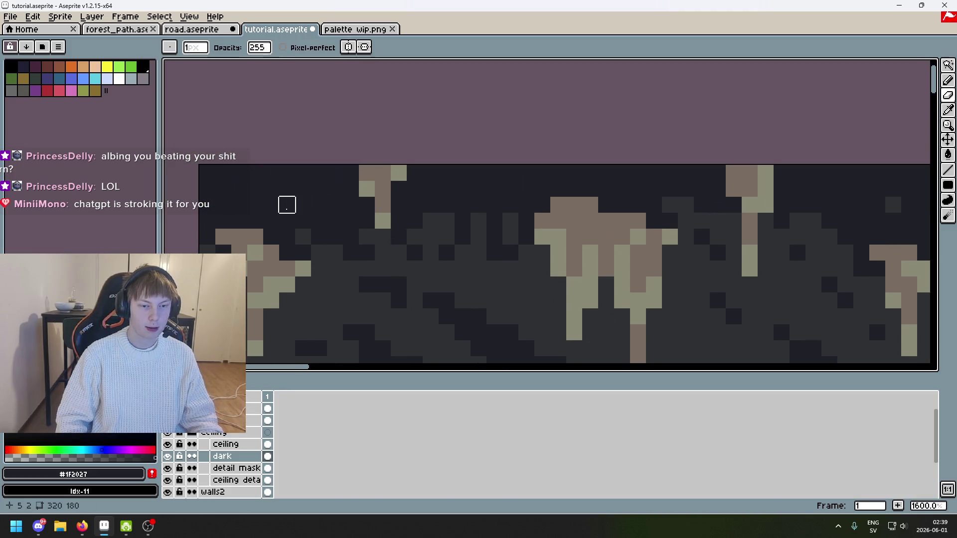
mouse_move(287, 221)
mouse_down()
mouse_move(318, 220)
mouse_move(430, 253)
mouse_up()
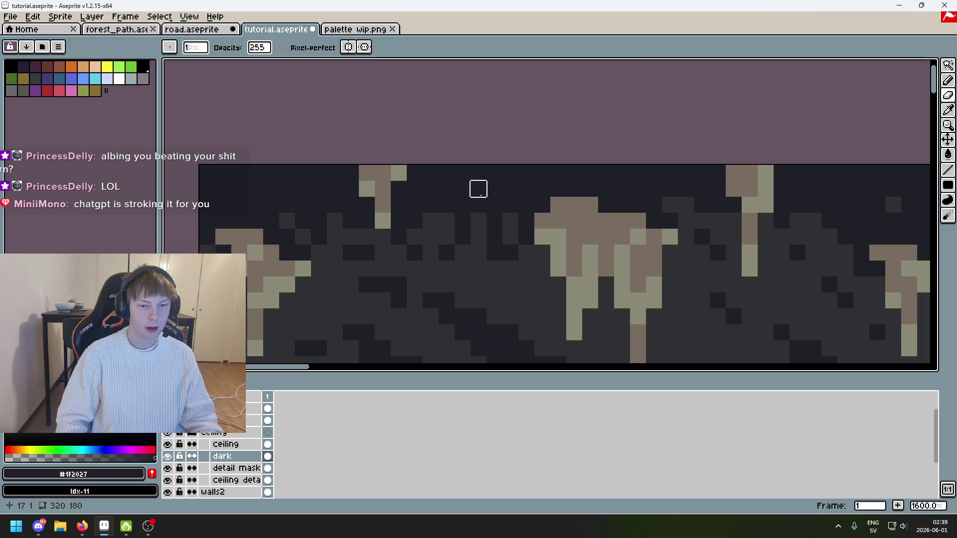
click(495, 204)
Pan across the ceiling and save the cave file
scroll(599, 207, right, 5)
scroll(599, 207, down, 1)
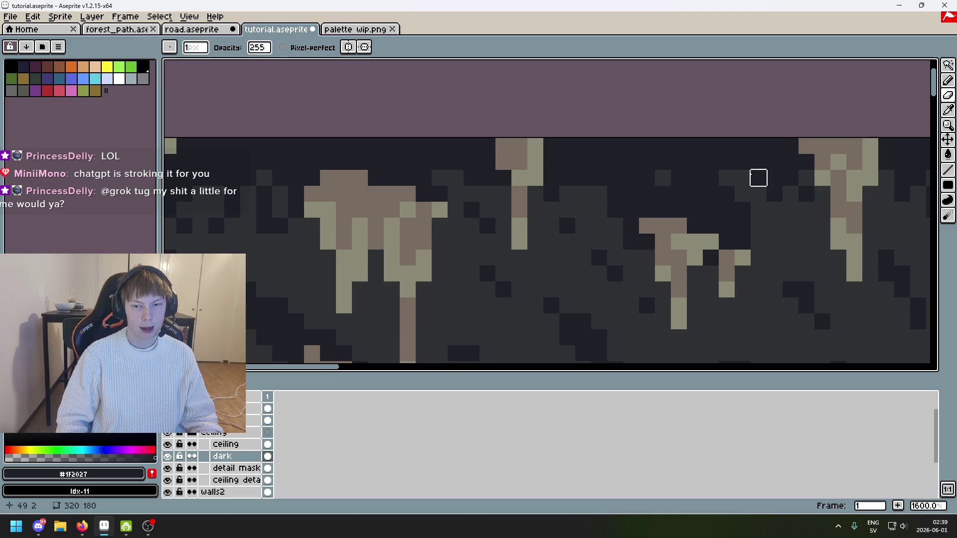
drag(805, 208, 571, 199)
drag(700, 200, 594, 187)
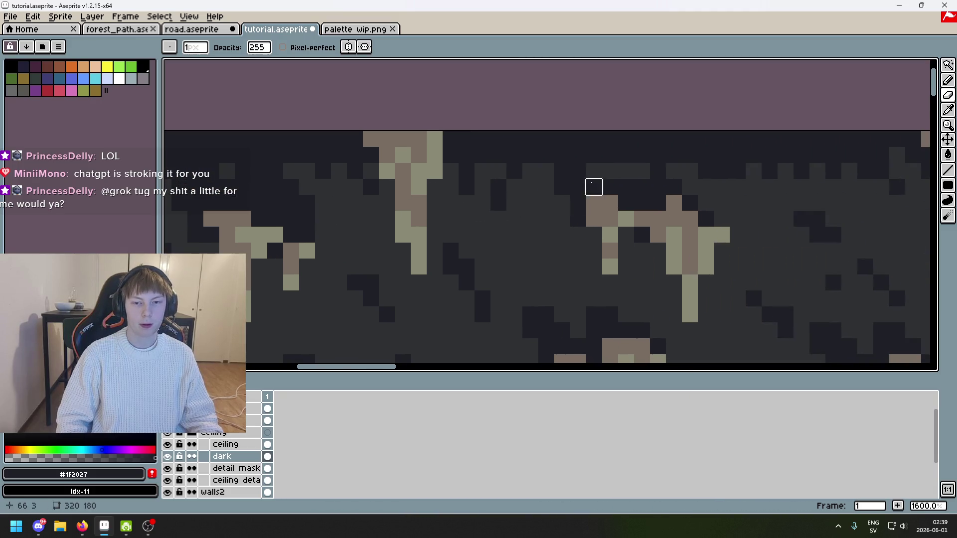
drag(833, 171, 602, 195)
drag(513, 182, 506, 195)
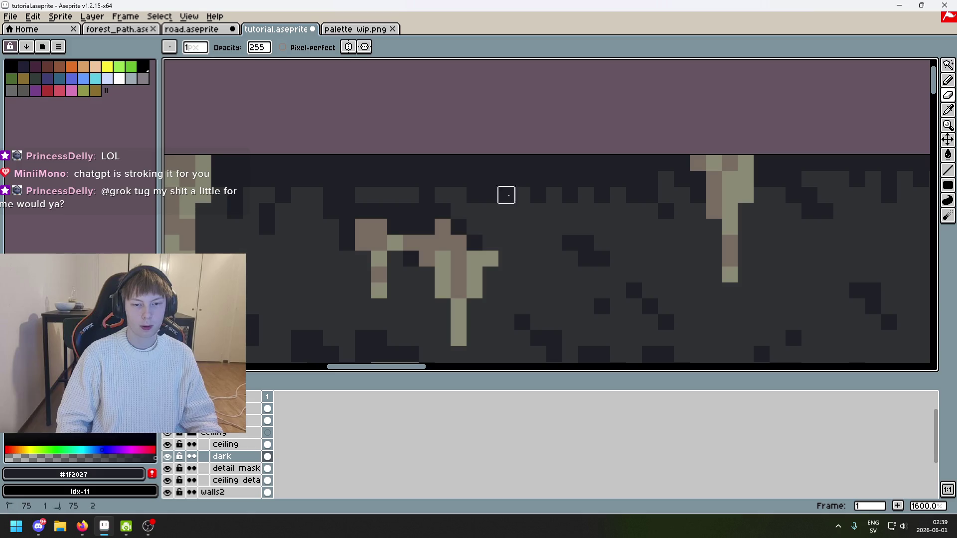
scroll(554, 178, right, 5)
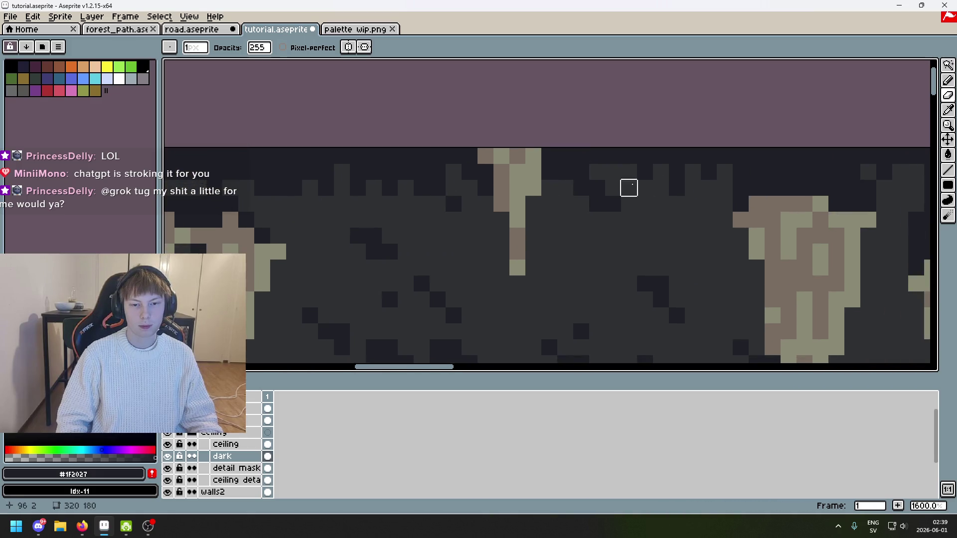
scroll(629, 188, right, 10)
key(ctrl+s)
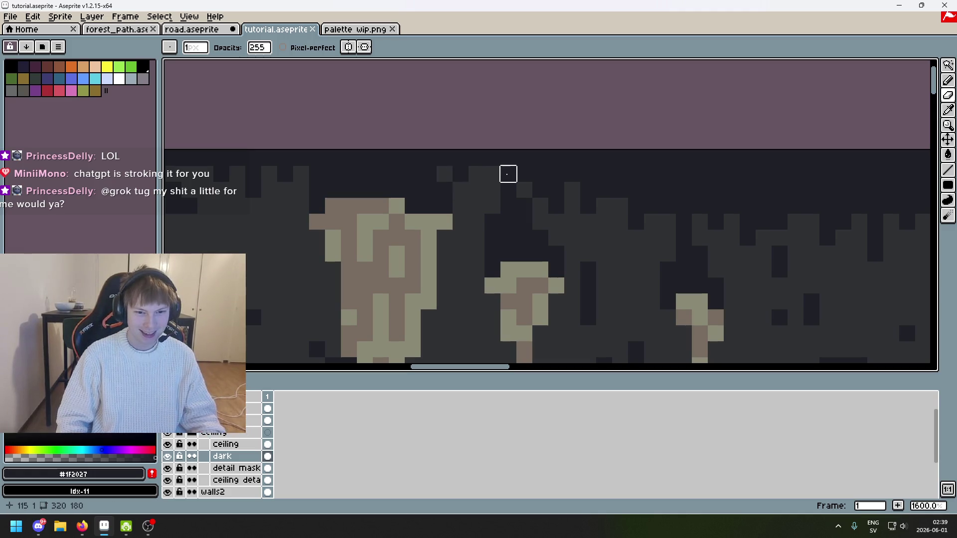
Darken the stray light pixel on the ceiling edge, then sample mid-grey #303134 from the canvas
key(e)
click(474, 174)
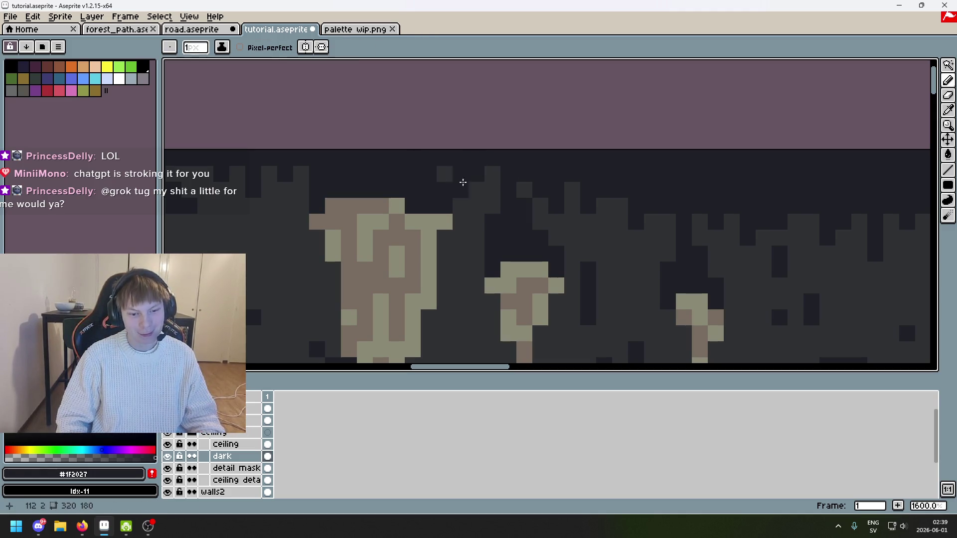
key(b)
alt+click(594, 214)
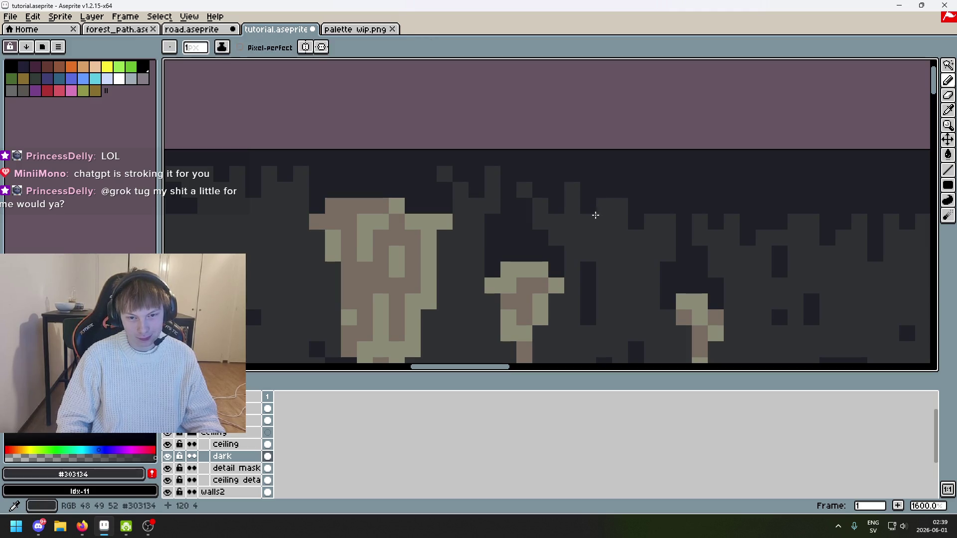
Move along the ceiling edge and undo several recent eraser strokes
drag(620, 204, 538, 230)
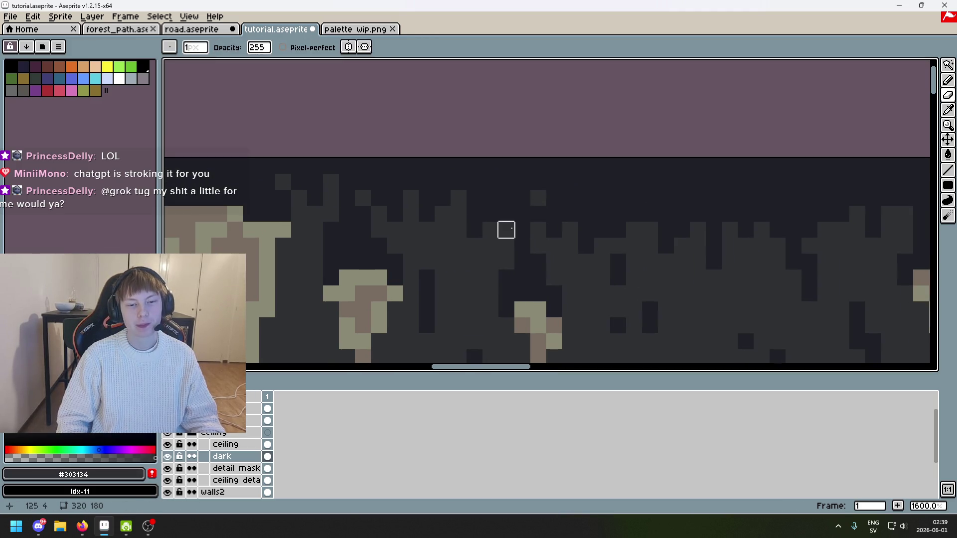
drag(633, 229, 421, 218)
key(ctrl+z)
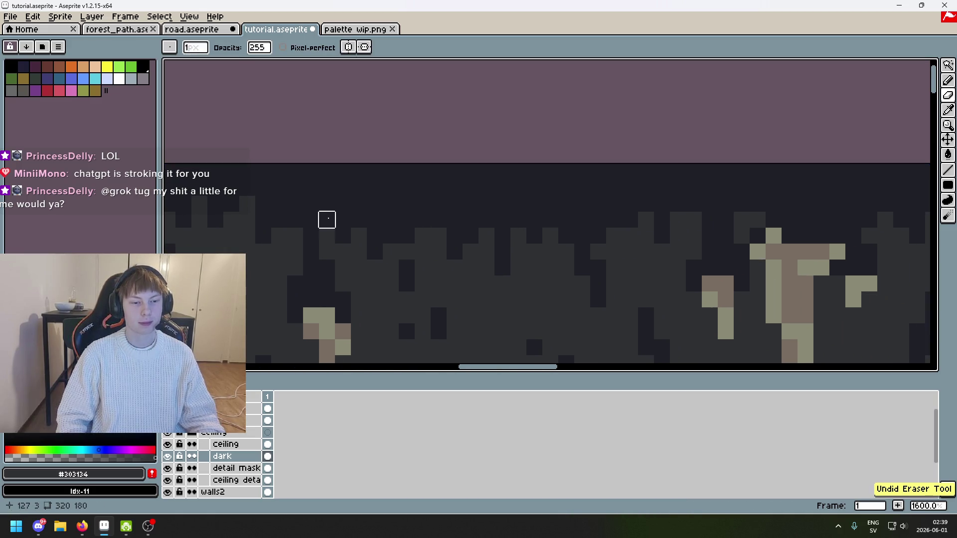
scroll(457, 218, down, 4)
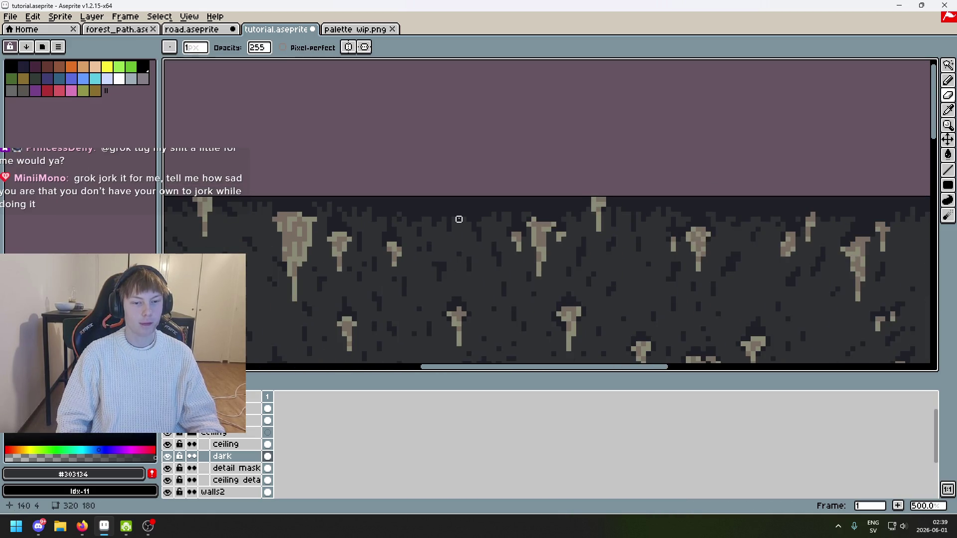
key(ctrl+z)
scroll(534, 205, up, 3)
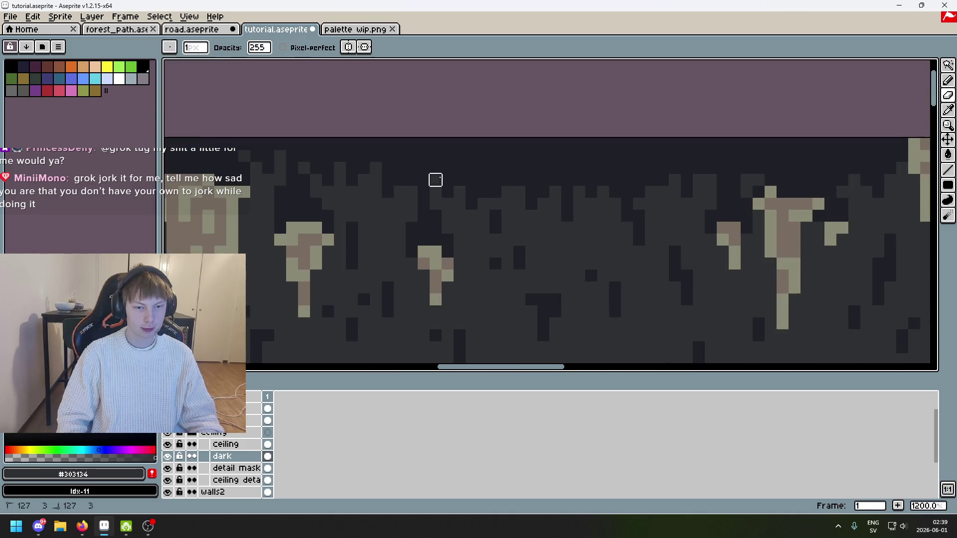
key(ctrl+z)
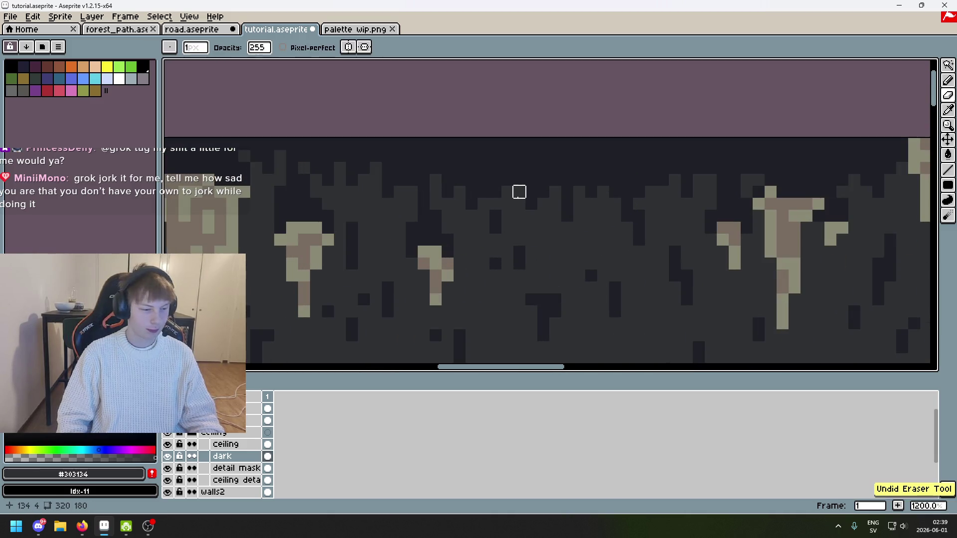
scroll(519, 191, up, 1)
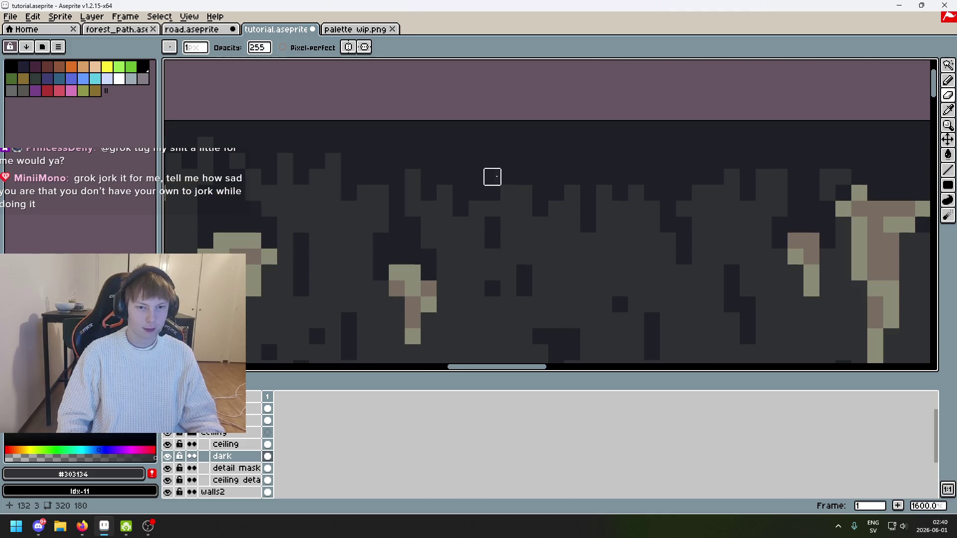
scroll(598, 221, down, 1)
key(ctrl+z)
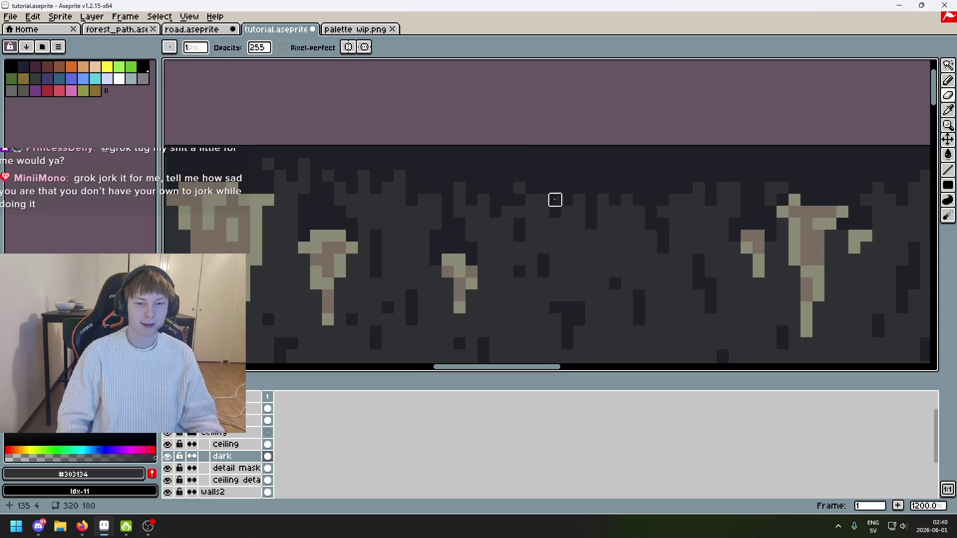
Keep panning the ceiling band while undoing more eraser strokes
drag(554, 200, 383, 243)
key(ctrl+z)
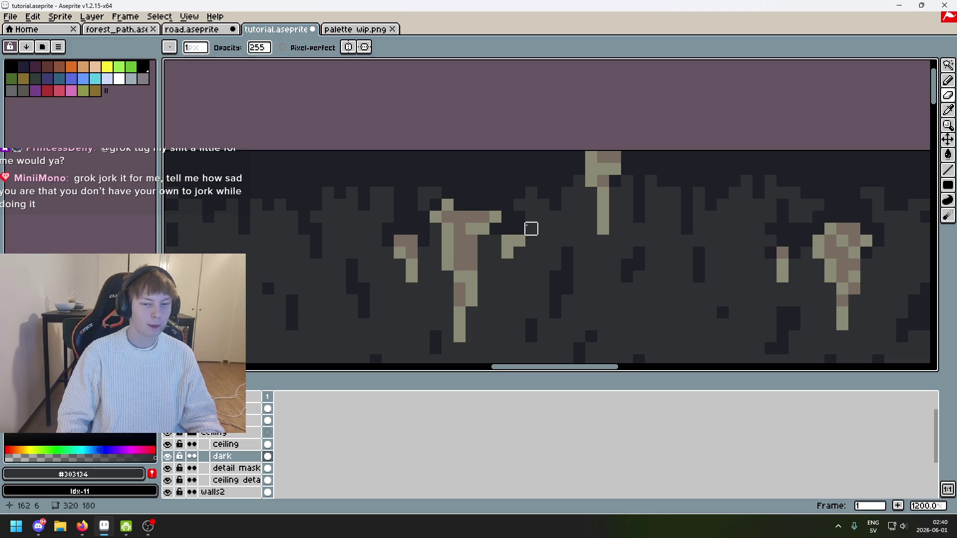
drag(532, 229, 426, 199)
drag(510, 223, 367, 217)
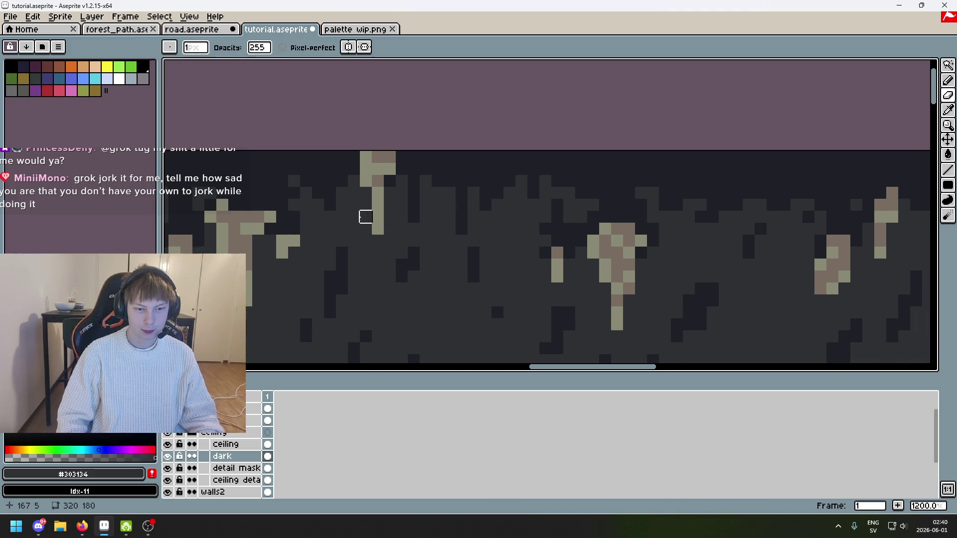
key(ctrl+z)
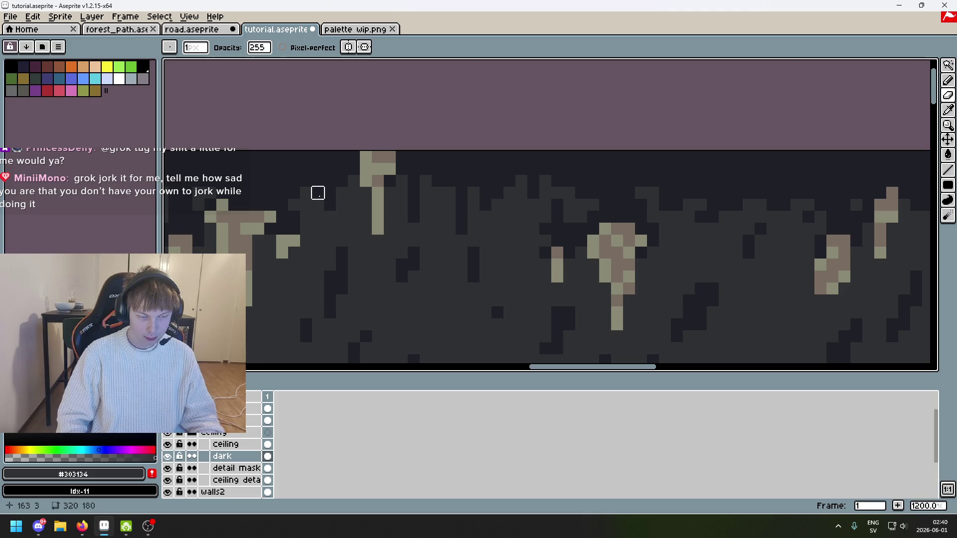
key(ctrl+z)
drag(502, 214, 367, 209)
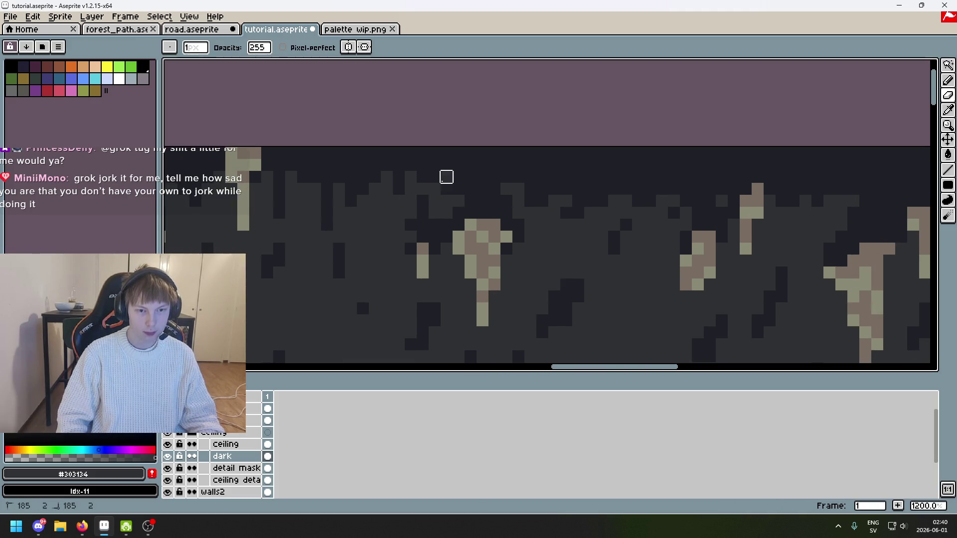
drag(530, 177, 331, 186)
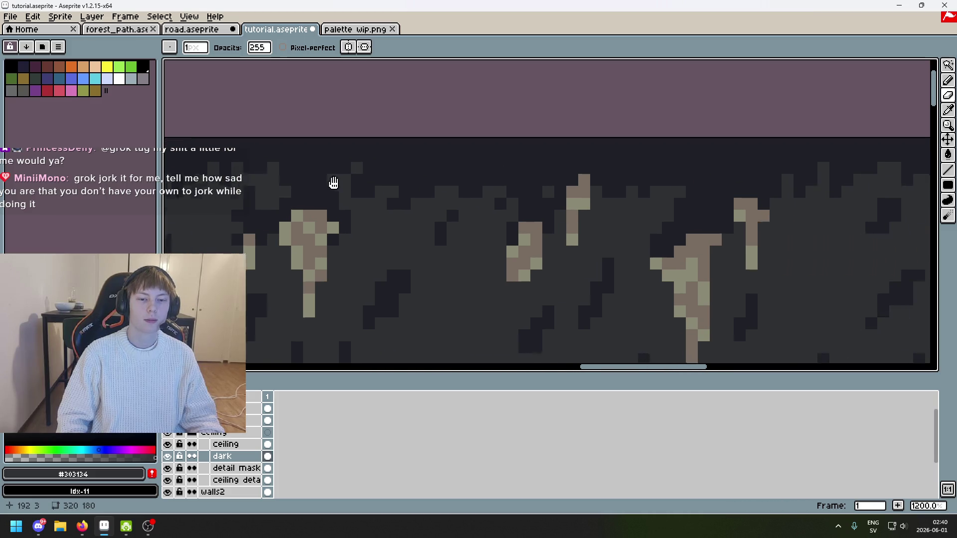
scroll(414, 199, down, 1)
scroll(416, 188, up, 1)
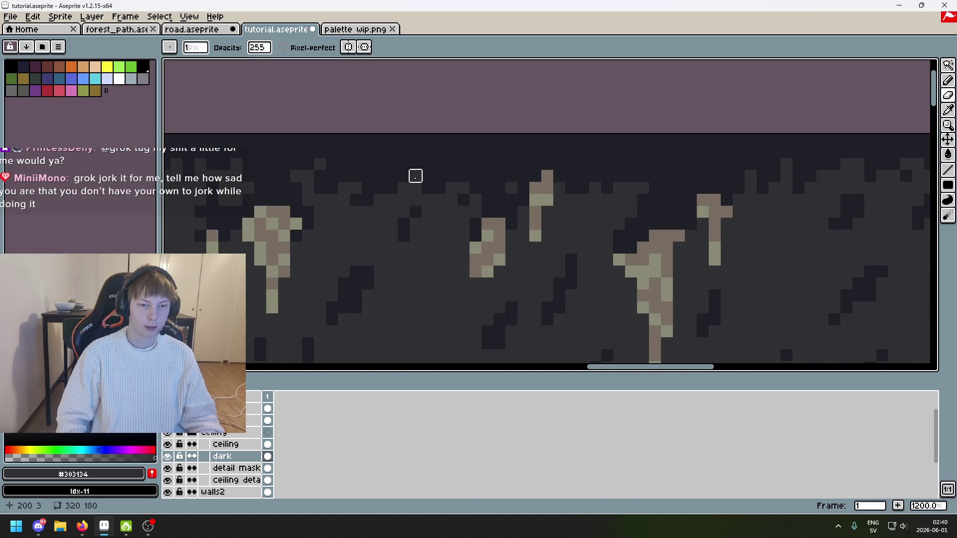
key(ctrl+z)
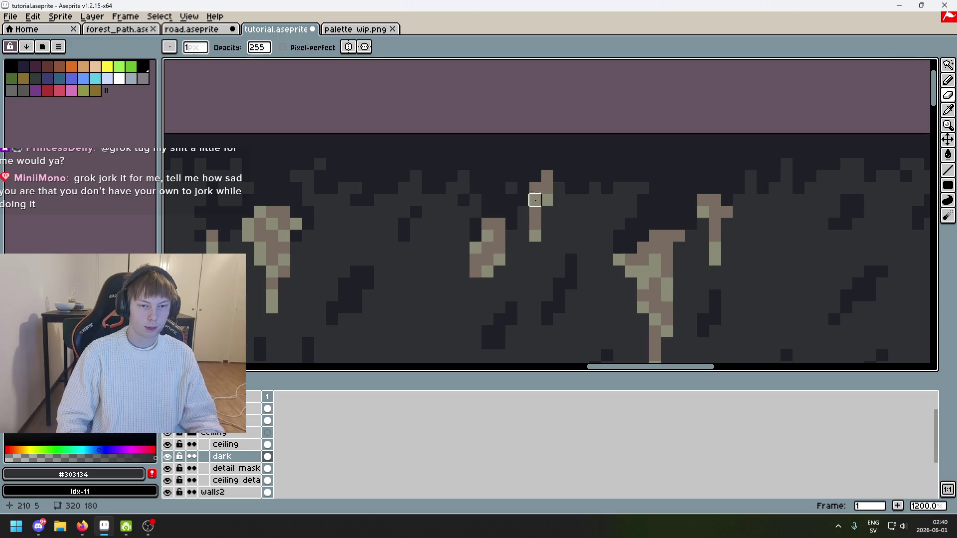
Pan further right along the band, undoing the remaining unwanted eraser strokes
drag(630, 188, 500, 199)
drag(632, 223, 393, 217)
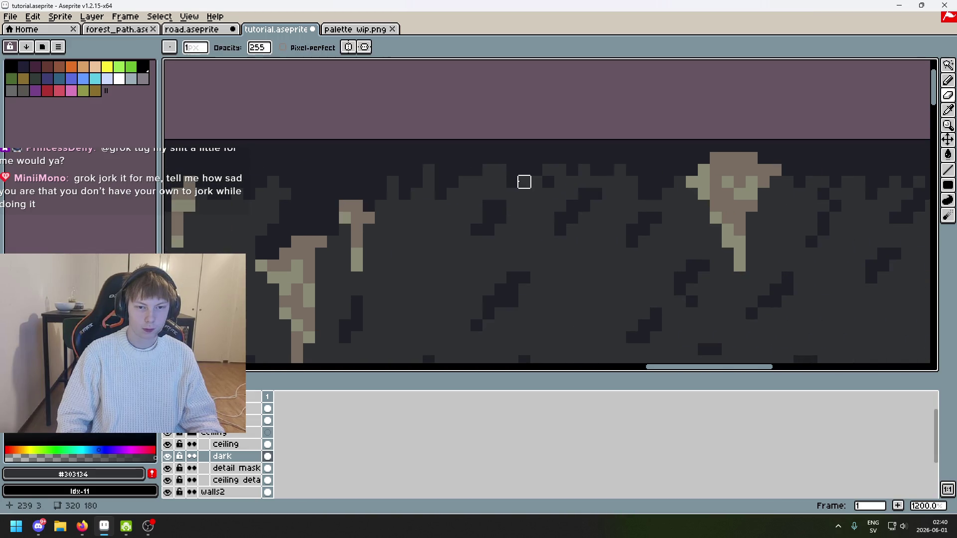
drag(597, 194, 374, 229)
key(ctrl+z)
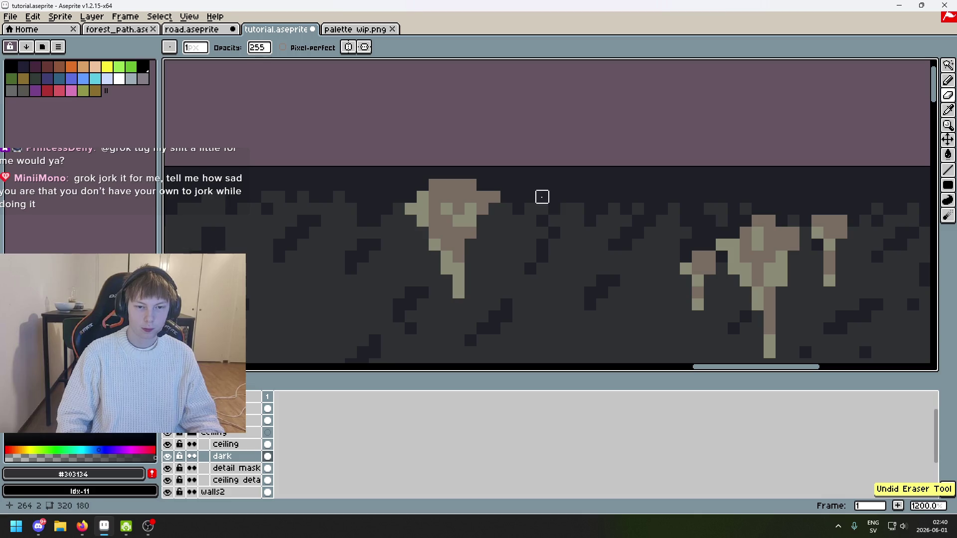
scroll(569, 216, down, 5)
scroll(569, 216, up, 8)
key(ctrl+z)
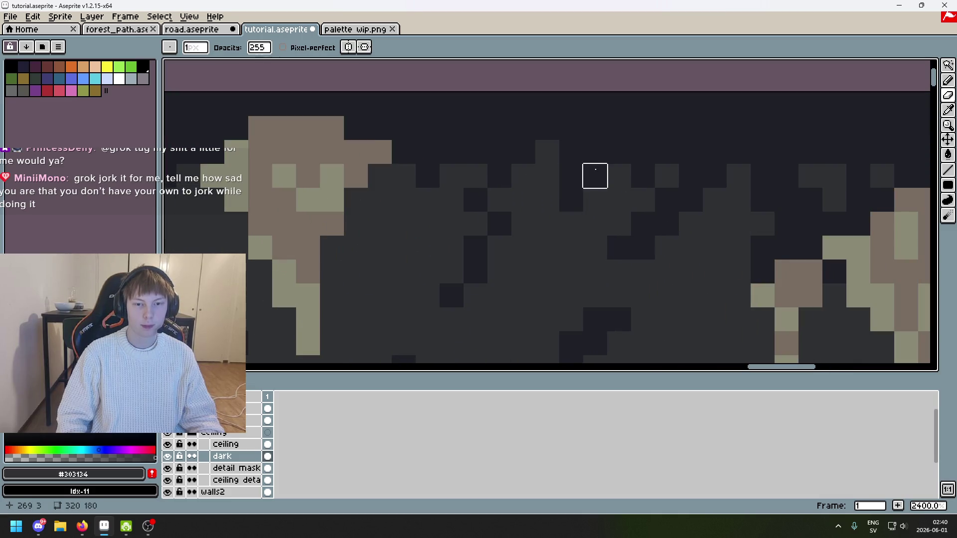
scroll(468, 150, right, 3)
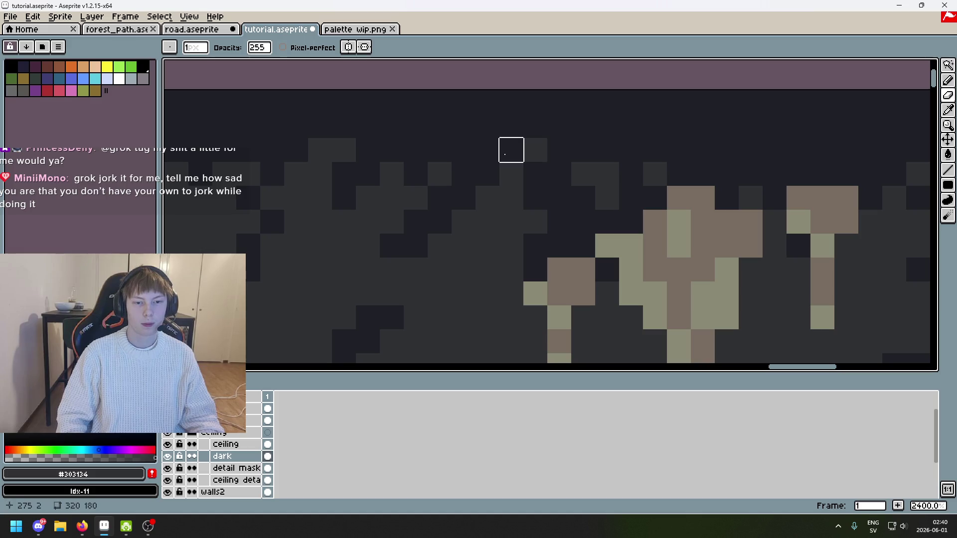
key(ctrl+z)
scroll(654, 149, right, 3)
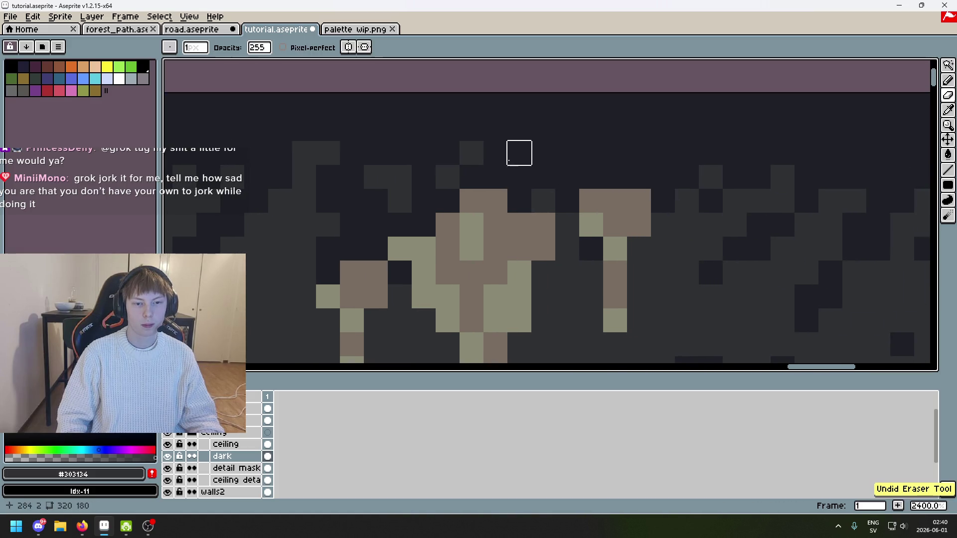
mouse_move(519, 151)
mouse_down()
mouse_move(425, 175)
mouse_move(327, 169)
mouse_up()
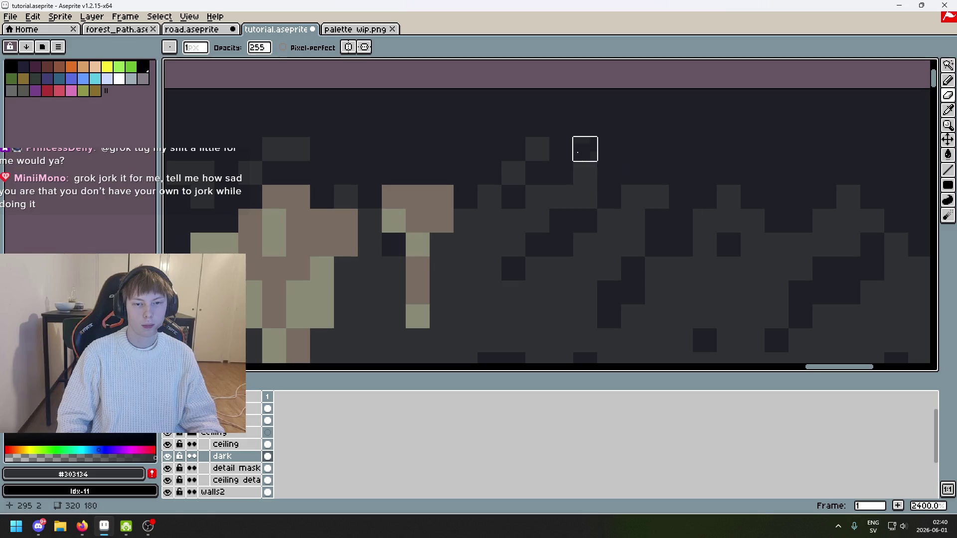
scroll(560, 147, right, 3)
scroll(560, 148, up, 1)
key(ctrl+z)
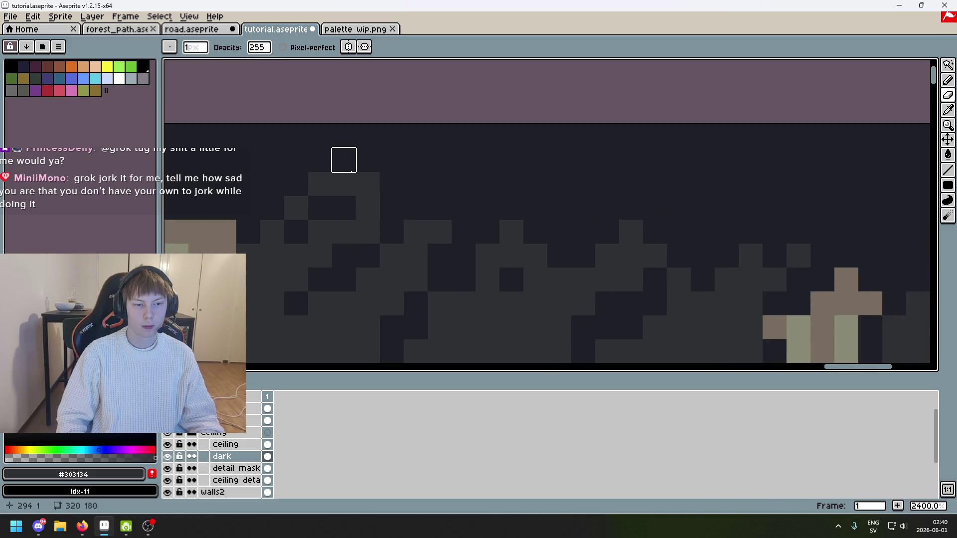
key(ctrl+z)
Pencil six single #303134 pixels into the dark ceiling band's edge
click(320, 207)
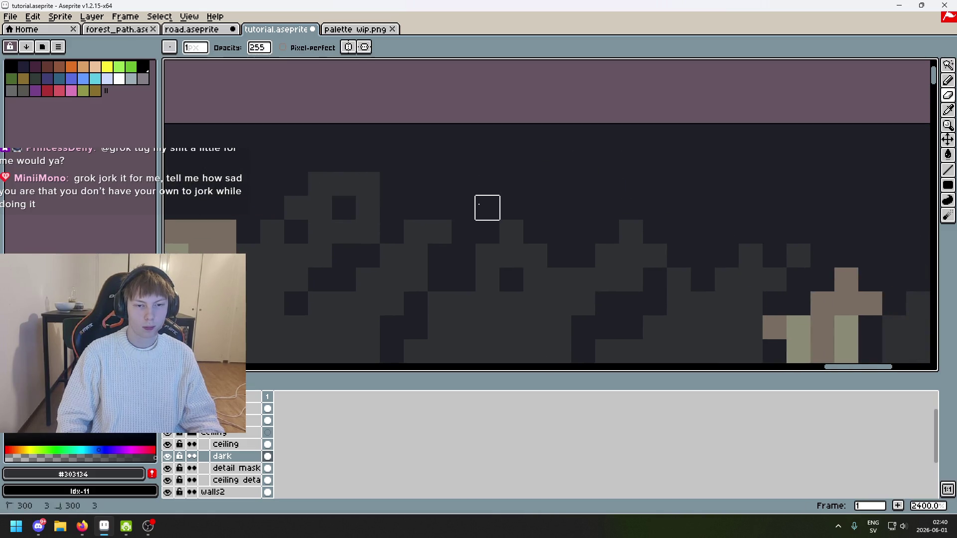
click(511, 208)
click(559, 207)
click(535, 208)
click(583, 184)
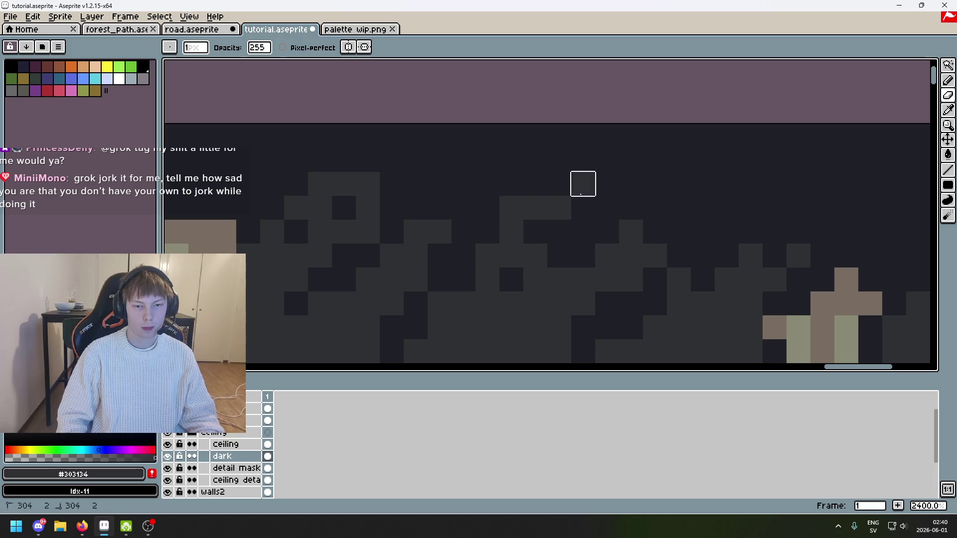
click(607, 184)
Add five more mid-grey pixels further right, then resample the darkest colour #1F2027
scroll(607, 183, right, 4)
key(ctrl+z)
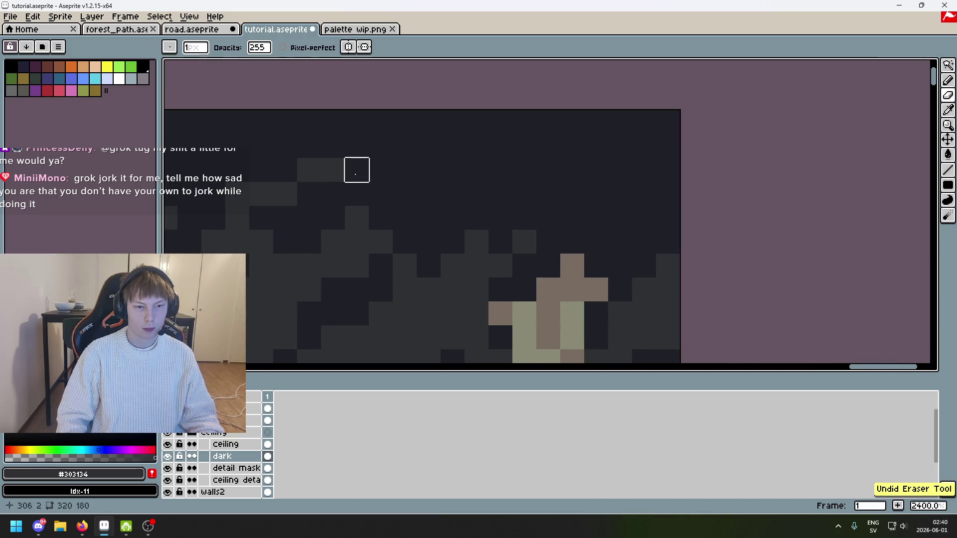
click(357, 170)
click(405, 218)
click(429, 218)
click(453, 217)
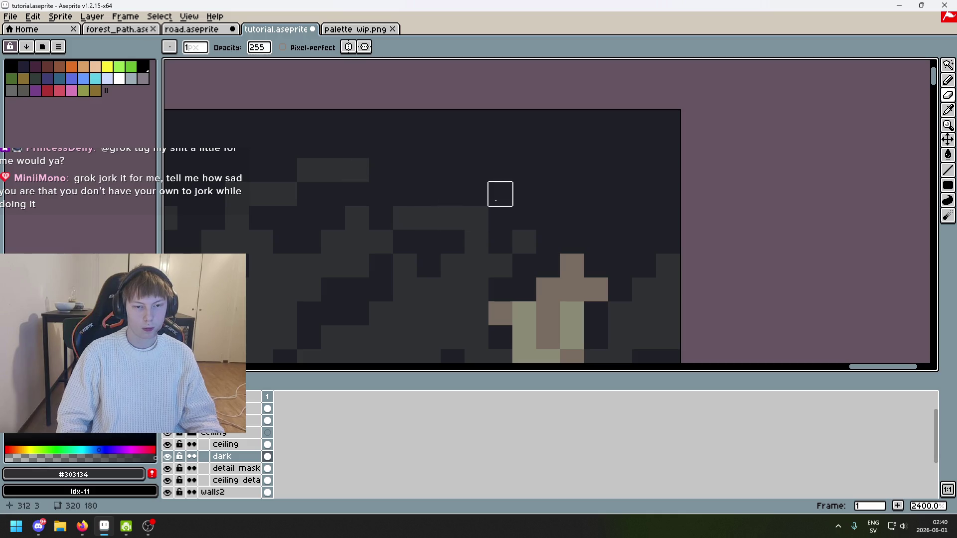
click(501, 194)
scroll(549, 194, down, 9)
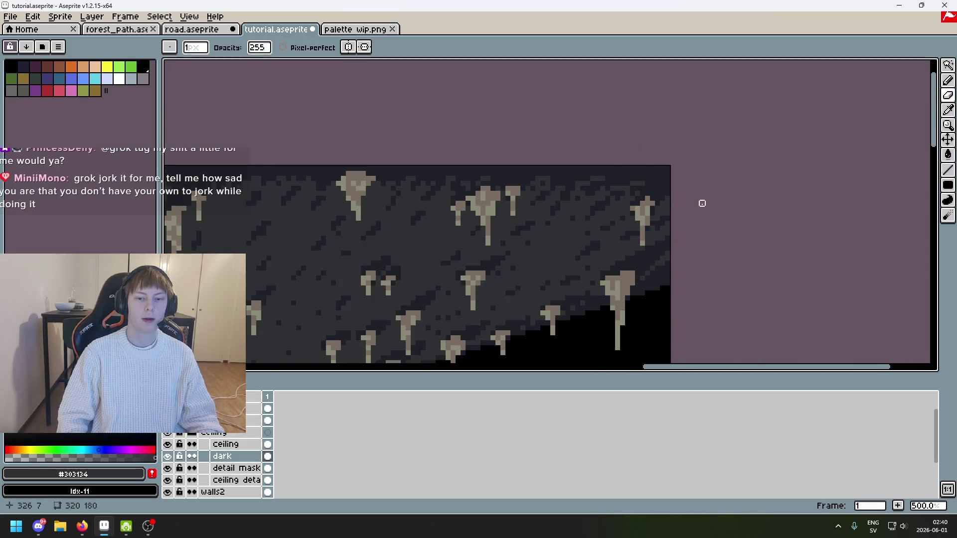
scroll(726, 189, up, 6)
alt+click(632, 141)
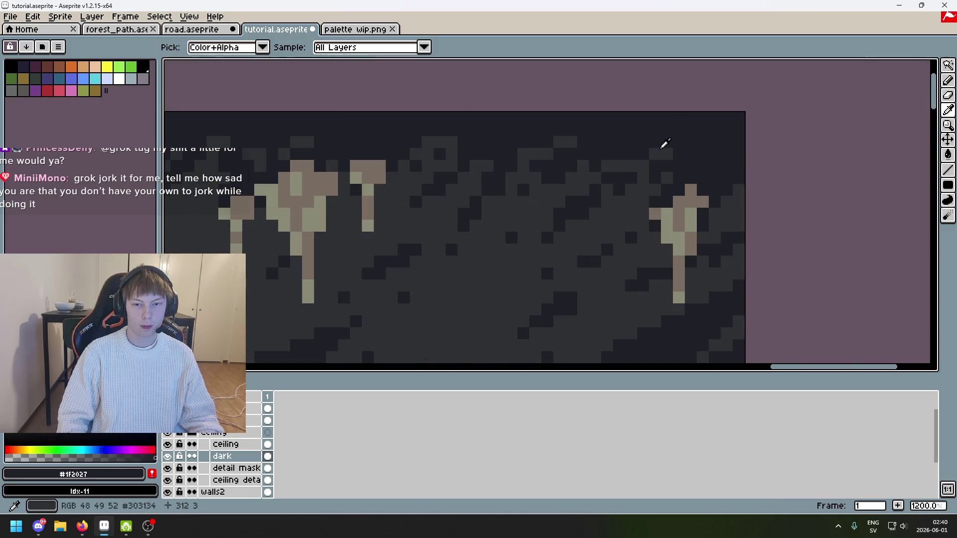
Undo two eraser strokes and bring the ceiling's top-left corner into view
scroll(667, 154, down, 6)
scroll(497, 169, down, 2)
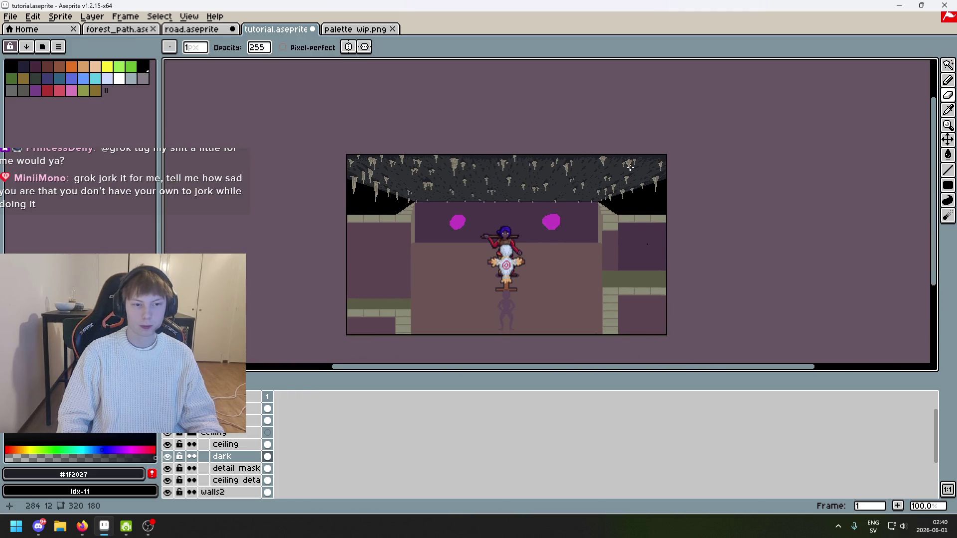
scroll(432, 192, up, 2)
scroll(326, 181, up, 2)
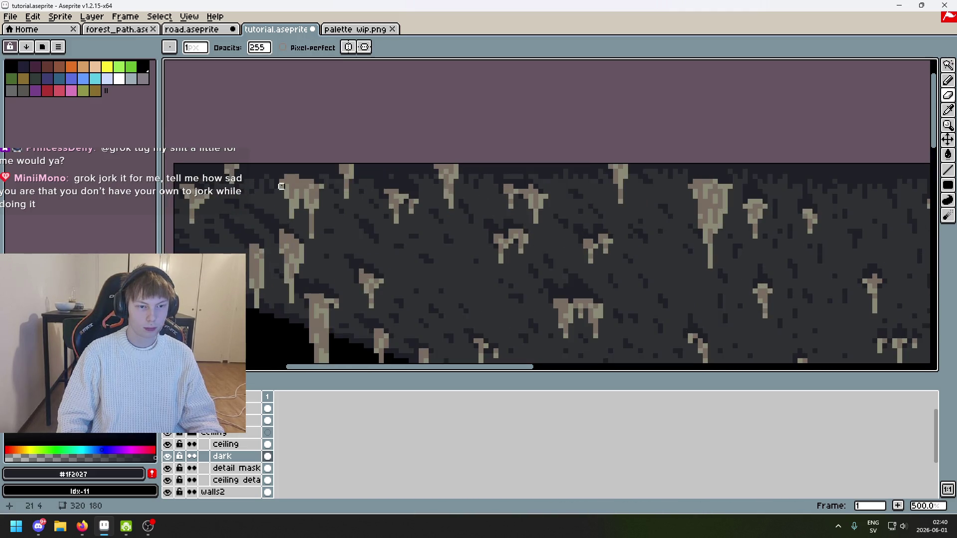
scroll(254, 177, up, 3)
key(ctrl+z)
drag(252, 175, 415, 209)
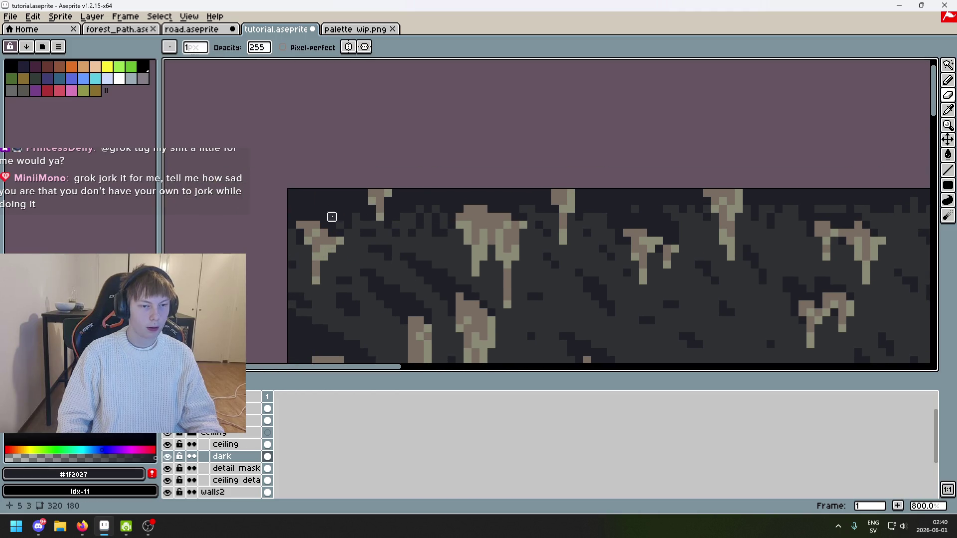
key(ctrl+z)
scroll(340, 217, up, 1)
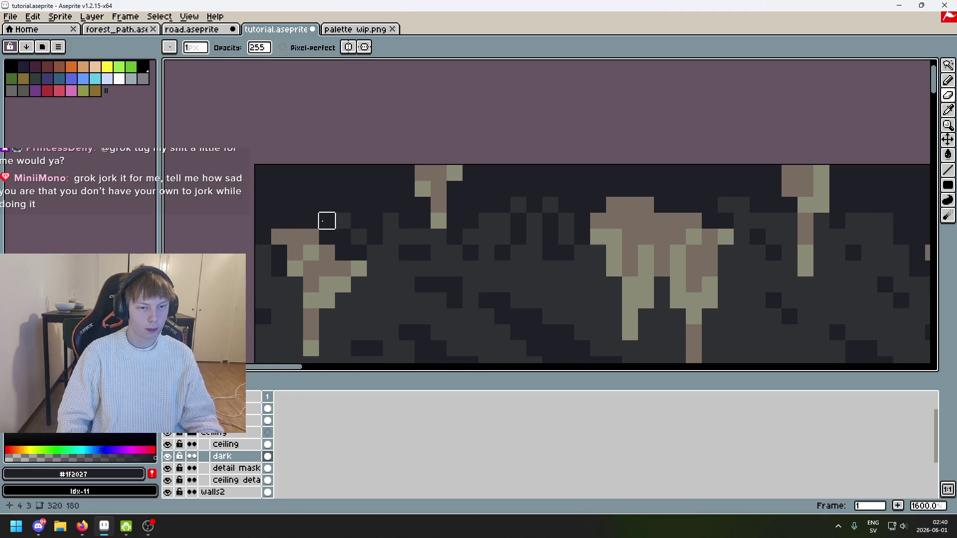
Erase a row and a patch of the dark band near the ceiling top
drag(327, 221, 374, 221)
key(b)
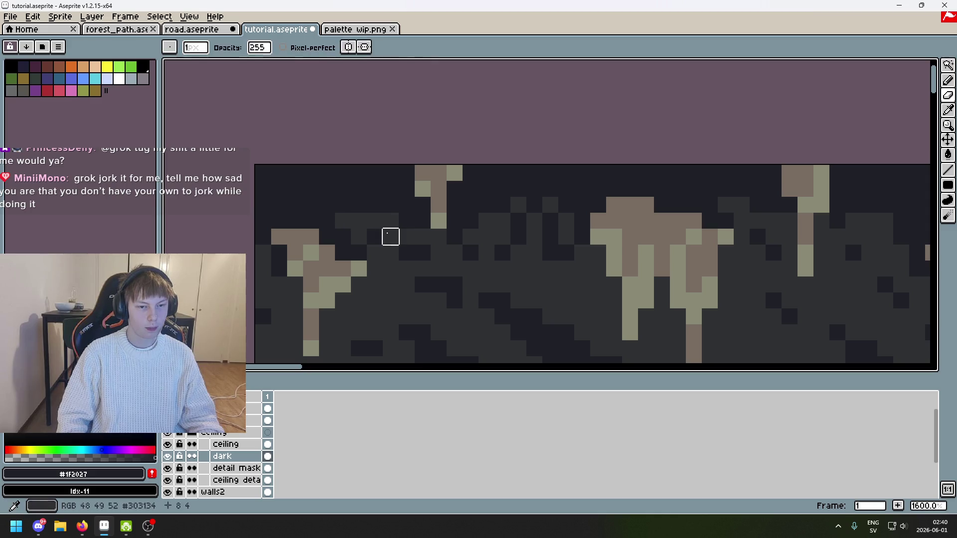
key(e)
mouse_move(454, 205)
mouse_down()
mouse_move(487, 204)
mouse_move(375, 200)
mouse_move(404, 209)
mouse_up()
scroll(455, 205, down, 6)
scroll(404, 209, up, 5)
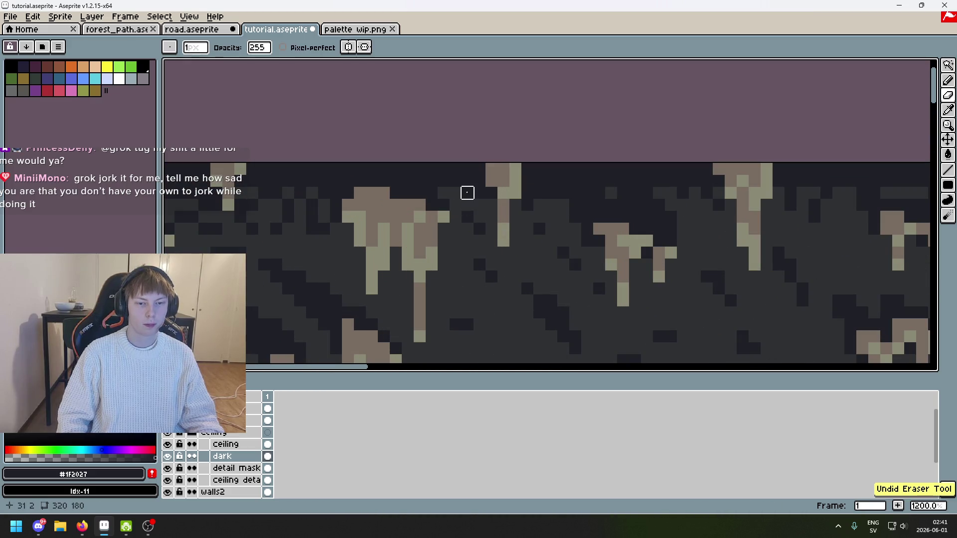
scroll(469, 194, down, 6)
scroll(477, 198, up, 2)
scroll(477, 198, up, 6)
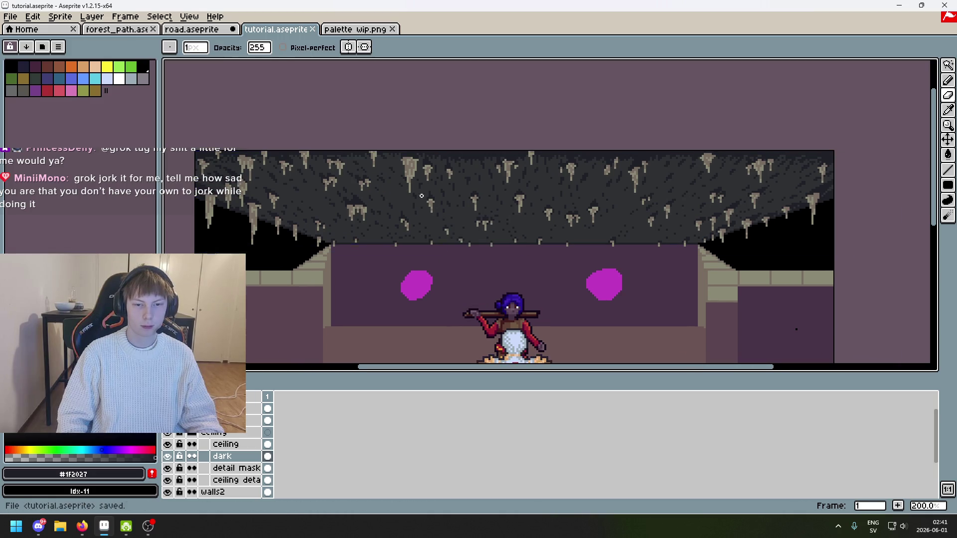
Save the cave room, then undo the last two eraser strokes on the ceiling
key(ctrl+s)
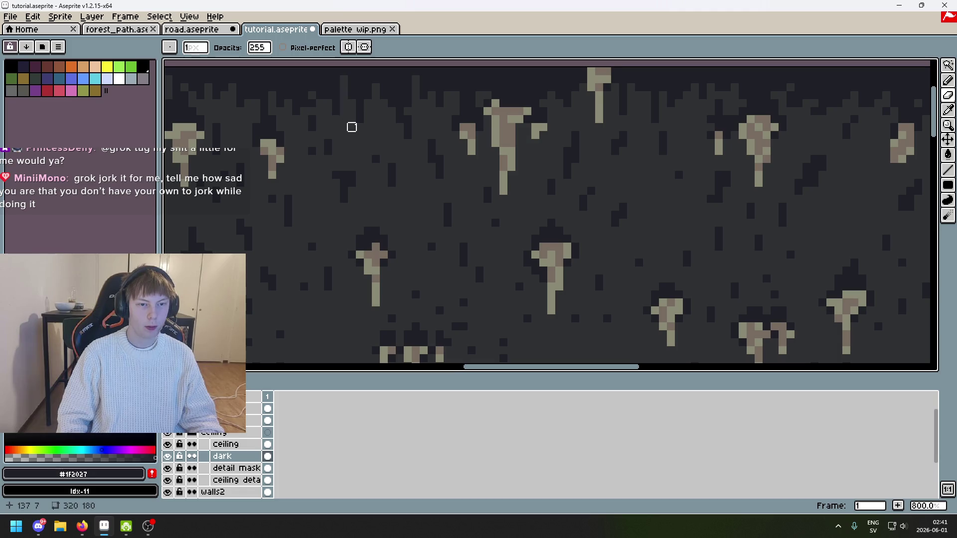
scroll(352, 127, down, 1)
scroll(379, 147, up, 1)
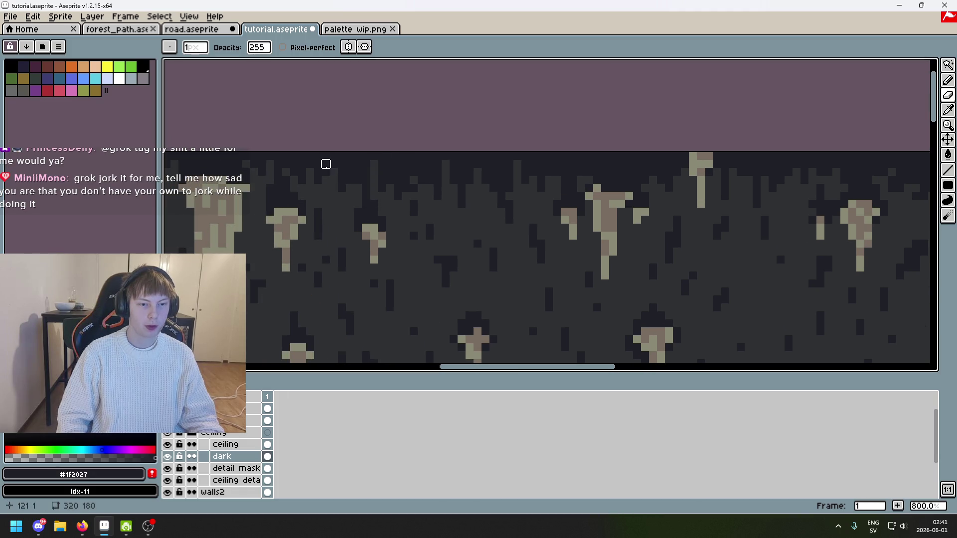
key(ctrl+z)
key(ctrl+z)
key(ctrl+z)
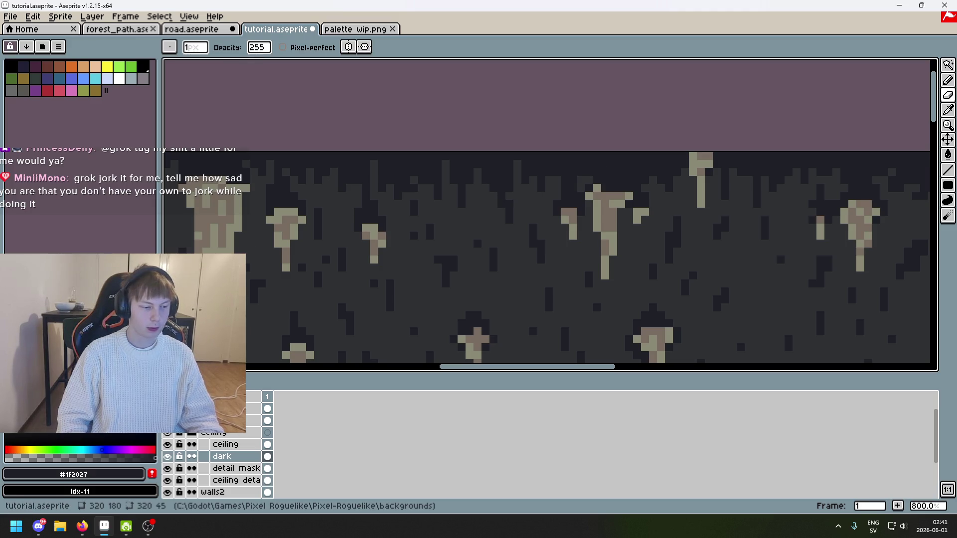
scroll(378, 212, up, 1)
scroll(547, 163, up, 1)
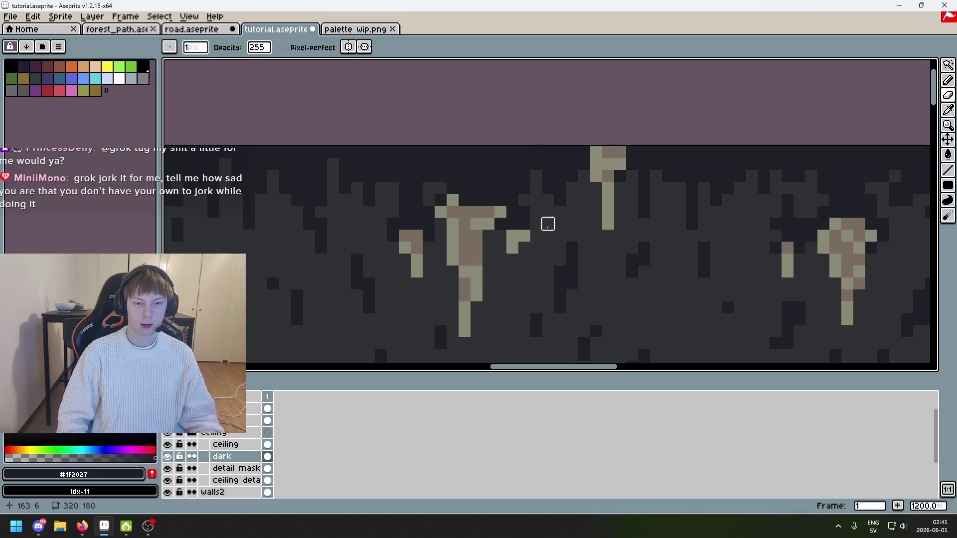
key(ctrl+z)
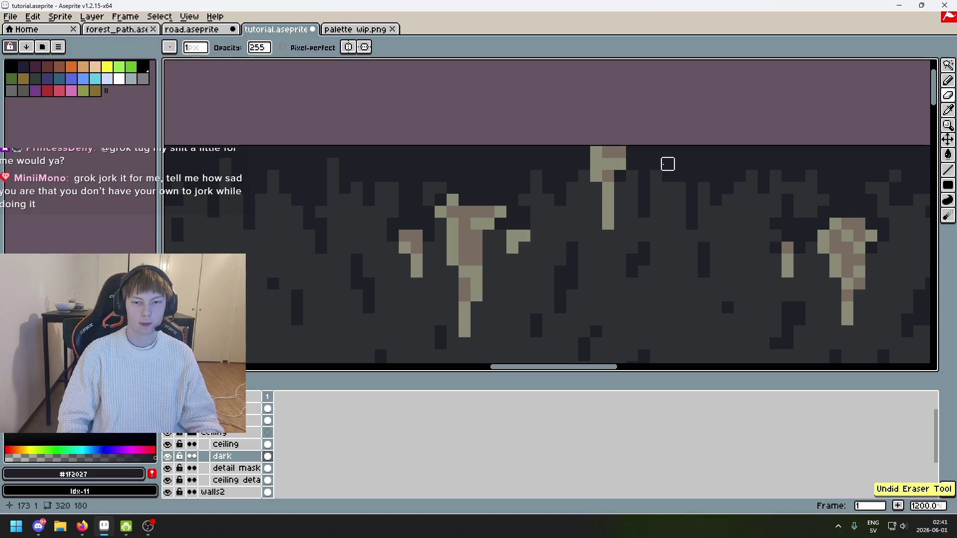
Inspect the ceiling band up close and undo one more eraser stroke
scroll(638, 224, down, 4)
scroll(611, 226, up, 1)
scroll(583, 203, up, 4)
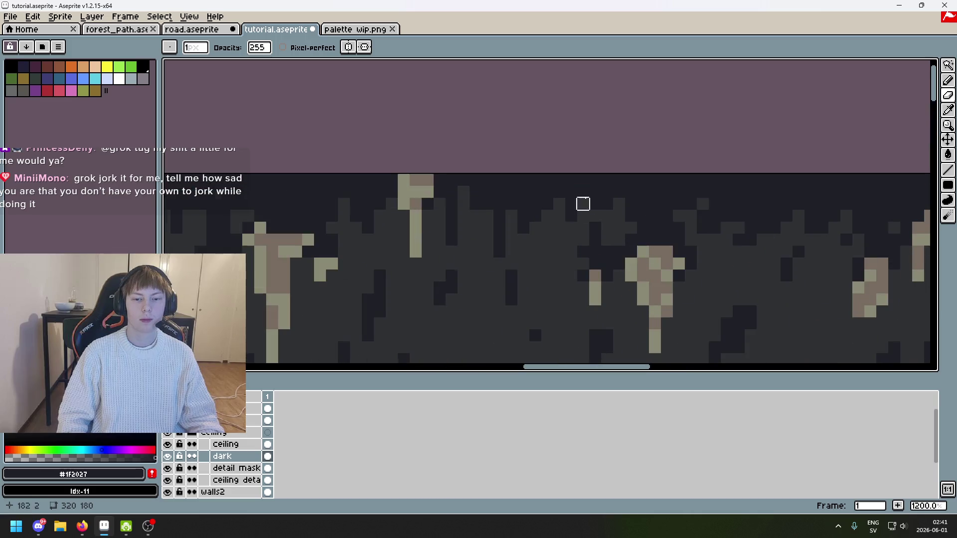
scroll(594, 226, down, 4)
scroll(436, 192, up, 6)
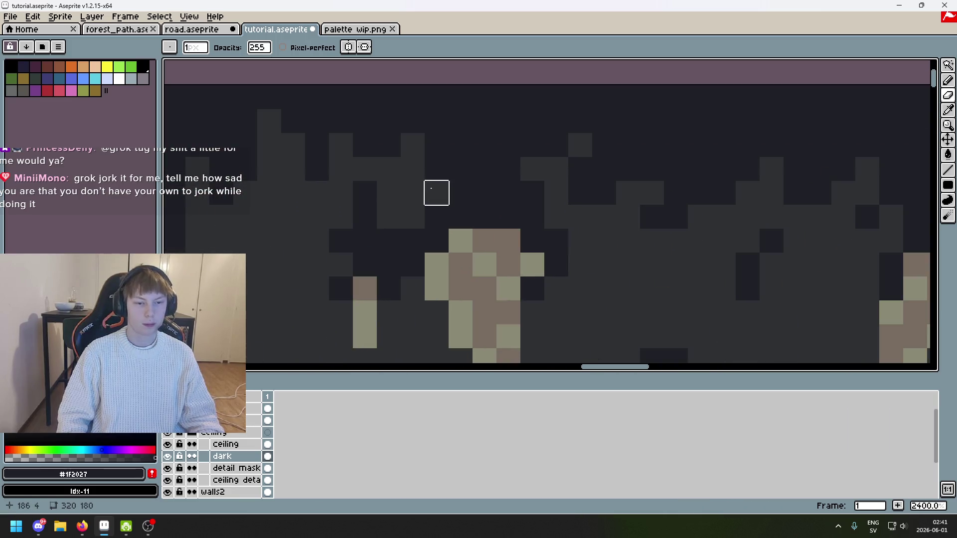
scroll(421, 166, down, 6)
scroll(500, 164, up, 4)
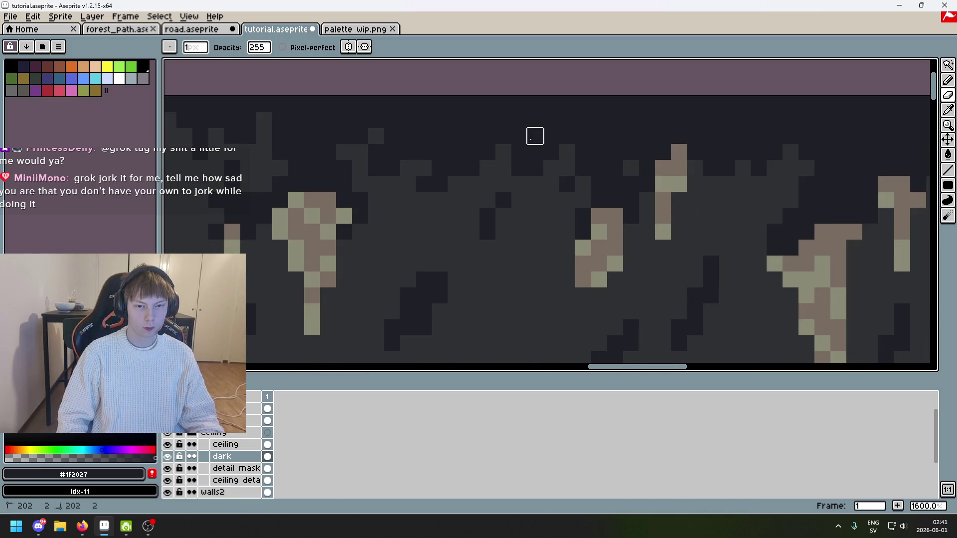
scroll(392, 135, down, 3)
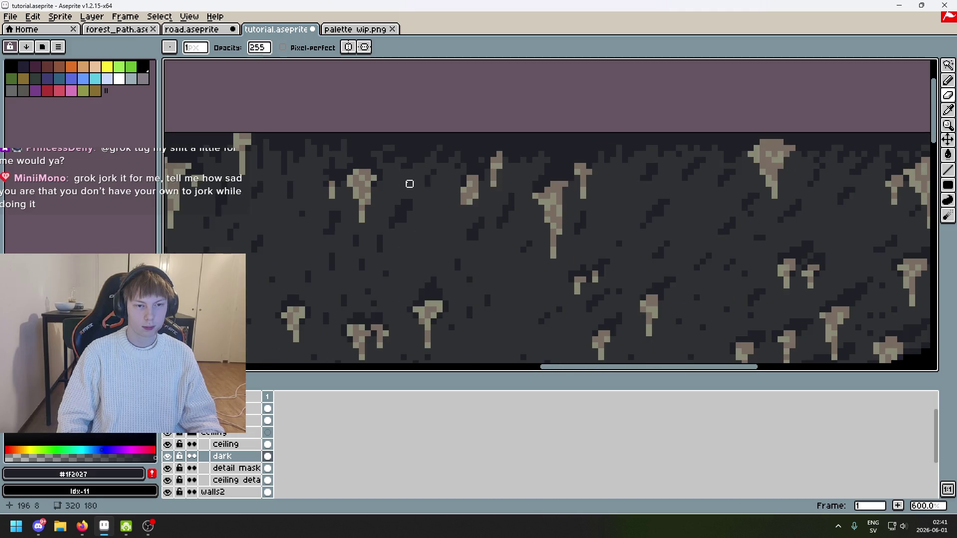
scroll(408, 182, up, 3)
key(ctrl+z)
key(ctrl+z)
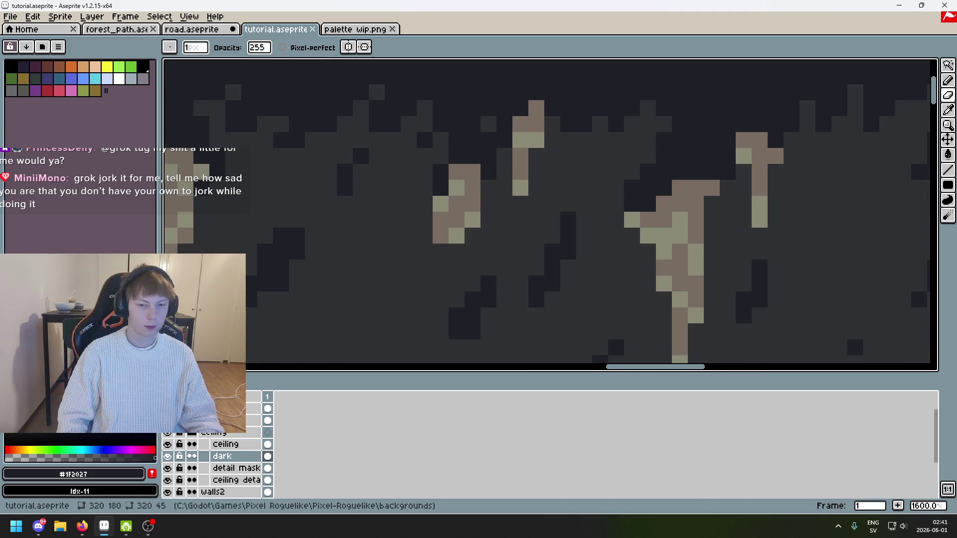
Save tutorial.aseprite again and return to the pencil tool
scroll(489, 170, down, 4)
scroll(489, 170, up, 2)
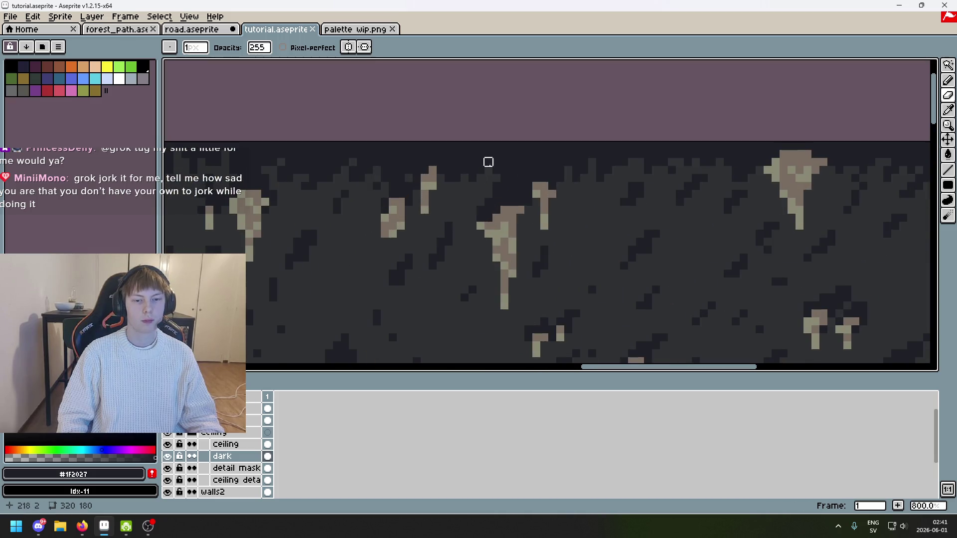
key(v)
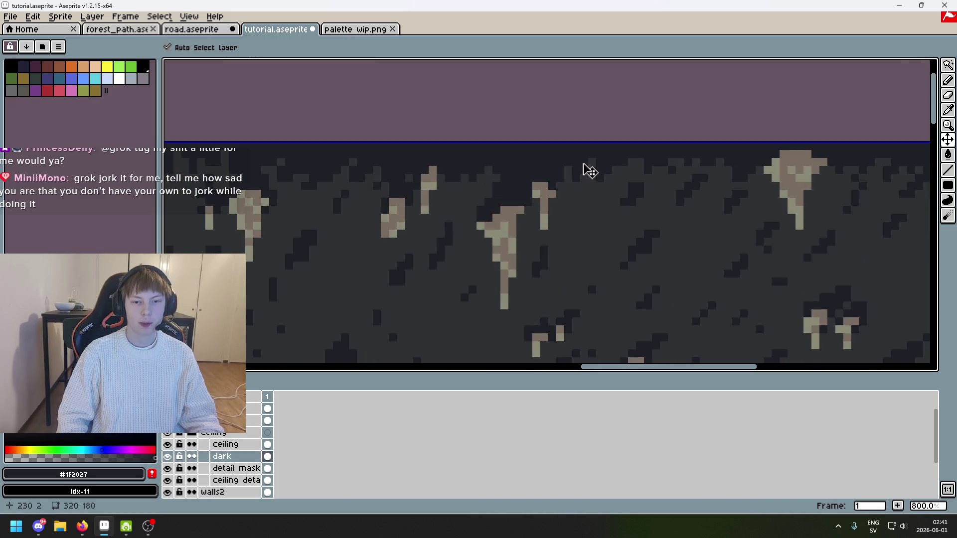
key(ctrl+s)
key(b)
scroll(574, 158, up, 3)
scroll(574, 174, down, 6)
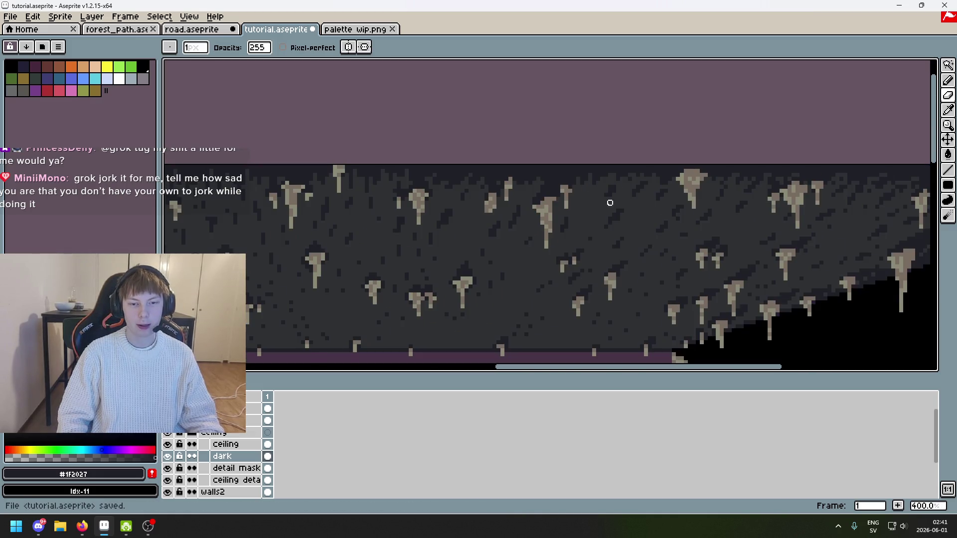
scroll(721, 170, down, 2)
scroll(721, 170, up, 2)
scroll(721, 170, down, 1)
scroll(626, 202, up, 1)
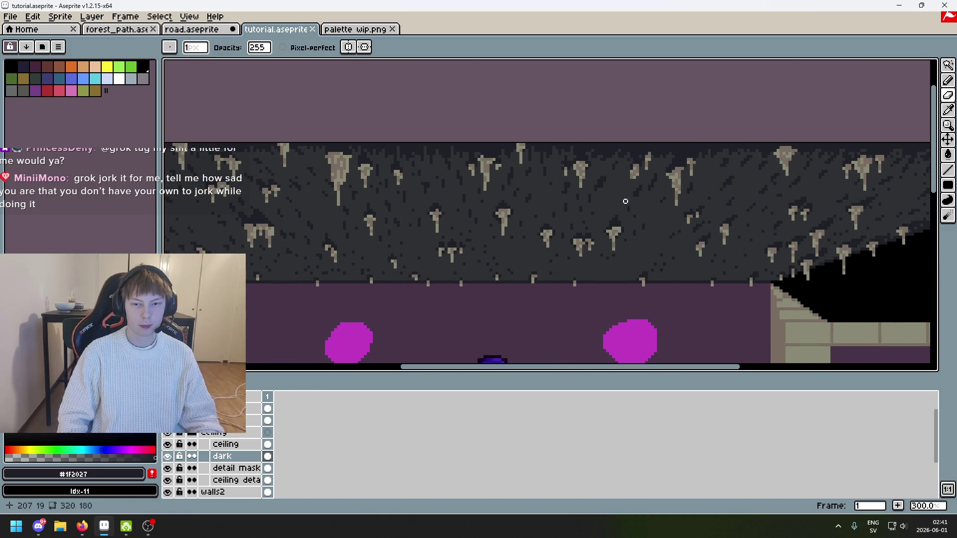
scroll(715, 171, down, 2)
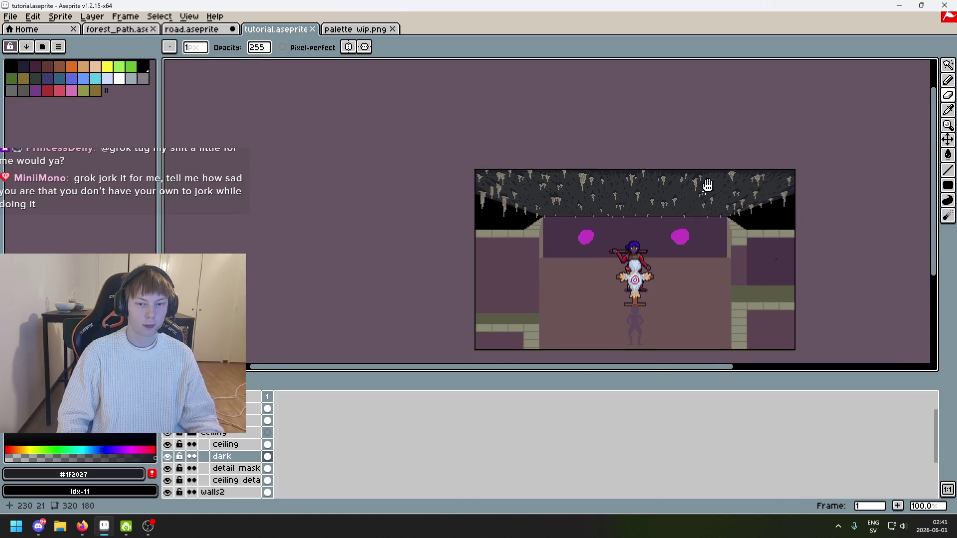
scroll(667, 166, right, 2)
scroll(514, 162, up, 2)
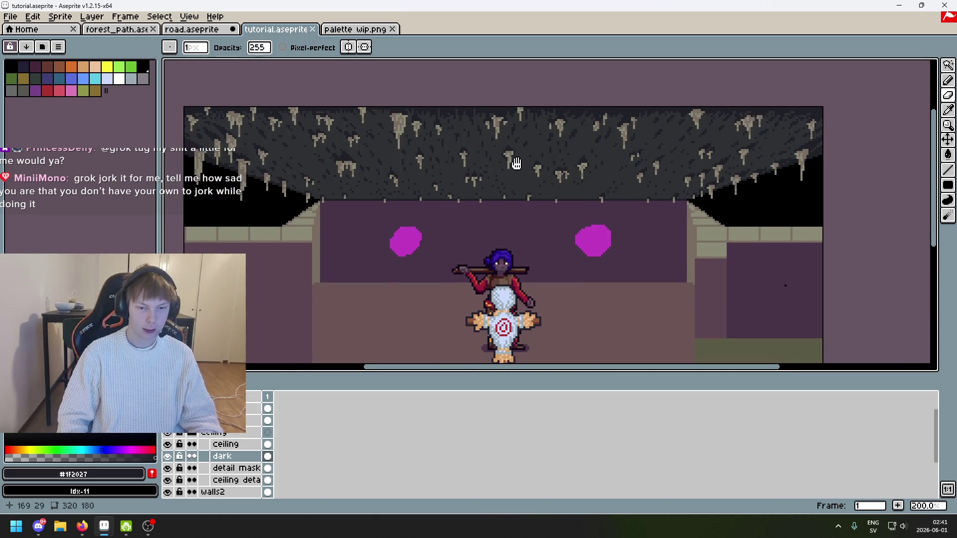
scroll(514, 162, down, 2)
scroll(447, 166, up, 1)
scroll(447, 165, up, 3)
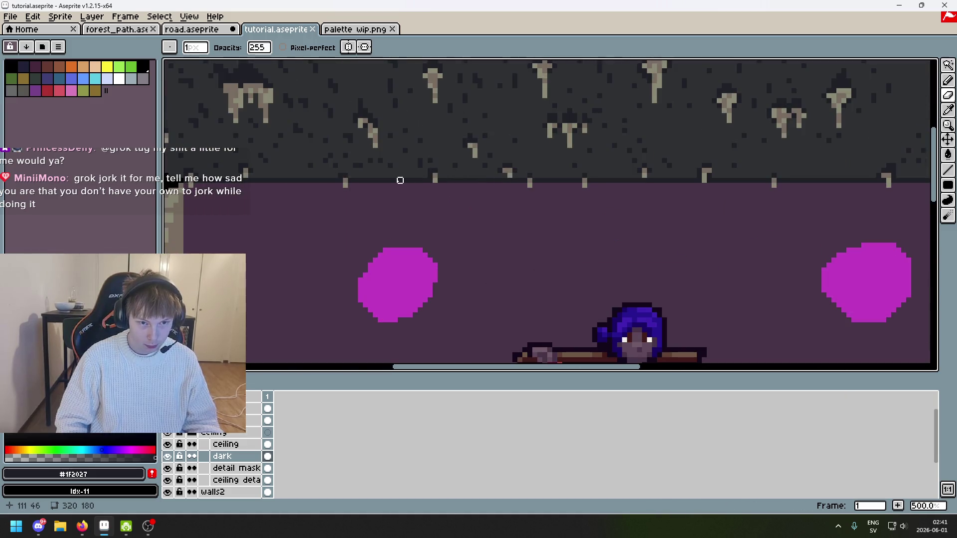
scroll(400, 181, down, 4)
scroll(396, 199, up, 1)
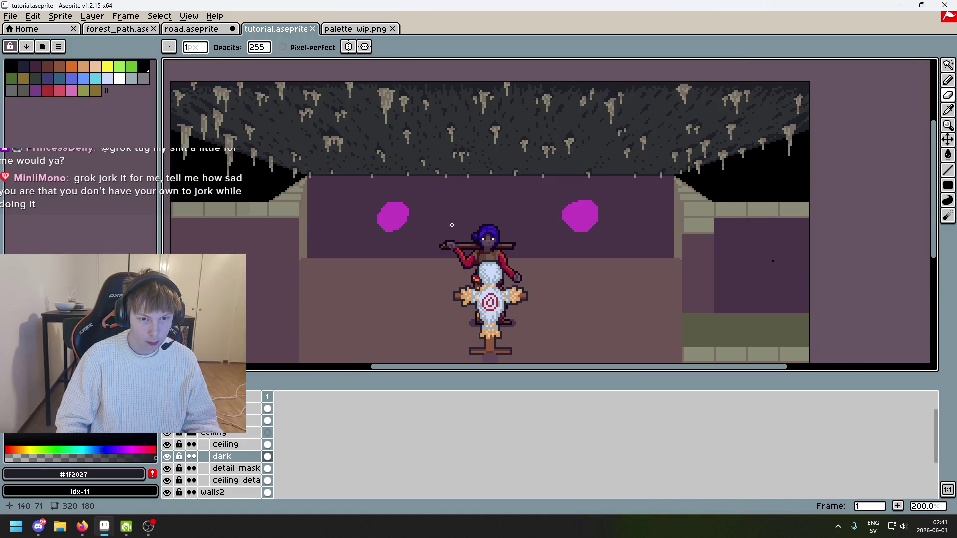
scroll(451, 225, down, 1)
key(ctrl+s)
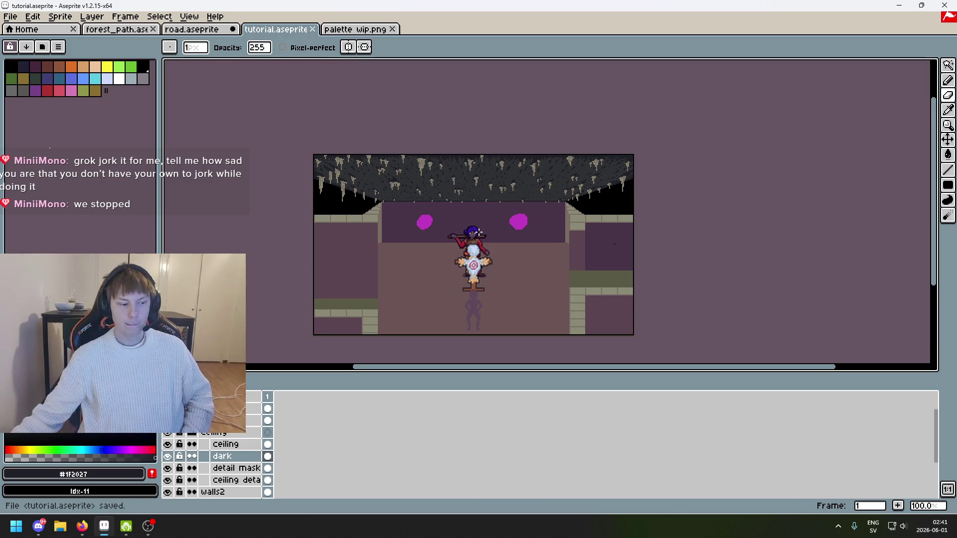
drag(476, 223, 550, 171)
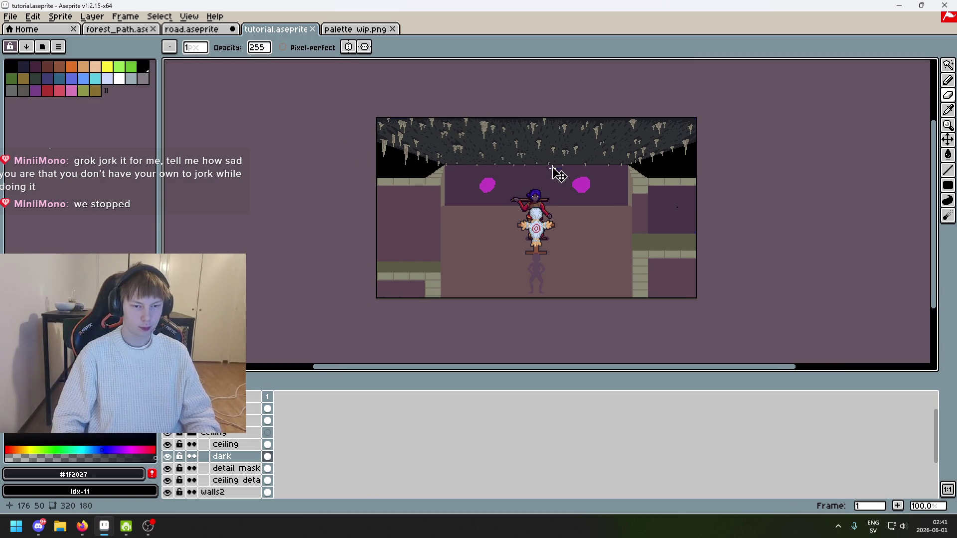
key(ctrl+s)
mouse_move(497, 190)
mouse_down()
mouse_move(455, 227)
mouse_move(453, 156)
mouse_up()
scroll(414, 231, up, 1)
scroll(435, 205, down, 1)
drag(430, 205, 415, 207)
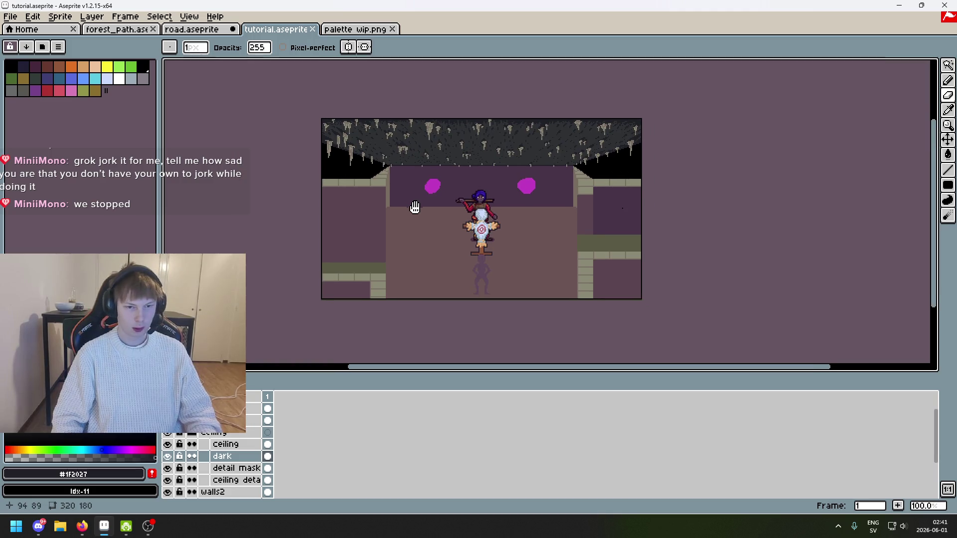
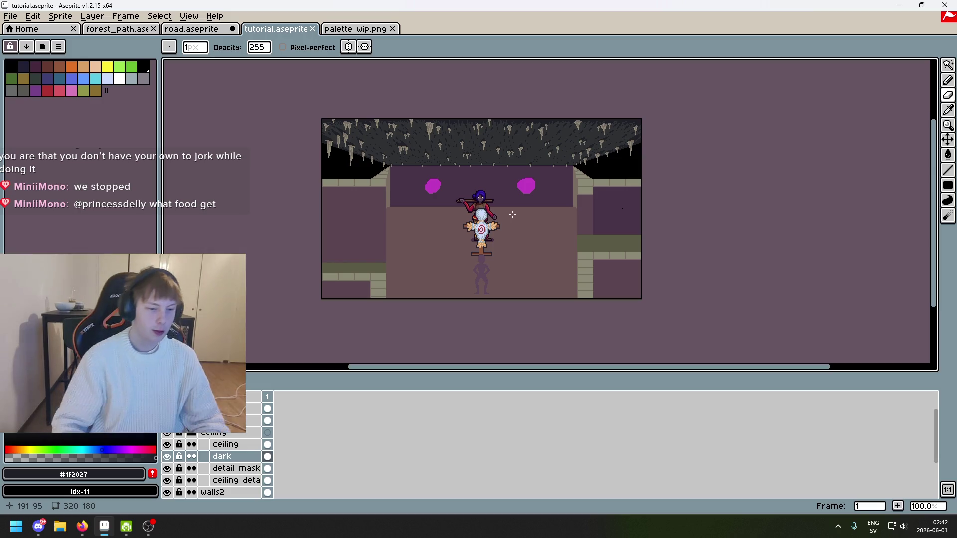
Pick magenta #c23ec2 from a wall blob as the drawing colour
scroll(451, 200, up, 1)
alt+click(435, 188)
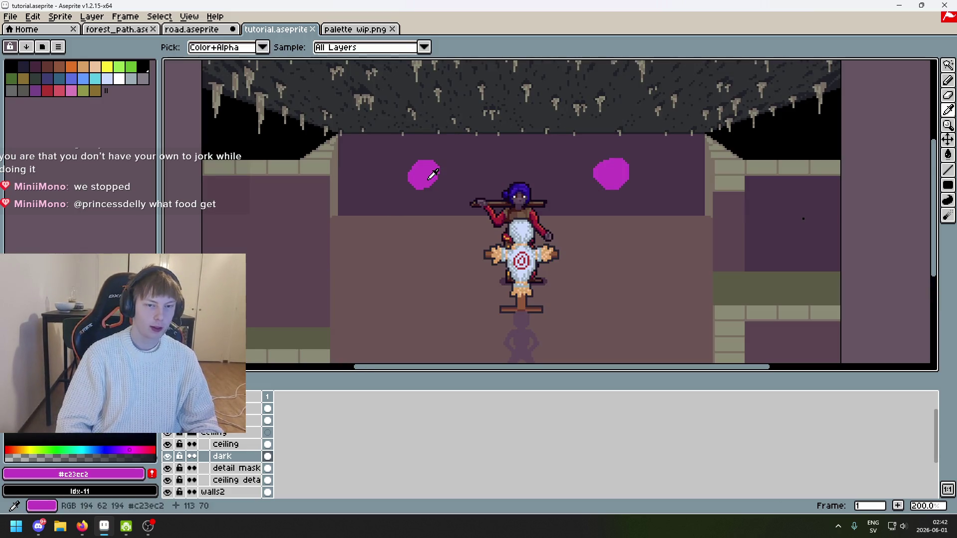
scroll(253, 402, up, 1)
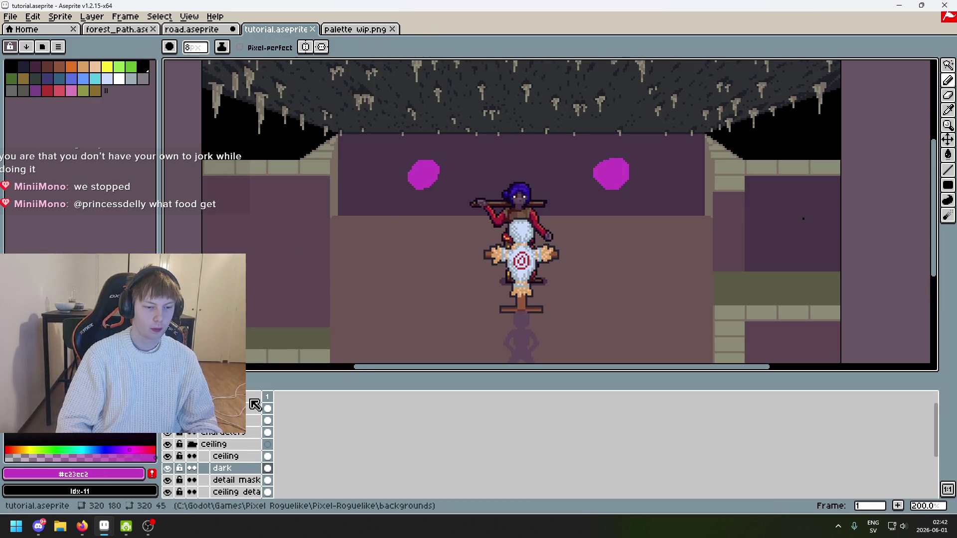
scroll(180, 463, down, 1)
Toggle the dark and walls layers off and on to compare, then make walls2 the active layer
click(169, 457)
click(169, 457)
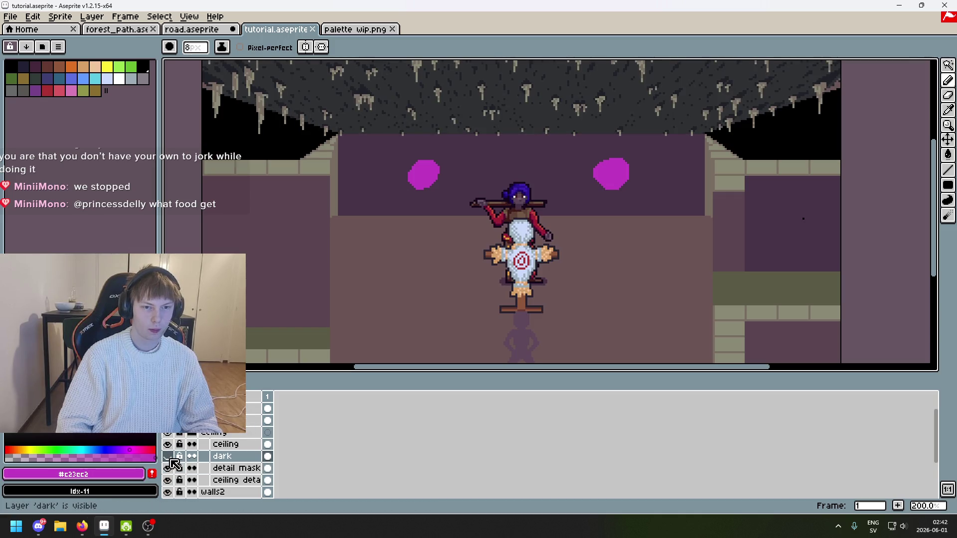
scroll(174, 466, down, 2)
click(170, 481)
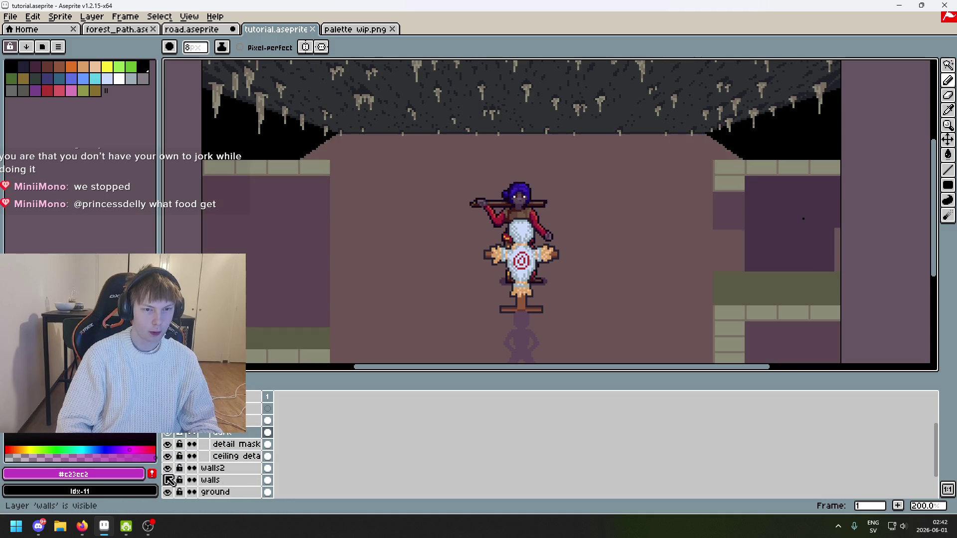
click(170, 480)
click(169, 480)
click(170, 480)
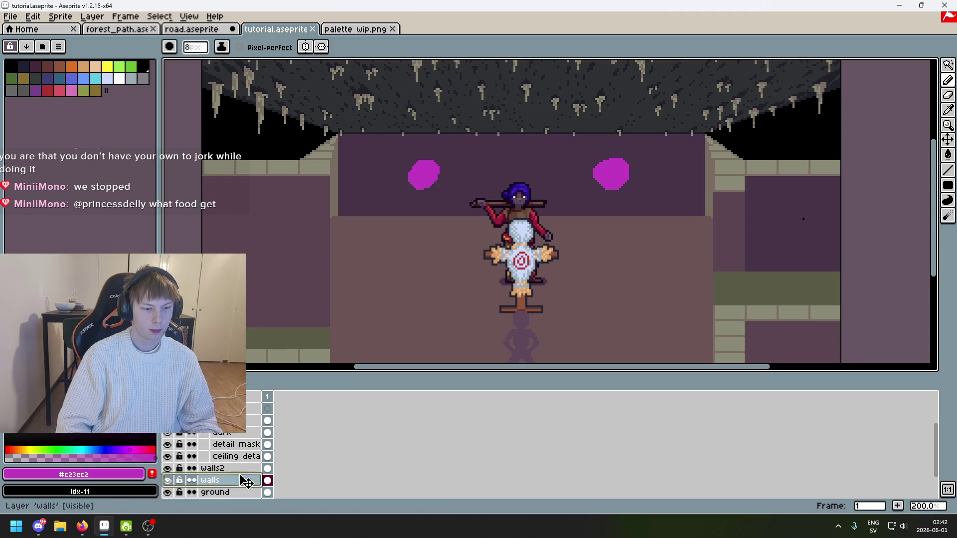
click(235, 469)
Set the brush size to 19px, briefly glancing at the palette wip.png document
key(plus)
key(plus)
key(plus)
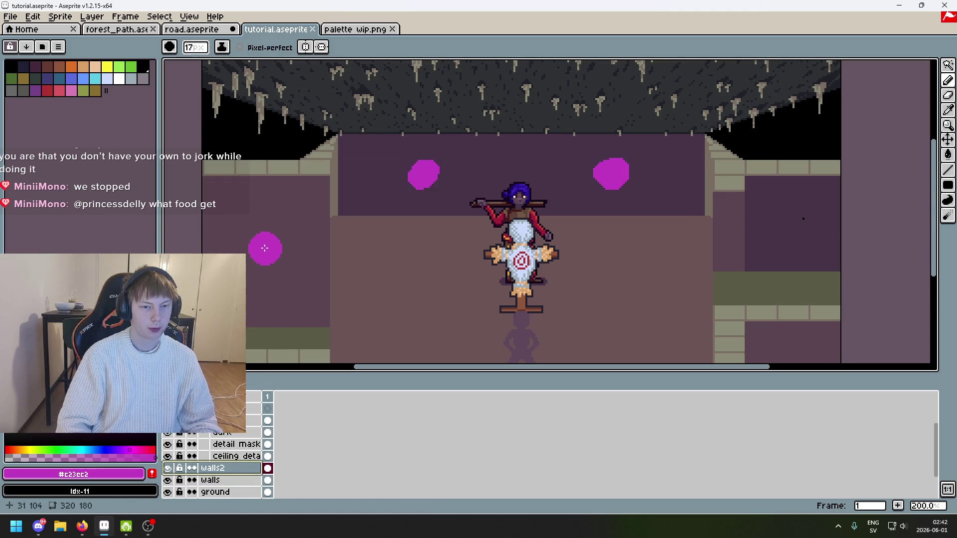
key(minus)
key(minus)
key(minus)
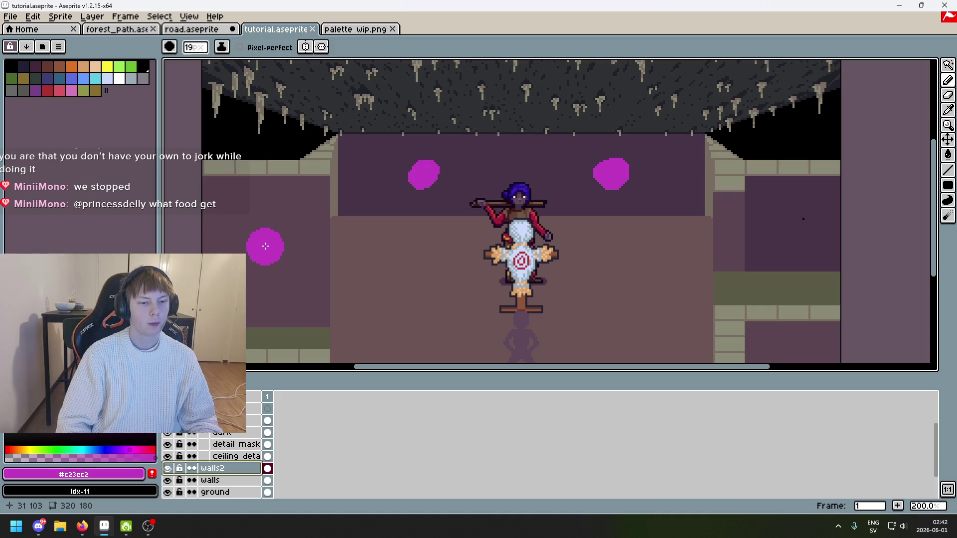
click(355, 30)
click(276, 30)
scroll(215, 464, up, 3)
scroll(281, 318, up, 1)
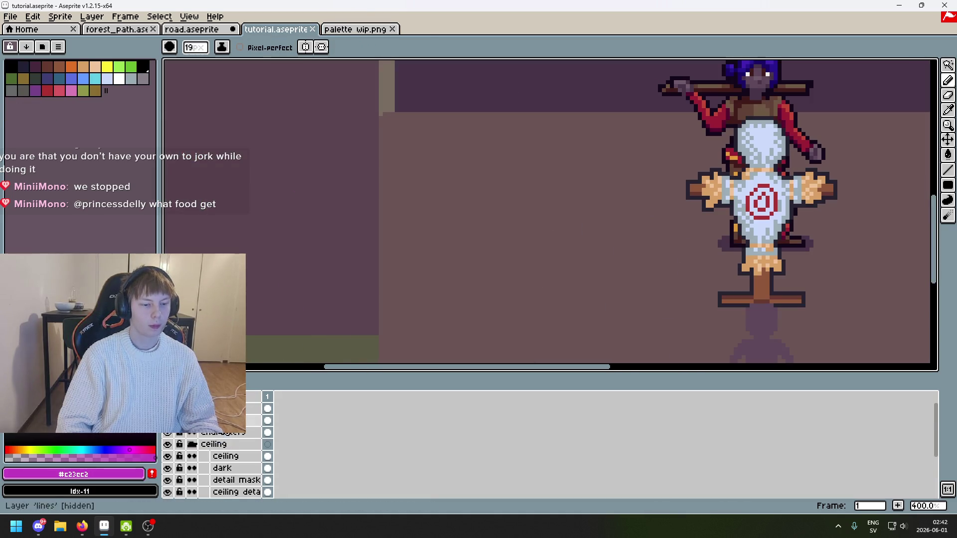
scroll(218, 442, down, 3)
scroll(218, 442, up, 3)
Show and then hide the reference screenshot layer to check the left wall
click(167, 421)
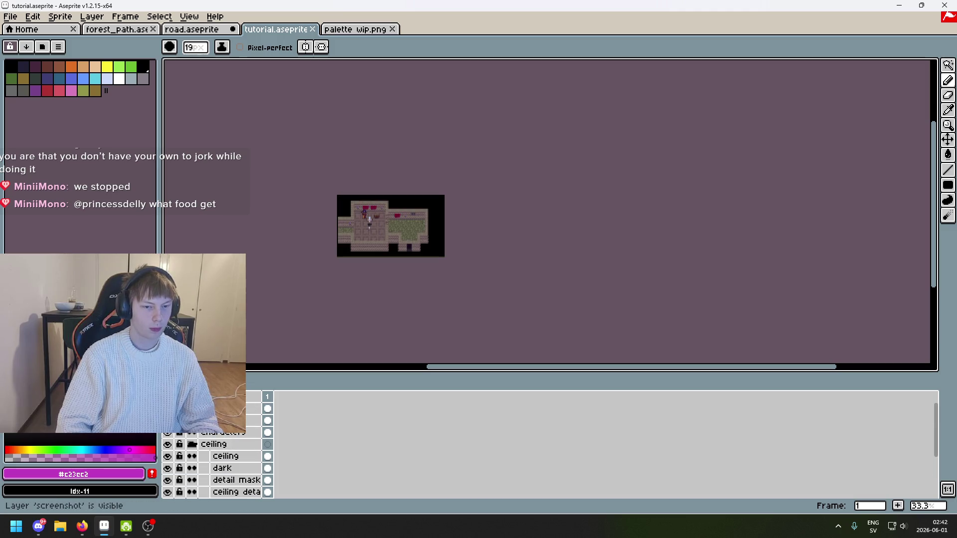
scroll(369, 225, up, 4)
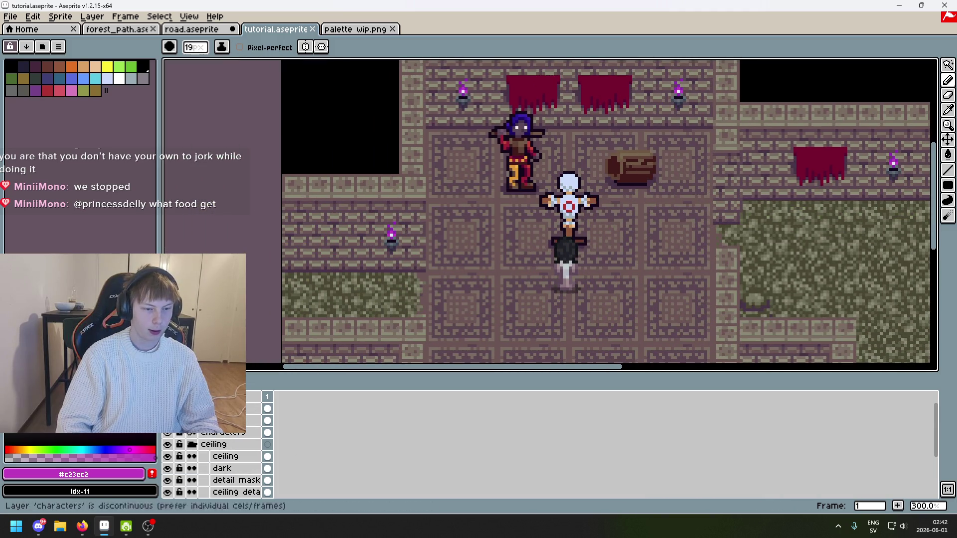
click(167, 420)
scroll(448, 224, down, 1)
scroll(448, 224, up, 1)
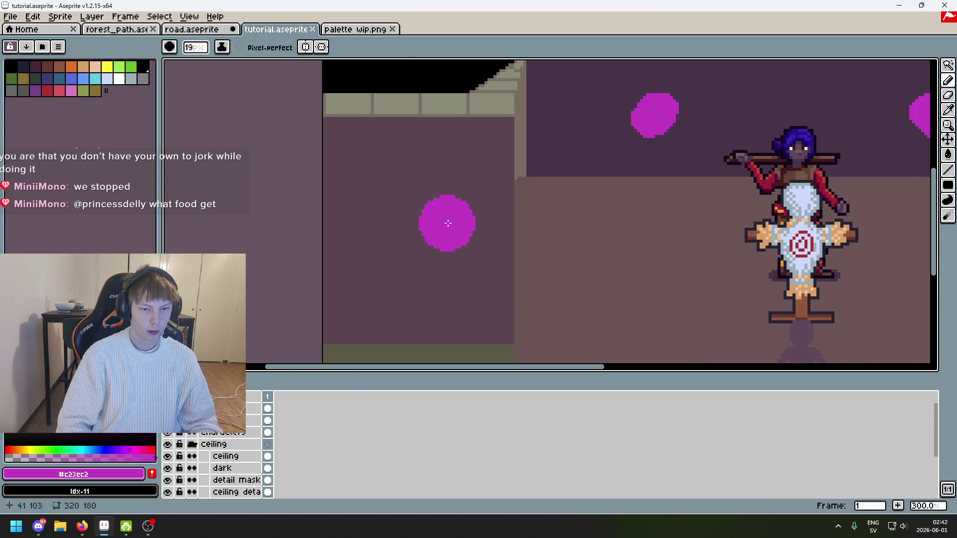
scroll(219, 464, down, 1)
scroll(508, 249, down, 4)
scroll(509, 250, up, 2)
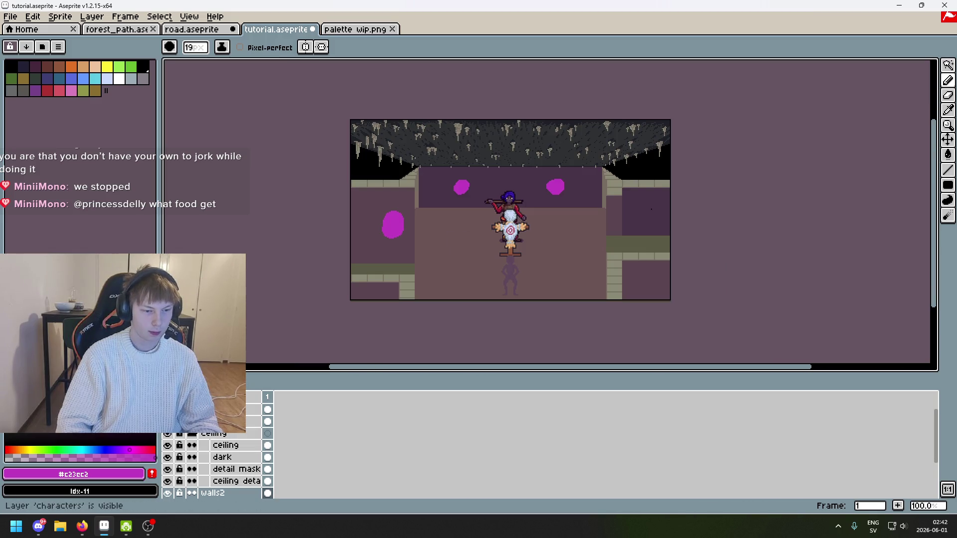
Leave the perspective guide lines hidden and save tutorial.aseprite
click(167, 410)
click(167, 409)
click(167, 421)
click(167, 409)
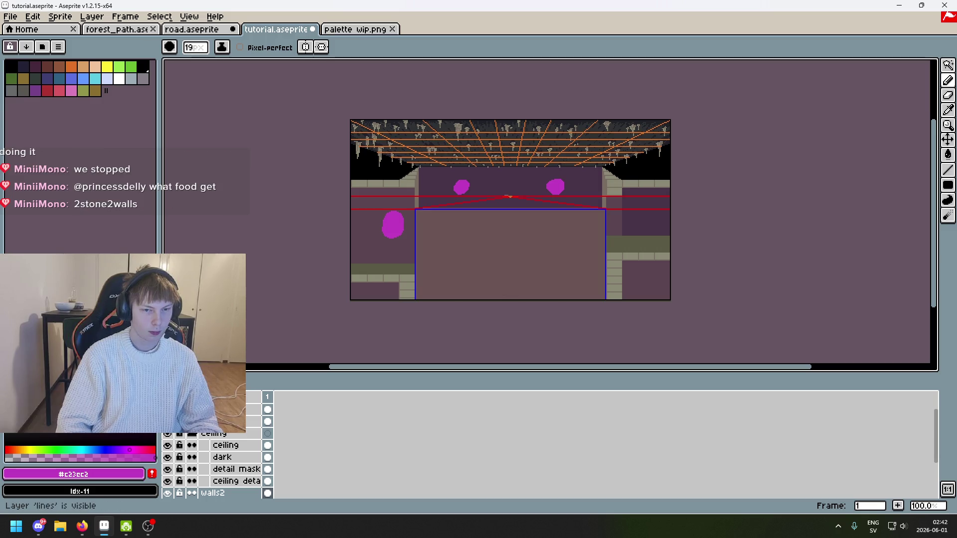
click(167, 410)
key(ctrl+s)
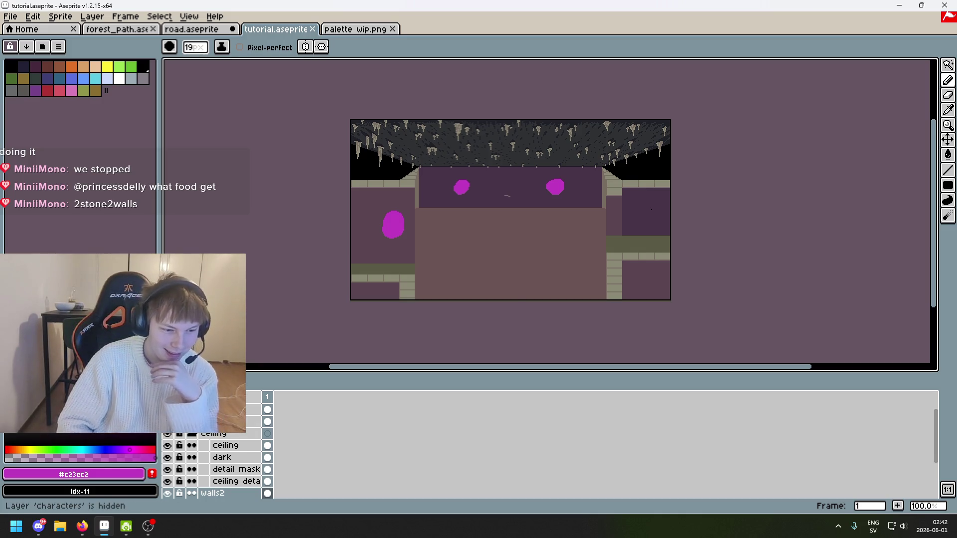
Turn the characters layer back on, briefly checking the characters and ceiling layers
click(167, 421)
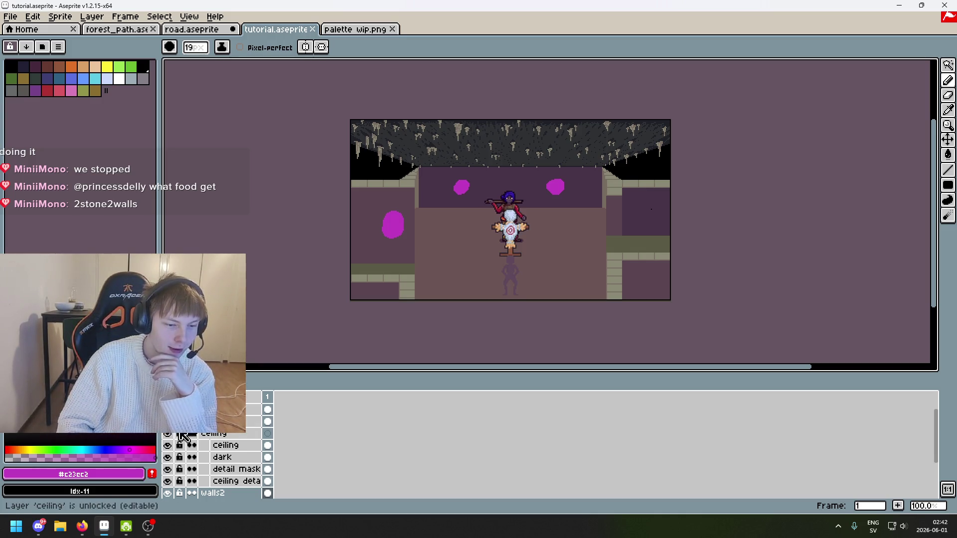
scroll(367, 280, up, 1)
scroll(429, 285, down, 1)
scroll(428, 284, up, 2)
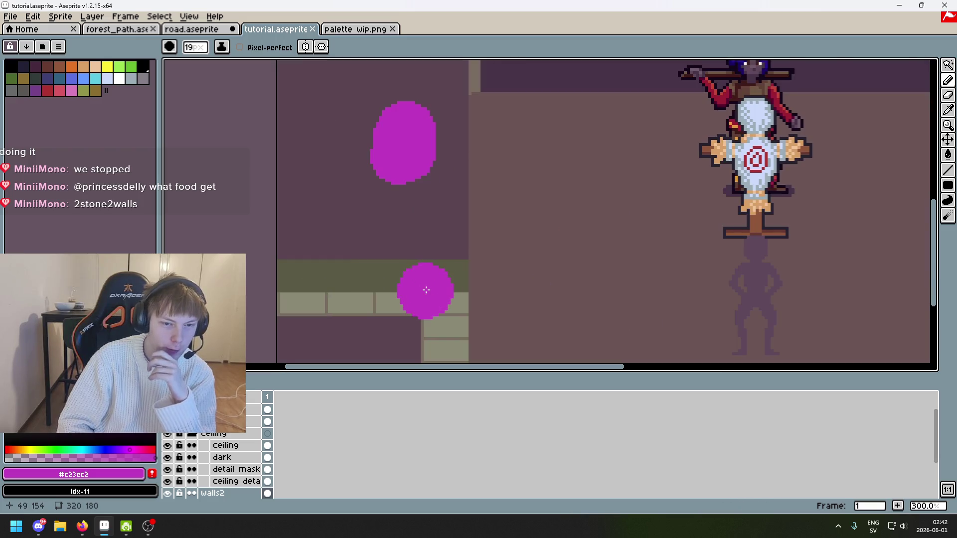
scroll(425, 284, down, 1)
click(168, 434)
click(168, 434)
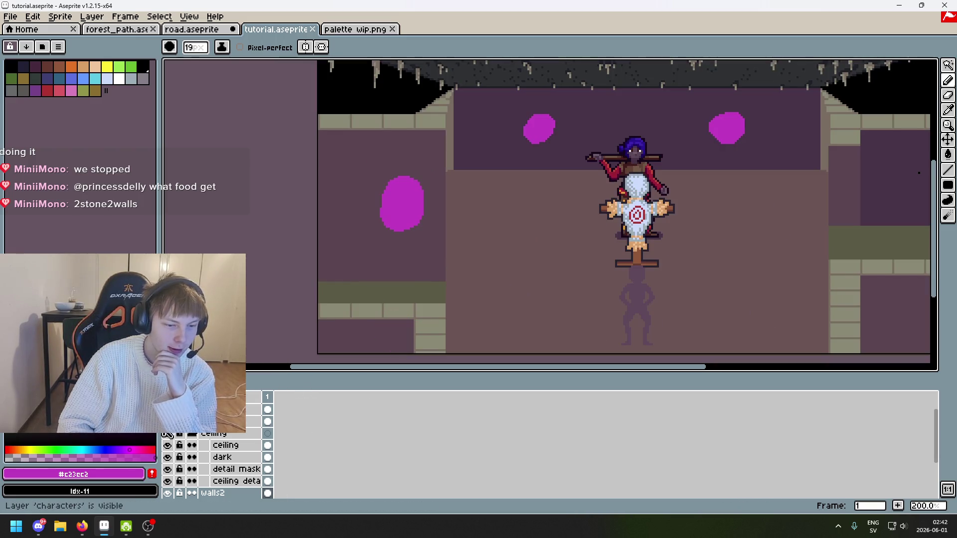
click(172, 435)
click(172, 435)
Hide the perspective guide lines and enlarge the canvas area by shrinking the timeline
key(l)
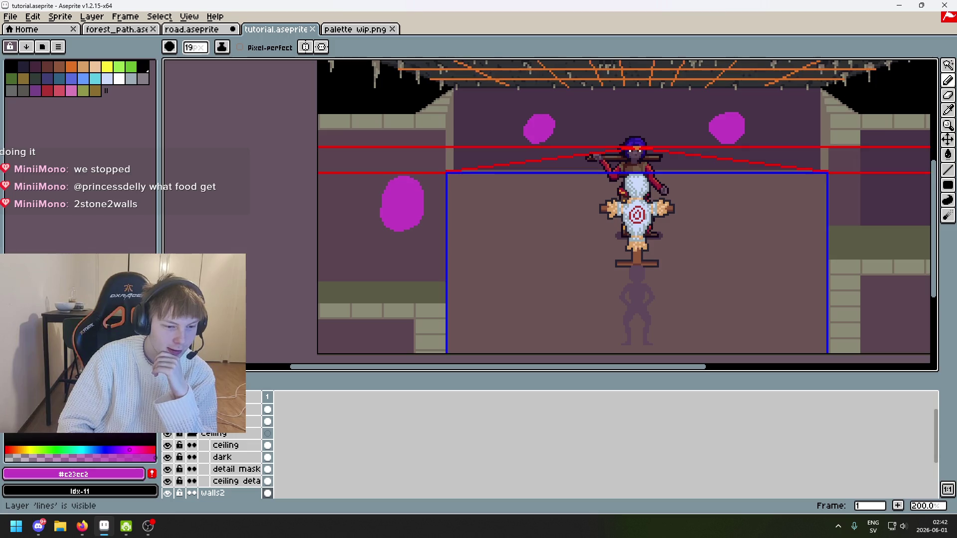
key(l)
key(c)
key(c)
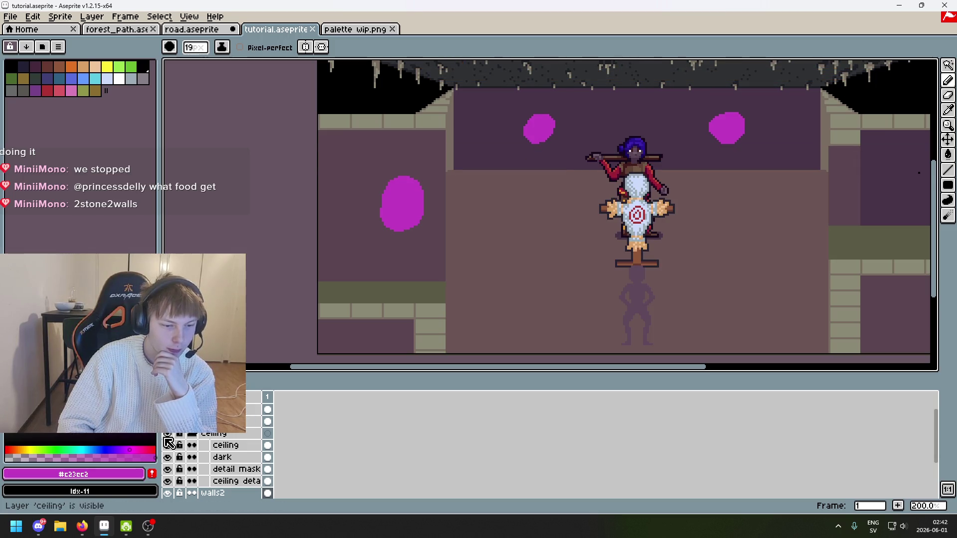
drag(252, 381, 253, 392)
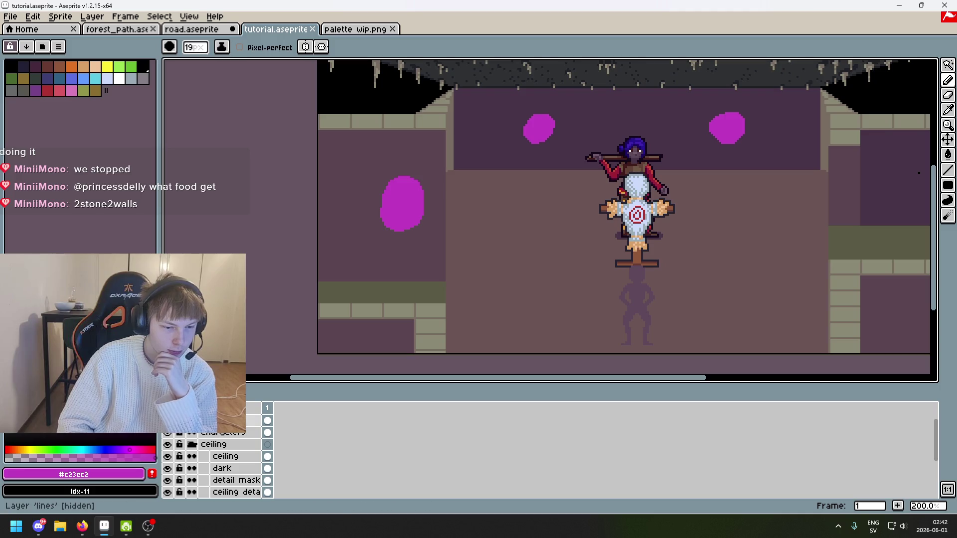
key(l)
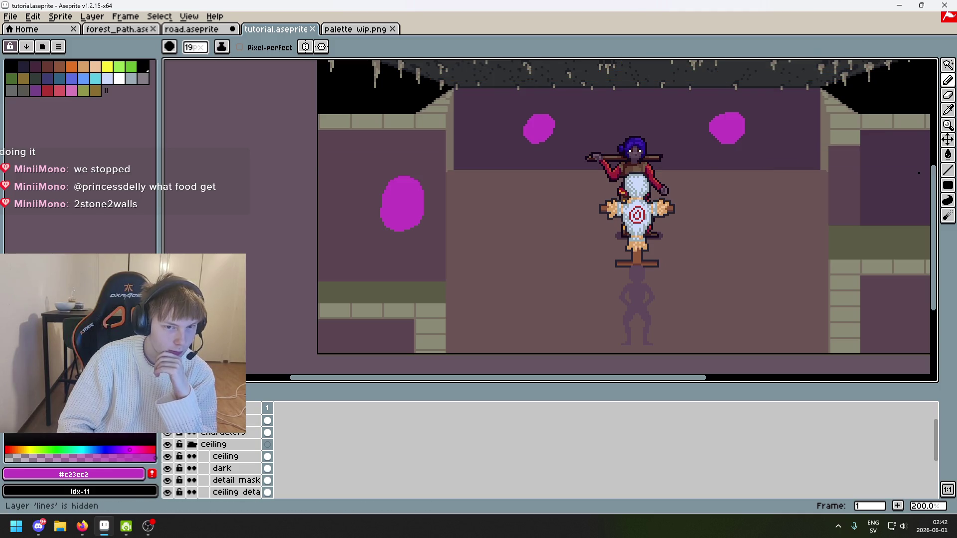
Toggle the dark, walls and back-wall layers to compare their effect
scroll(180, 459, down, 1)
click(168, 457)
click(168, 456)
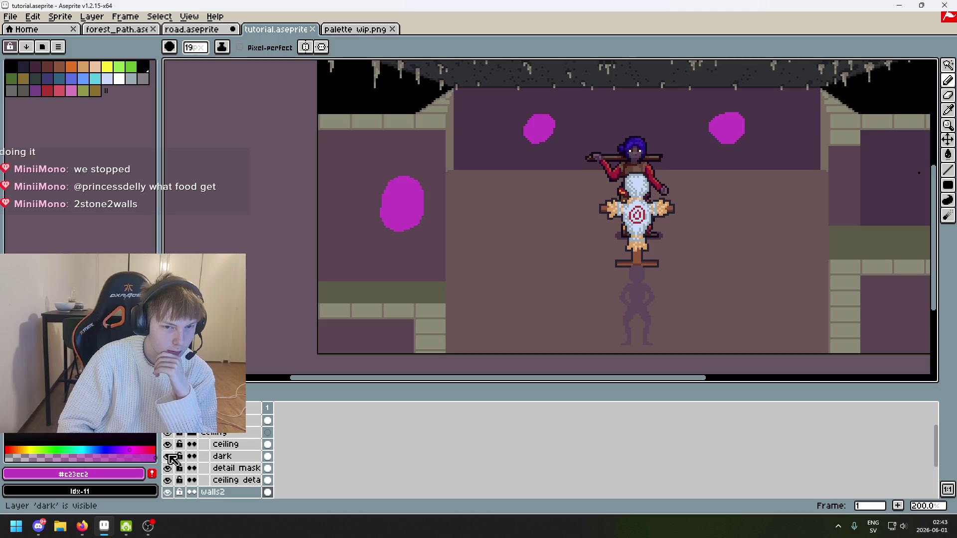
scroll(179, 455, up, 1)
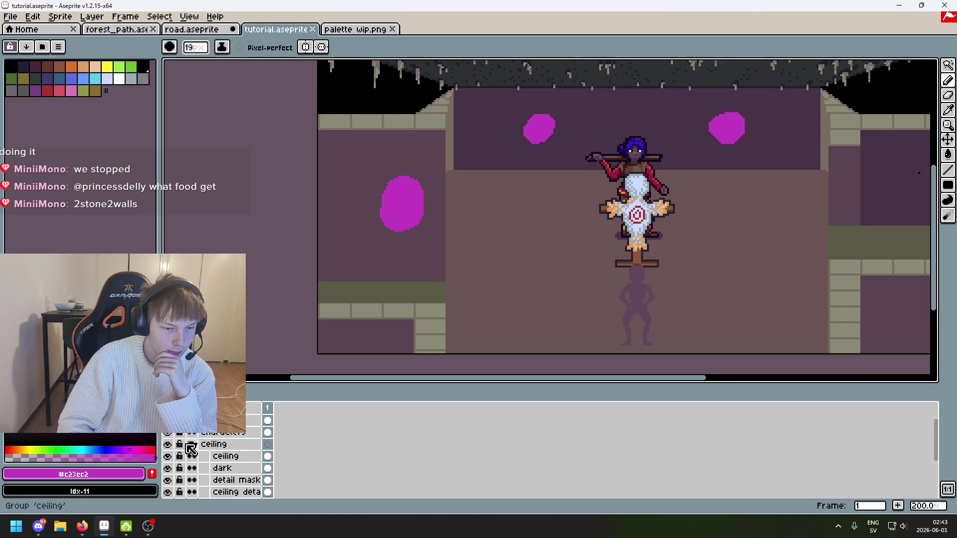
scroll(174, 466, down, 2)
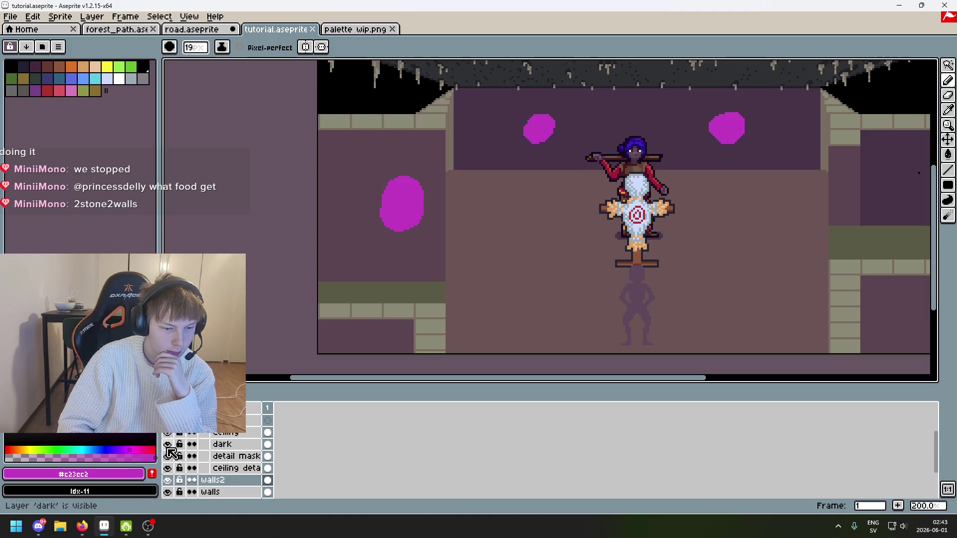
scroll(171, 453, down, 2)
click(168, 468)
click(168, 468)
click(168, 456)
click(168, 456)
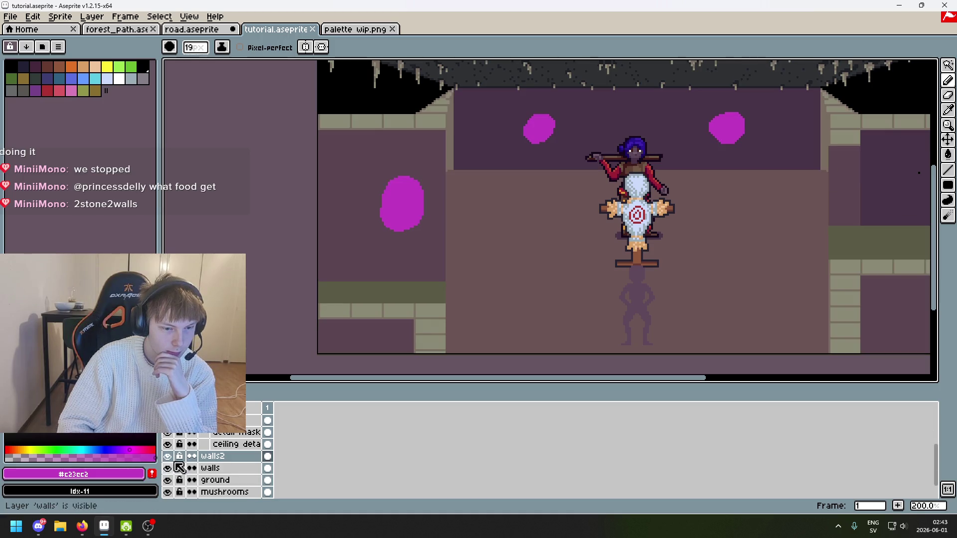
Compare against the reference screenshot, recheck walls2 and walls, then pan toward the right wall
scroll(178, 468, up, 5)
click(168, 420)
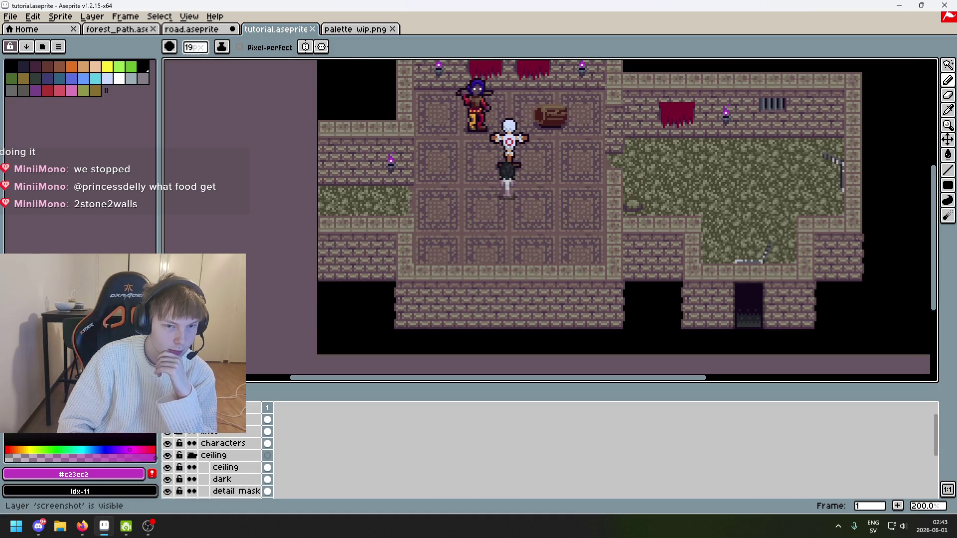
click(167, 420)
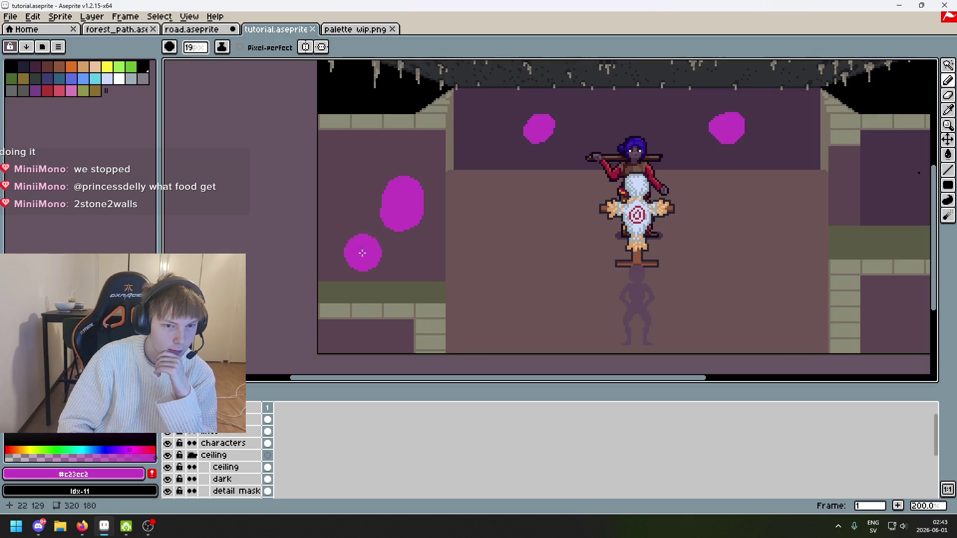
scroll(227, 471, down, 5)
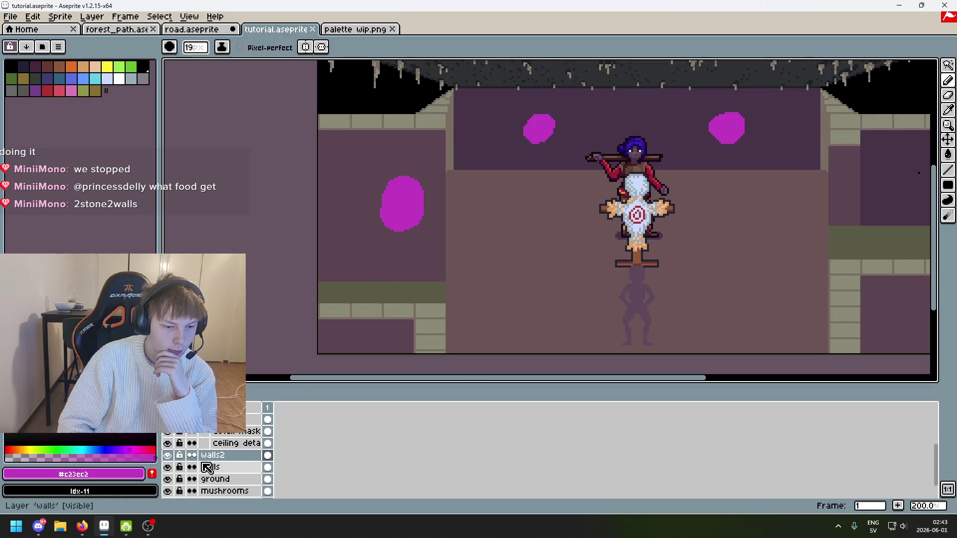
click(167, 455)
click(167, 455)
click(168, 467)
click(167, 467)
drag(475, 277, 425, 255)
Try an eraser stroke and undo it
scroll(588, 182, up, 2)
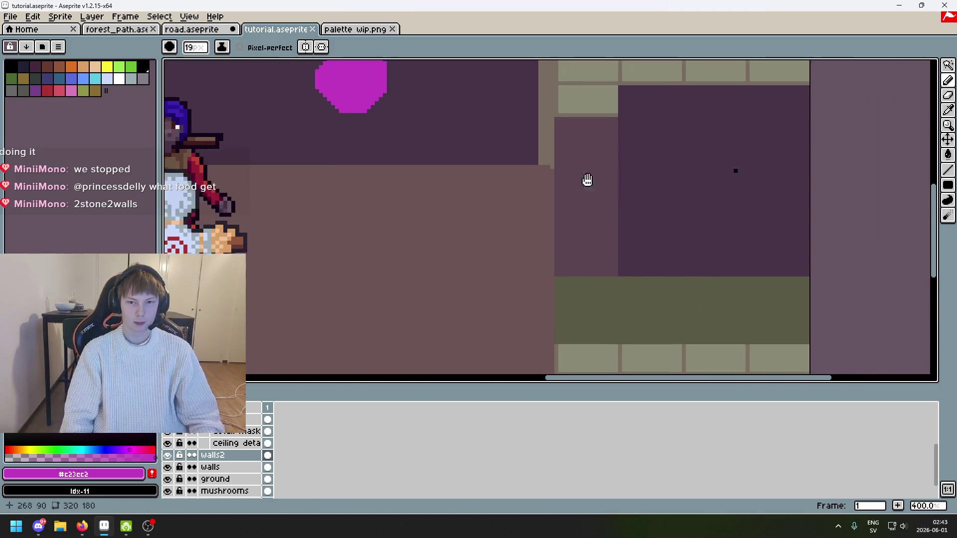
scroll(572, 220, down, 1)
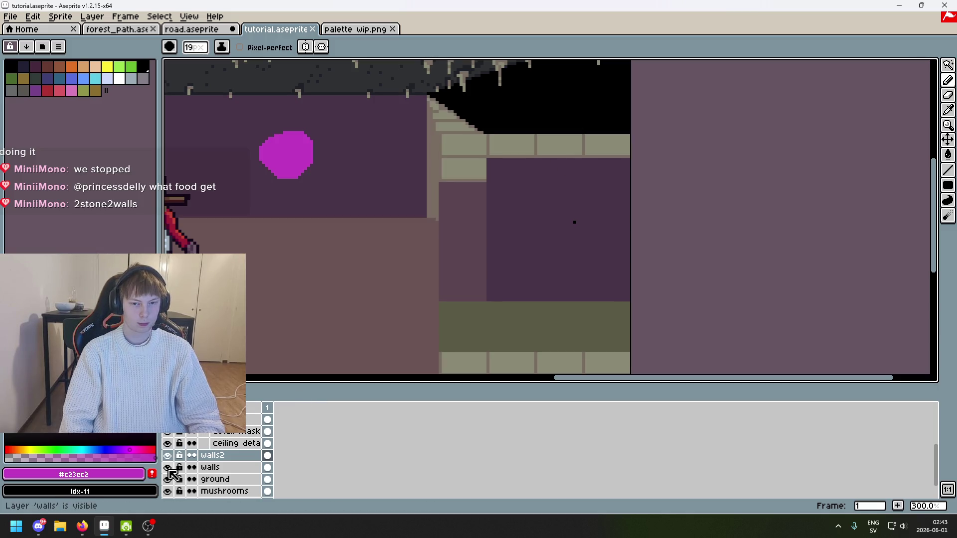
key(e)
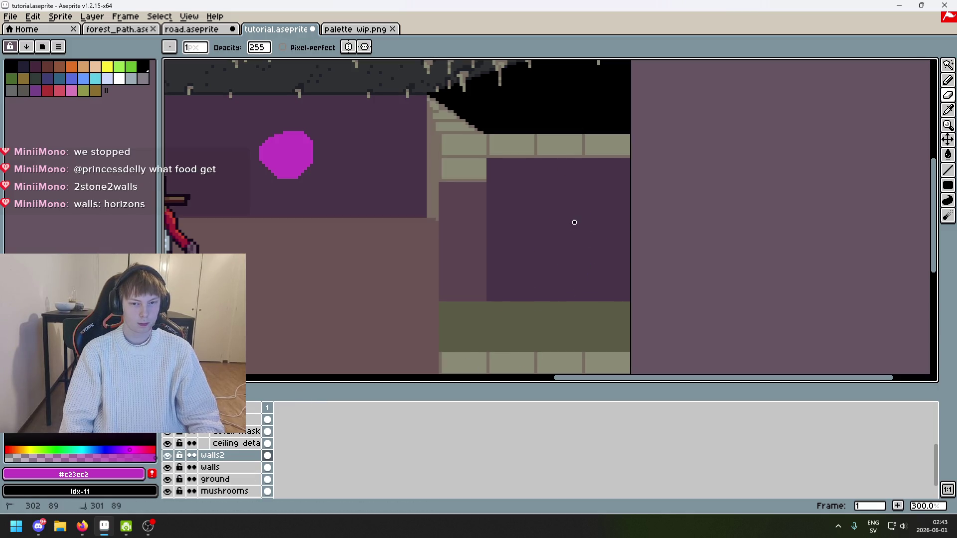
key(ctrl+z)
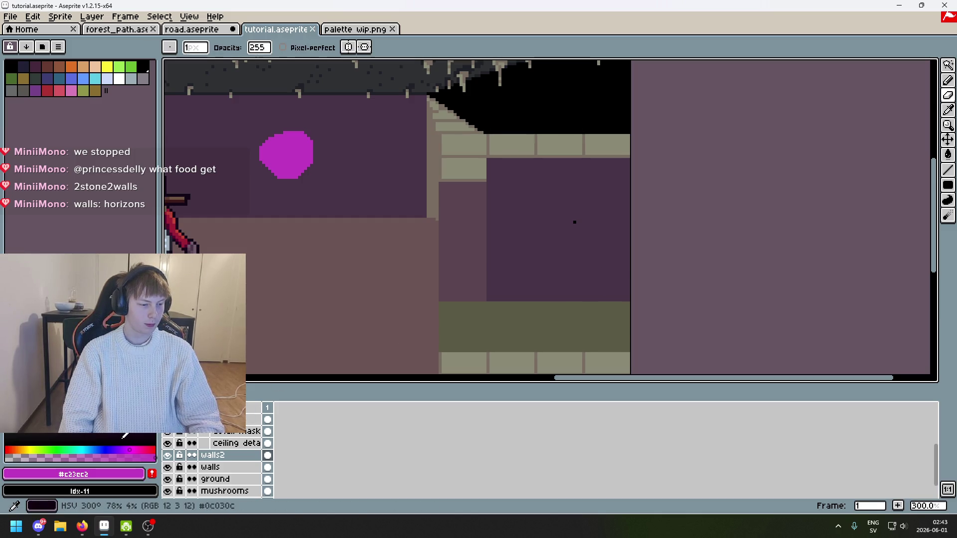
Select the ceiling layer with the eraser, save tutorial.aseprite, and zoom out to the whole sprite
scroll(215, 455, up, 2)
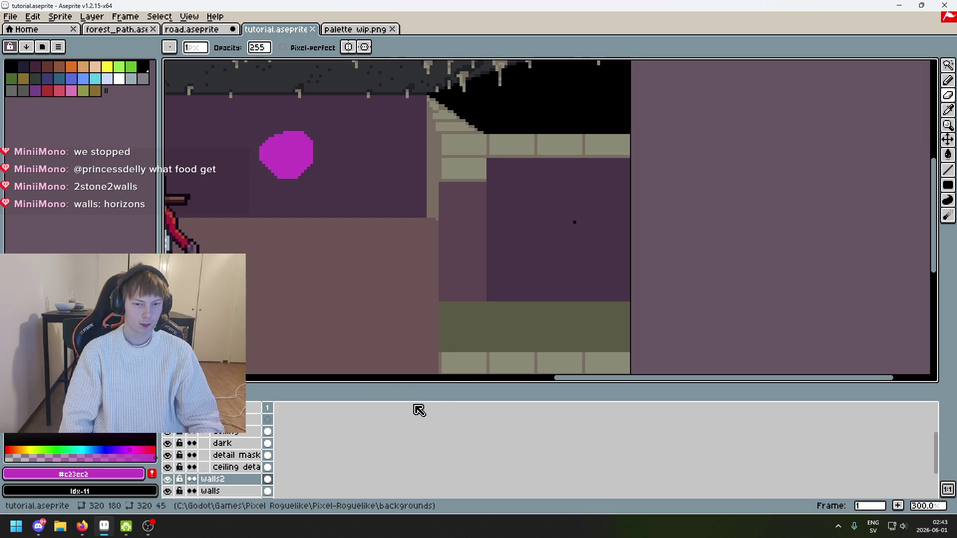
click(252, 431)
key(e)
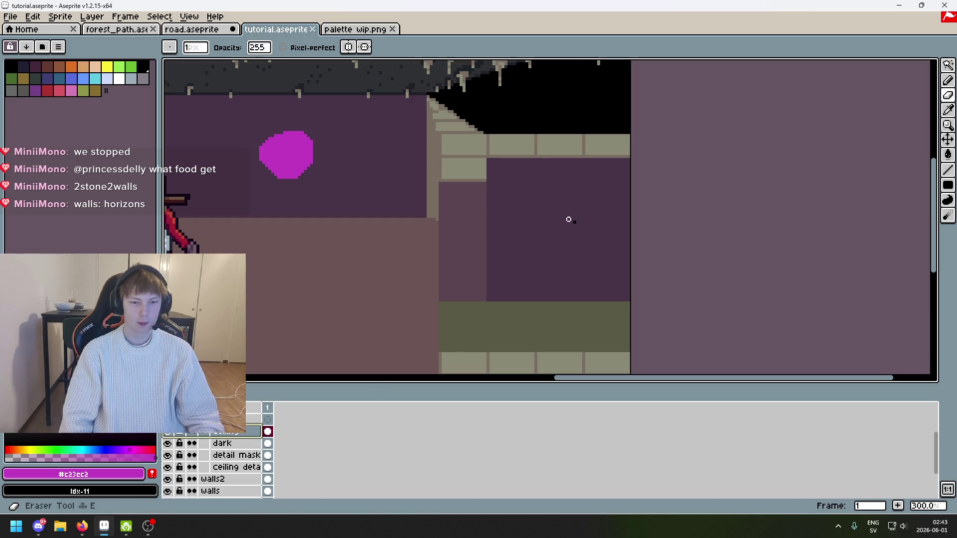
scroll(541, 249, down, 4)
key(ctrl+s)
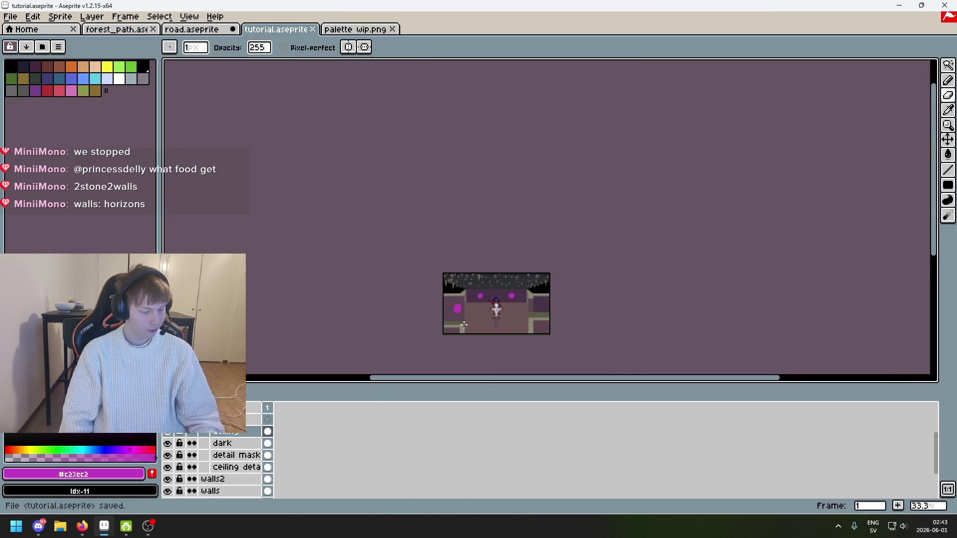
scroll(472, 284, up, 3)
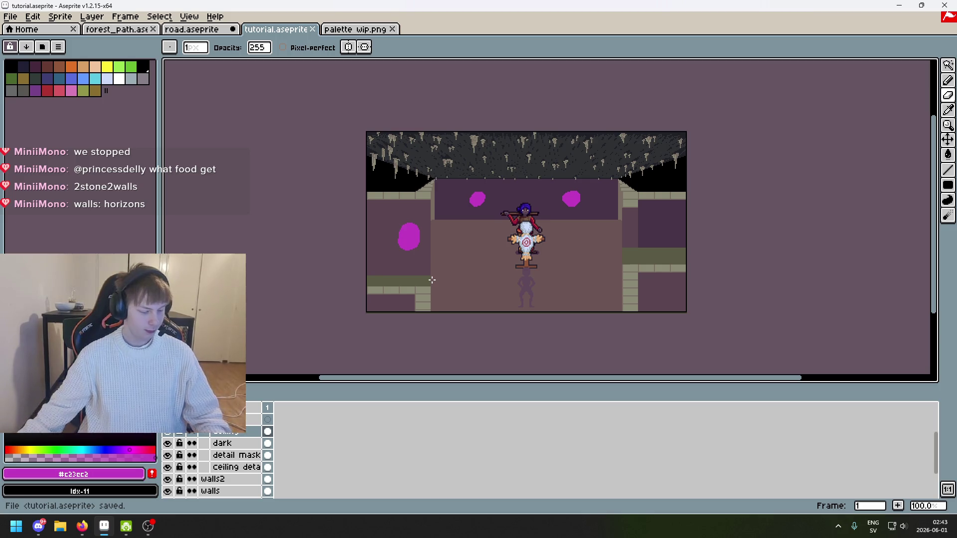
scroll(467, 258, right, 2)
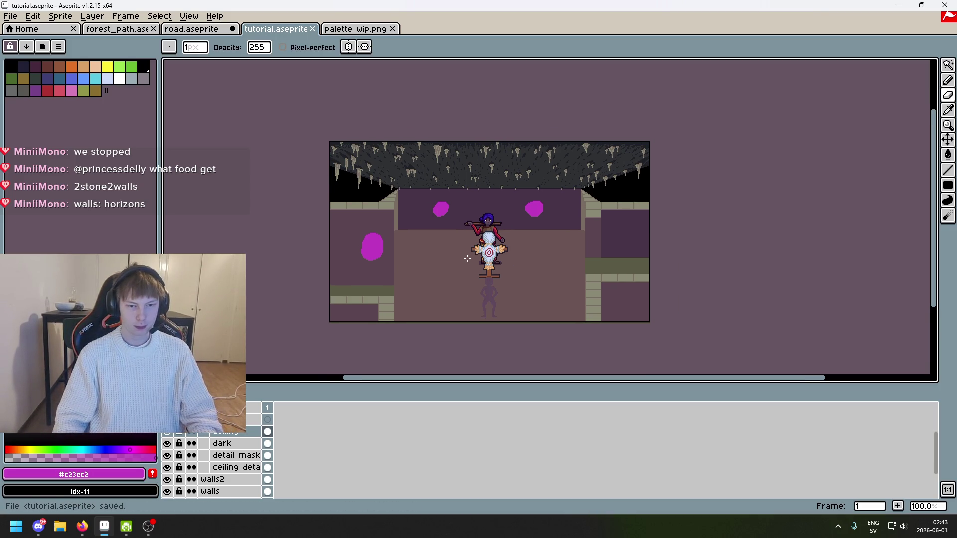
drag(440, 259, 421, 258)
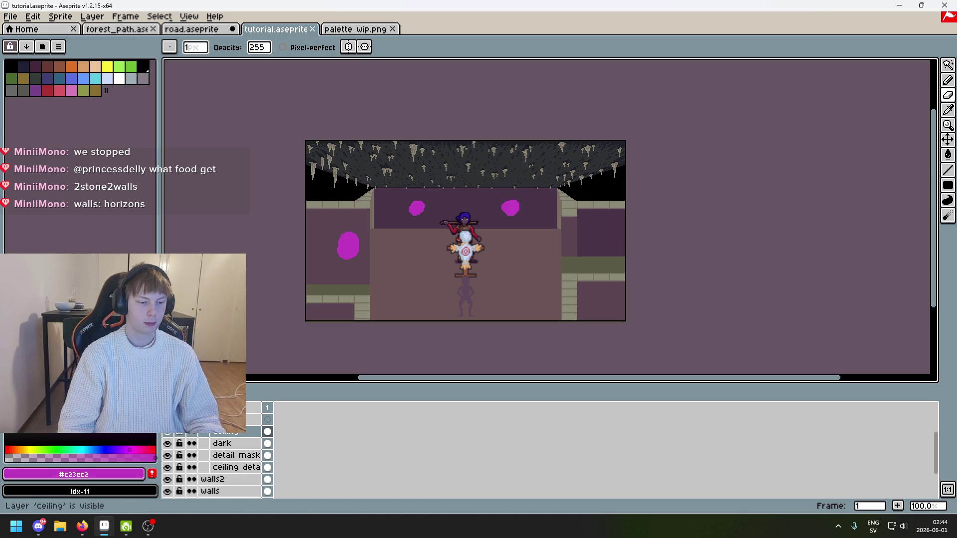
Hide and reshow the ceiling layer to check it
click(167, 431)
click(167, 431)
scroll(186, 448, up, 1)
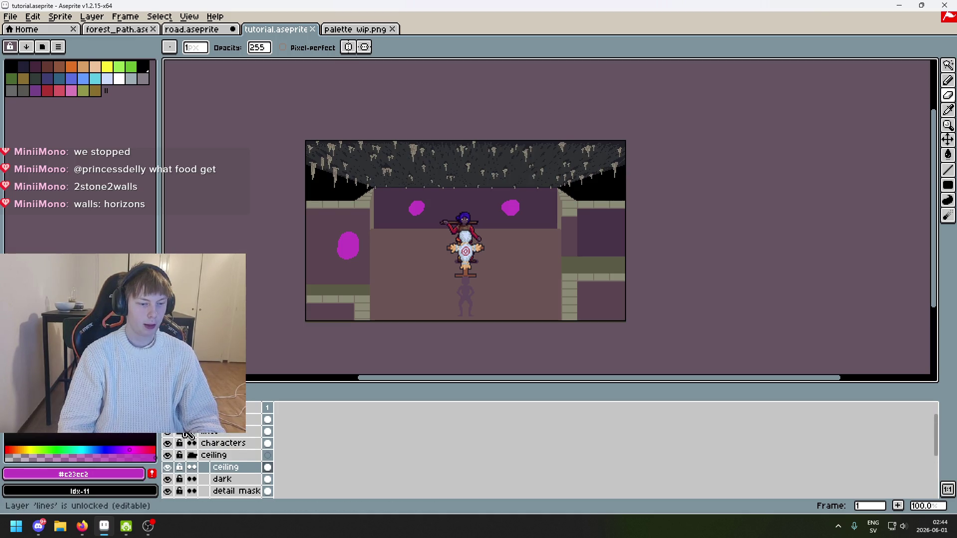
Show the top-down dungeon screenshot and pan across the map back to the room's left wall
click(168, 431)
scroll(392, 216, up, 1)
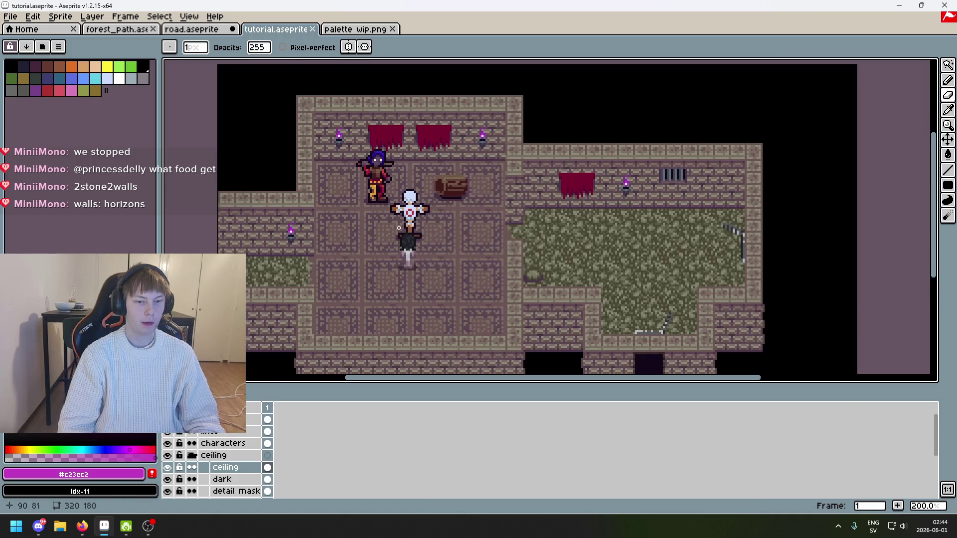
drag(377, 258, 418, 270)
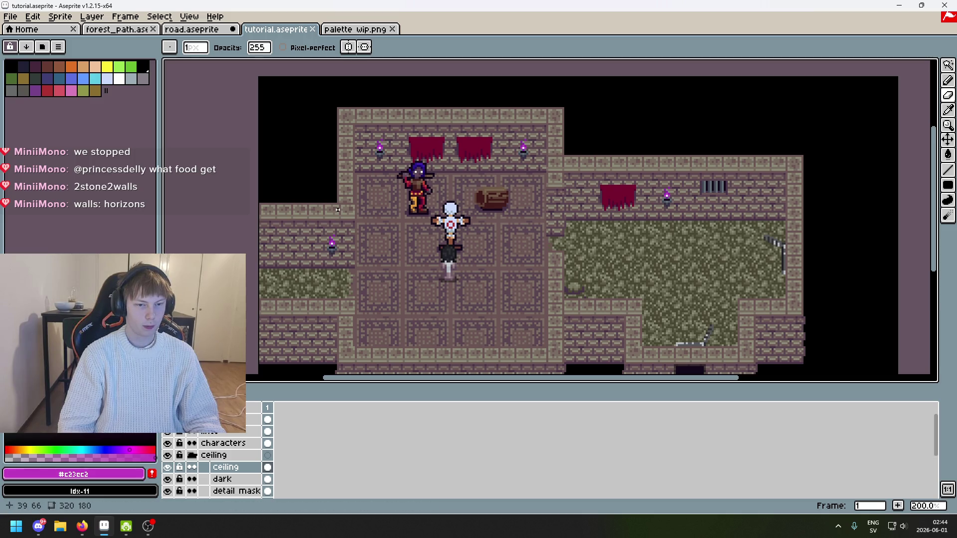
scroll(338, 209, up, 1)
drag(337, 226, 399, 228)
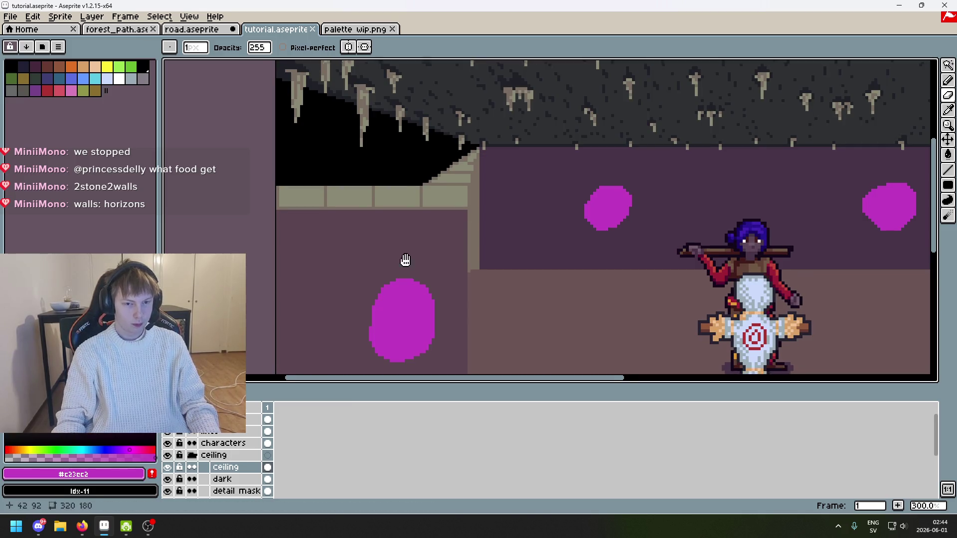
mouse_move(406, 259)
mouse_down()
mouse_move(419, 213)
mouse_move(408, 169)
mouse_up()
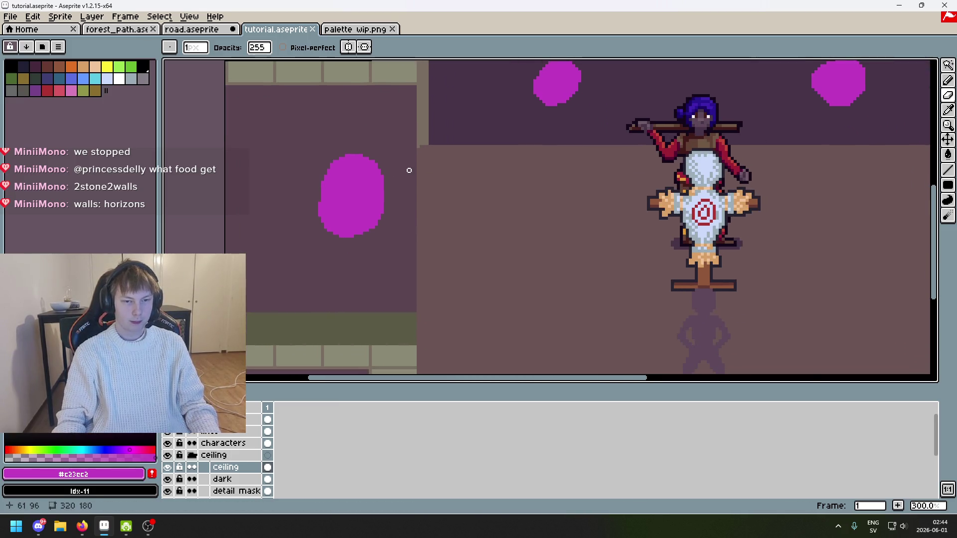
scroll(398, 166, down, 2)
scroll(418, 156, up, 1)
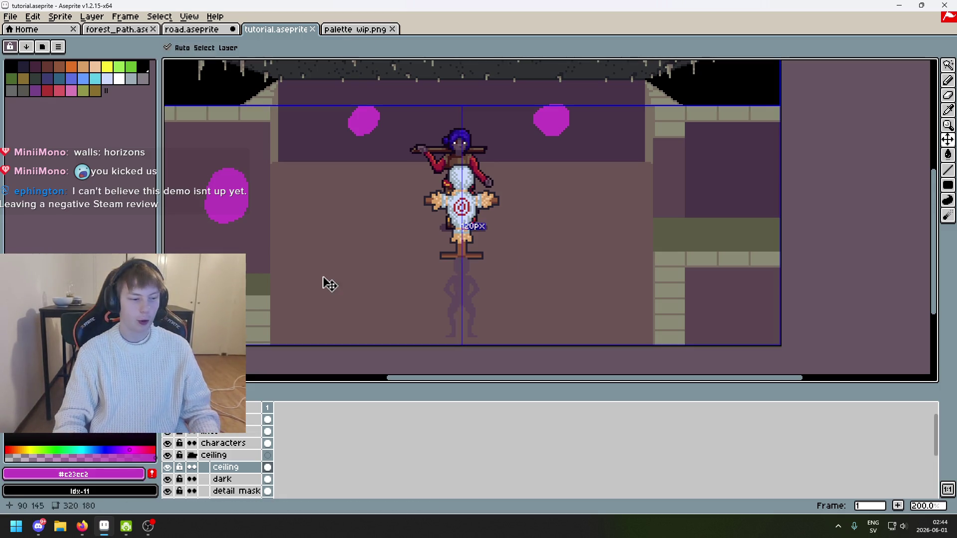
key(ctrl+s)
drag(339, 293, 463, 260)
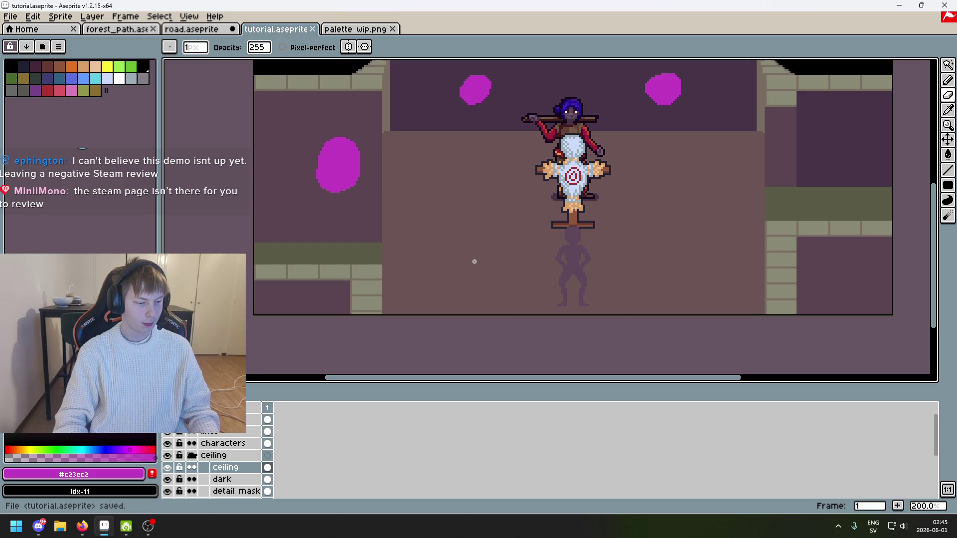
mouse_move(475, 262)
mouse_down()
mouse_move(425, 280)
mouse_move(497, 265)
mouse_up()
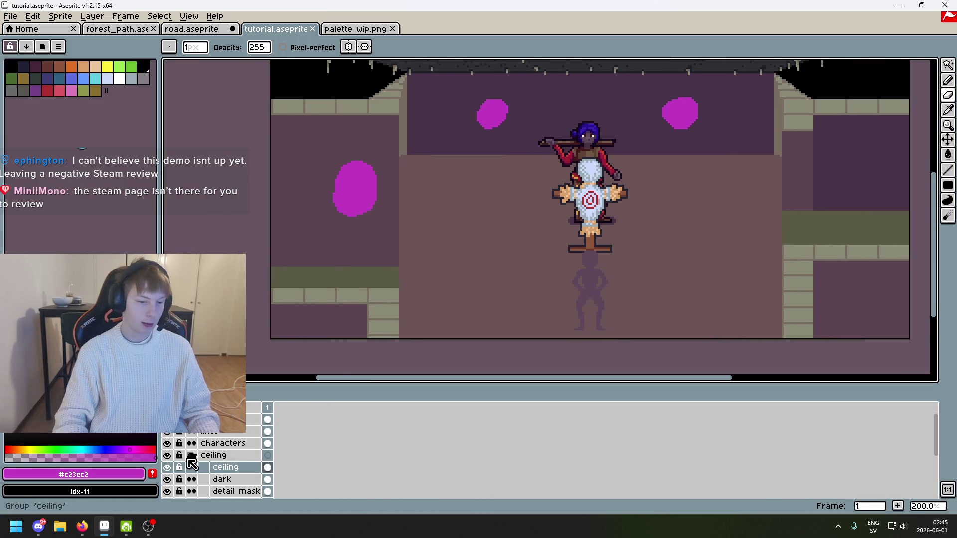
scroll(217, 469, down, 2)
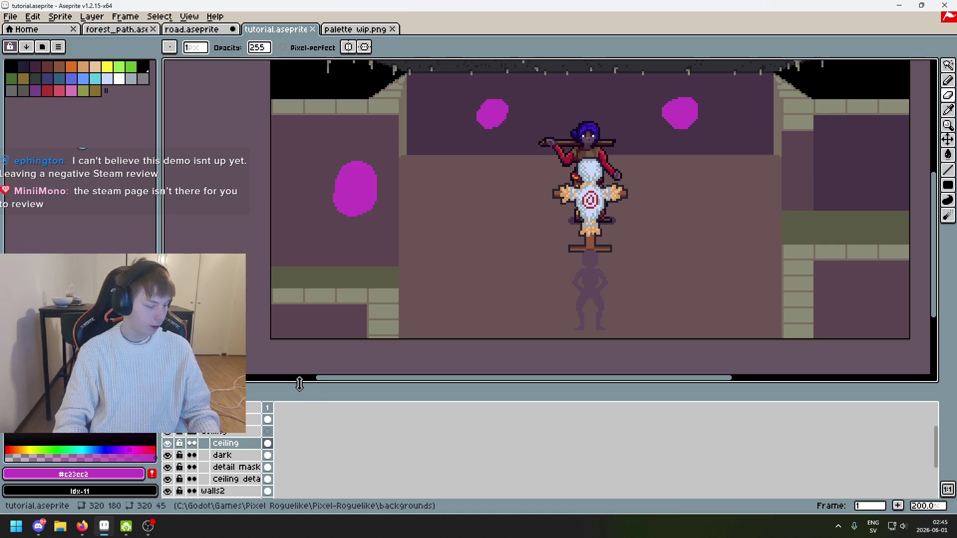
drag(459, 219, 465, 296)
scroll(412, 92, up, 3)
scroll(392, 112, down, 2)
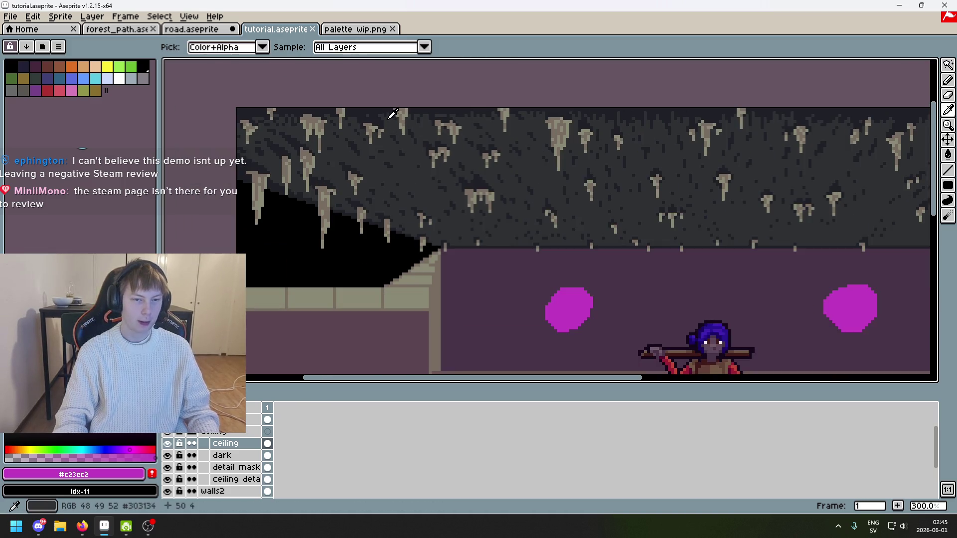
Pick the ceiling's dark grey #1F2027 as the drawing colour and shift to the room's left side
alt+click(439, 254)
scroll(503, 324, down, 2)
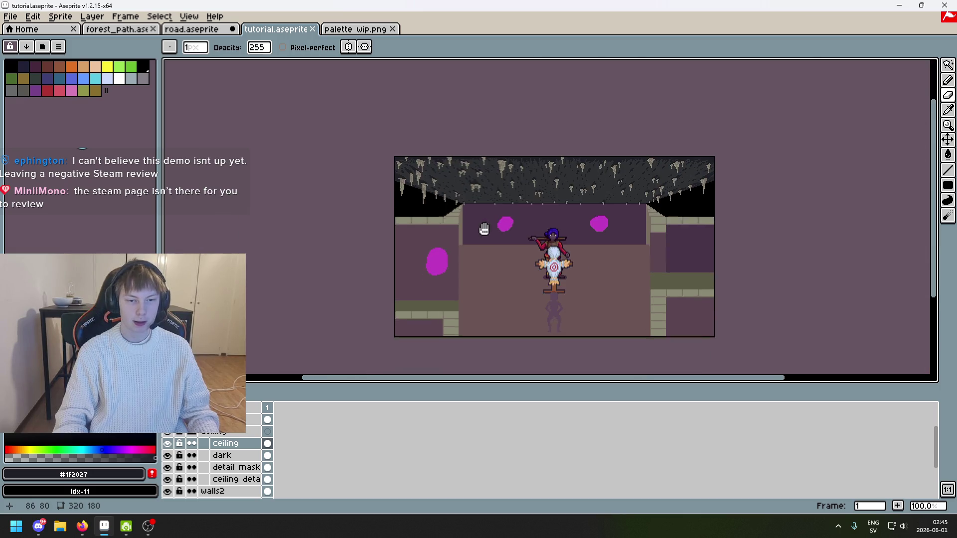
scroll(487, 230, up, 1)
drag(488, 234, 666, 180)
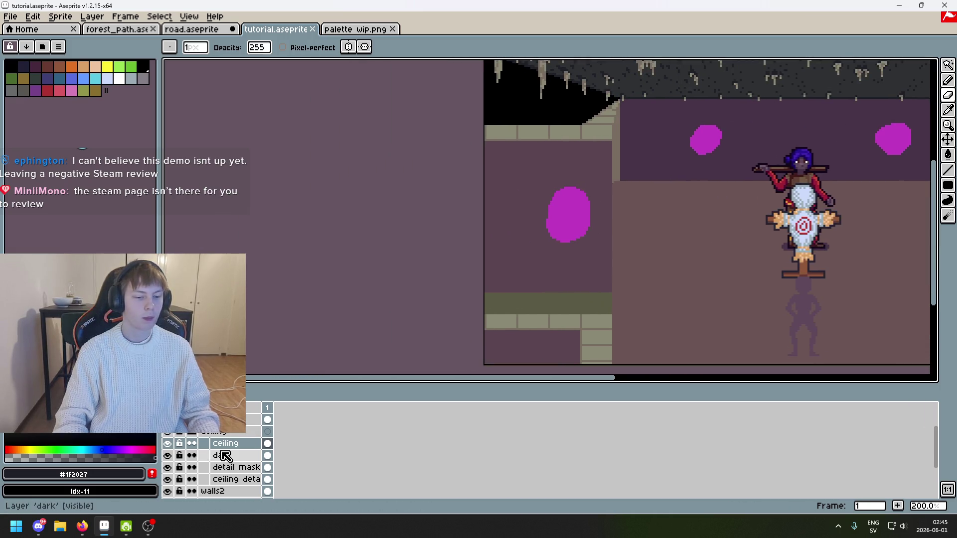
scroll(232, 449, down, 3)
Toggle the walls2, ceiling and walls layers to inspect them, then select the ground layer
click(168, 455)
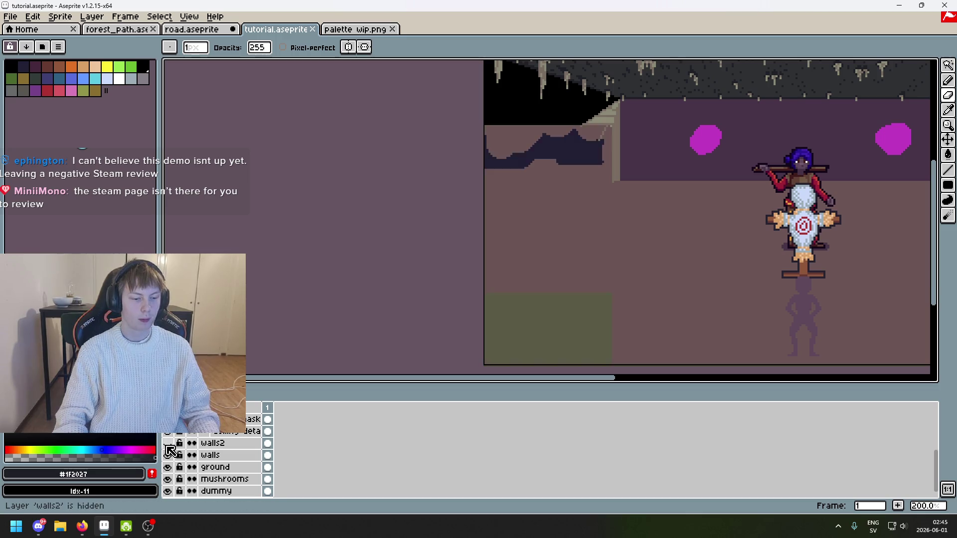
click(168, 455)
drag(597, 355, 368, 436)
scroll(215, 452, up, 2)
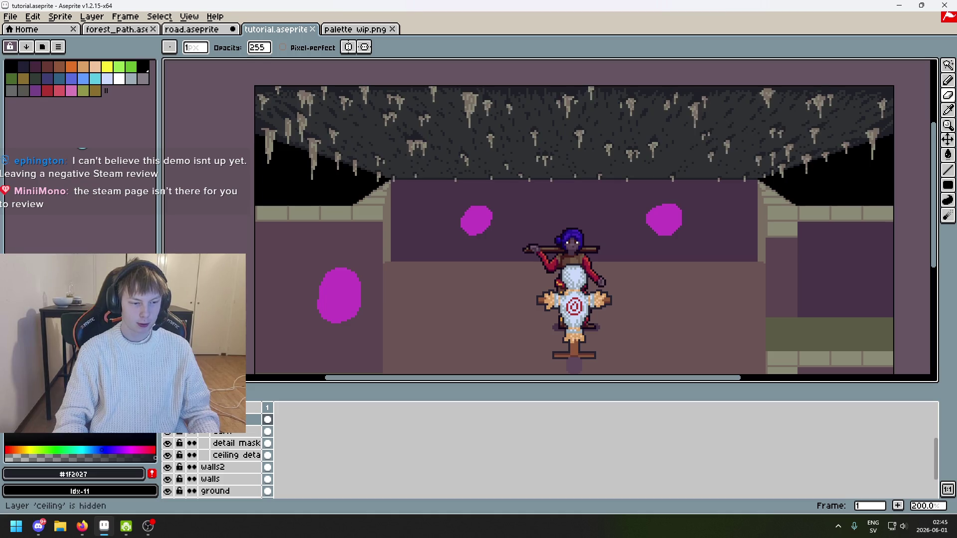
scroll(209, 456, up, 4)
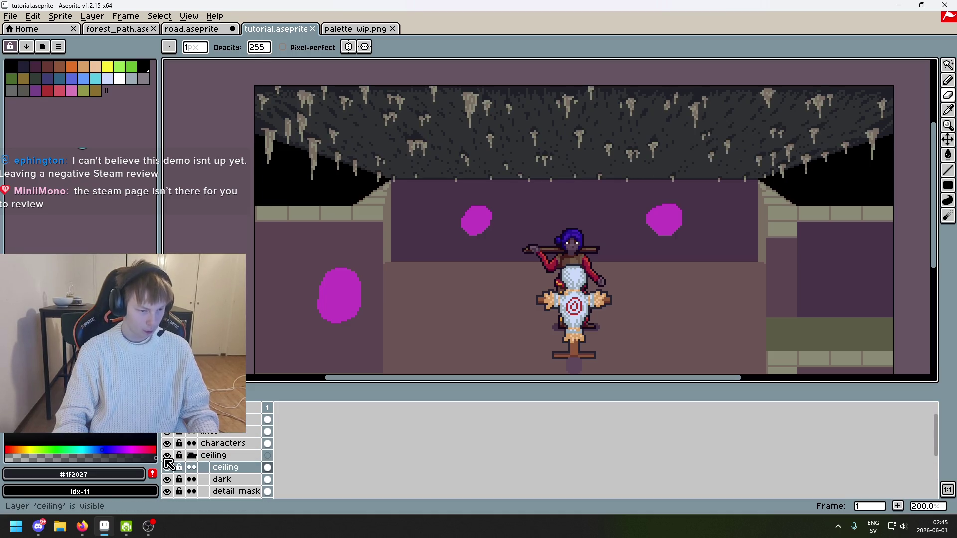
double_click(173, 456)
scroll(173, 462, down, 5)
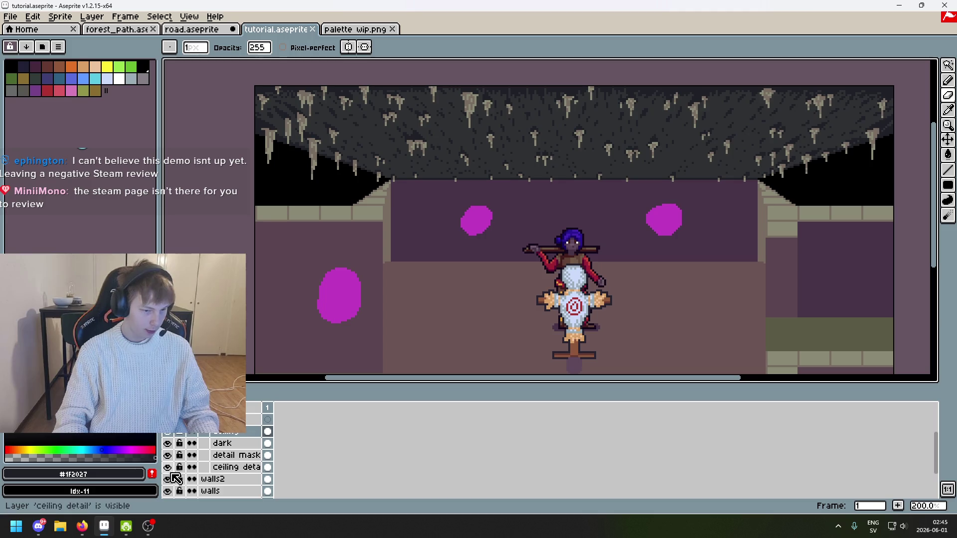
double_click(171, 467)
double_click(169, 474)
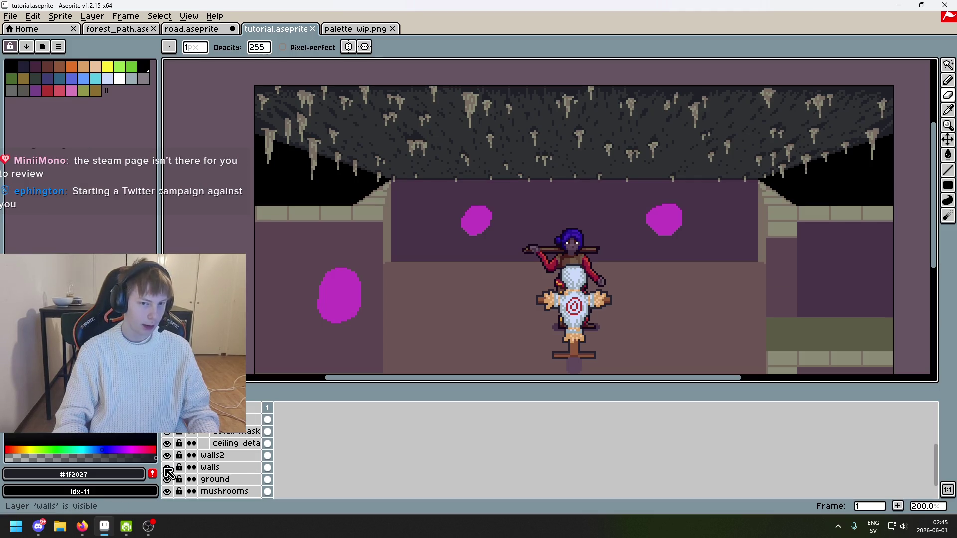
scroll(170, 476, down, 1)
double_click(169, 478)
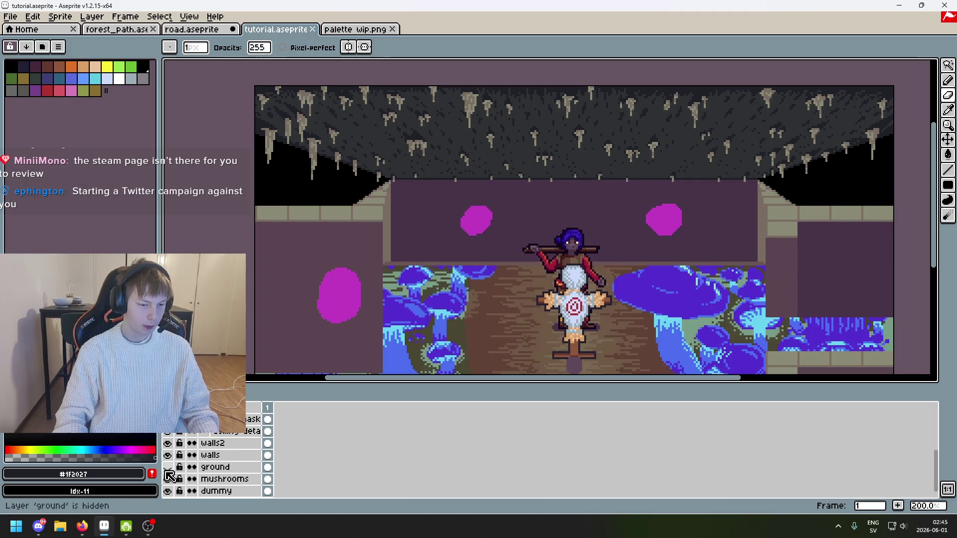
click(231, 468)
right_click(231, 469)
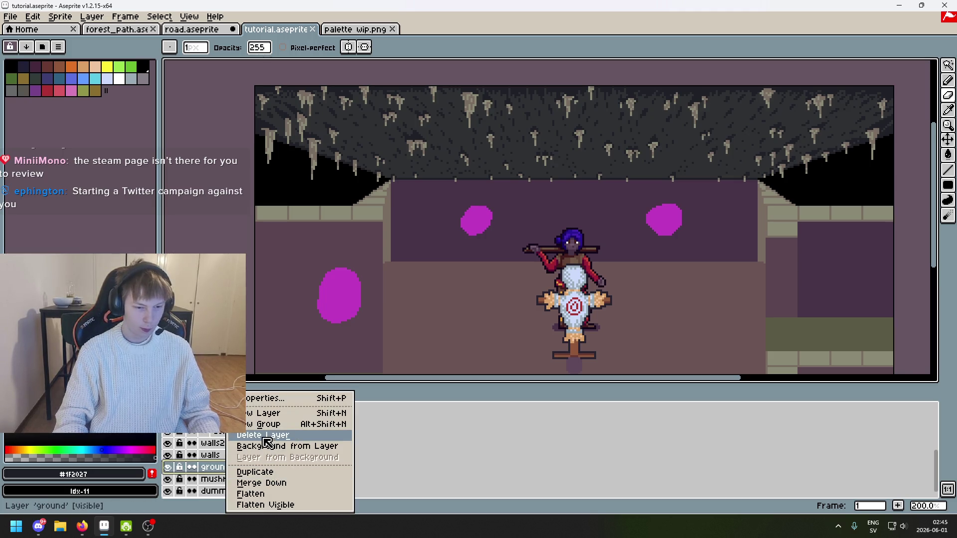
Wrap the ground layer in a new group named ground
click(269, 424)
double_click(241, 464)
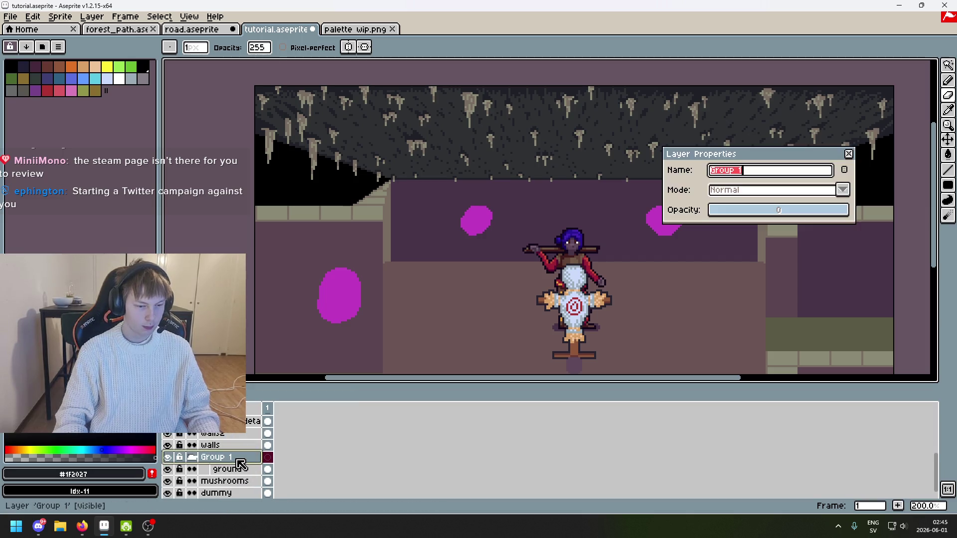
text(ground)
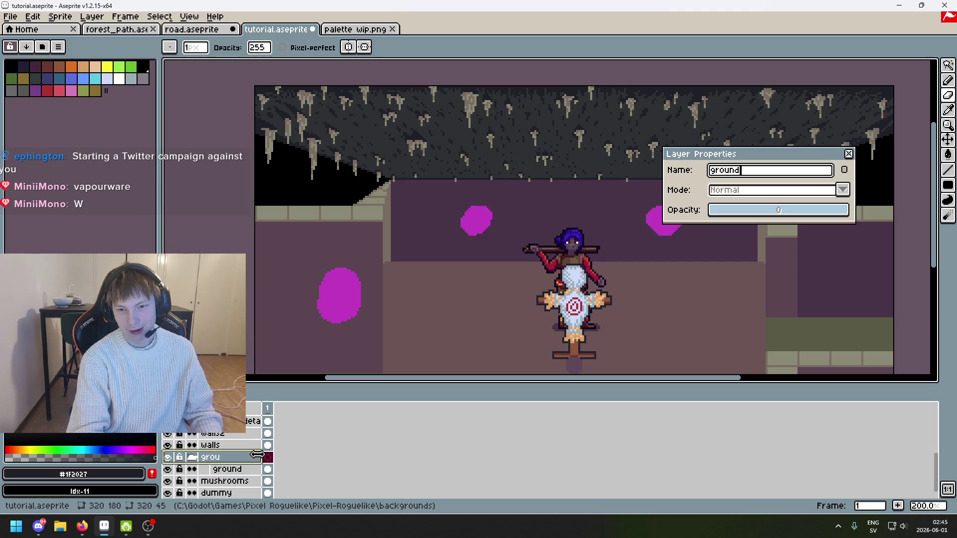
key(Return)
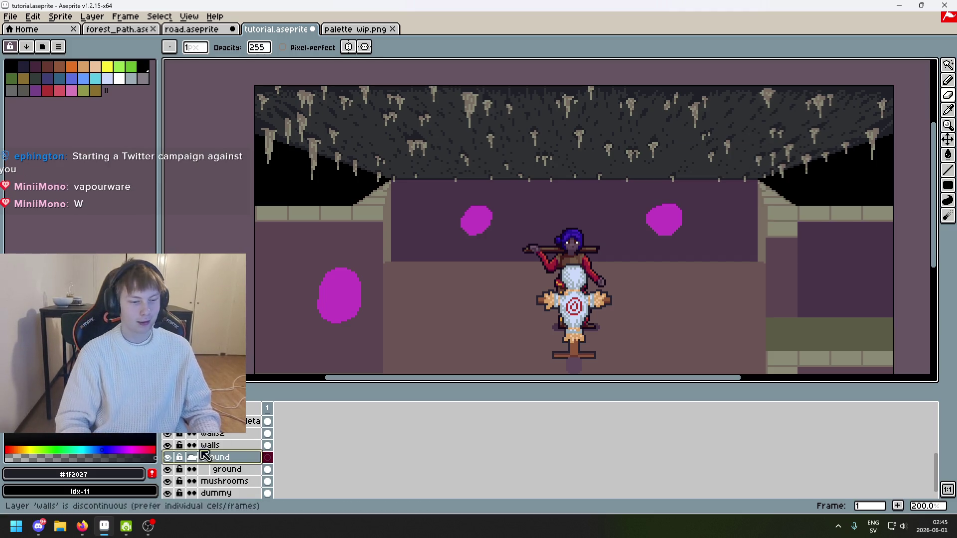
scroll(220, 452, up, 2)
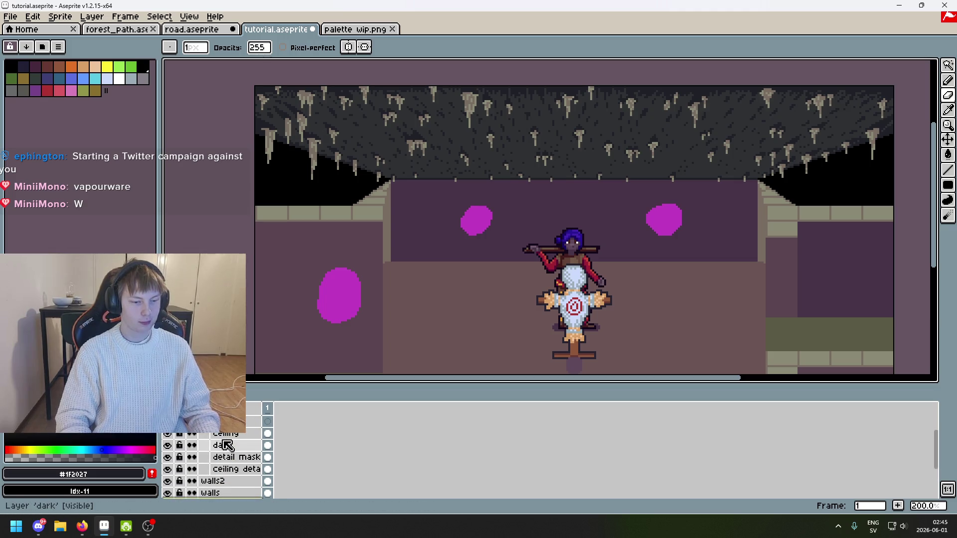
scroll(216, 436, down, 2)
drag(438, 304, 344, 242)
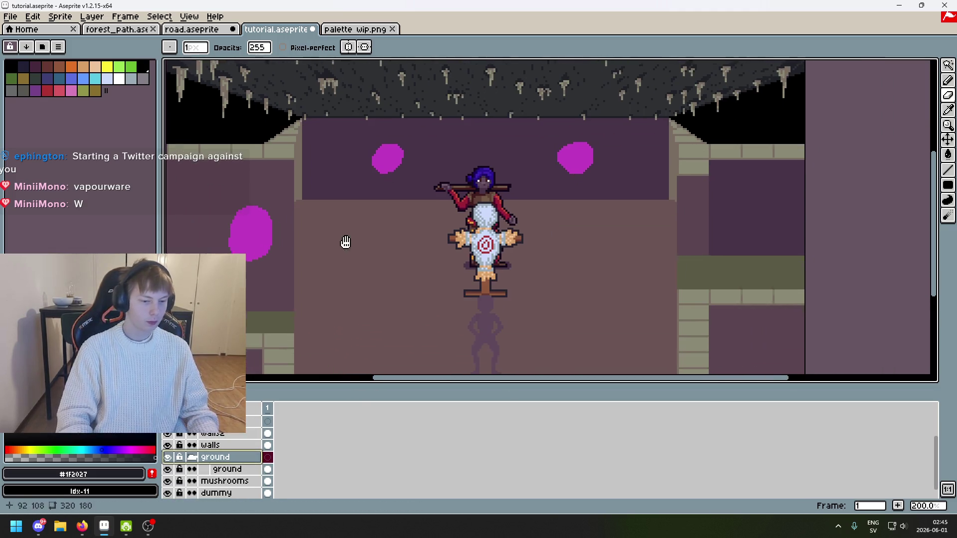
Group walls2 and walls together, rename the group walls, and save
click(225, 438)
right_click(224, 437)
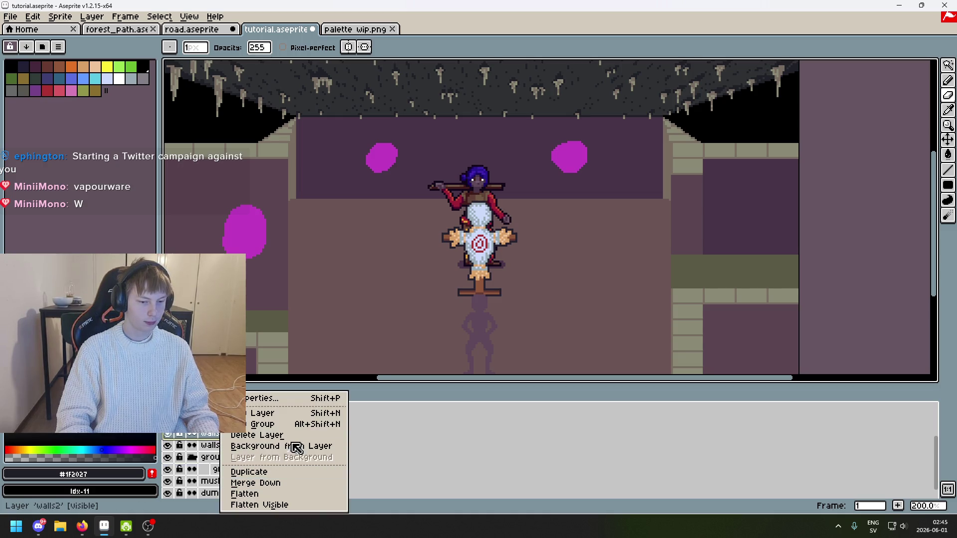
click(298, 426)
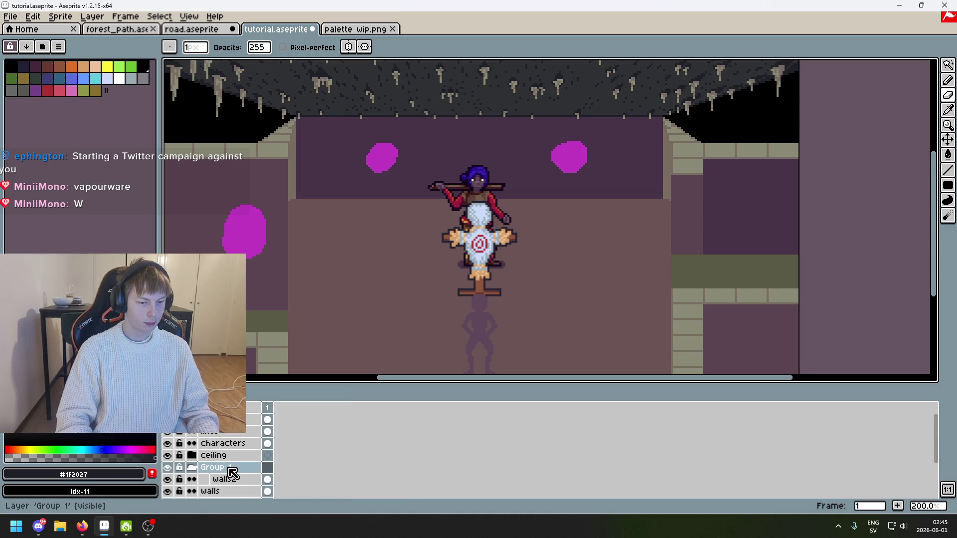
scroll(231, 466, down, 3)
drag(229, 460, 236, 451)
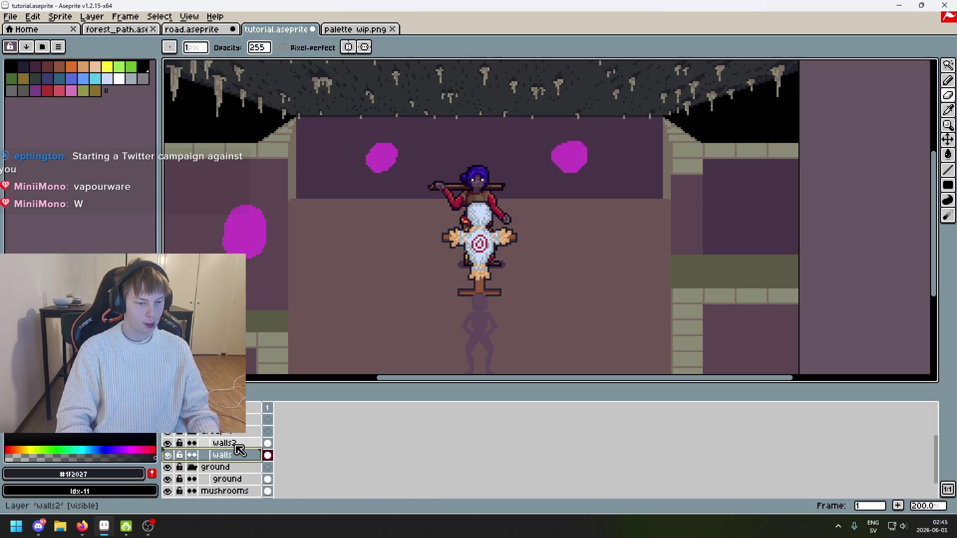
double_click(247, 438)
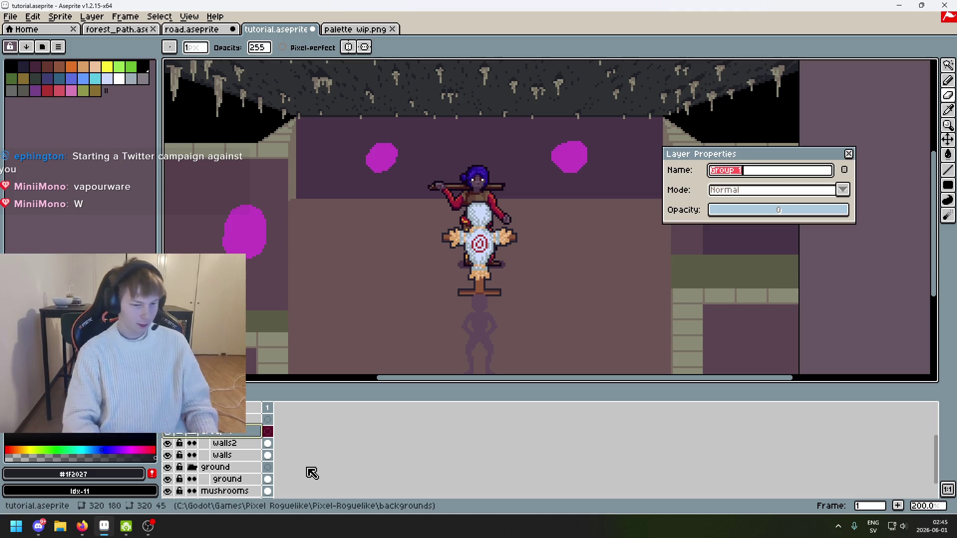
text(wa)
key(Return)
key(ctrl+s)
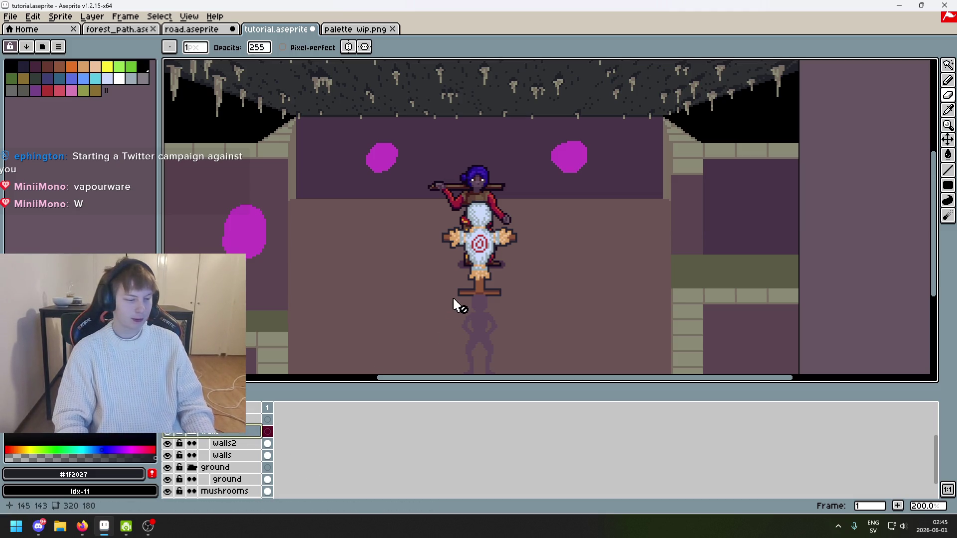
Add a new layer named detail above ground inside the ground group
scroll(452, 304, down, 2)
scroll(452, 304, left, 2)
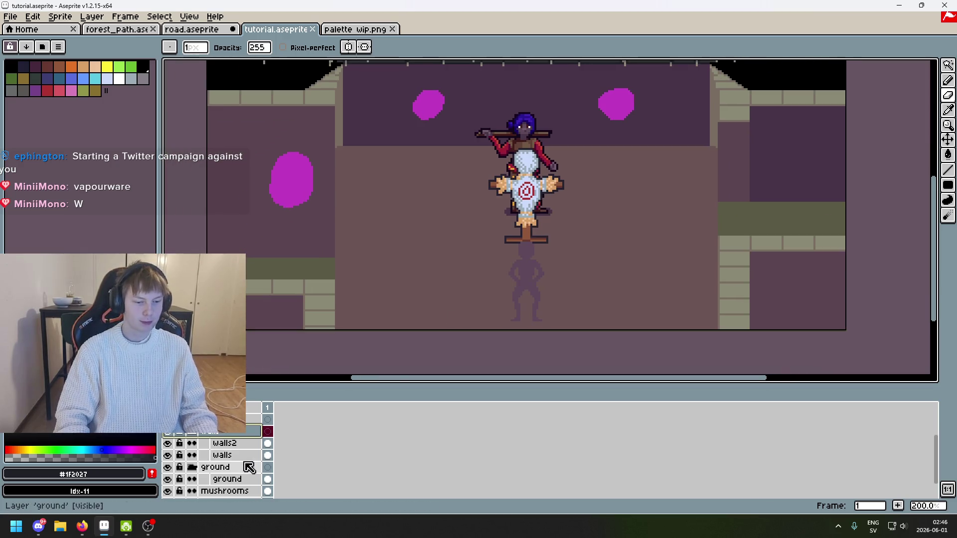
scroll(195, 445, down, 1)
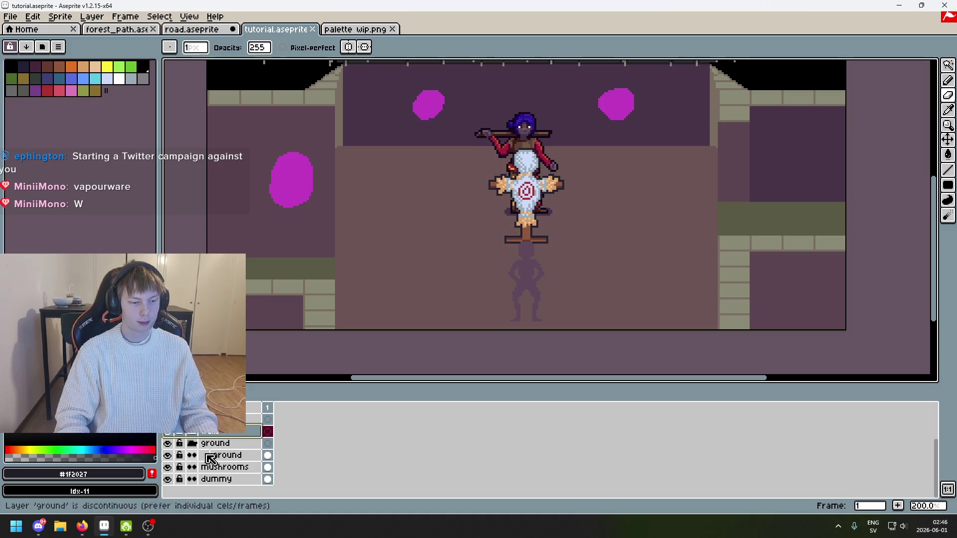
click(224, 456)
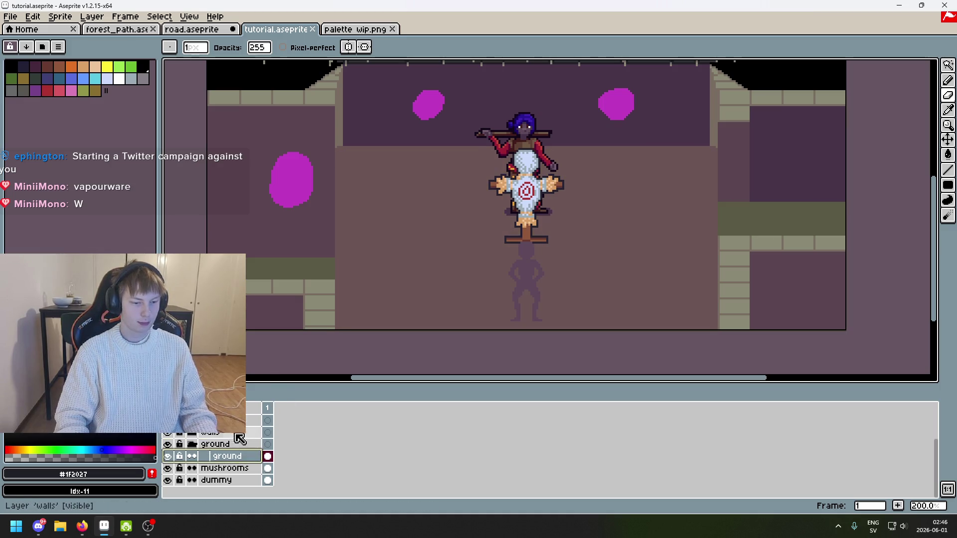
right_click(230, 452)
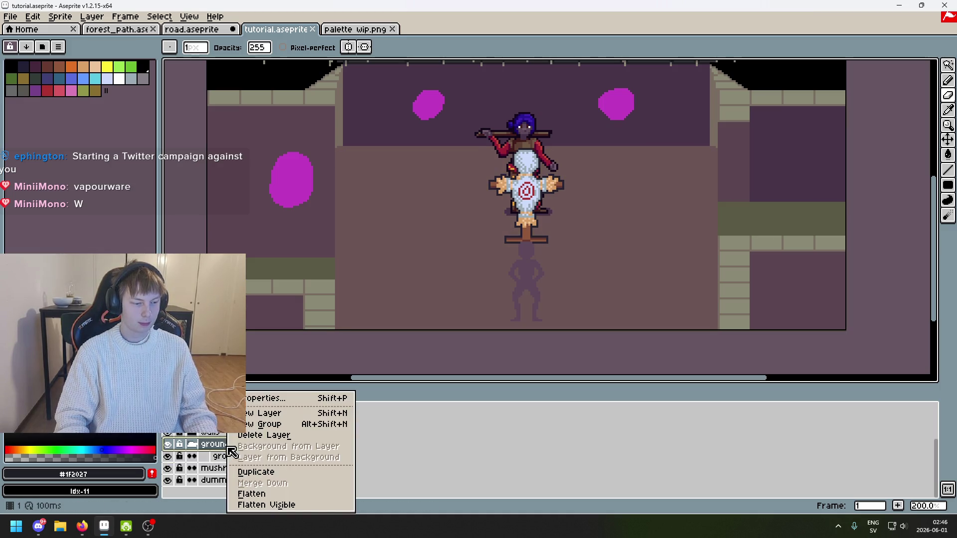
click(309, 413)
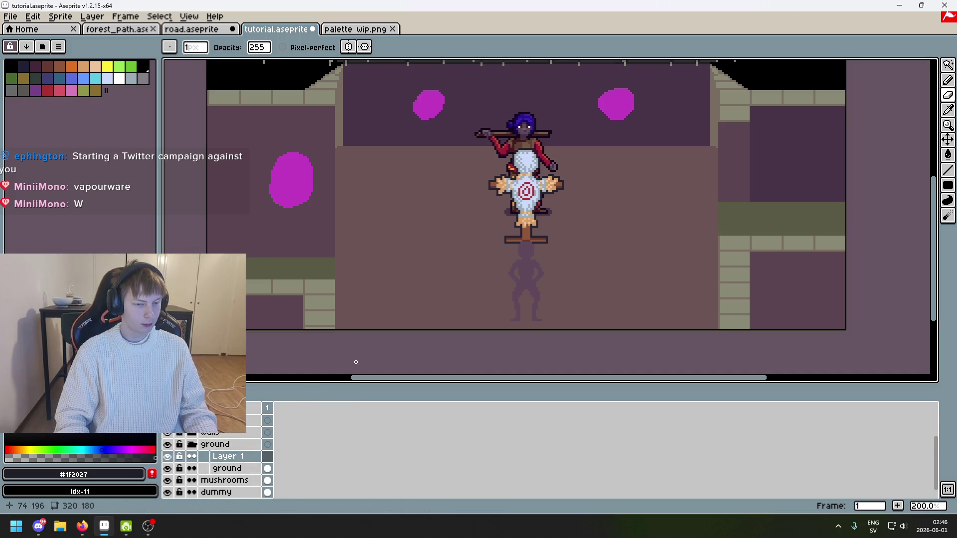
drag(428, 248, 446, 287)
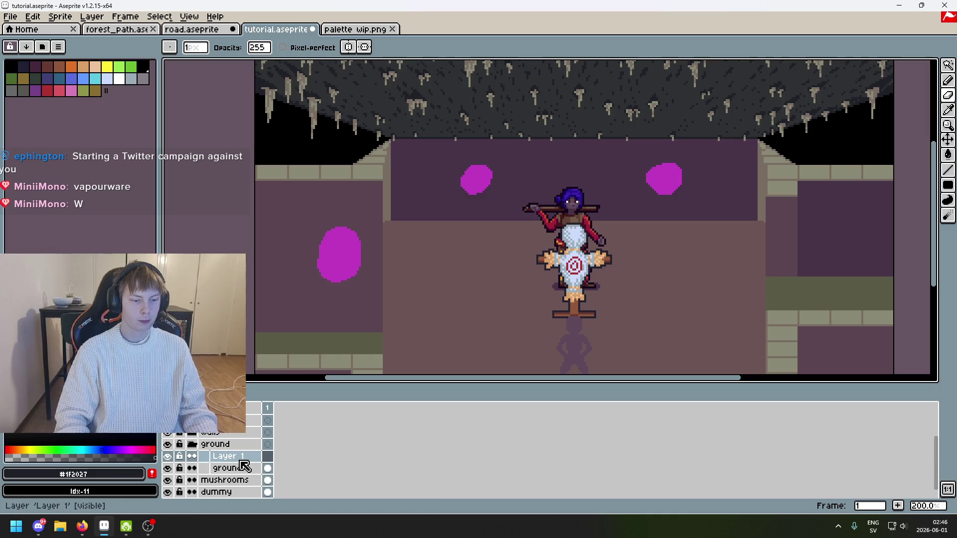
double_click(245, 457)
text(detail)
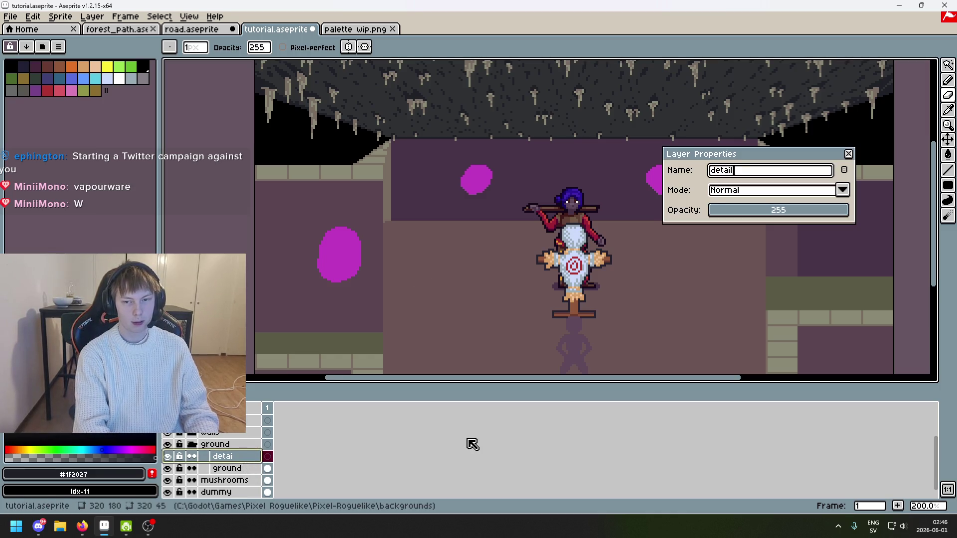
key(Return)
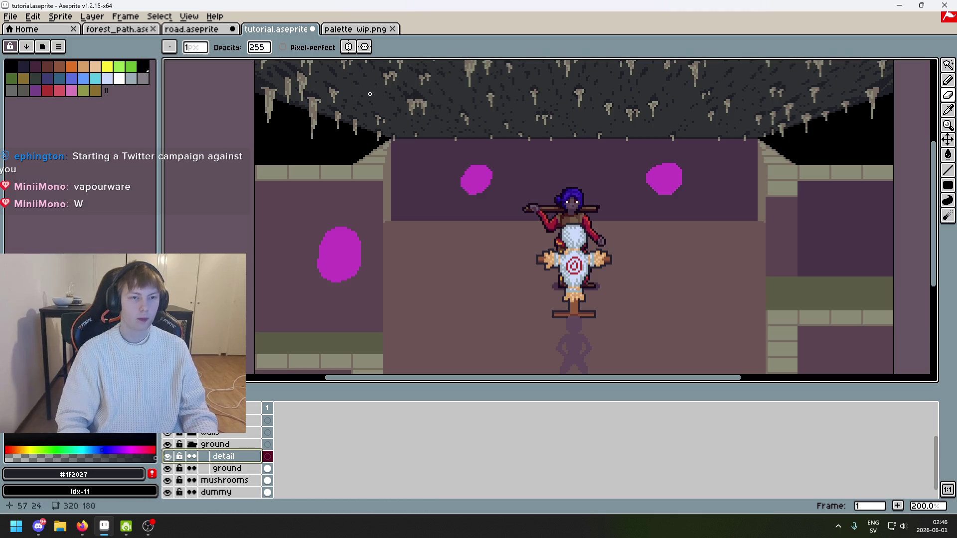
click(349, 30)
click(286, 31)
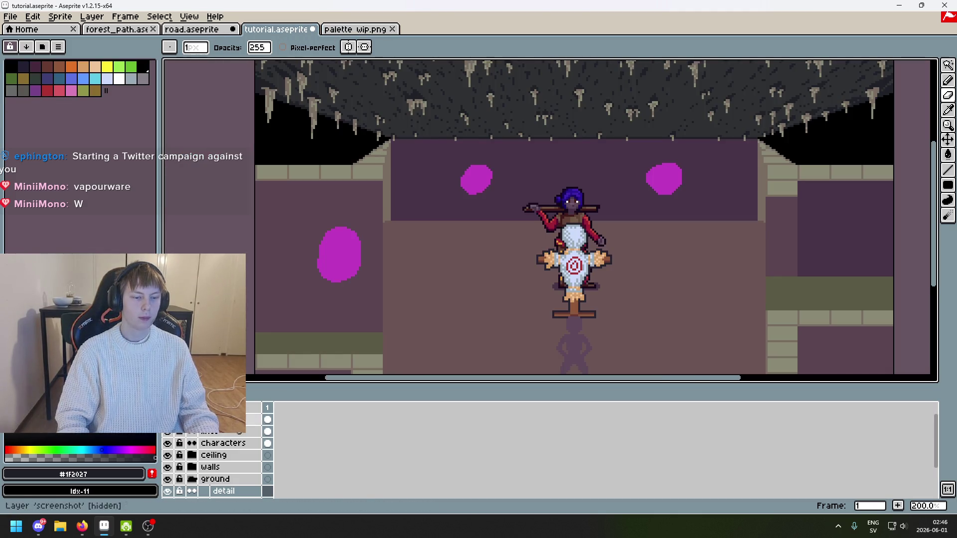
Pan over the room and select the rectangle drawing tool
mouse_move(484, 240)
mouse_down()
mouse_move(438, 216)
mouse_move(376, 228)
mouse_move(353, 280)
mouse_up()
drag(346, 236, 340, 197)
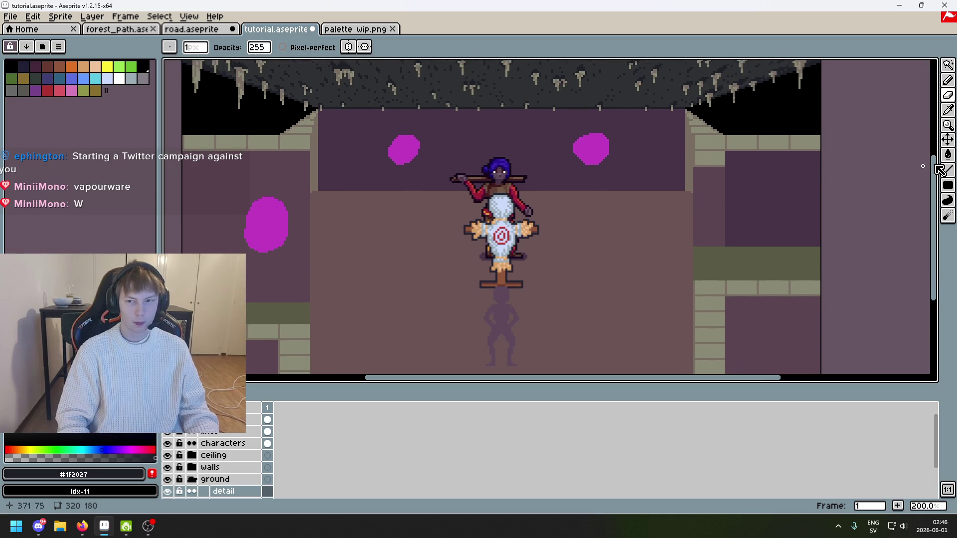
click(947, 185)
scroll(322, 205, up, 2)
scroll(322, 205, down, 3)
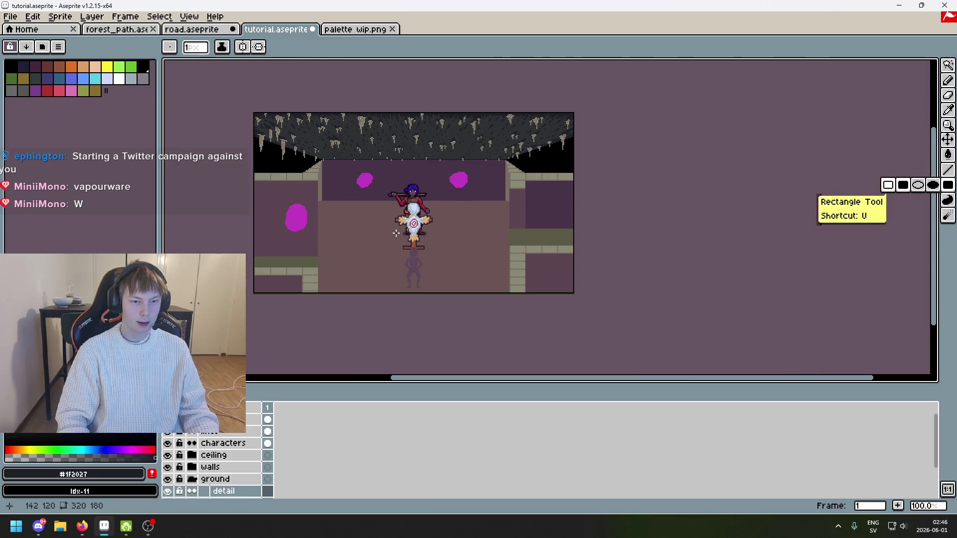
Toggle the 'lines' guide layer visibility until the perspective guides show over the floor
click(168, 432)
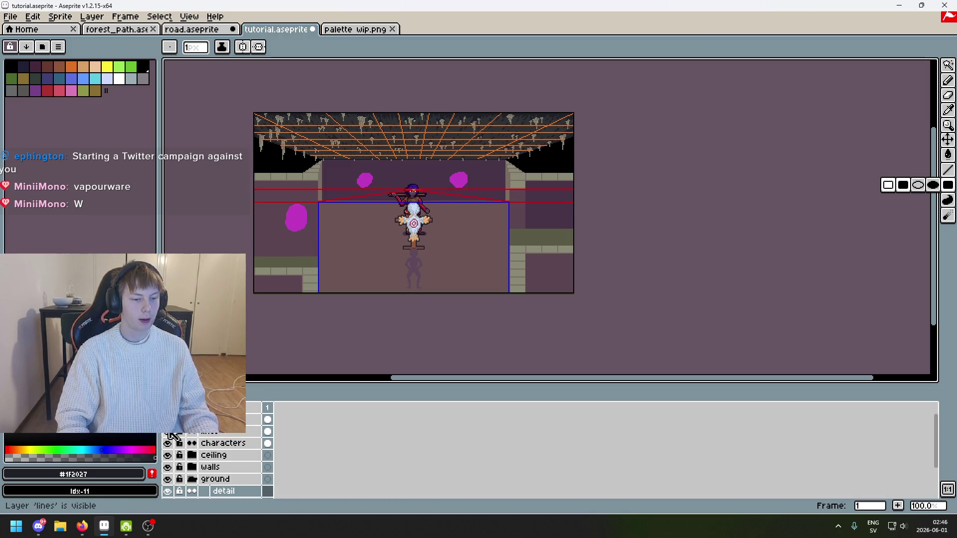
click(168, 432)
click(168, 432)
click(168, 431)
scroll(330, 197, up, 2)
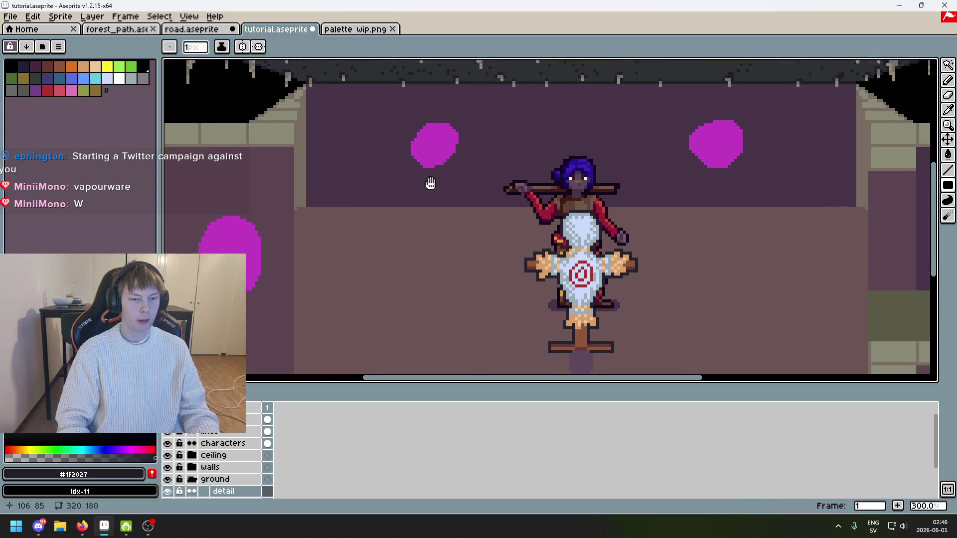
drag(430, 184, 448, 146)
click(168, 432)
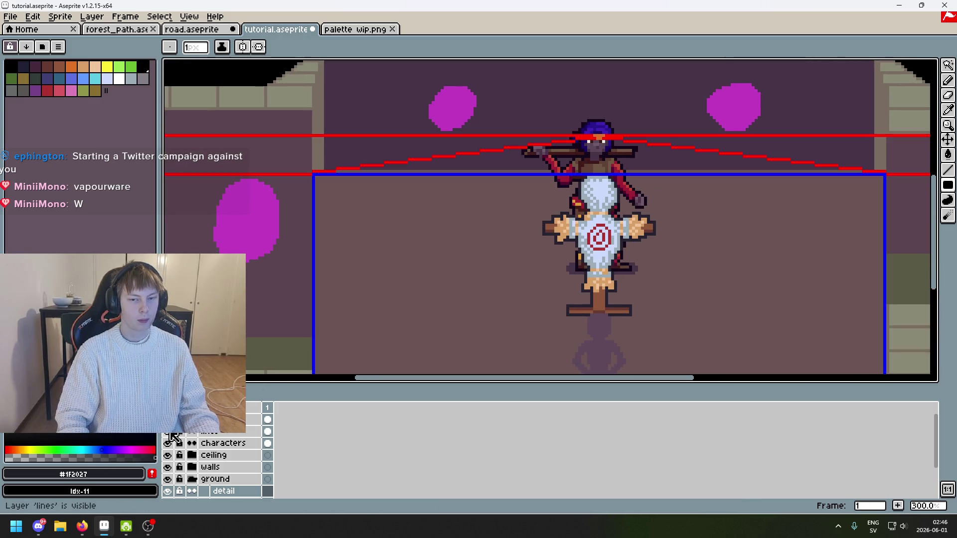
drag(503, 189, 317, 151)
scroll(329, 163, down, 3)
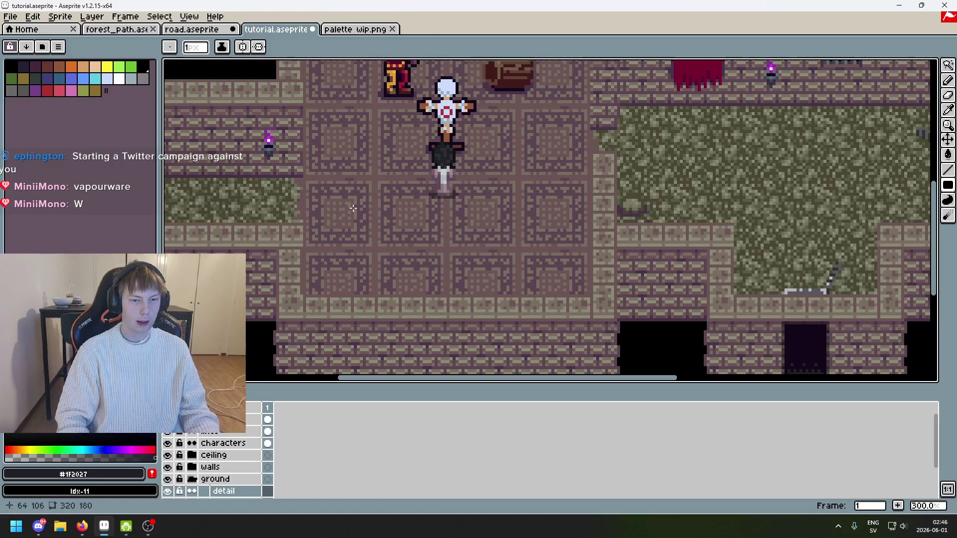
Sample the grey-brown tile border #5B4550 from the reference, return to the pencil, and hide the reference
scroll(416, 227, up, 1)
key(i)
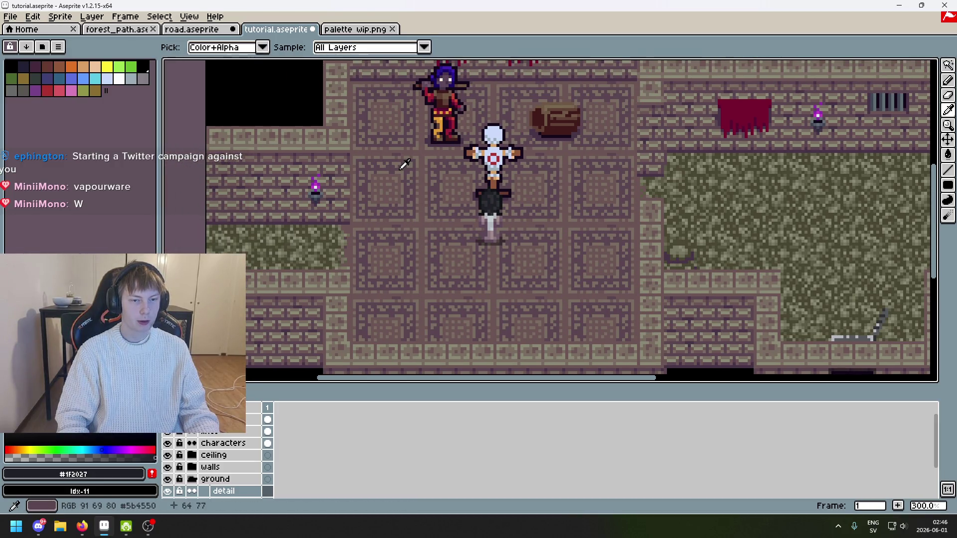
click(405, 167)
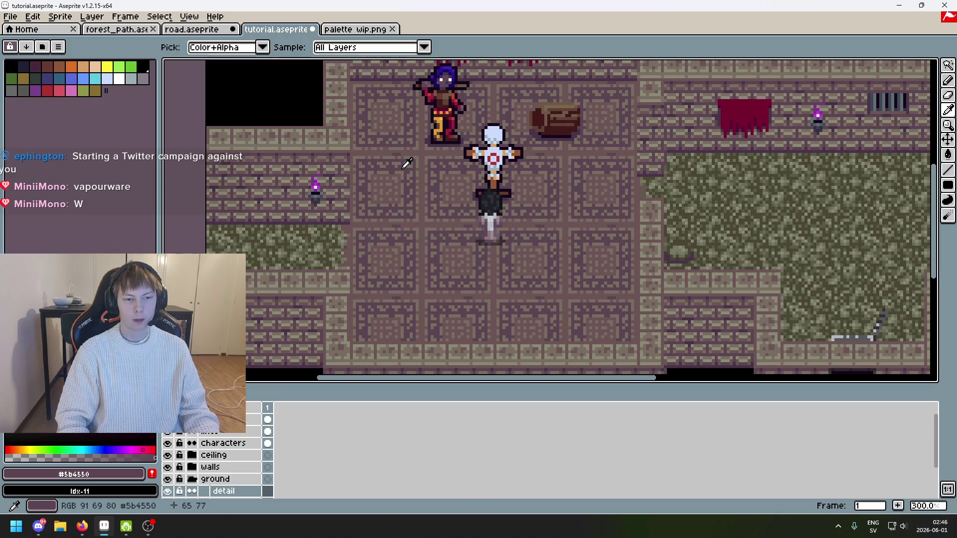
key(b)
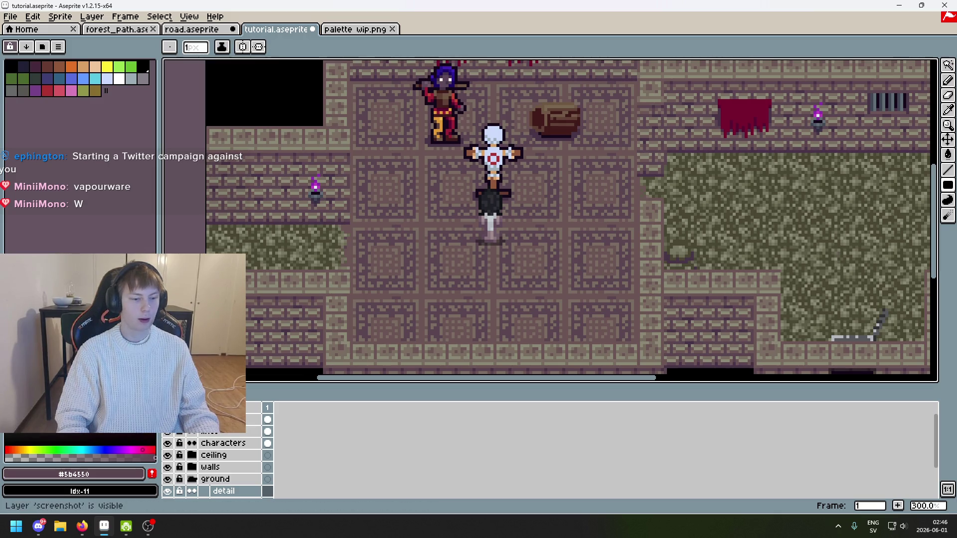
key(ctrl+h)
key(plus)
key(plus)
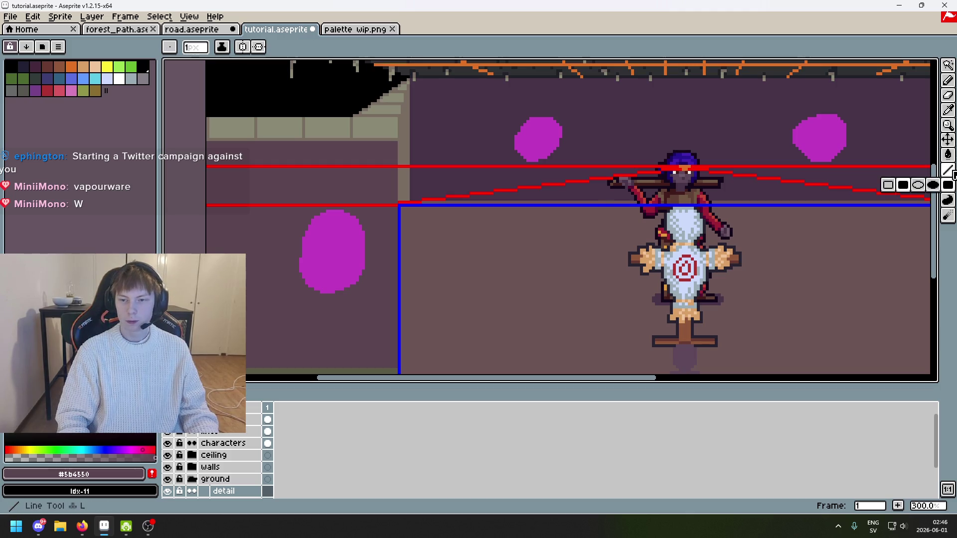
Choose the Line tool and briefly show, then hide, the tiled map reference screenshot
click(949, 170)
scroll(624, 194, right, 2)
scroll(608, 172, up, 1)
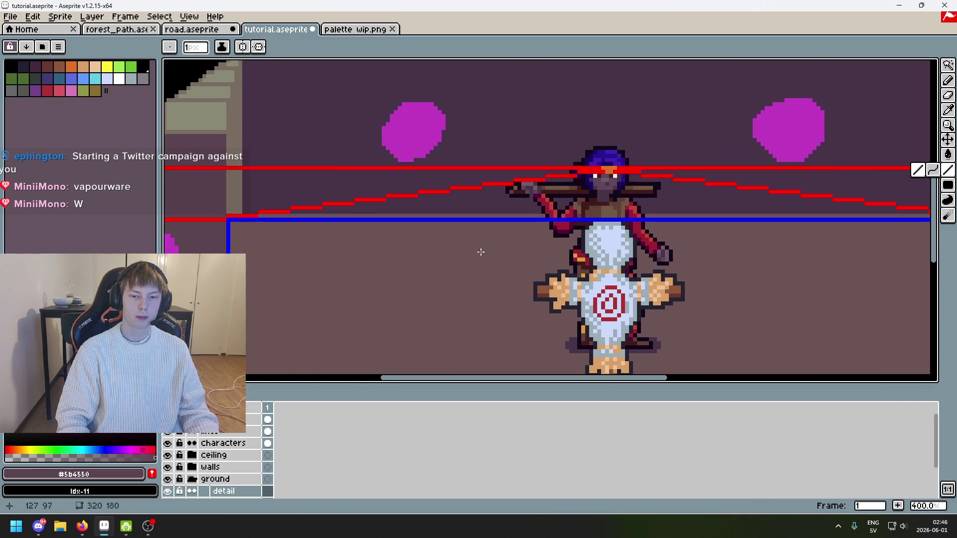
scroll(521, 245, down, 1)
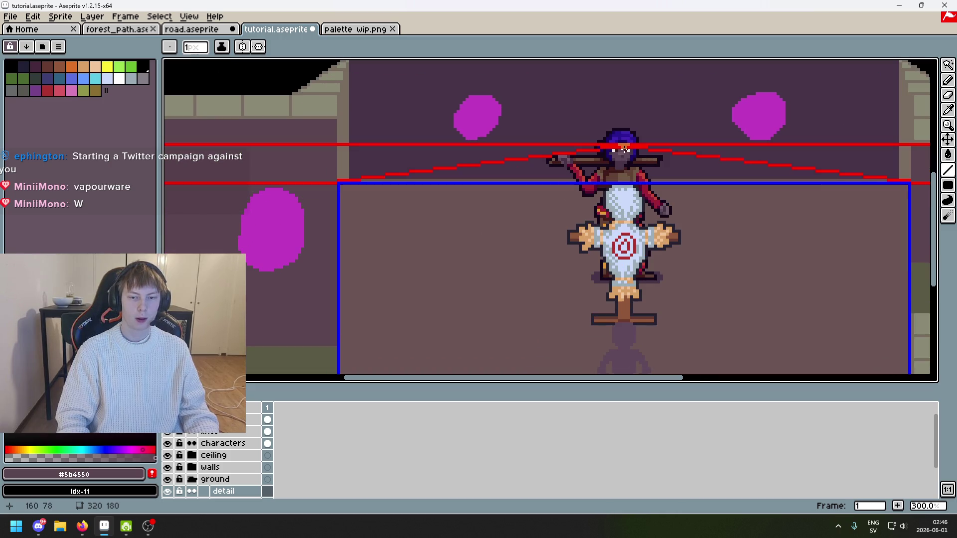
scroll(625, 149, up, 2)
scroll(240, 458, down, 2)
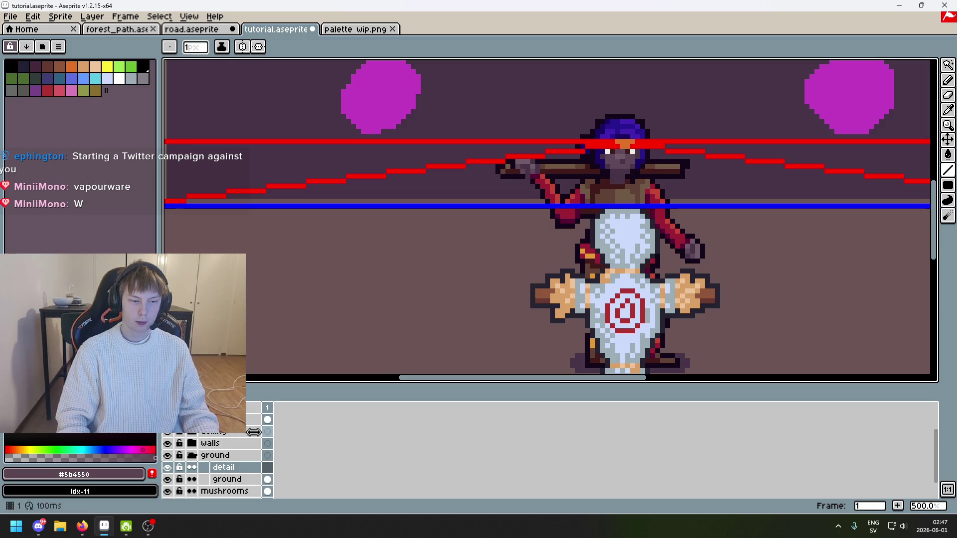
scroll(254, 432, up, 2)
click(167, 419)
scroll(272, 284, down, 1)
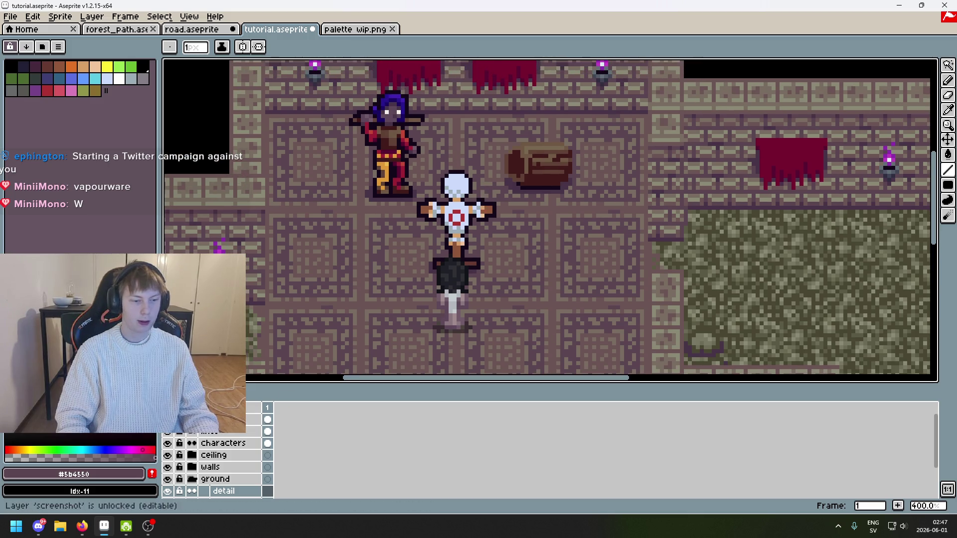
click(167, 419)
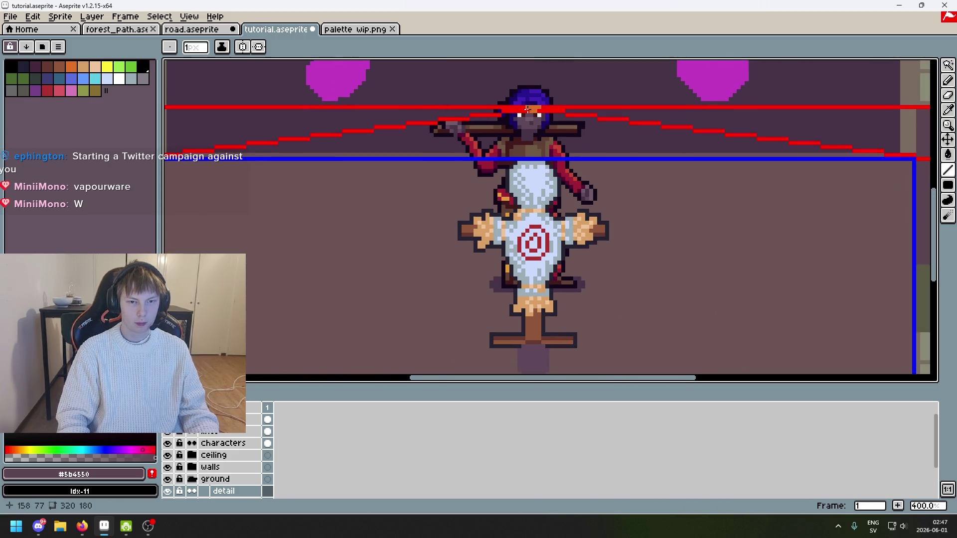
scroll(528, 109, up, 2)
scroll(537, 114, down, 4)
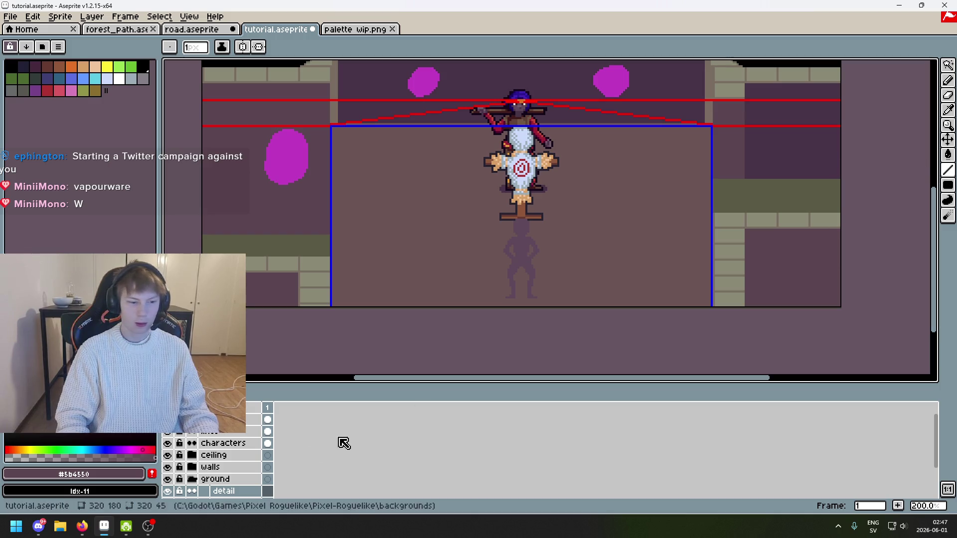
Hide the character sprites layer and bring the floor edge and wall top into view
click(167, 443)
scroll(522, 149, up, 2)
drag(522, 149, 498, 204)
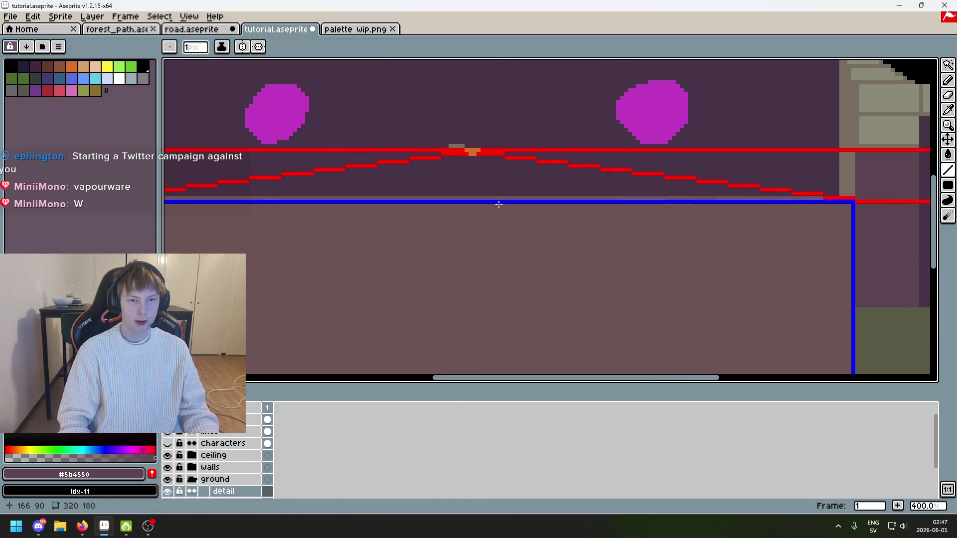
scroll(519, 179, up, 1)
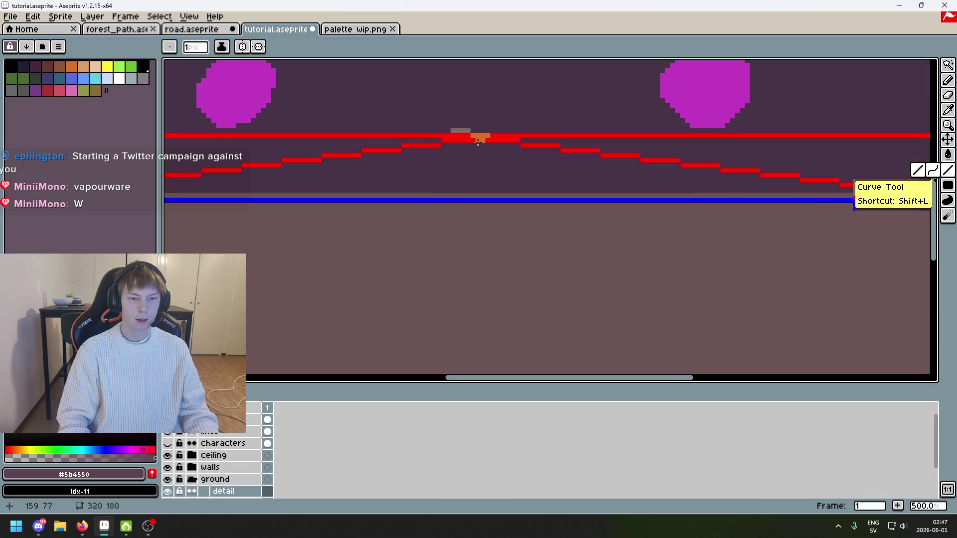
mouse_move(478, 141)
mouse_down()
mouse_move(477, 369)
mouse_move(457, 267)
mouse_up()
scroll(456, 268, down, 2)
scroll(479, 224, up, 3)
scroll(461, 153, up, 1)
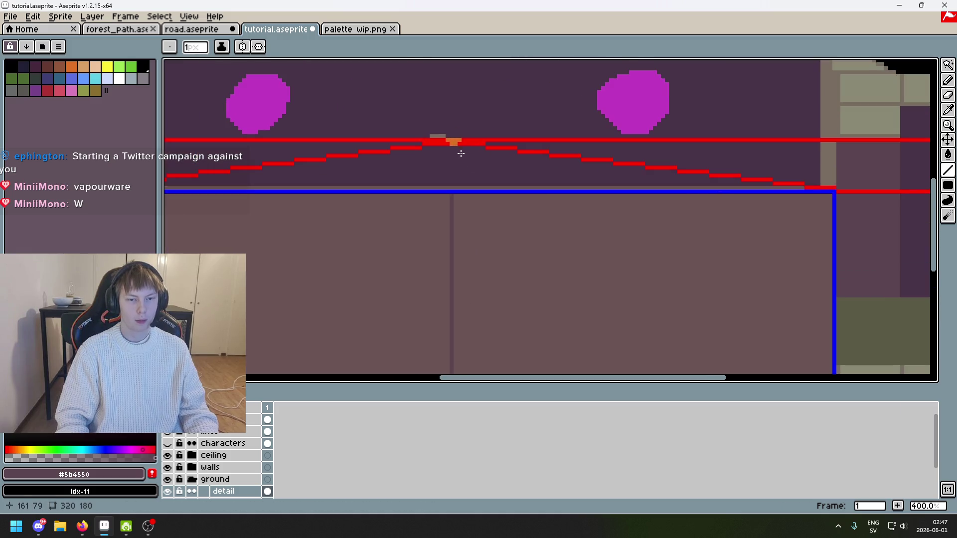
scroll(459, 277, down, 3)
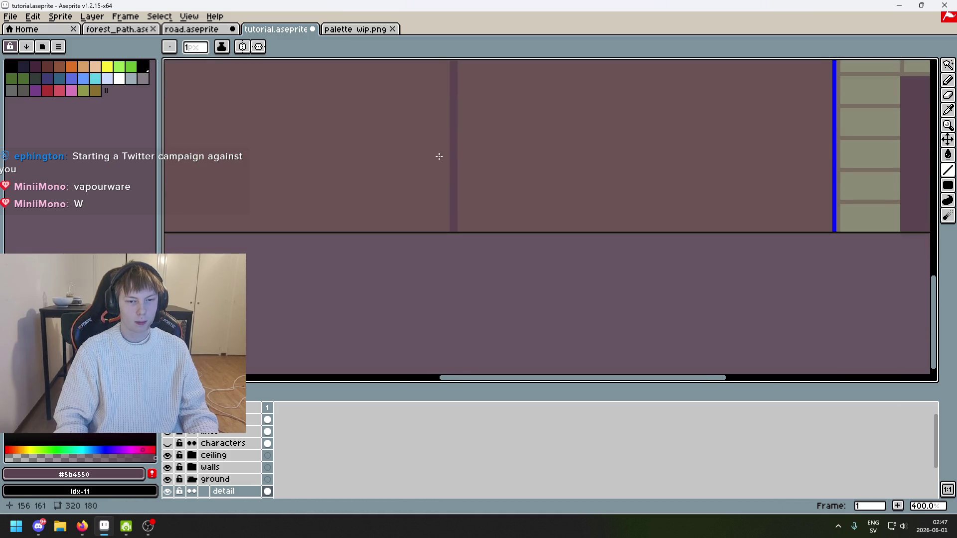
scroll(449, 150, up, 2)
scroll(532, 242, down, 2)
scroll(491, 246, up, 1)
scroll(493, 246, down, 1)
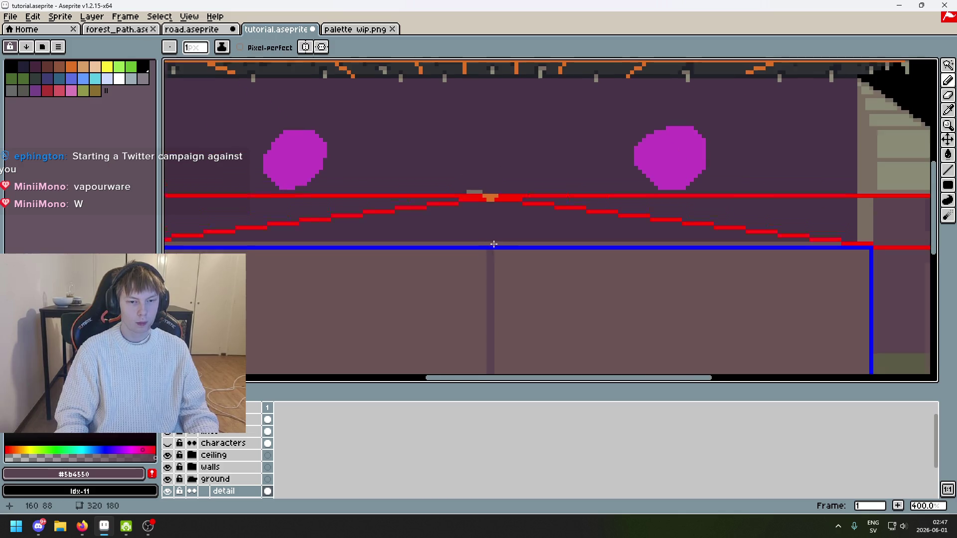
scroll(633, 238, left, 3)
drag(594, 245, 731, 185)
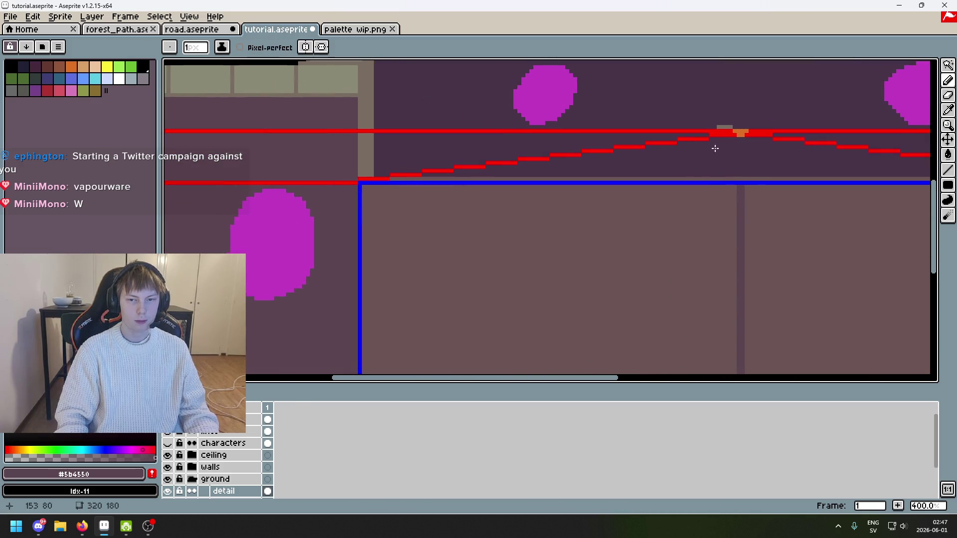
scroll(498, 299, down, 1)
scroll(544, 220, up, 1)
scroll(573, 166, down, 1)
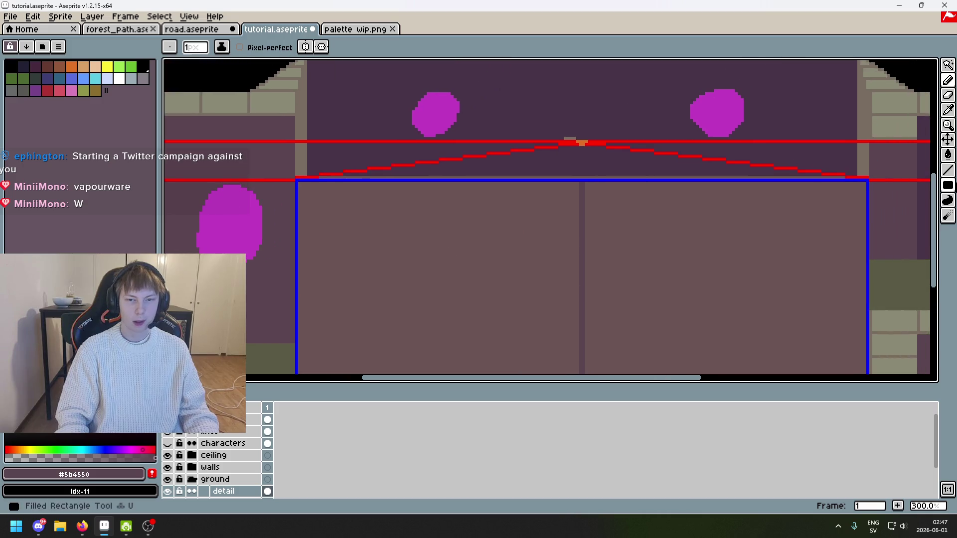
Test a diagonal line across the wall, undo it, then hide the red and blue guides
click(949, 172)
mouse_move(581, 144)
mouse_down()
mouse_move(364, 373)
mouse_move(296, 372)
mouse_up()
drag(364, 305, 367, 304)
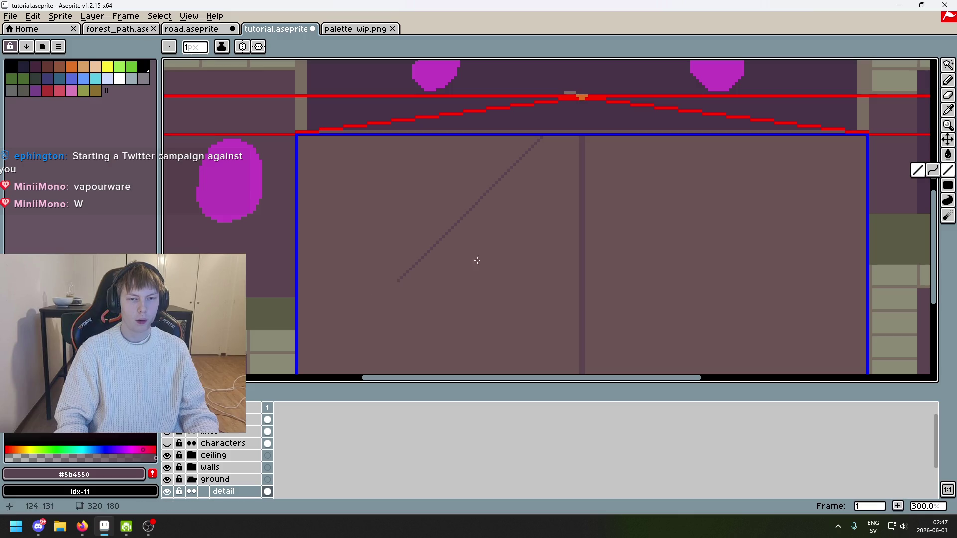
key(ctrl+z)
drag(432, 132, 486, 112)
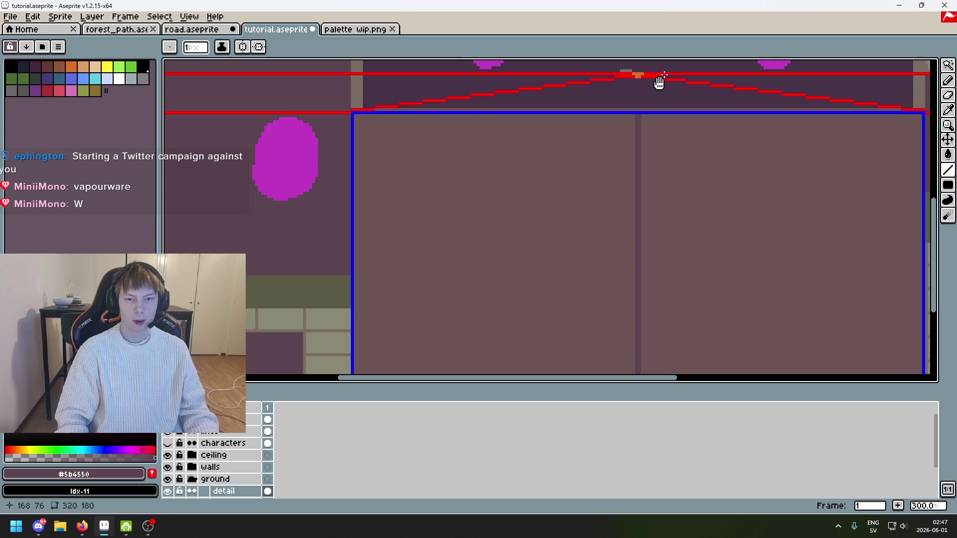
drag(659, 82, 599, 150)
click(167, 432)
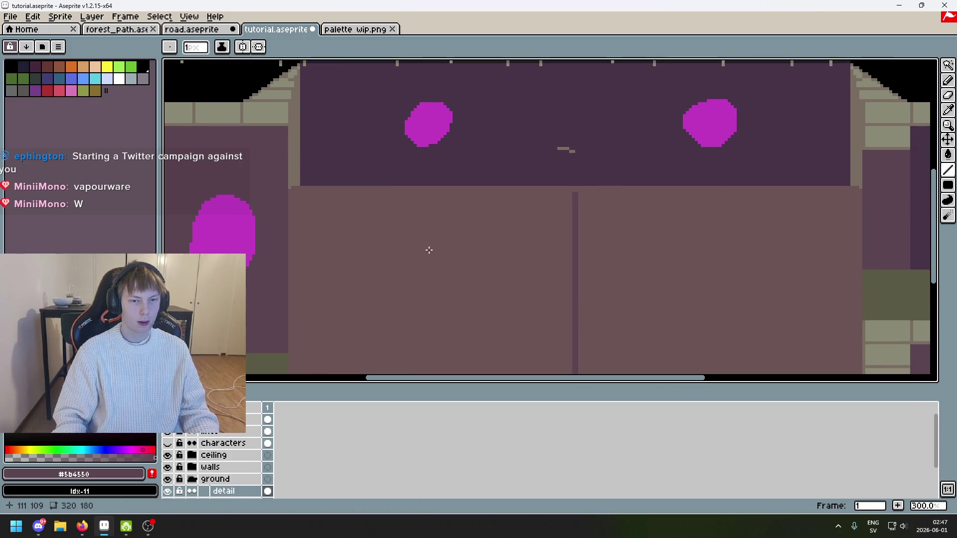
Marquee-select the existing dark vertical divider on the wall, then deselect it
scroll(429, 250, down, 3)
scroll(407, 281, up, 2)
scroll(438, 289, up, 1)
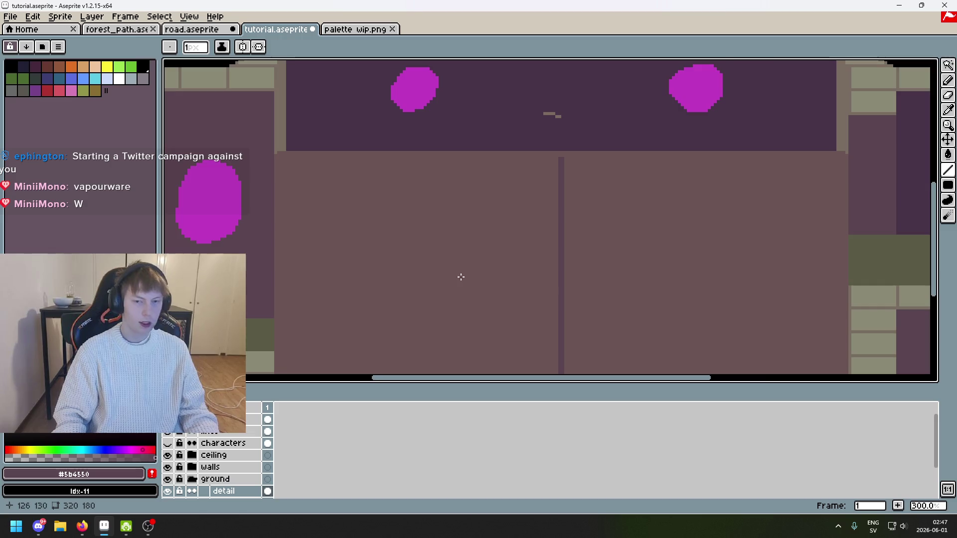
scroll(457, 274, down, 1)
drag(948, 65, 870, 71)
scroll(602, 141, down, 2)
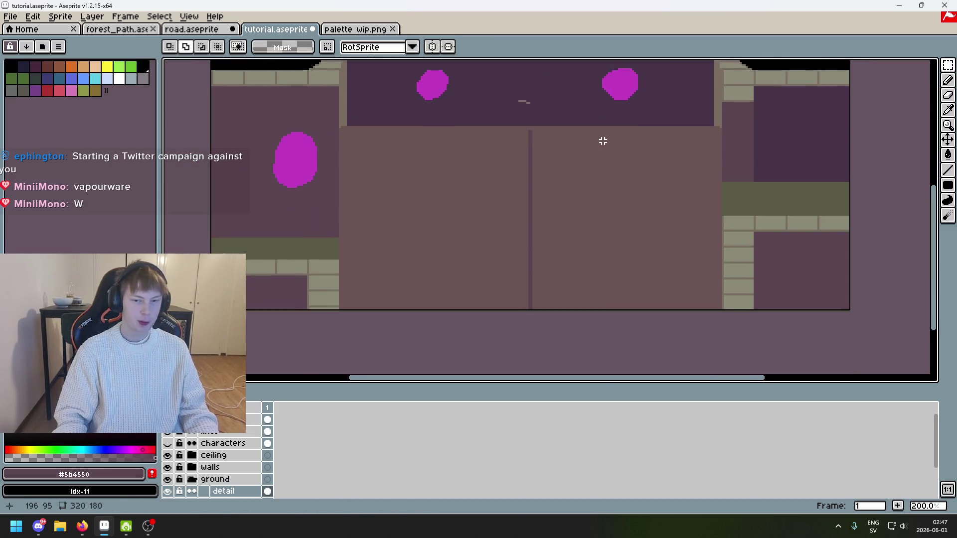
scroll(526, 131, up, 1)
drag(519, 128, 524, 350)
scroll(579, 215, down, 2)
scroll(581, 214, down, 1)
scroll(590, 205, up, 2)
scroll(591, 204, down, 2)
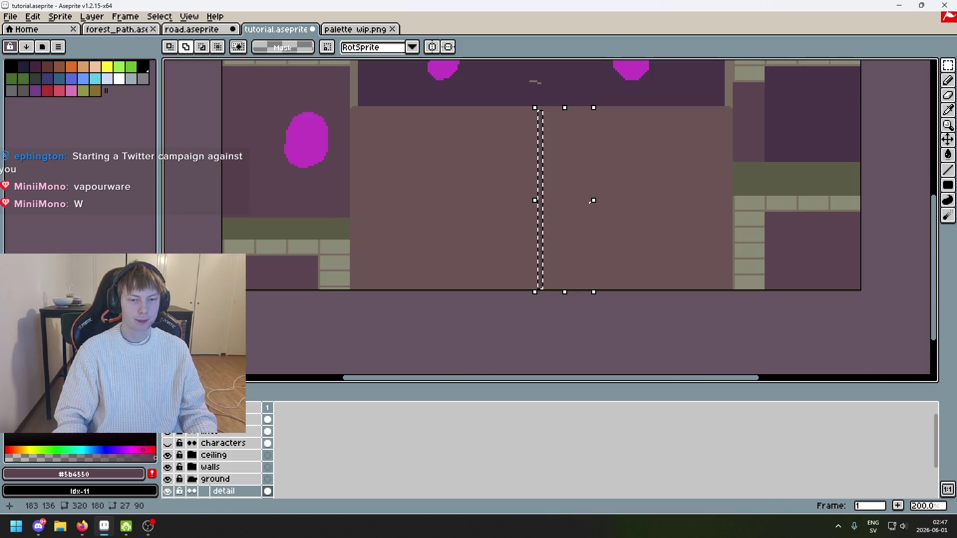
key(ctrl+d)
scroll(504, 214, up, 3)
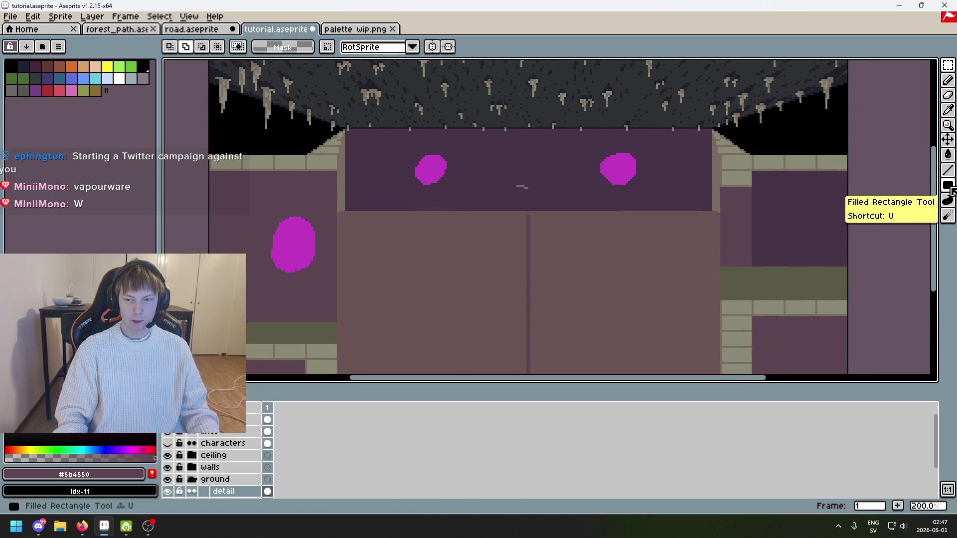
Draw thin #5B4550 vertical dividers down the back wall with the Filled Rectangle tool
click(949, 185)
scroll(487, 188, down, 1)
scroll(457, 167, up, 1)
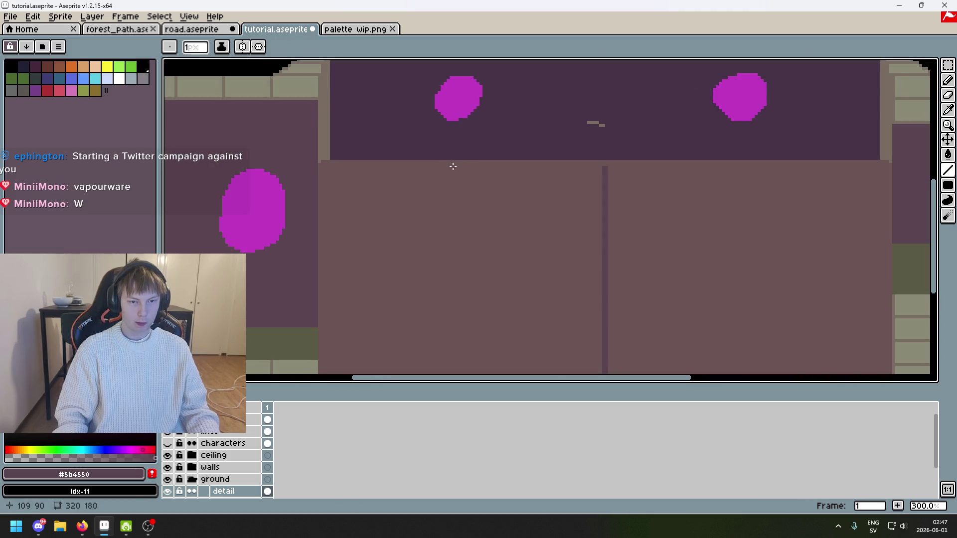
drag(453, 166, 455, 373)
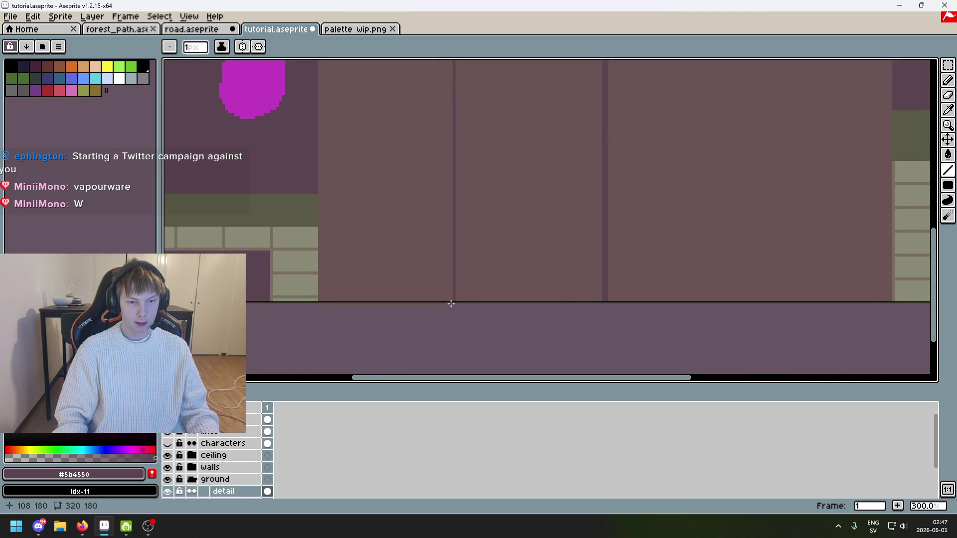
drag(449, 300, 454, 60)
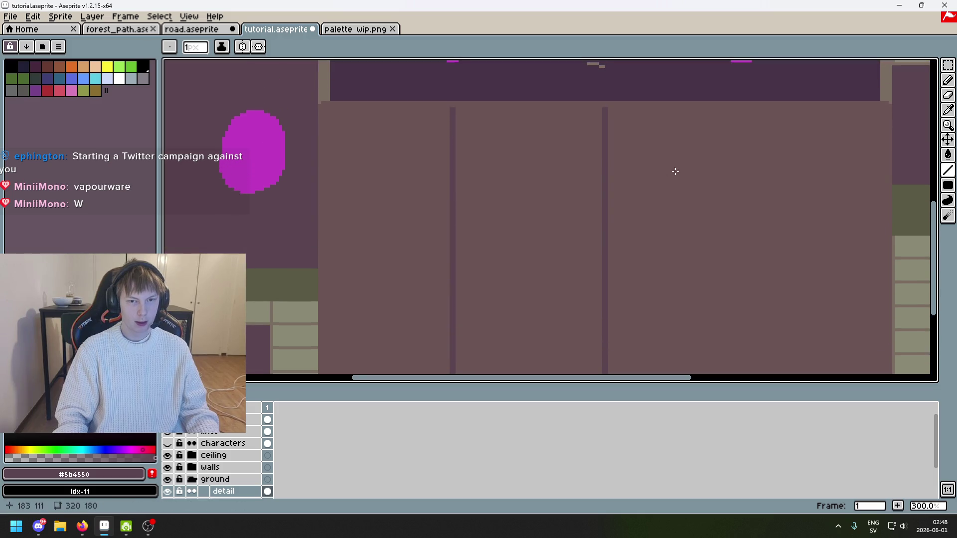
mouse_move(675, 171)
mouse_down()
mouse_move(425, 134)
mouse_move(426, 187)
mouse_up()
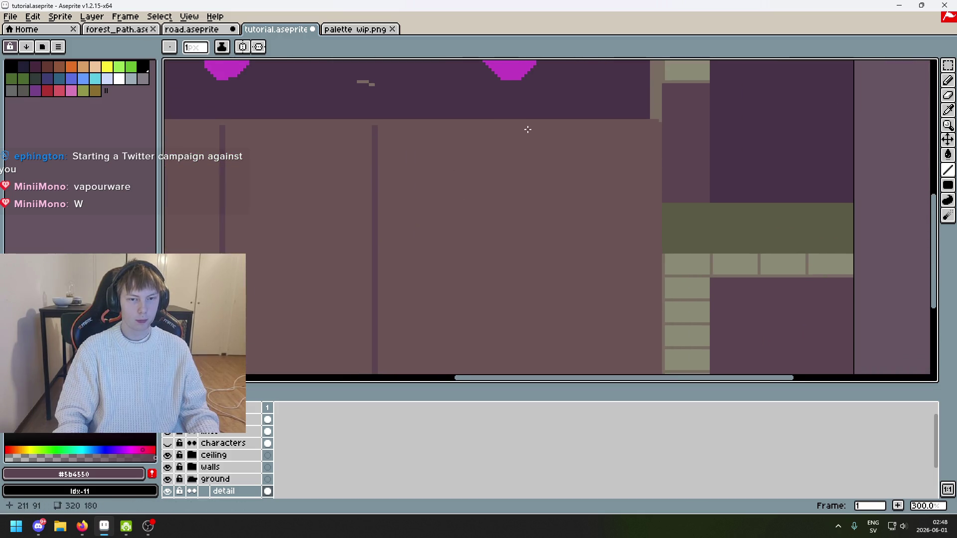
mouse_move(522, 126)
mouse_down()
mouse_move(524, 371)
mouse_move(526, 283)
mouse_up()
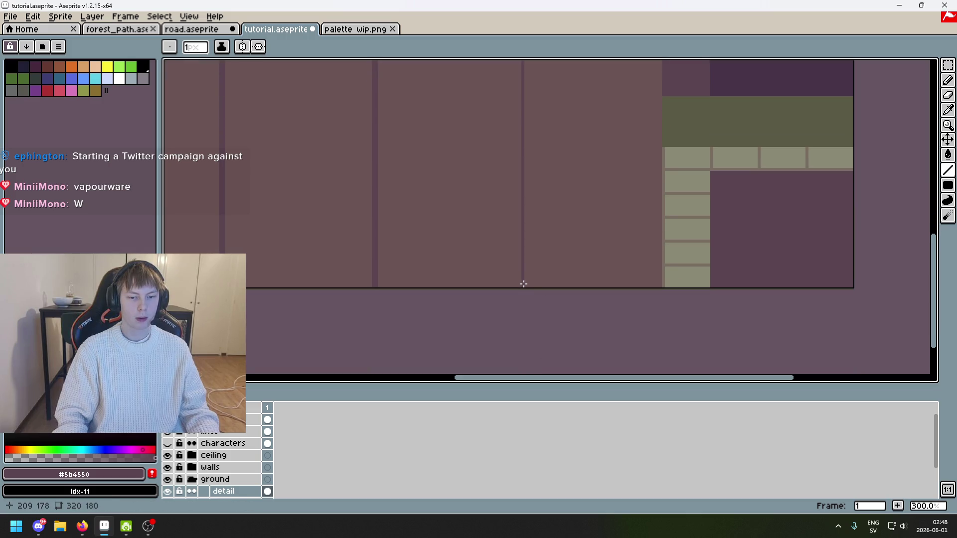
scroll(534, 85, up, 3)
scroll(527, 87, up, 2)
drag(521, 95, 526, 297)
scroll(821, 154, down, 2)
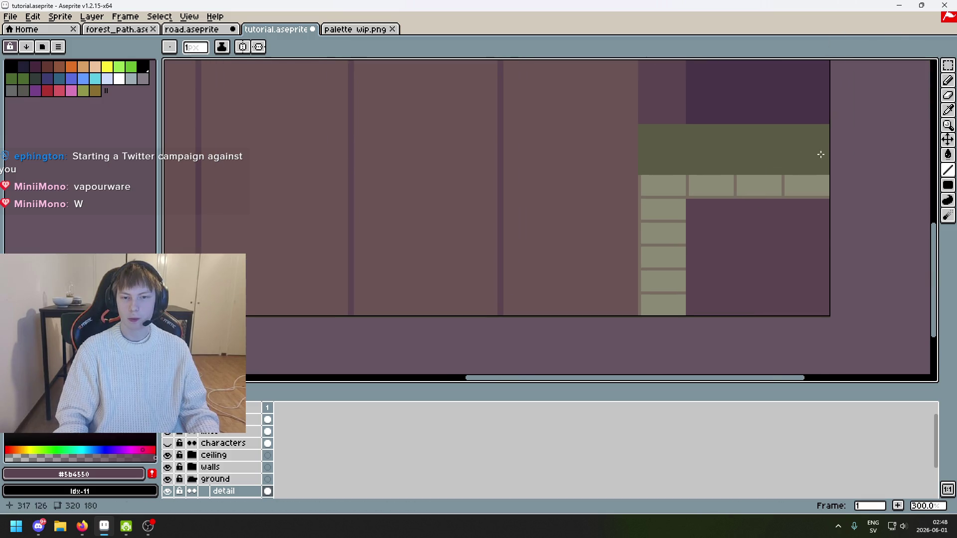
click(948, 65)
scroll(577, 258, up, 2)
scroll(673, 197, left, 2)
scroll(545, 119, up, 1)
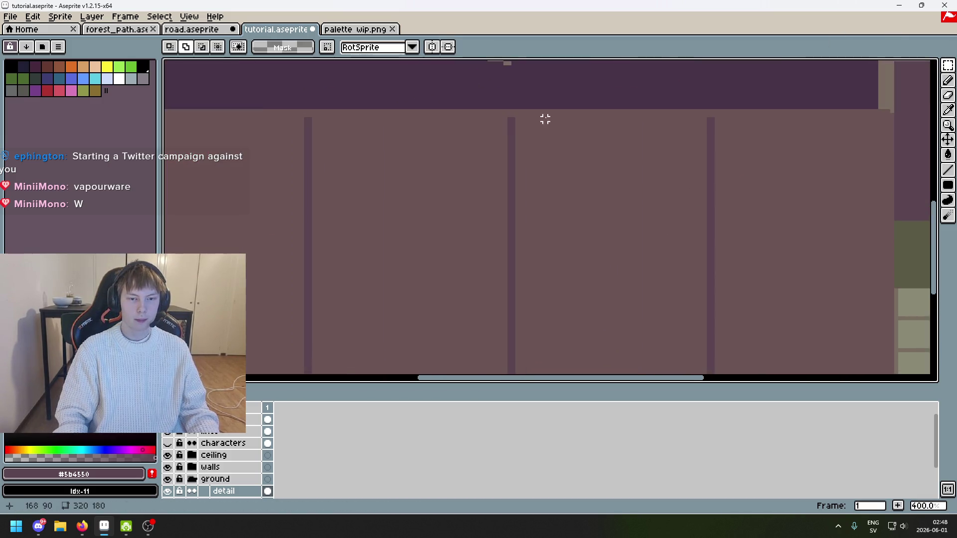
Measure wall panel widths with a 50x31 test selection, then deselect
scroll(545, 119, up, 1)
mouse_move(506, 120)
mouse_down()
mouse_move(761, 226)
mouse_move(750, 269)
mouse_up()
drag(836, 218, 554, 242)
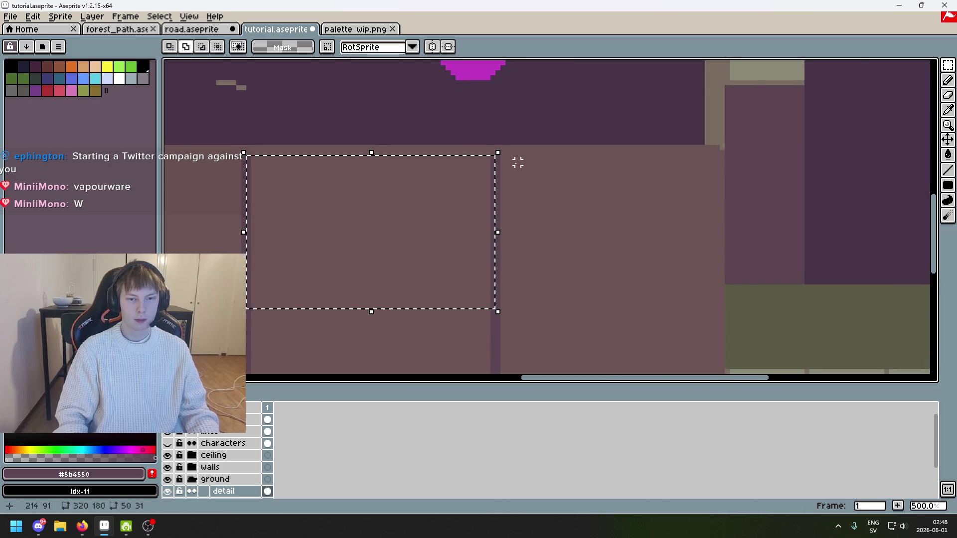
scroll(498, 160, up, 1)
mouse_move(495, 162)
mouse_down()
mouse_move(735, 300)
mouse_move(766, 333)
mouse_up()
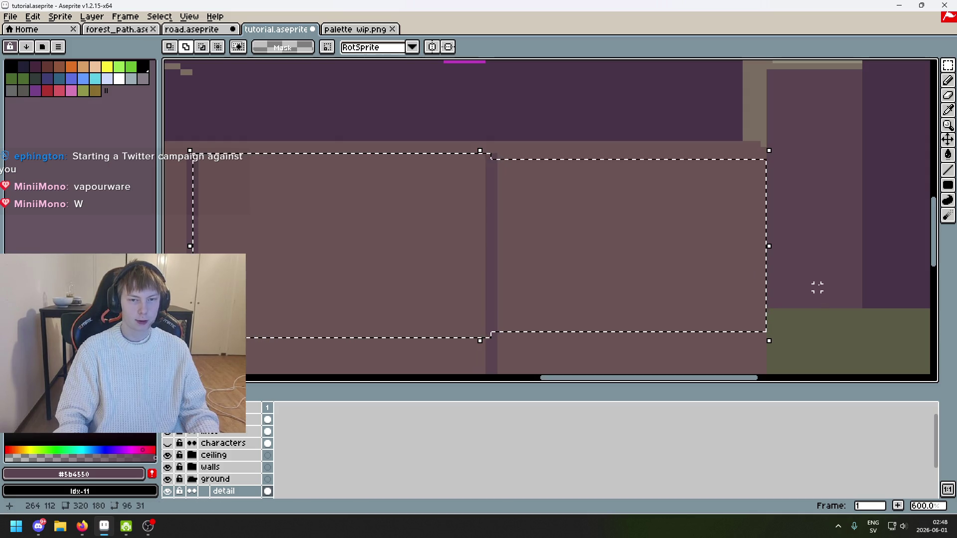
key(ctrl+d)
scroll(763, 274, down, 2)
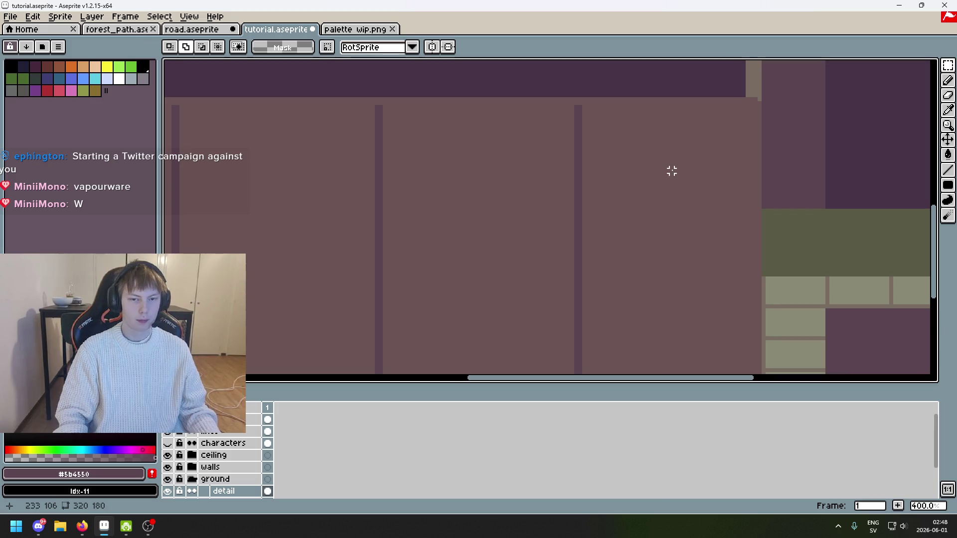
scroll(671, 171, down, 2)
scroll(637, 166, up, 1)
Nudge the strip around one divider line left with the arrow keys and commit it
drag(560, 107, 618, 365)
scroll(666, 253, down, 2)
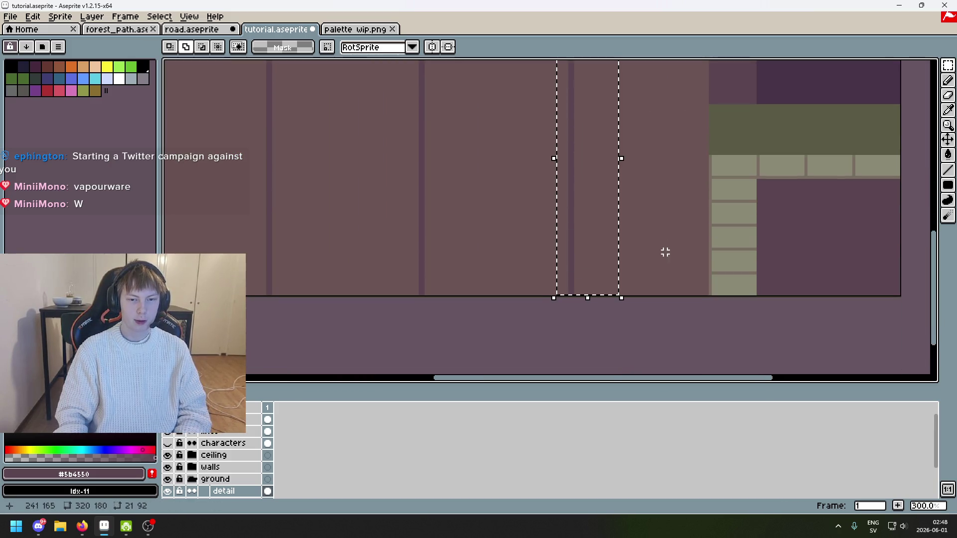
scroll(665, 252, up, 3)
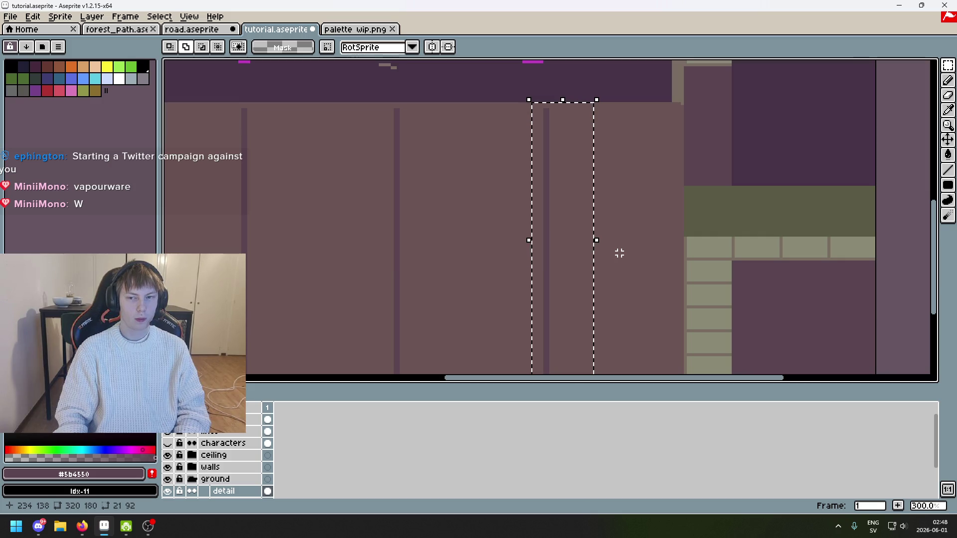
key(Left)
key(Left)
key(Left)
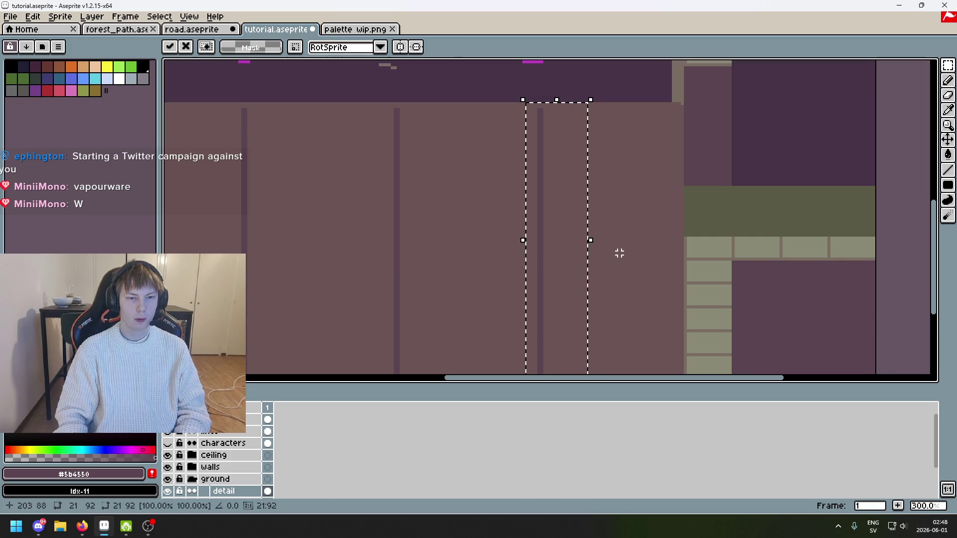
key(Left)
key(Left)
key(Return)
key(ctrl+d)
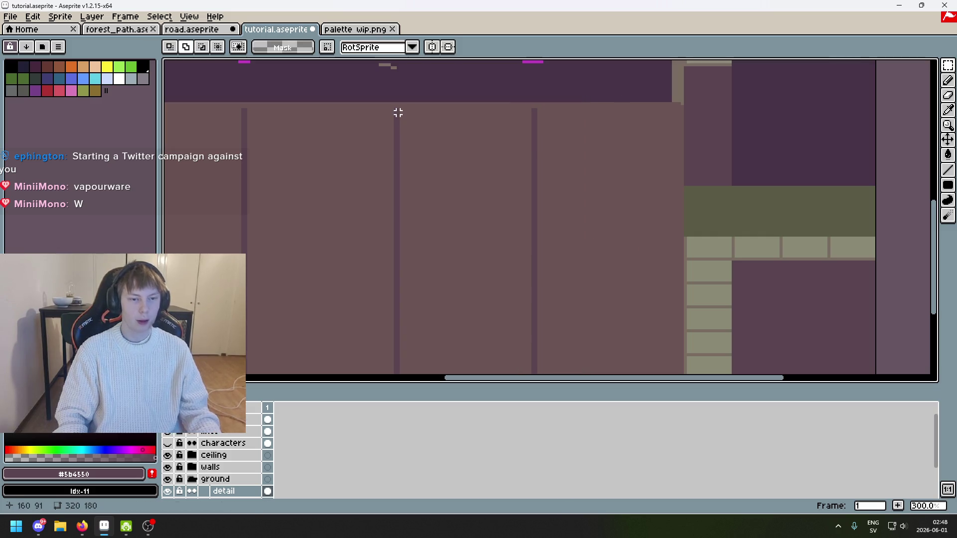
Compare panel widths with test selections between dividers, ending with a 48 by 54 area
drag(398, 113, 536, 302)
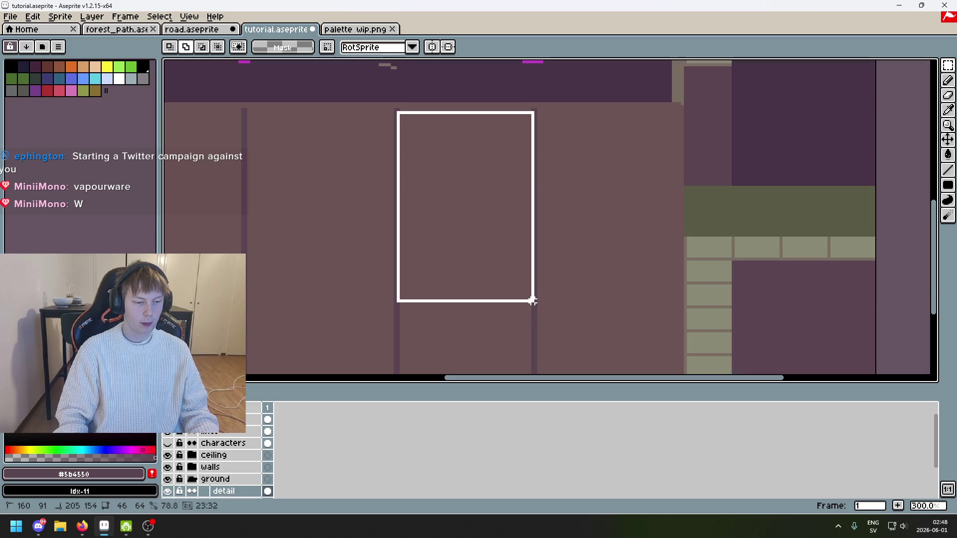
click(535, 113)
mouse_move(526, 102)
mouse_down()
mouse_move(596, 259)
mouse_move(623, 276)
mouse_up()
key(ctrl+t)
scroll(448, 294, up, 5)
click(522, 140)
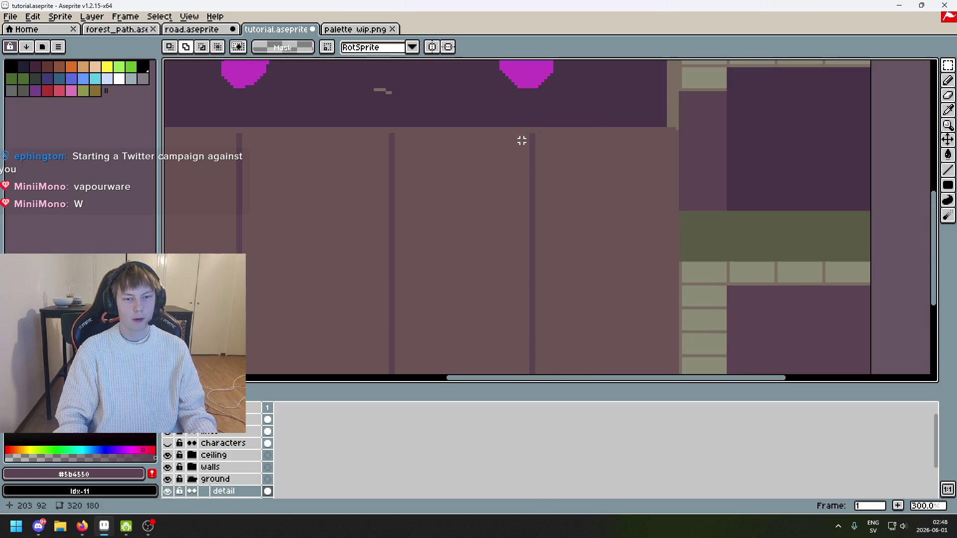
drag(533, 135, 680, 357)
click(643, 321)
drag(492, 115, 563, 343)
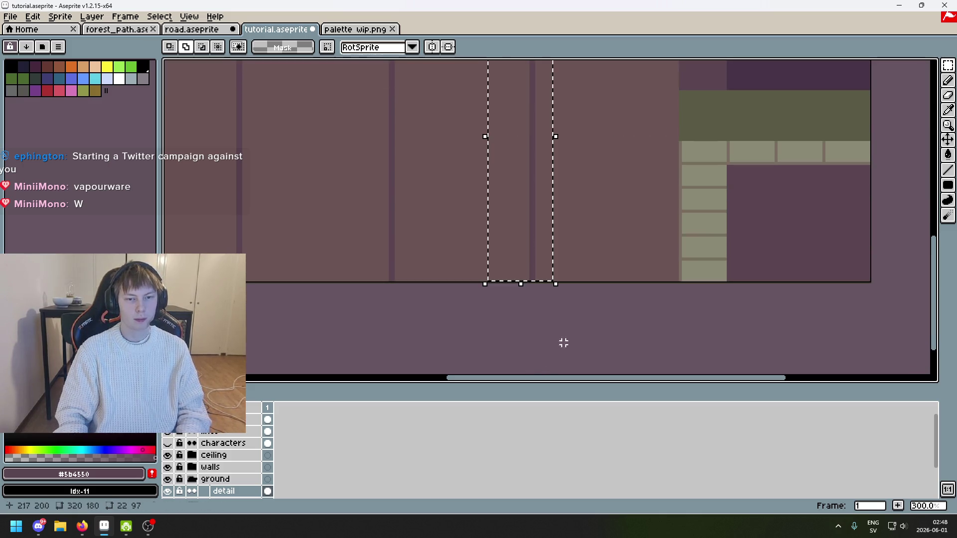
scroll(563, 343, up, 5)
click(555, 166)
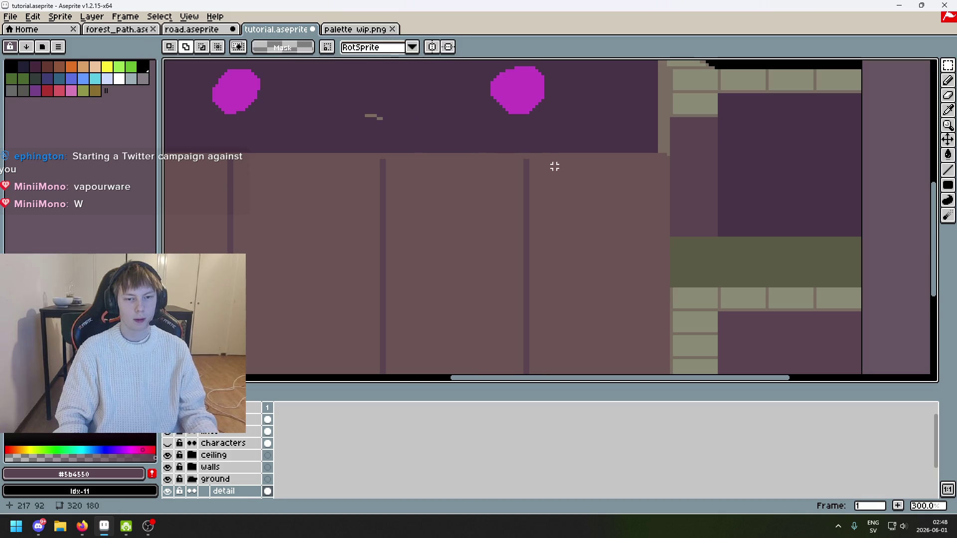
mouse_move(527, 158)
mouse_down()
mouse_move(613, 301)
mouse_move(669, 365)
mouse_up()
click(521, 161)
mouse_move(525, 161)
mouse_down()
mouse_move(373, 307)
mouse_move(384, 319)
mouse_up()
scroll(374, 209, down, 2)
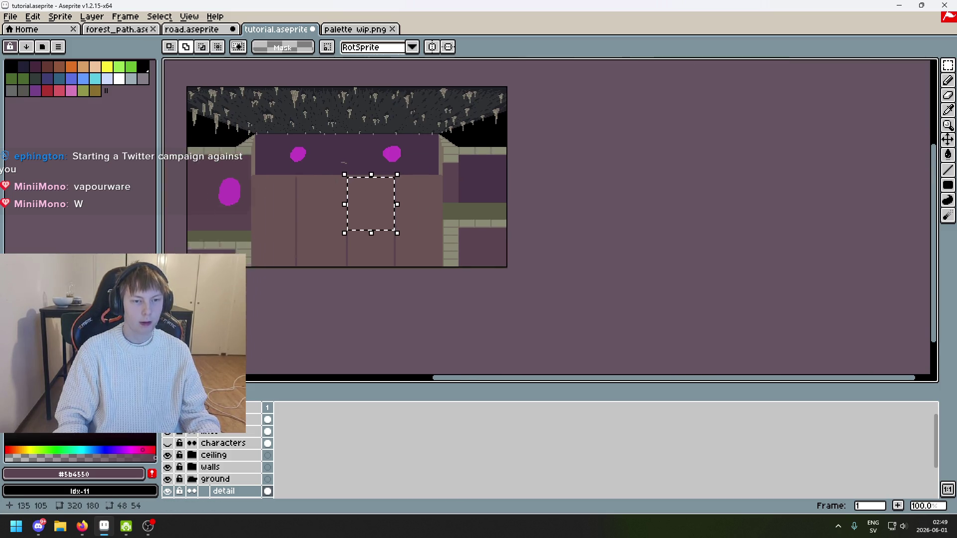
Select the right section of the wall panels and move it into place
scroll(416, 244, up, 1)
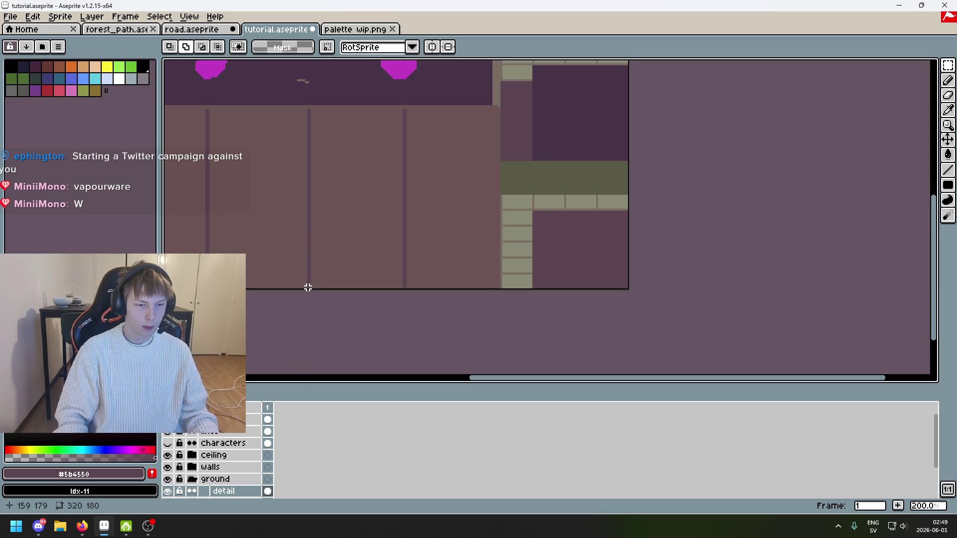
mouse_move(313, 104)
mouse_down()
mouse_move(402, 274)
mouse_move(500, 354)
mouse_up()
scroll(528, 299, up, 1)
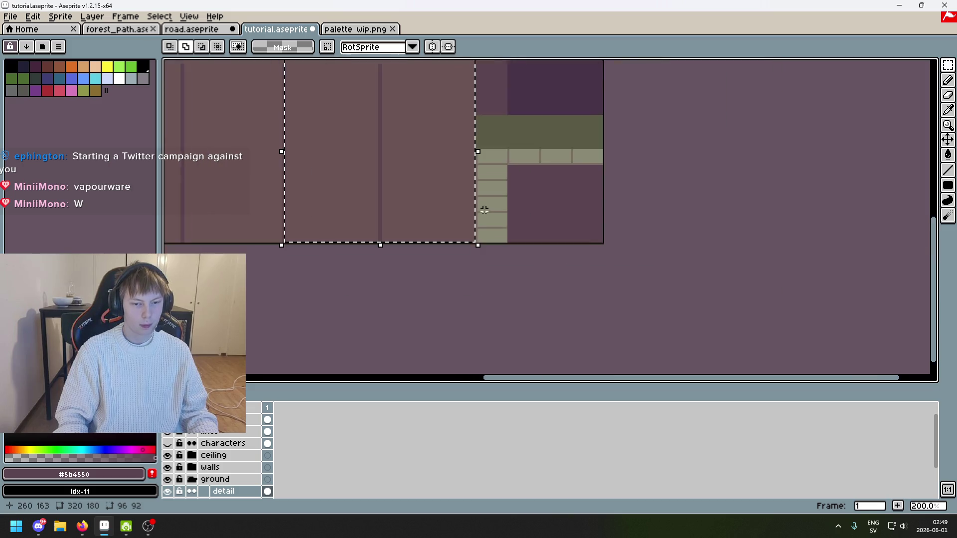
scroll(588, 225, down, 1)
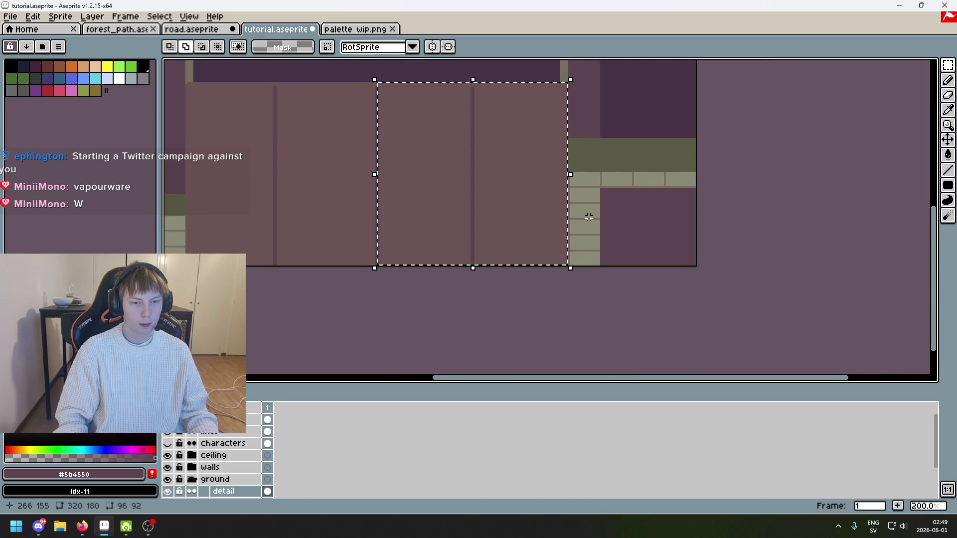
click(405, 169)
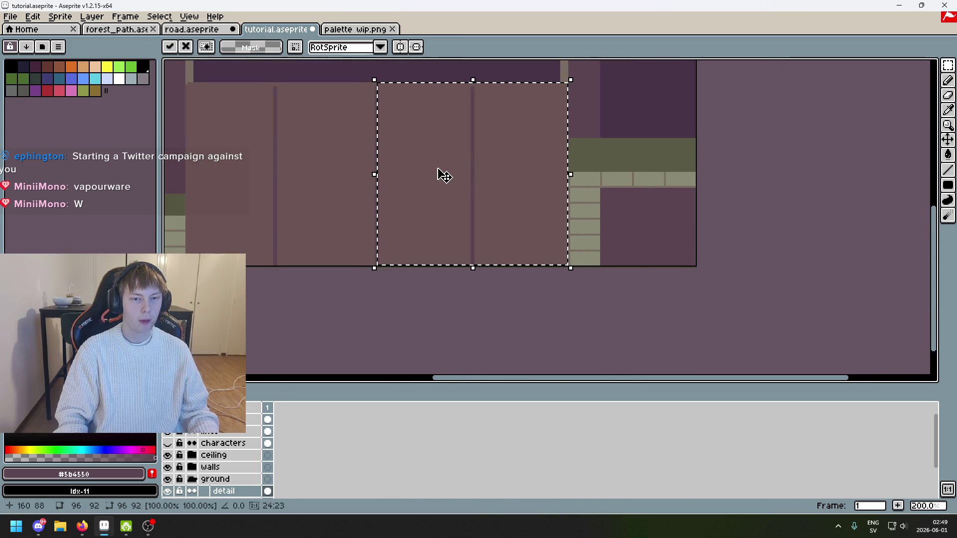
shift+click(332, 153)
Cut a left wall panel strip, paste it, and commit it moved left beside the panels
drag(240, 81, 311, 266)
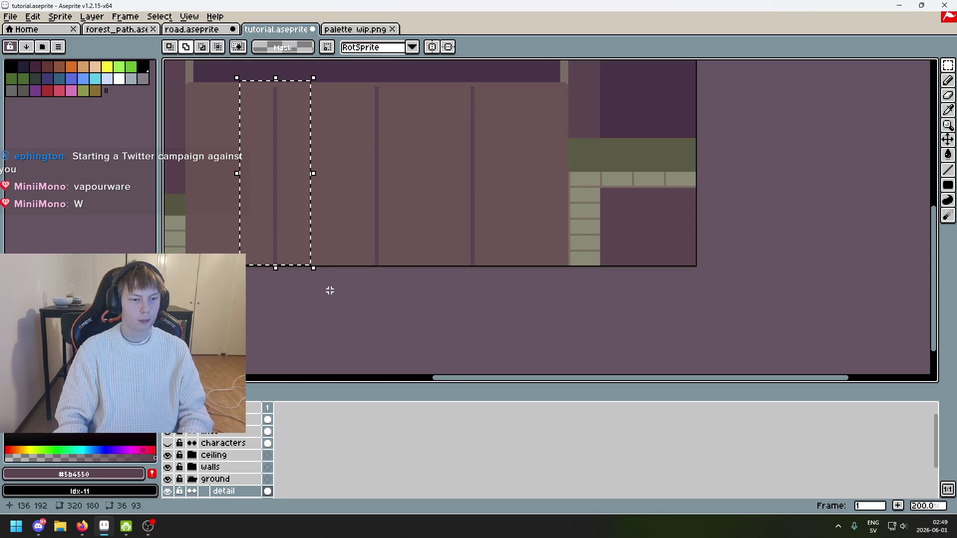
drag(241, 79, 325, 329)
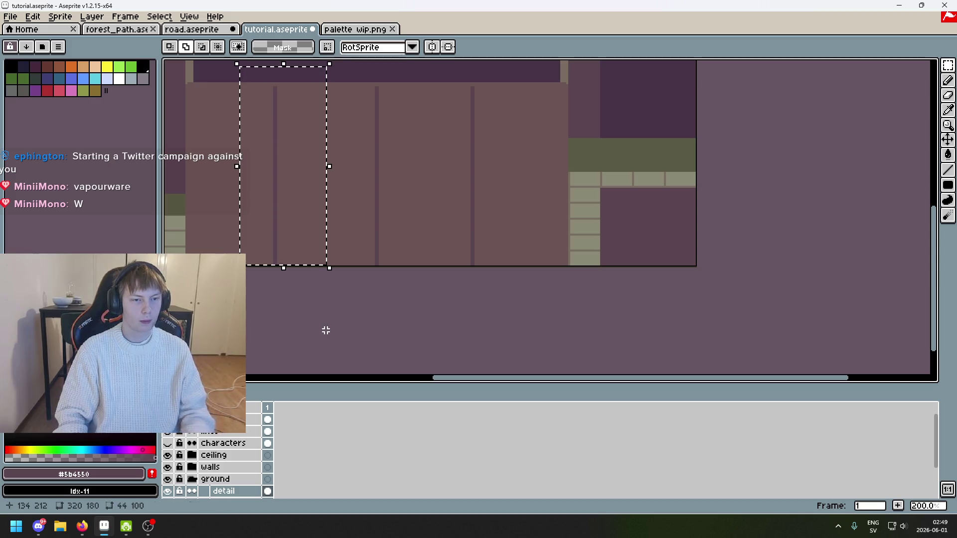
key(Delete)
key(ctrl+v)
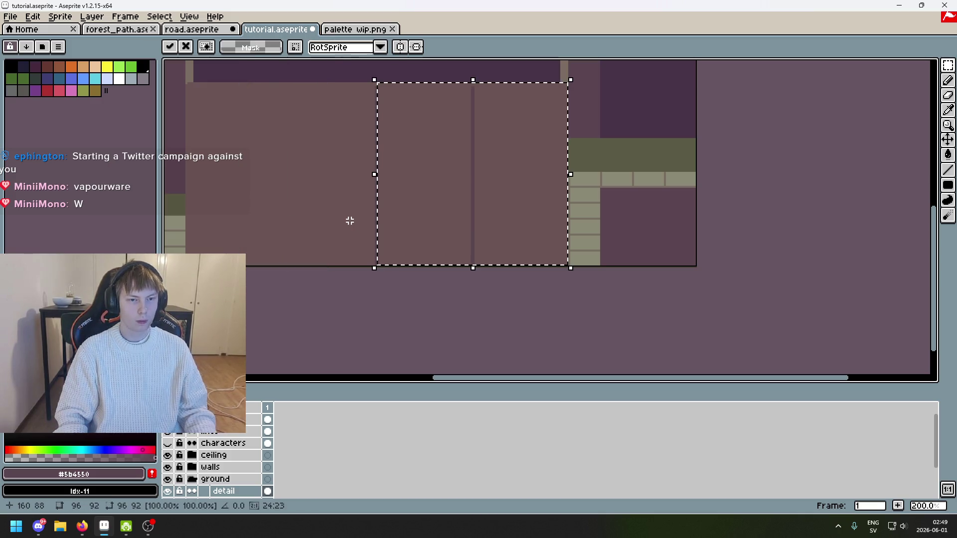
drag(507, 196, 320, 197)
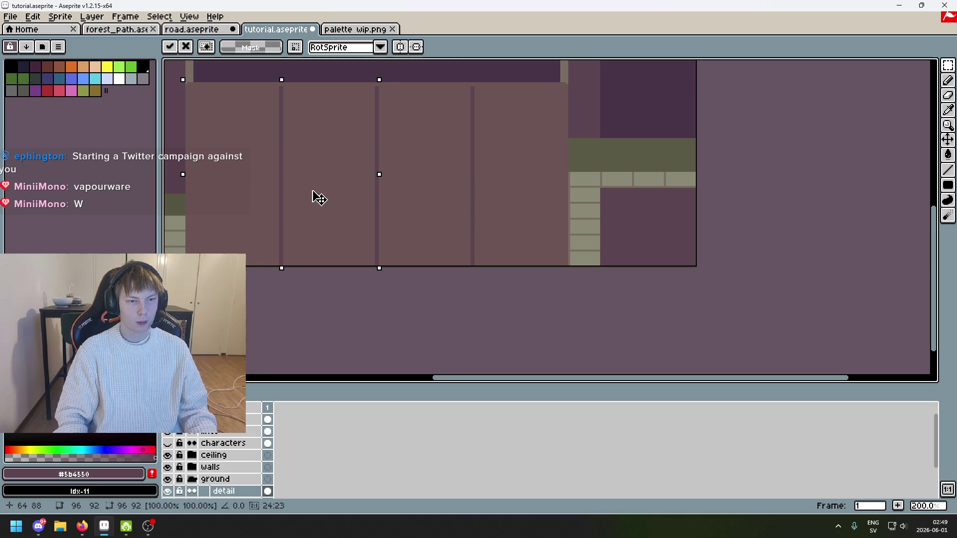
scroll(381, 156, up, 3)
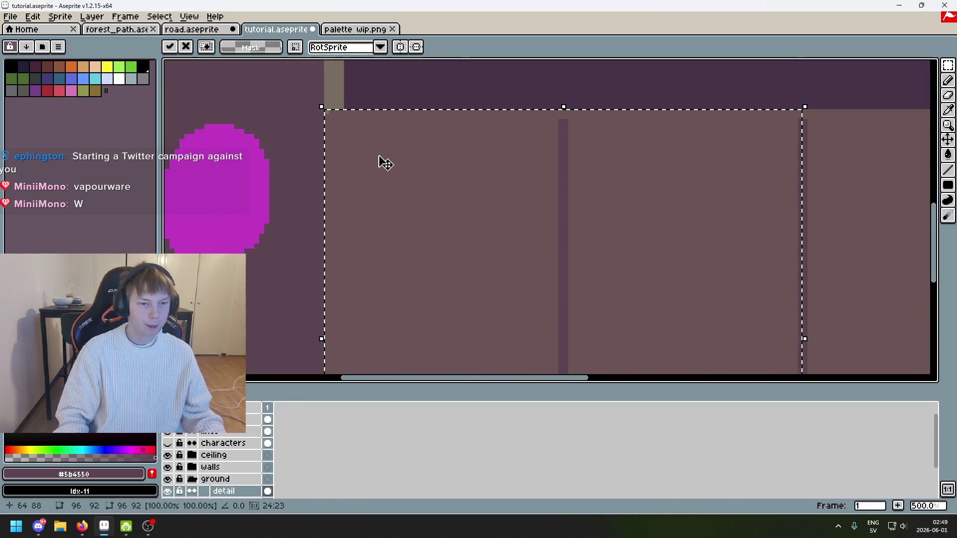
key(Return)
Marquee-select the upper left panel area and add a selection over the right panel
scroll(481, 194, down, 3)
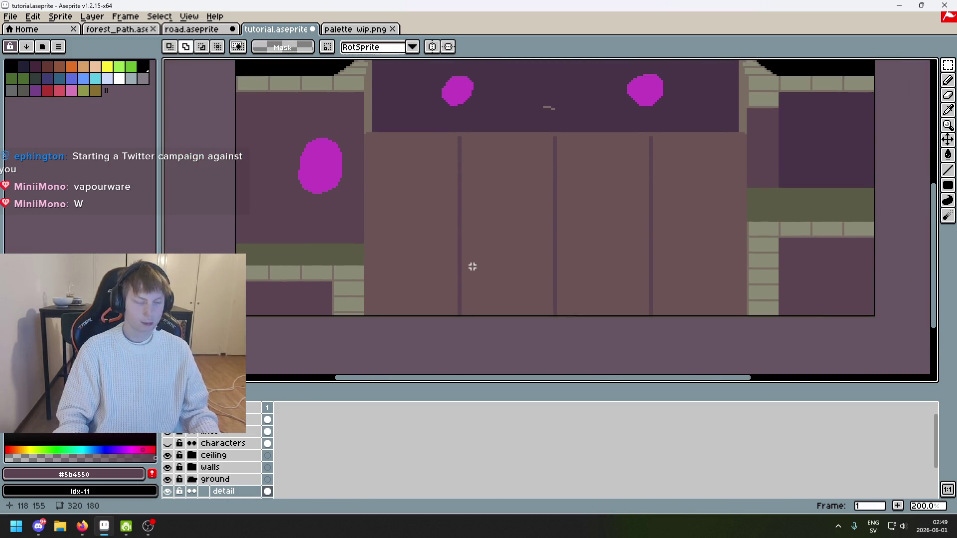
drag(433, 193, 333, 198)
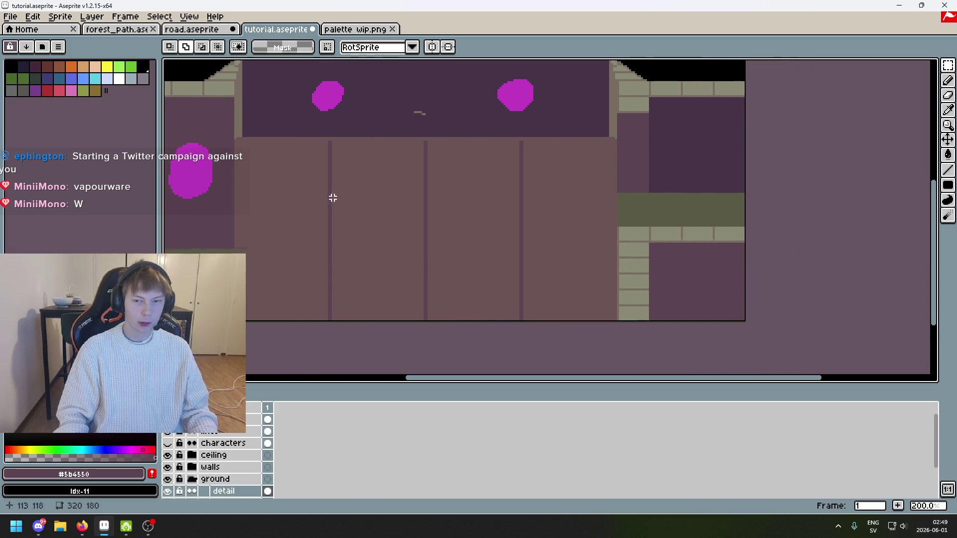
scroll(586, 198, up, 2)
scroll(460, 102, up, 1)
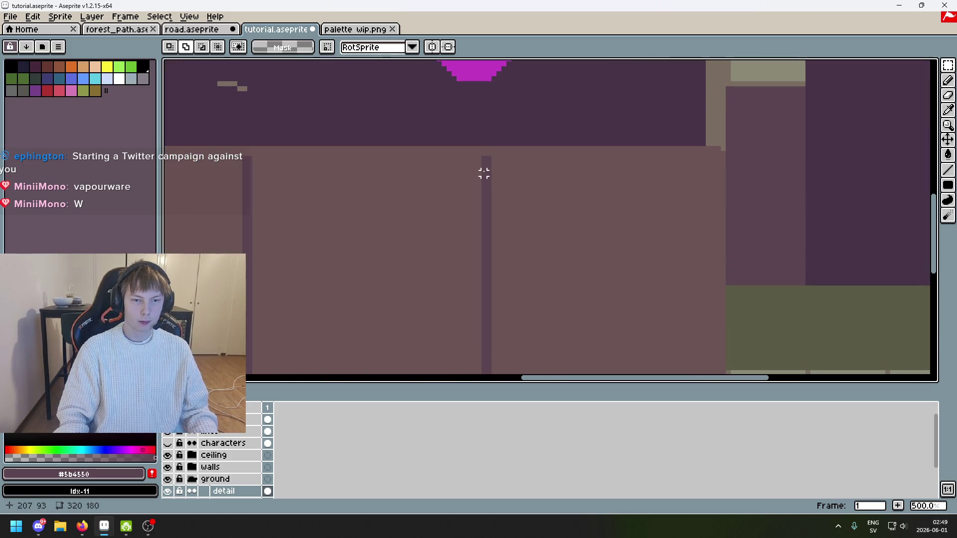
drag(479, 158, 255, 303)
drag(493, 158, 717, 328)
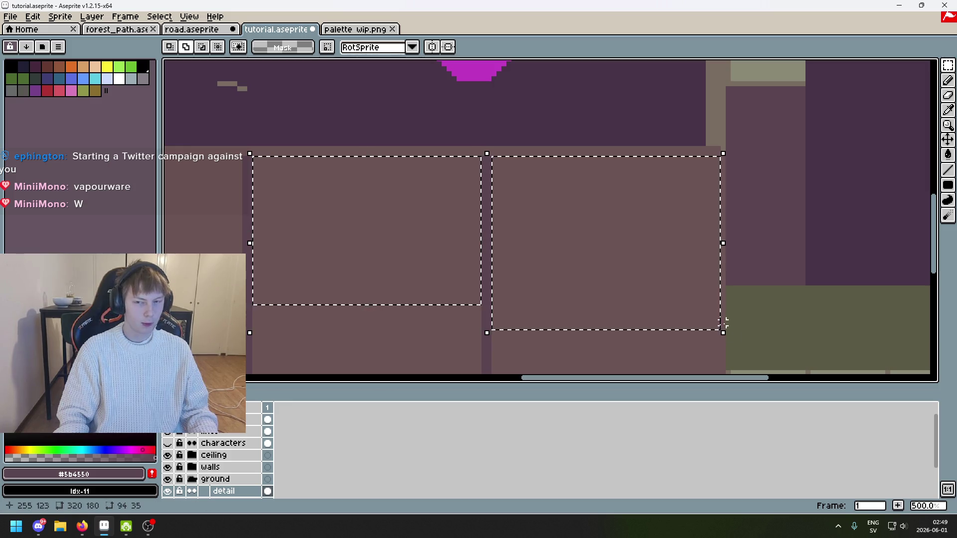
Clear the selections, switch to the Pencil, and undo the two stray pencil strokes by the wall
key(ctrl+d)
key(b)
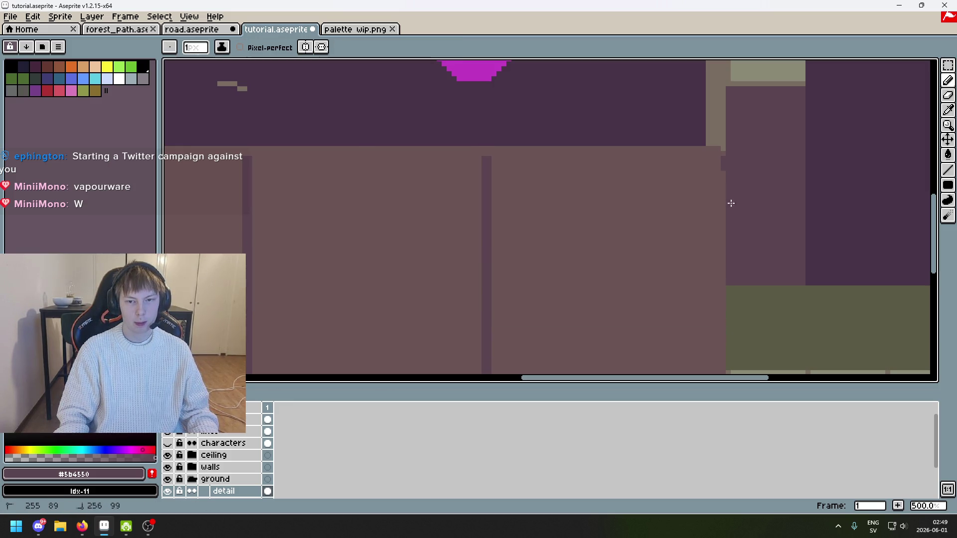
scroll(733, 211, up, 4)
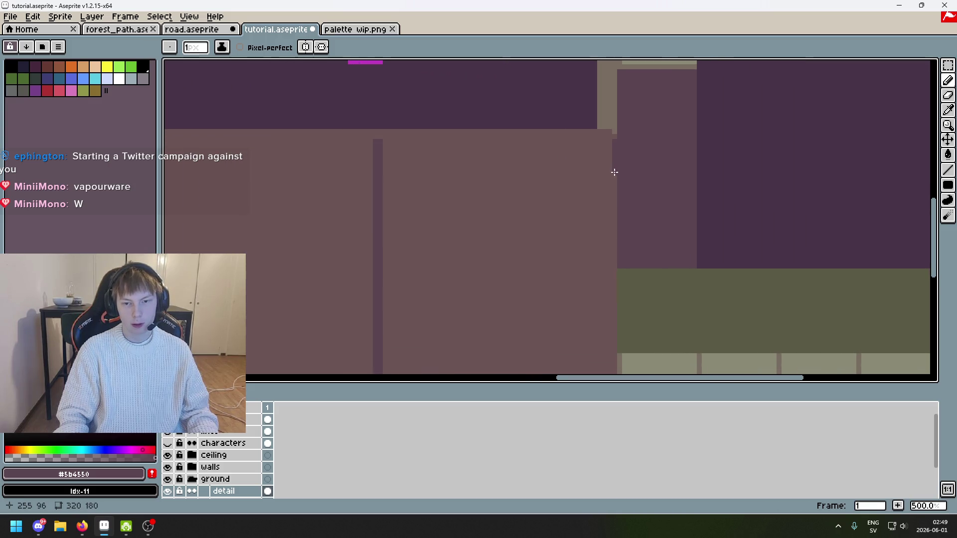
scroll(585, 111, down, 5)
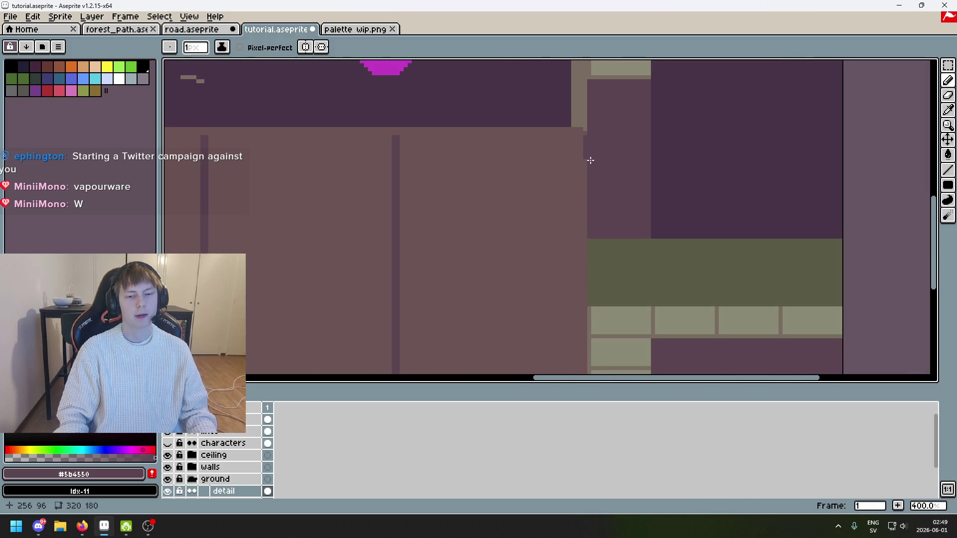
key(ctrl+z)
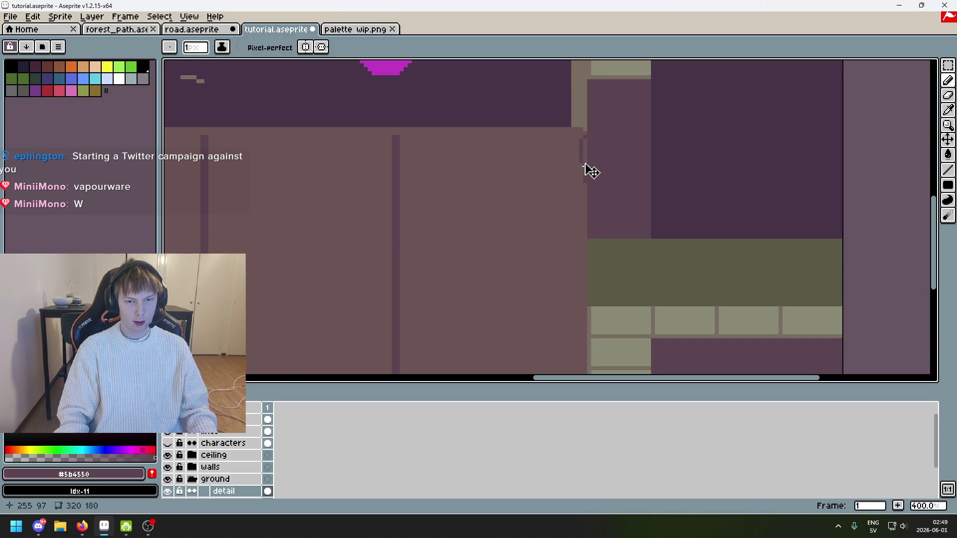
key(ctrl+z)
Glance at palette wip.png, then back in tutorial.aseprite show the reference screenshot layer
key(ctrl+Tab)
key(ctrl+shift+Tab)
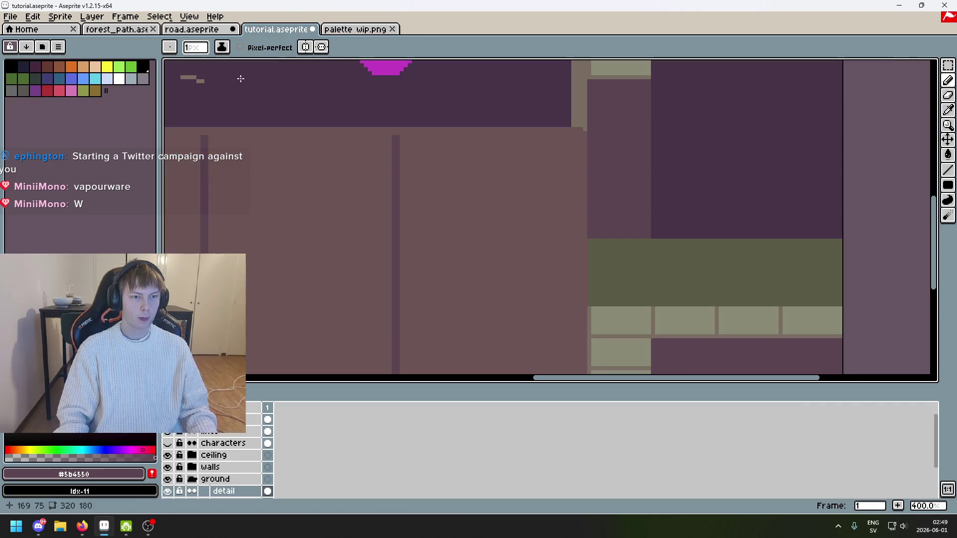
click(168, 420)
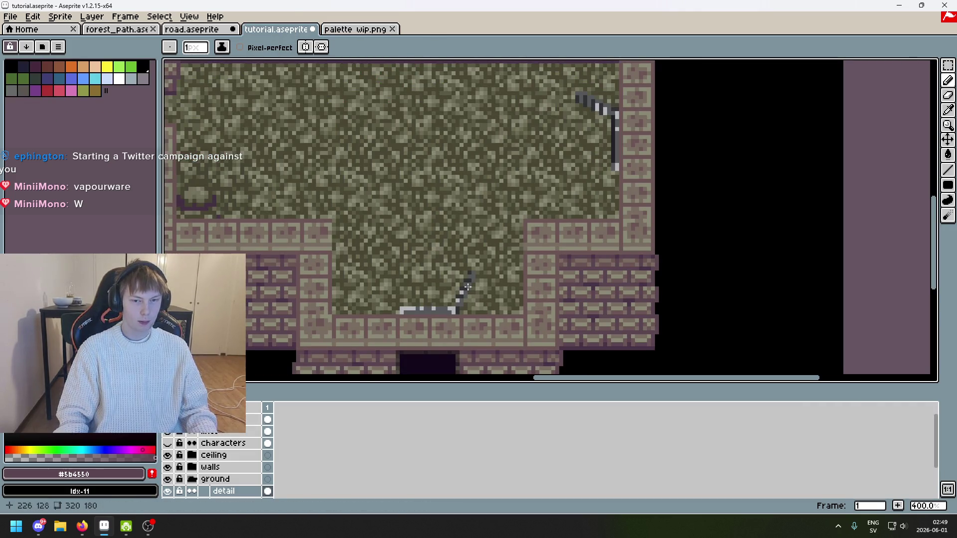
Eyedrop the brown #6c5555 from the reference screenshot, then hide the screenshot again
scroll(468, 287, down, 3)
scroll(496, 264, up, 4)
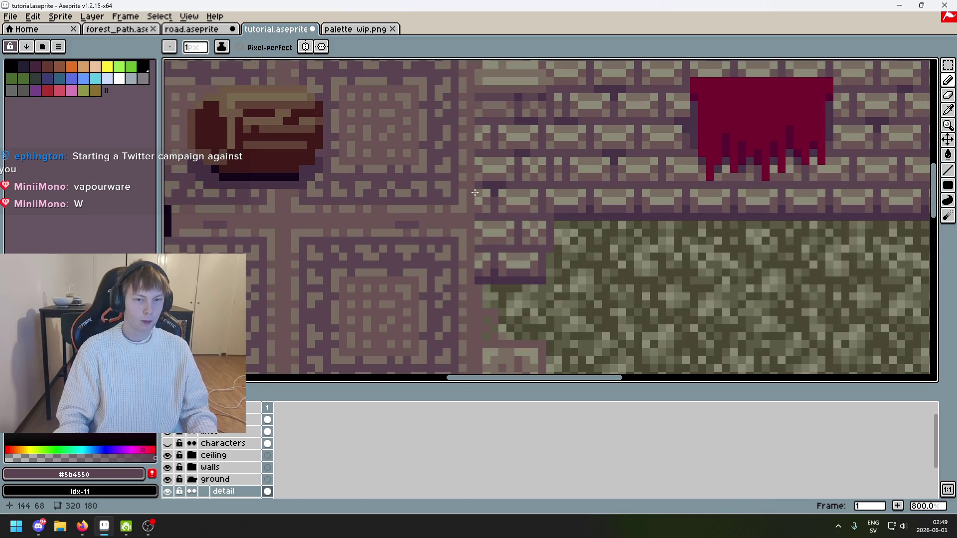
key(i)
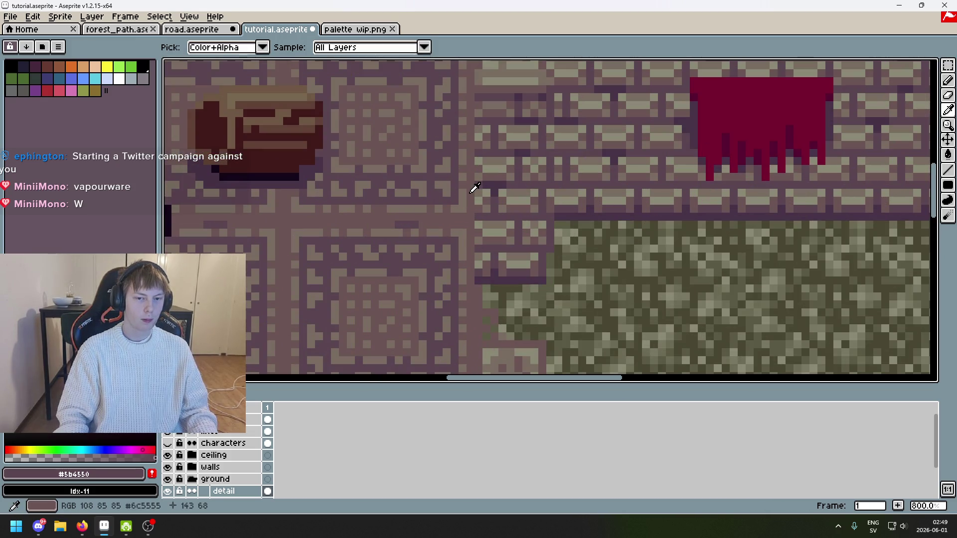
click(475, 188)
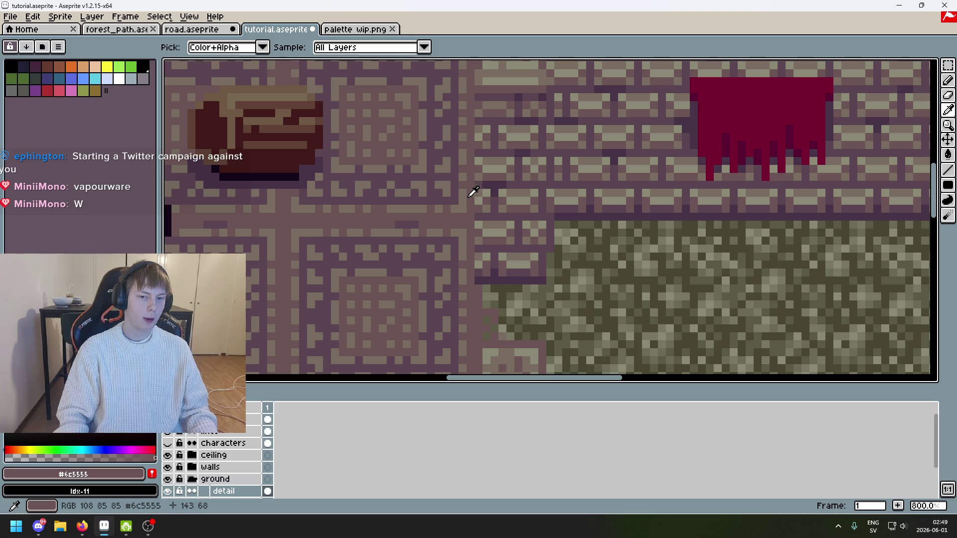
key(b)
Frame the room's wall panels and sample the grey-brown #796d63 tile border colour
scroll(534, 283, down, 3)
scroll(519, 271, down, 3)
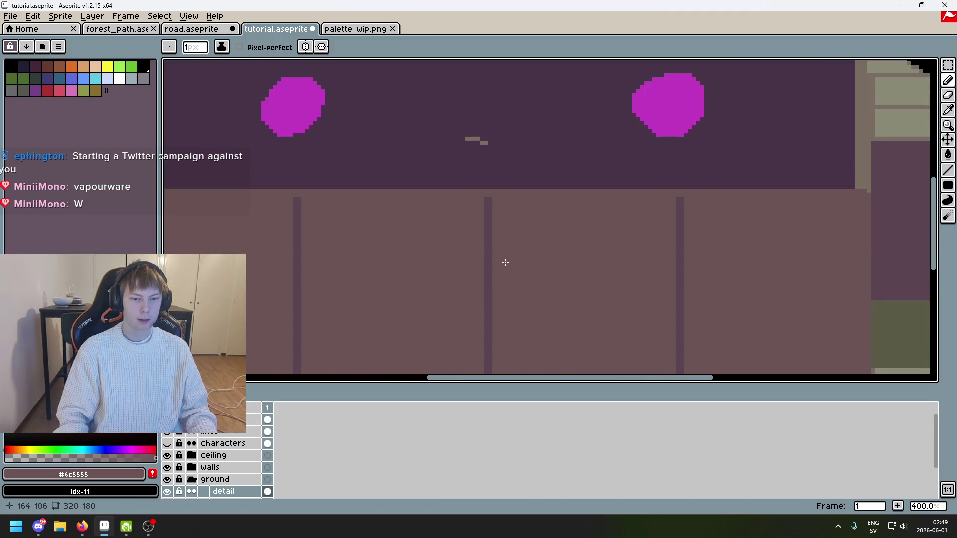
scroll(491, 253, up, 3)
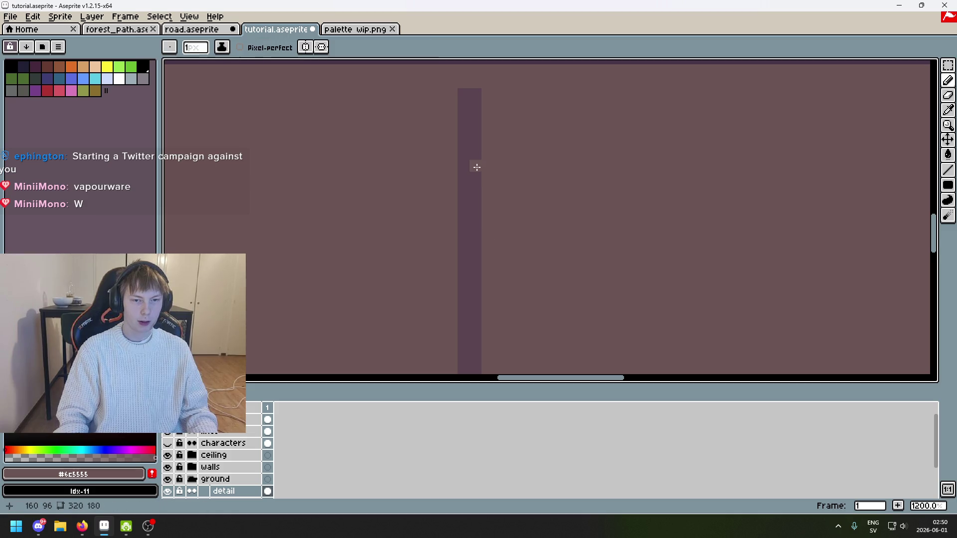
scroll(475, 172, down, 3)
scroll(474, 172, down, 1)
scroll(357, 173, right, 3)
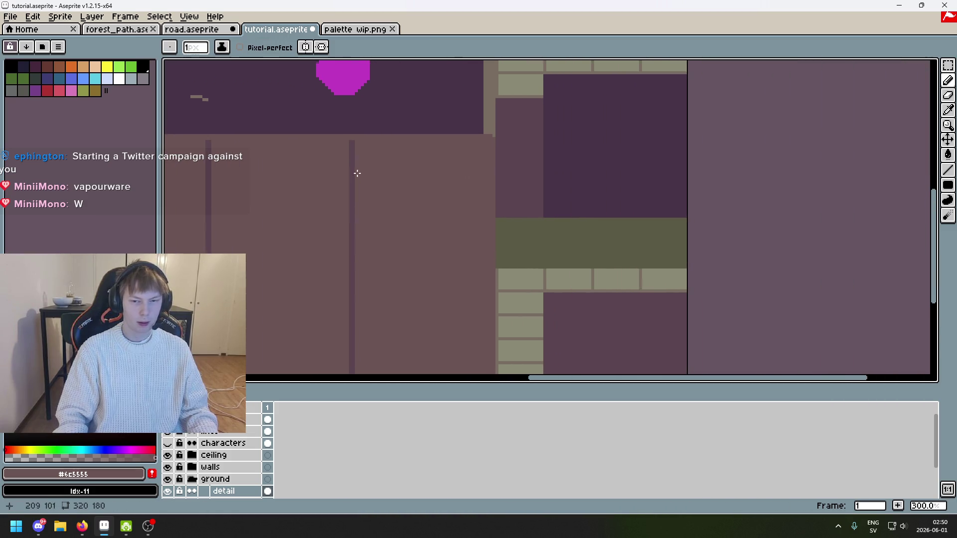
scroll(387, 167, up, 2)
scroll(297, 338, down, 3)
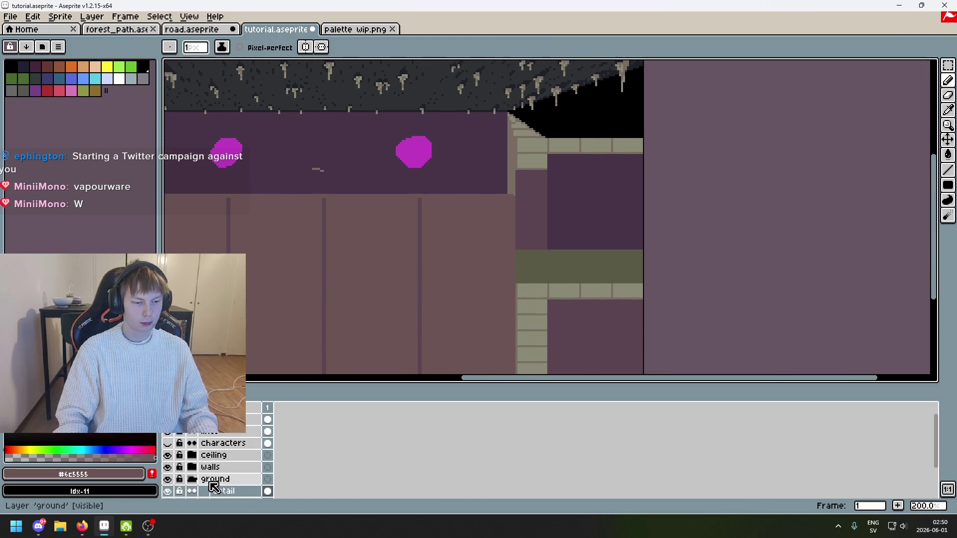
scroll(219, 483, down, 2)
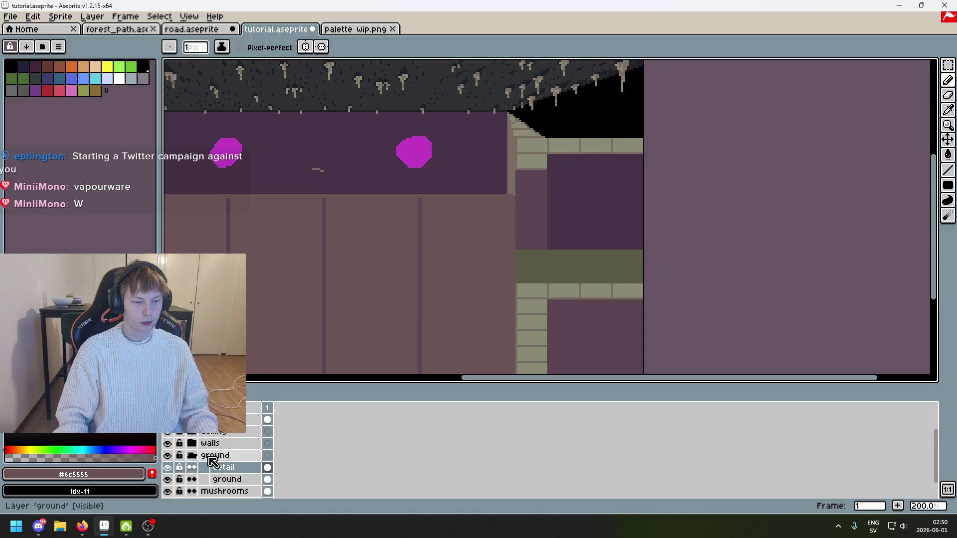
drag(369, 273, 450, 220)
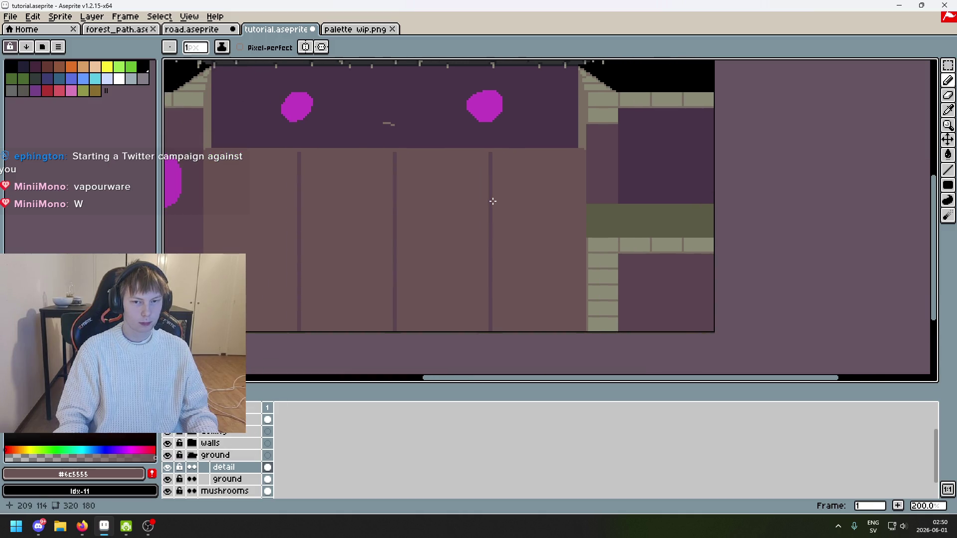
drag(528, 192, 488, 211)
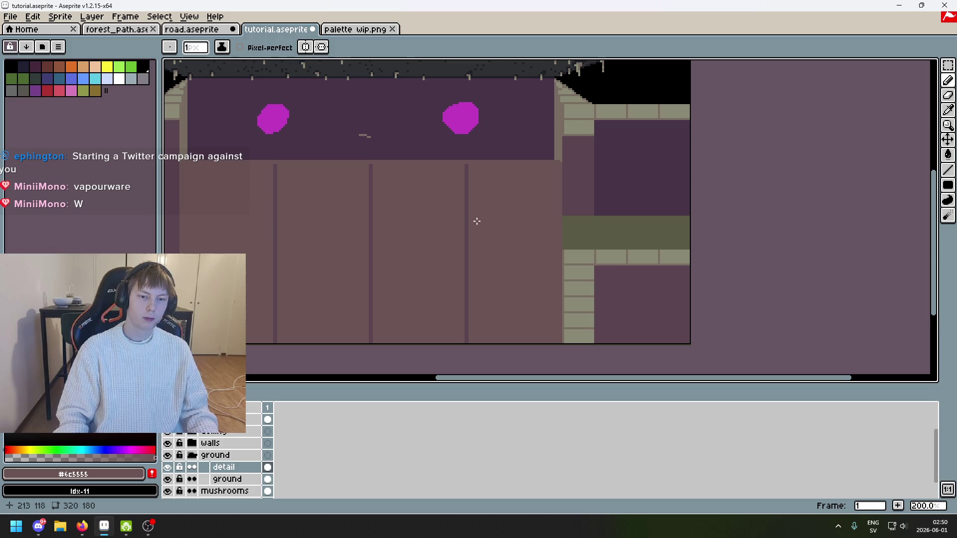
scroll(194, 434, up, 2)
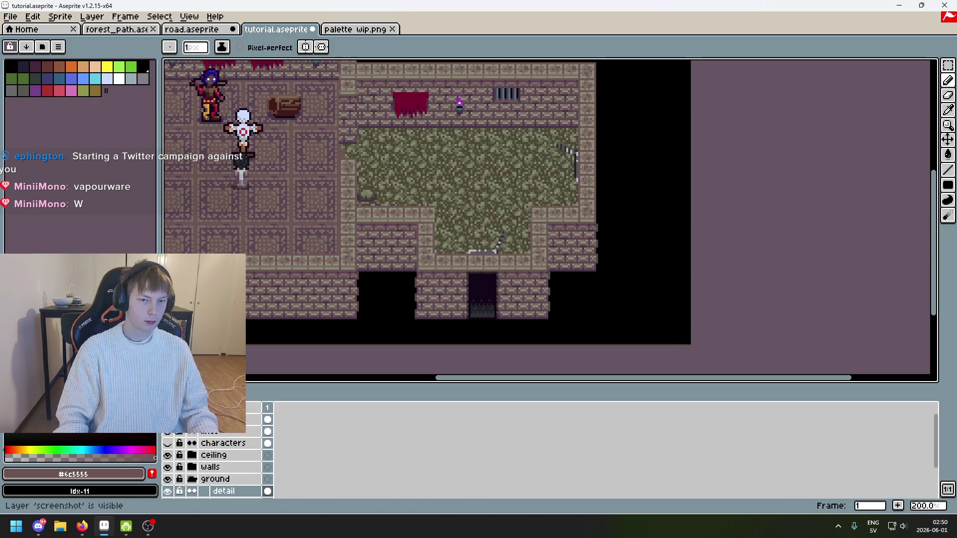
scroll(434, 189, up, 3)
scroll(409, 177, up, 1)
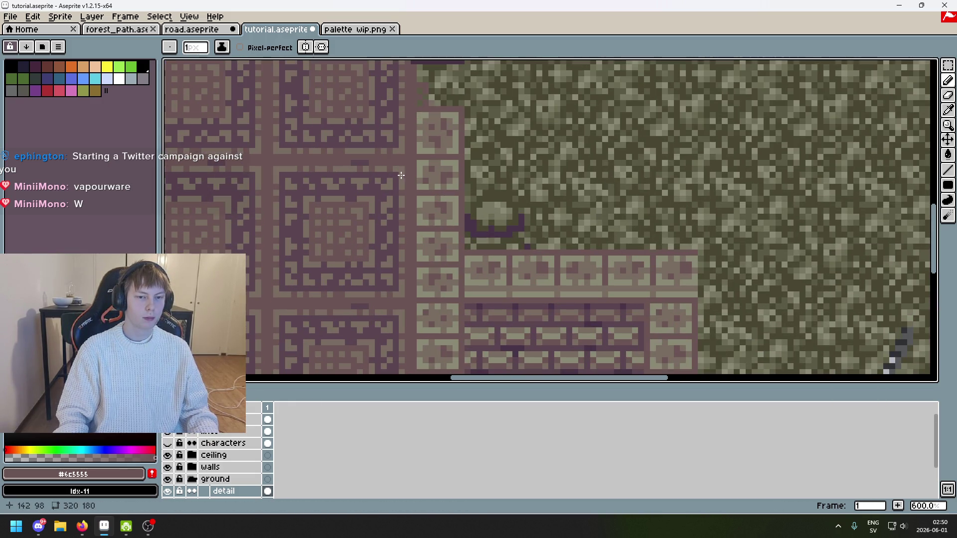
key(alt)
click(405, 171)
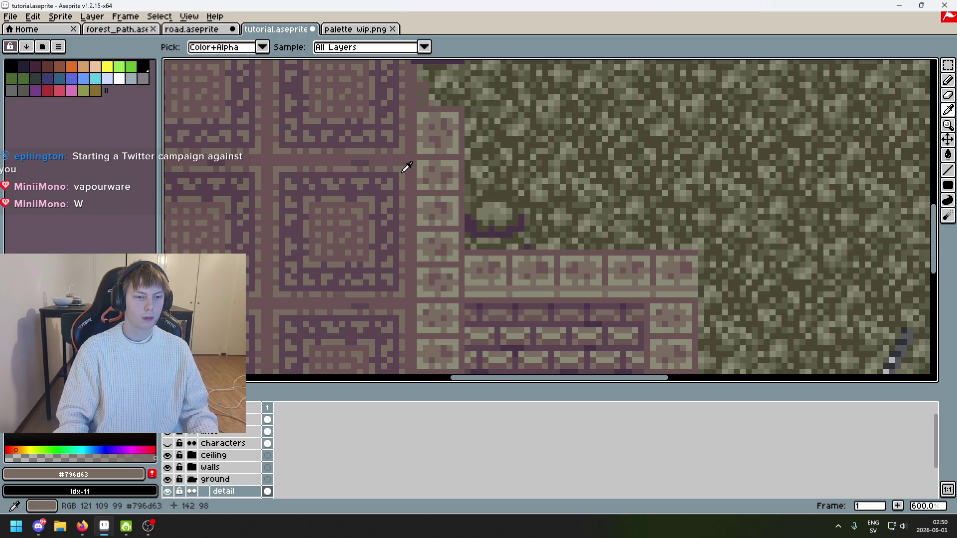
scroll(363, 316, up, 5)
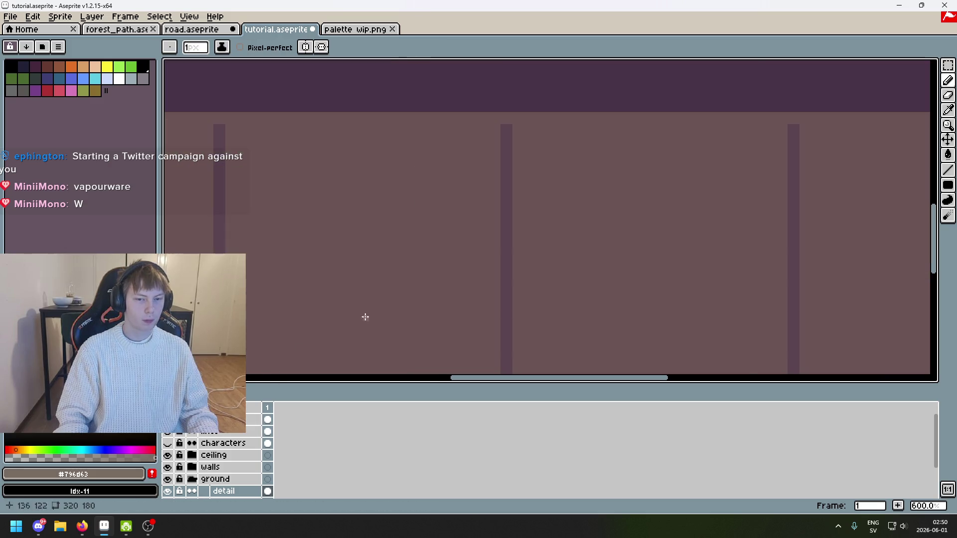
Undo the stray vertical pencil line on the back wall
scroll(288, 177, down, 1)
scroll(675, 135, right, 3)
scroll(737, 81, up, 4)
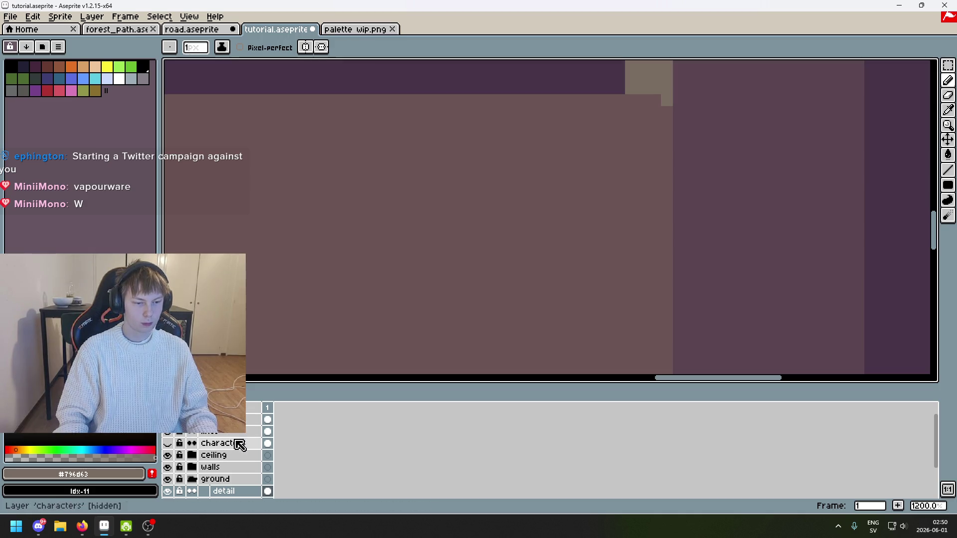
scroll(240, 493, down, 1)
scroll(241, 494, down, 1)
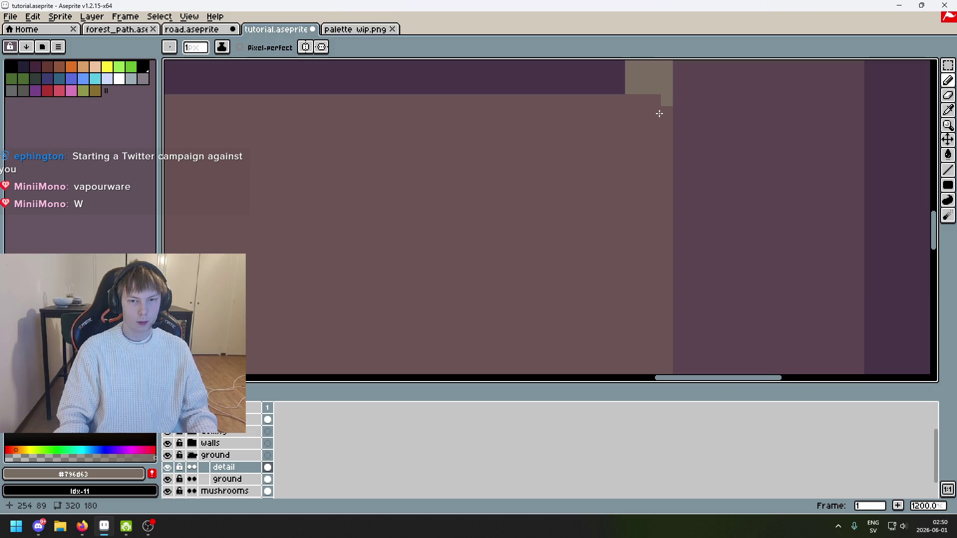
scroll(655, 127, down, 7)
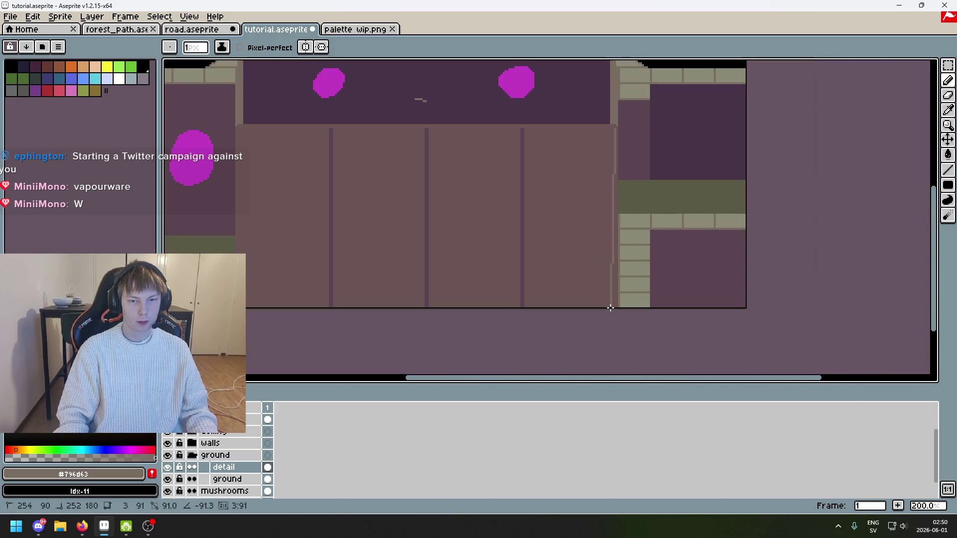
key(ctrl+z)
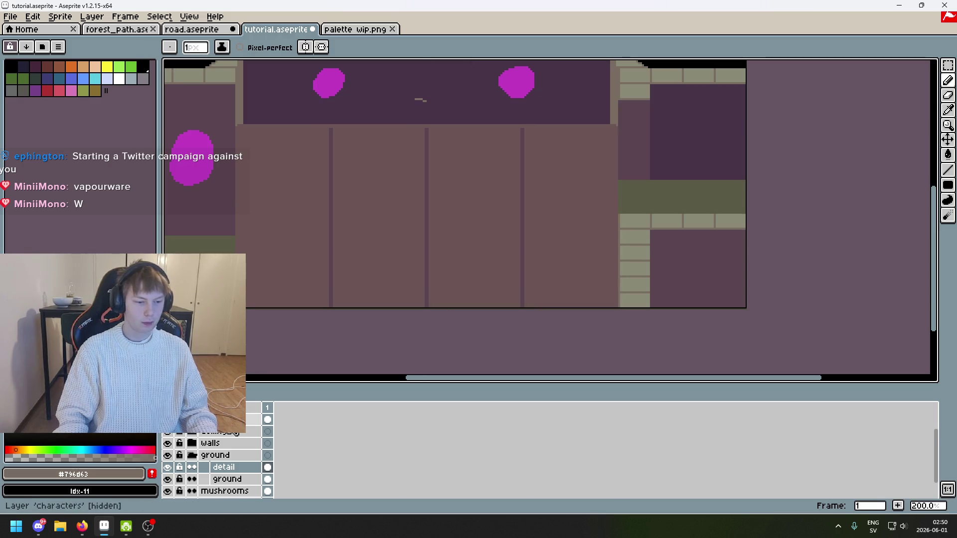
Drag the ground group above the ceiling layers, then undo that move to keep the original stacking
drag(217, 455, 234, 437)
scroll(379, 288, down, 2)
key(v)
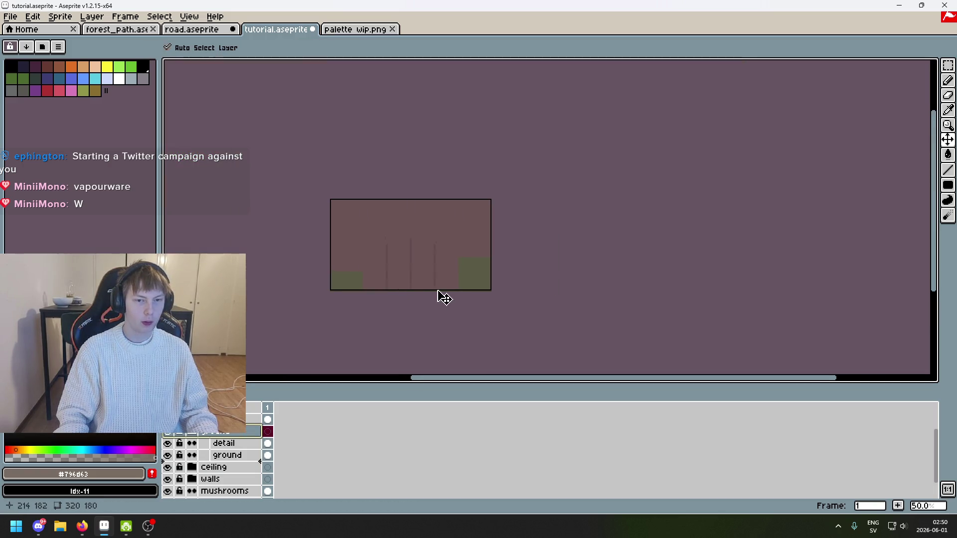
key(ctrl+z)
key(b)
scroll(389, 294, up, 2)
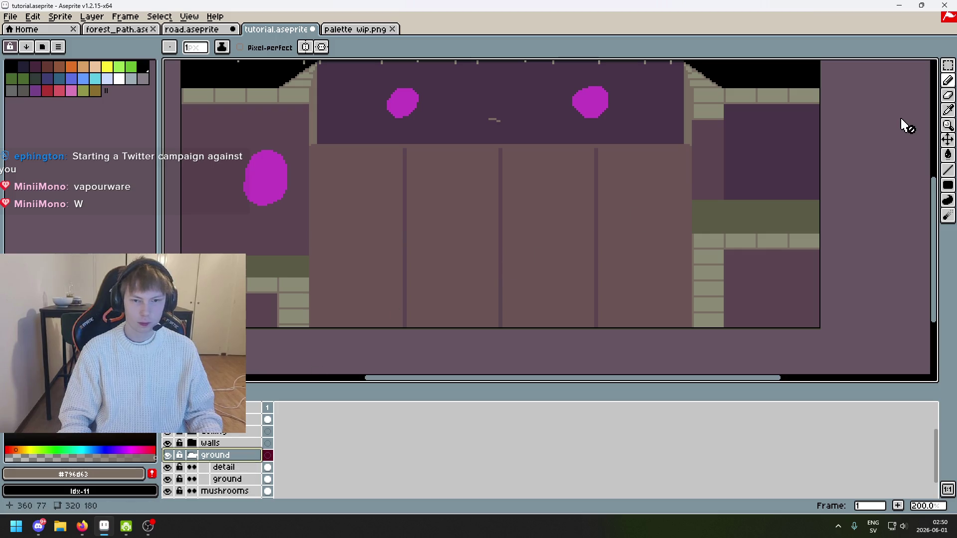
click(950, 70)
scroll(320, 229, up, 1)
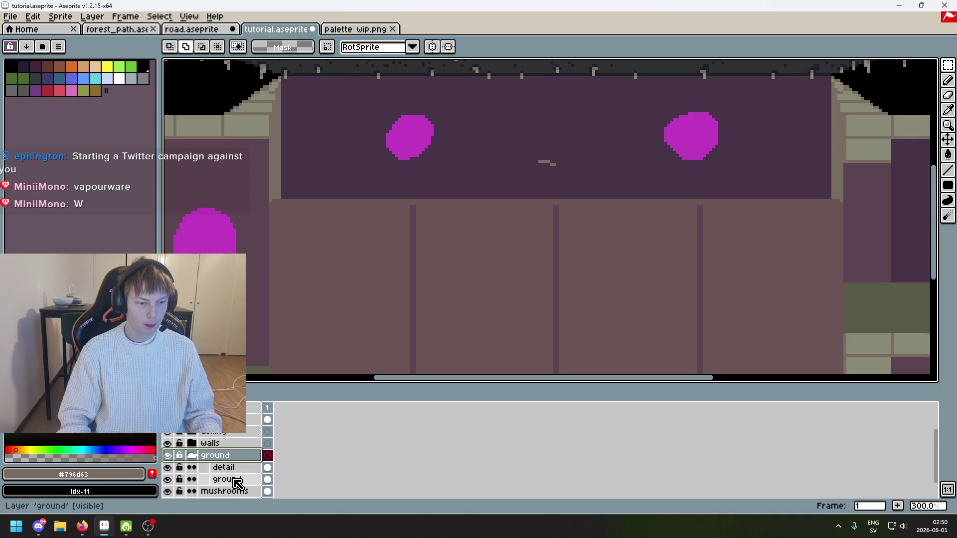
mouse_move(330, 280)
mouse_down()
mouse_move(347, 235)
mouse_move(335, 248)
mouse_move(170, 230)
mouse_up()
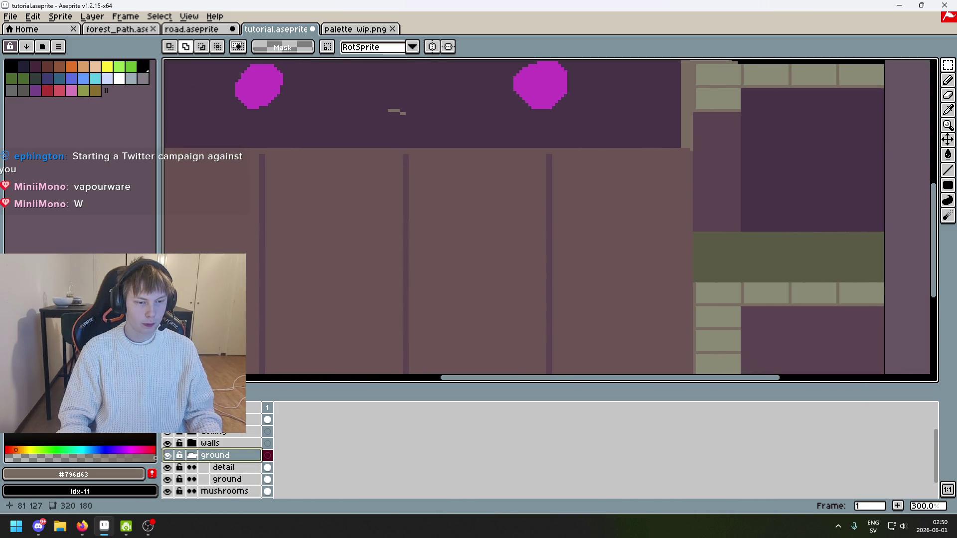
Select the detail layer, closing its options menu without changes
click(239, 467)
right_click(241, 472)
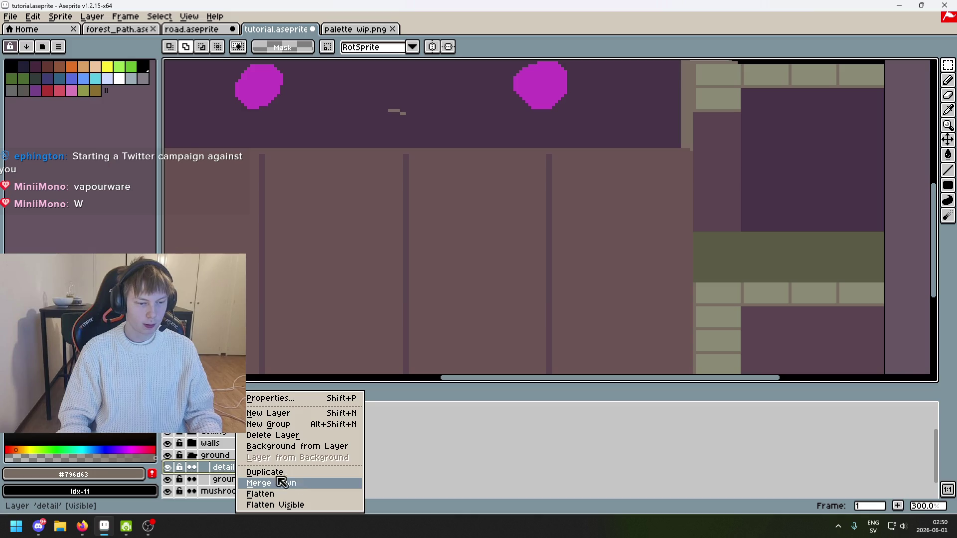
click(228, 468)
scroll(434, 224, down, 1)
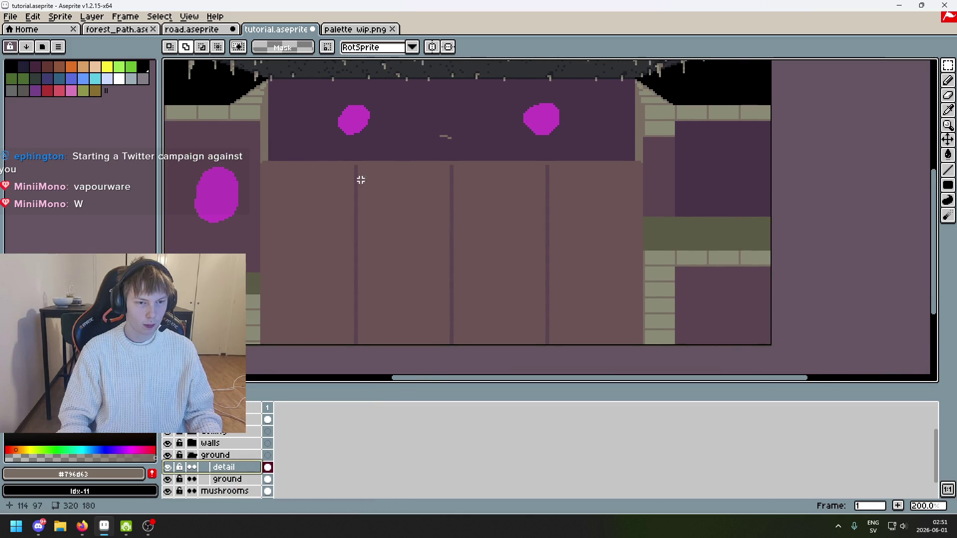
scroll(517, 162, up, 1)
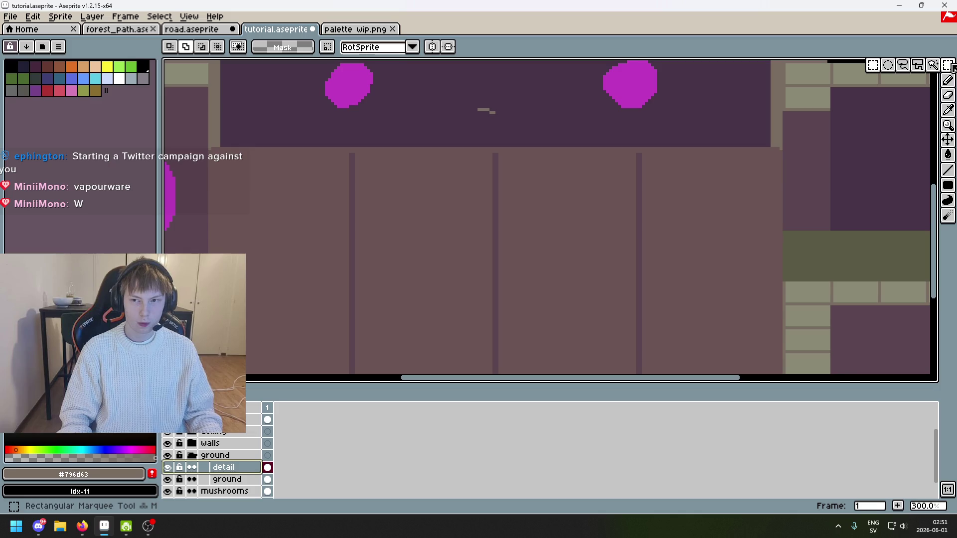
Turn on vertical mirror symmetry, sample #6c5555 from the panels, and hide the ground layer
click(437, 52)
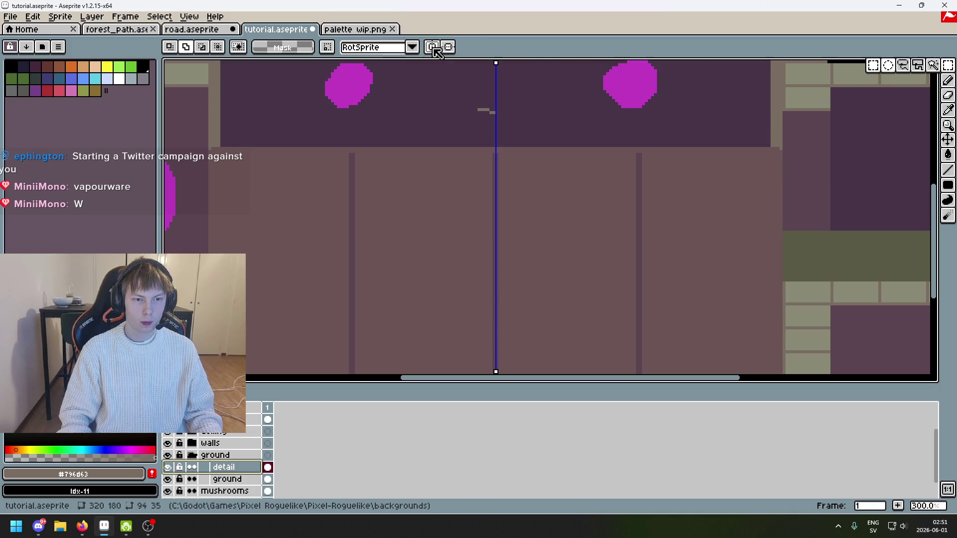
alt+click(403, 196)
scroll(212, 145, up, 3)
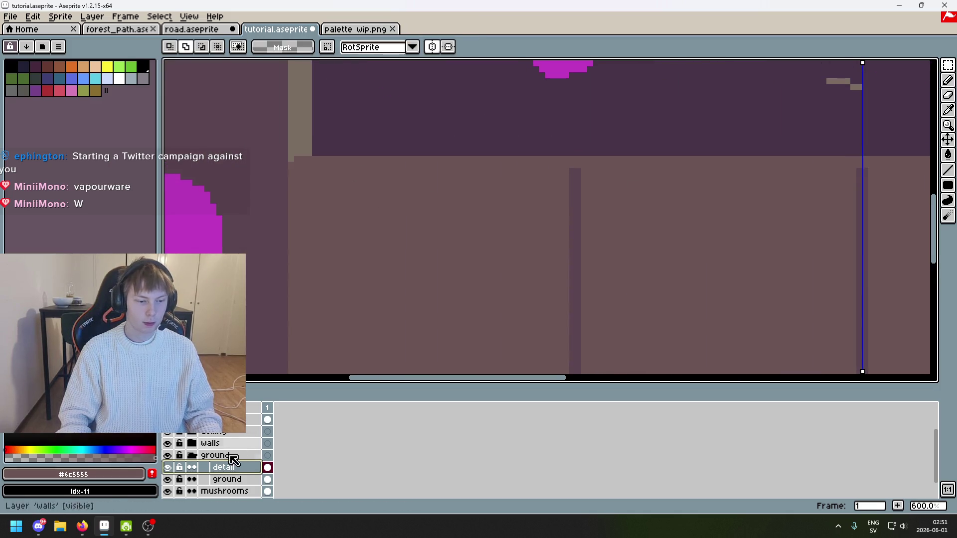
click(168, 480)
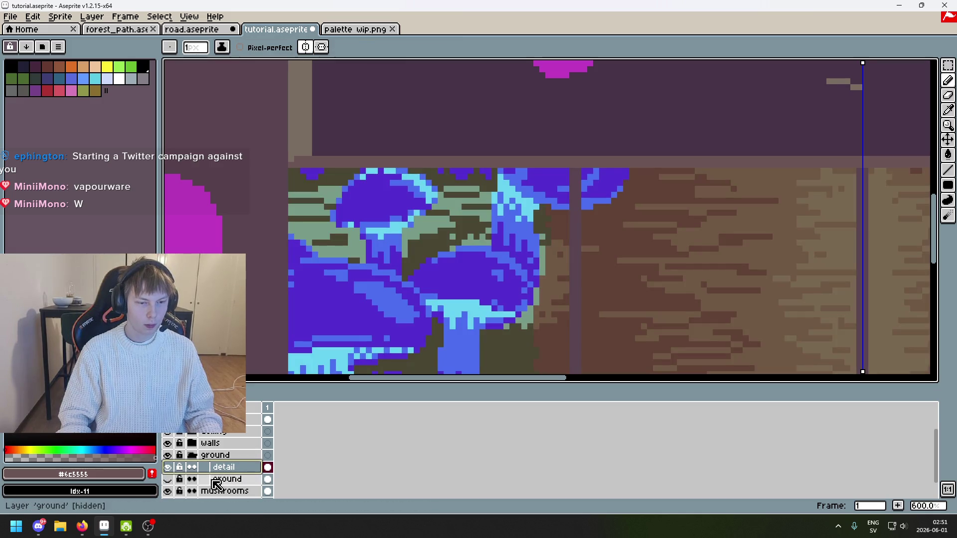
Show the ground layer to inspect the brown panels around the room, then hide it to expose the mushroom art
click(169, 480)
scroll(317, 145, up, 2)
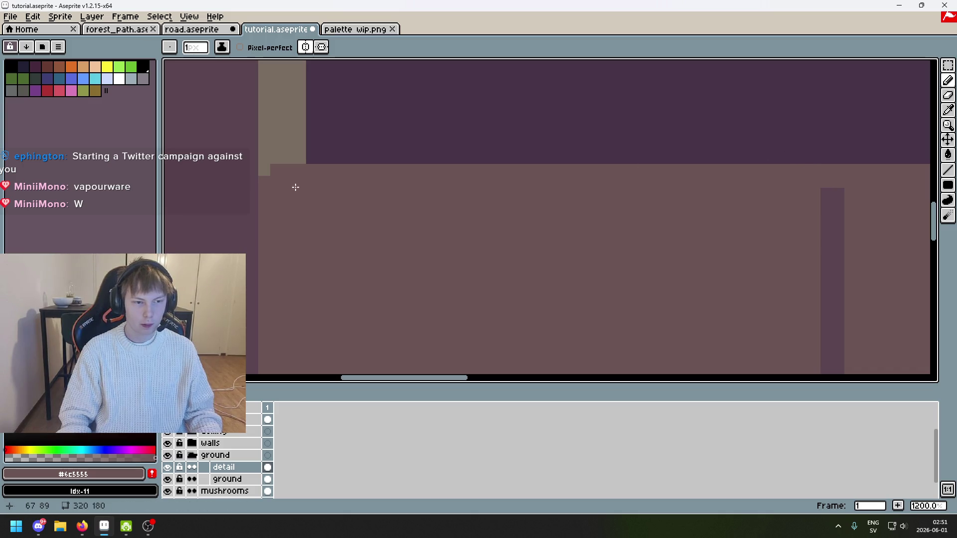
scroll(266, 186, down, 3)
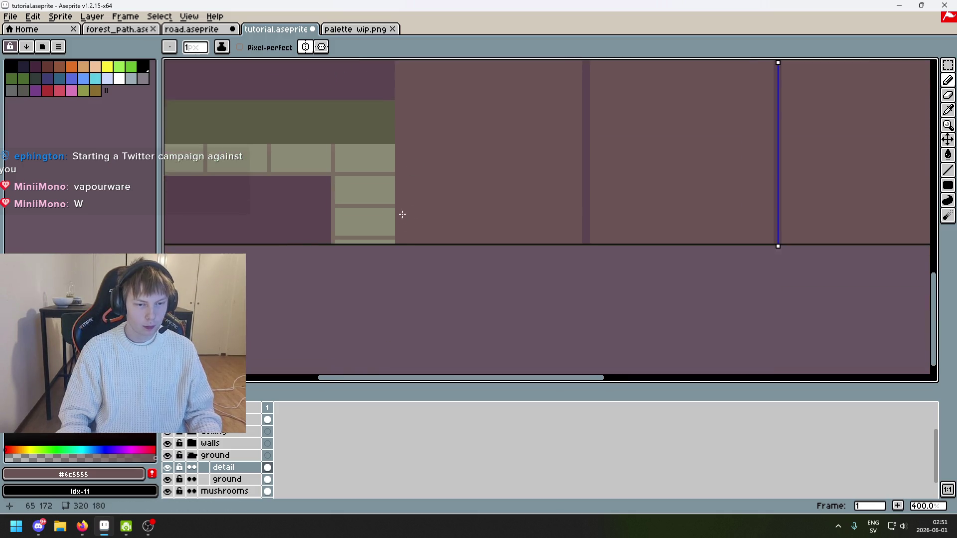
mouse_move(392, 242)
mouse_down()
mouse_move(626, 168)
mouse_move(525, 194)
mouse_up()
scroll(548, 200, down, 2)
drag(597, 207, 620, 224)
scroll(256, 188, up, 3)
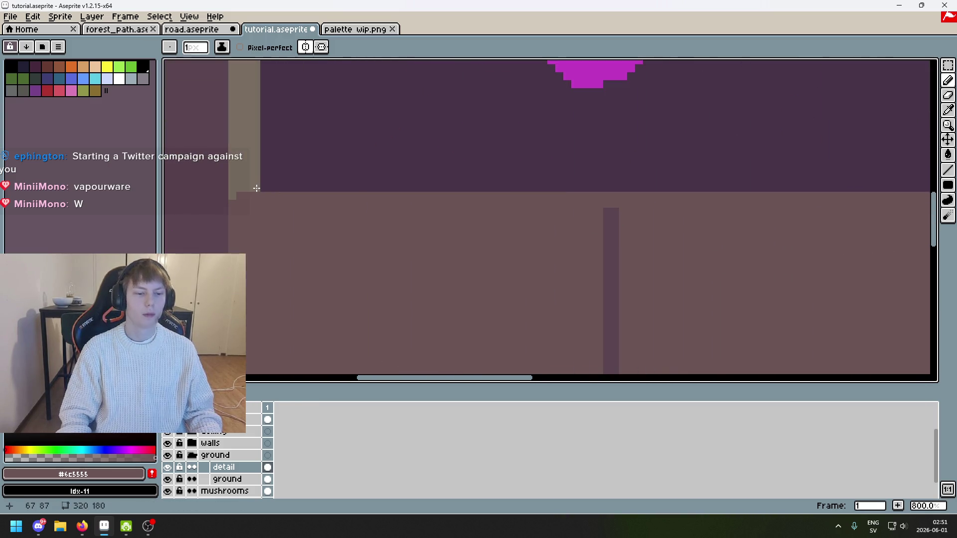
scroll(391, 250, down, 2)
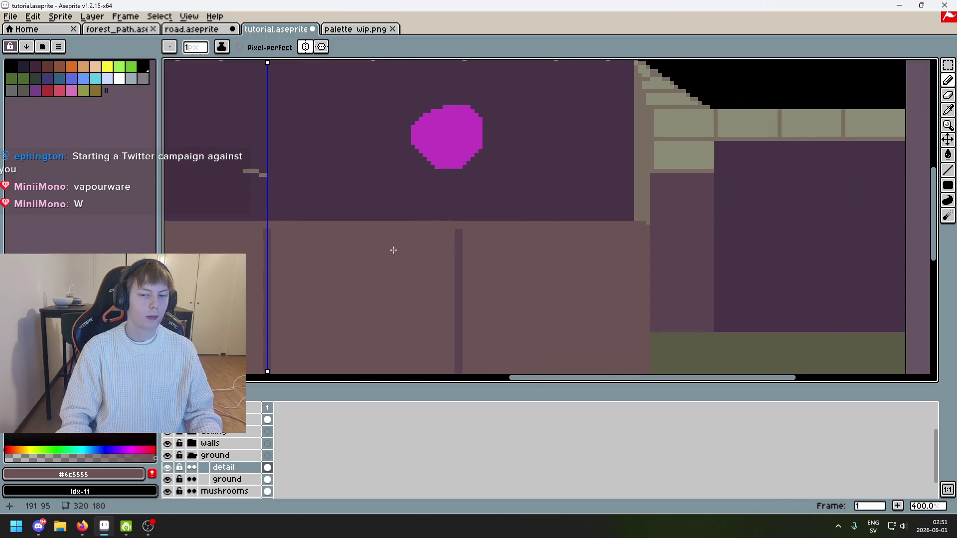
scroll(498, 234, right, 3)
scroll(624, 214, up, 3)
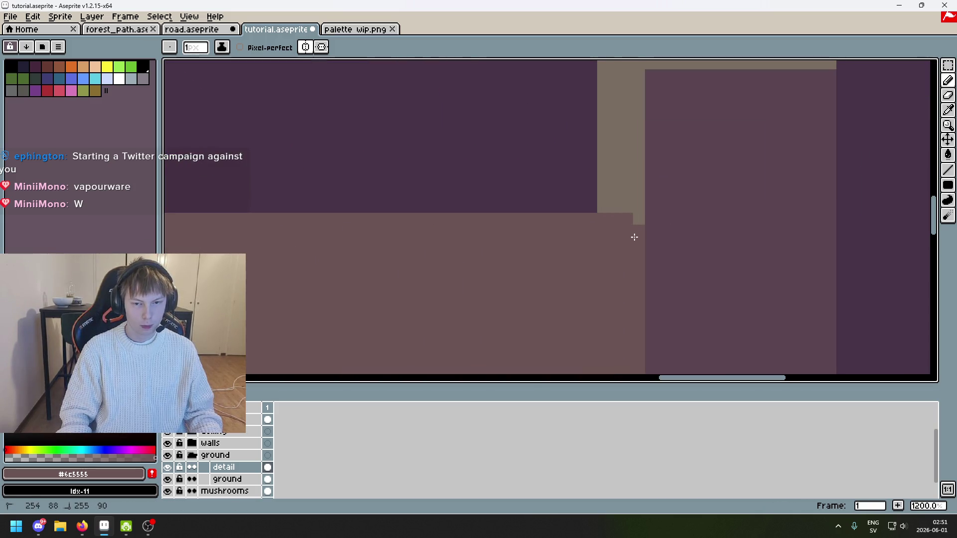
scroll(639, 231, down, 5)
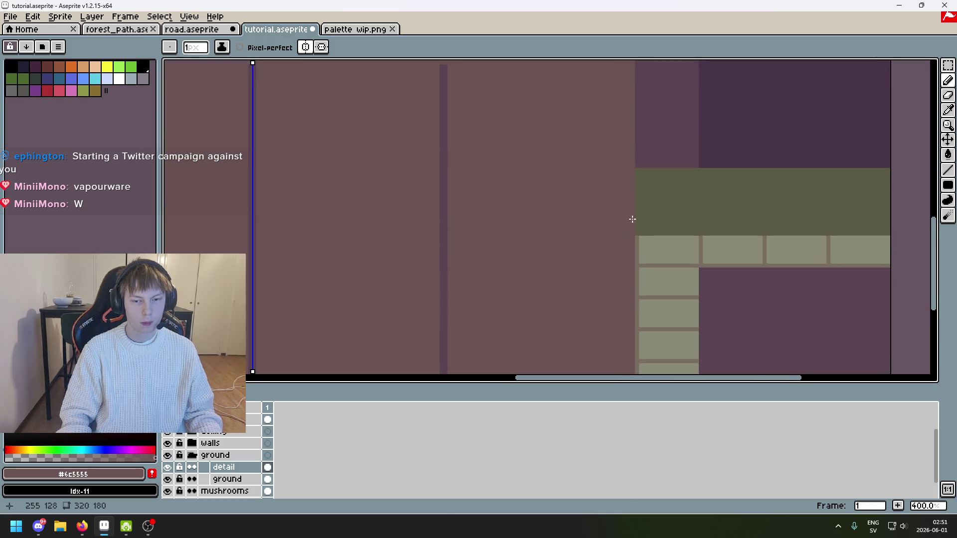
scroll(648, 321, left, 2)
scroll(648, 321, up, 5)
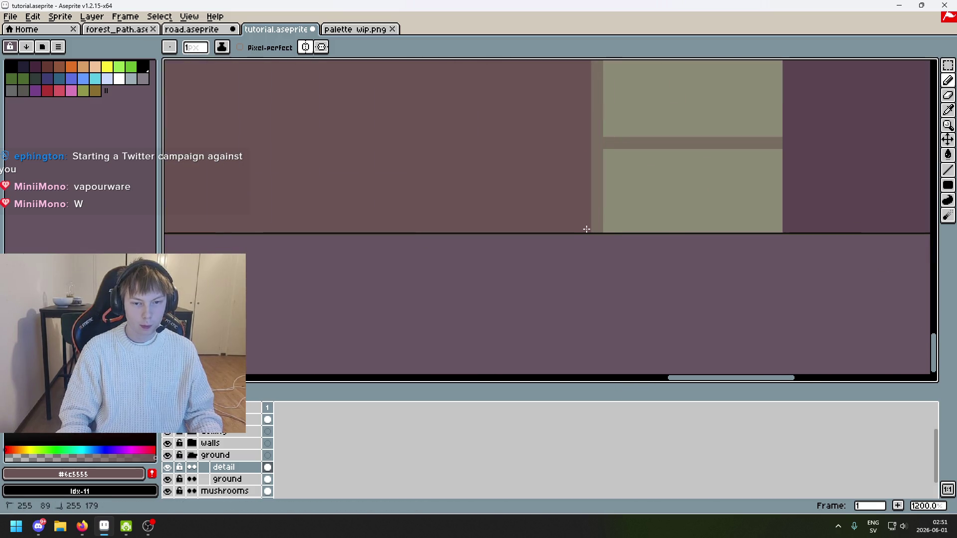
scroll(494, 142, down, 6)
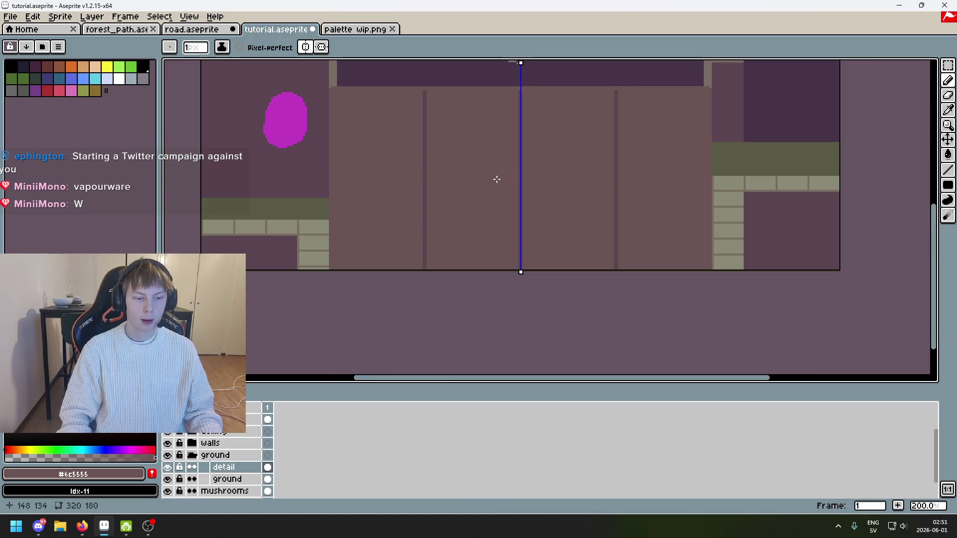
scroll(601, 263, up, 3)
scroll(601, 263, right, 2)
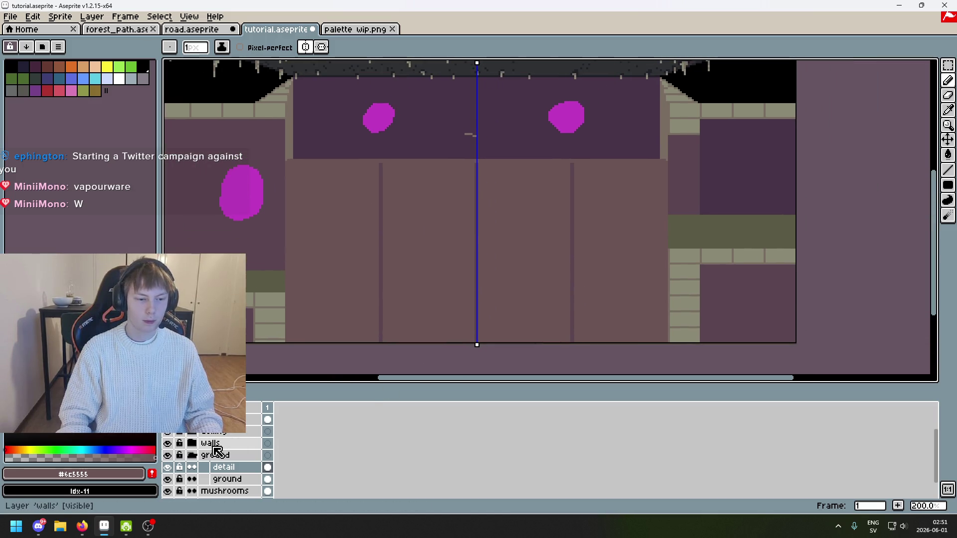
click(169, 480)
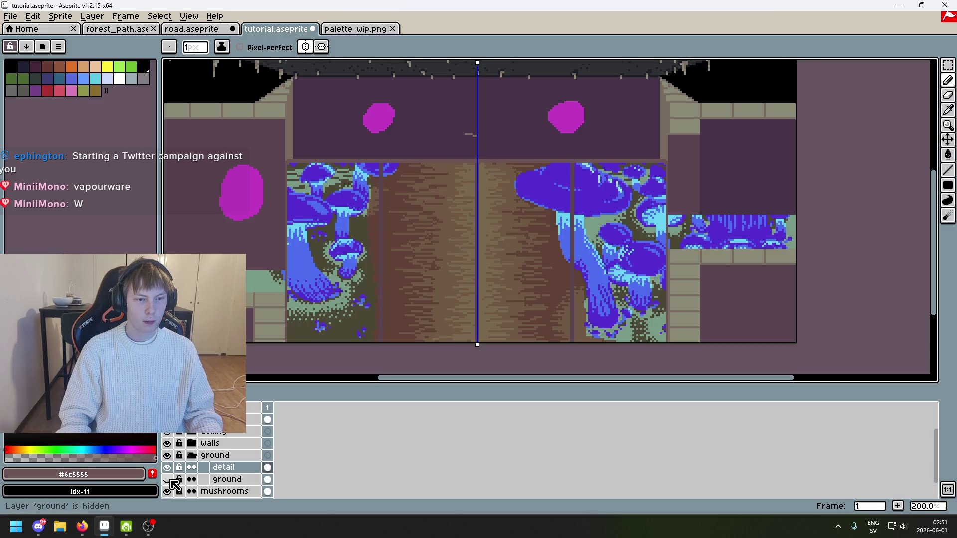
Flood-fill the mushroom art and wood texture flat #6c5555, then turn off mirror symmetry
key(g)
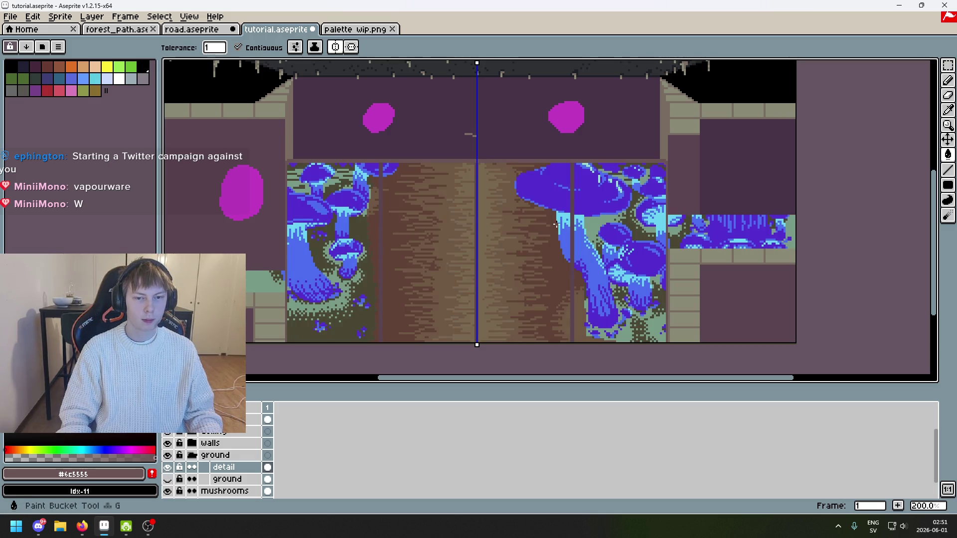
click(316, 227)
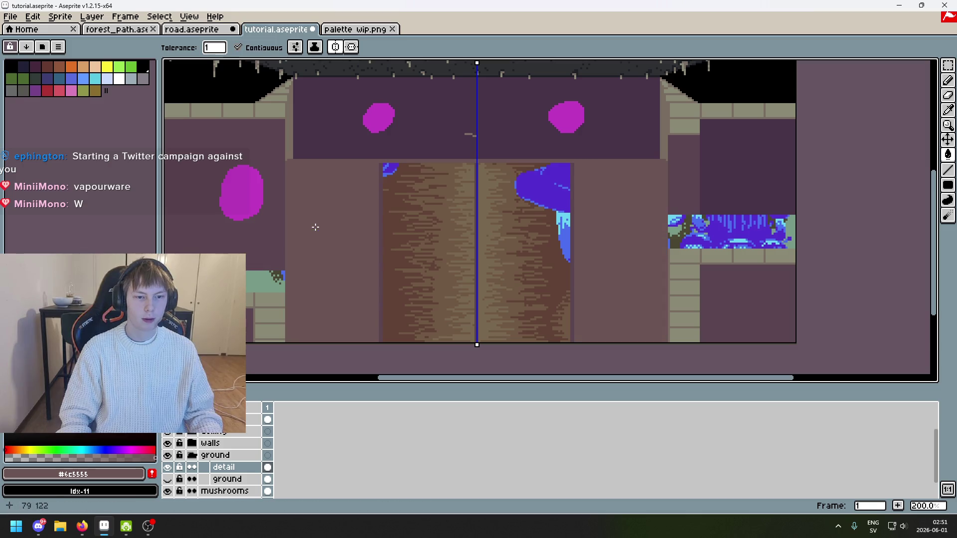
click(426, 243)
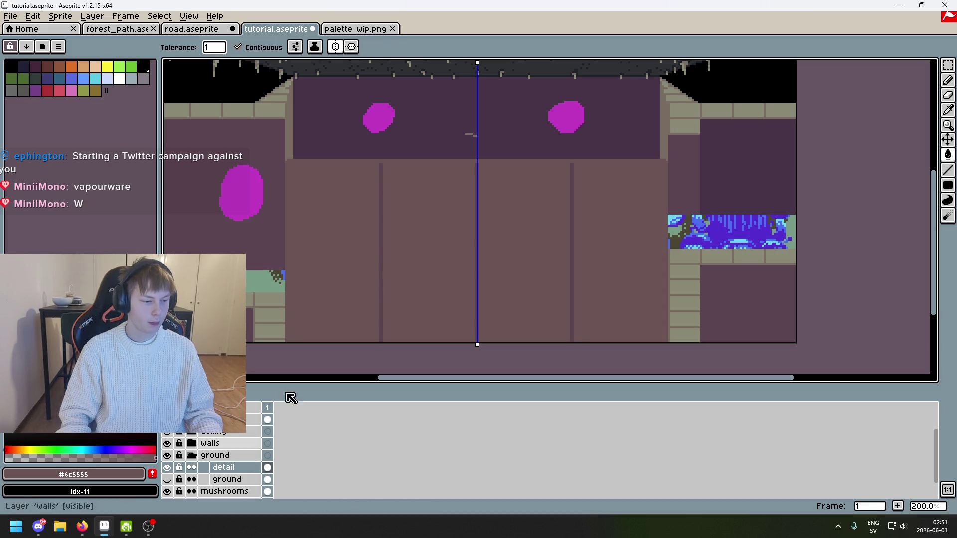
click(337, 48)
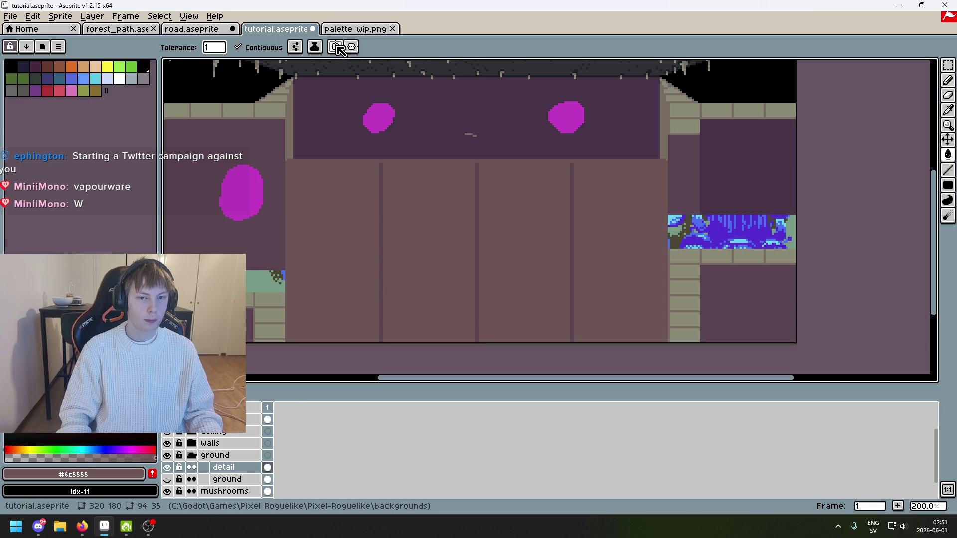
Toggle the ground layer's visibility on and off to compare it with the filled panels
click(216, 480)
click(167, 480)
click(168, 480)
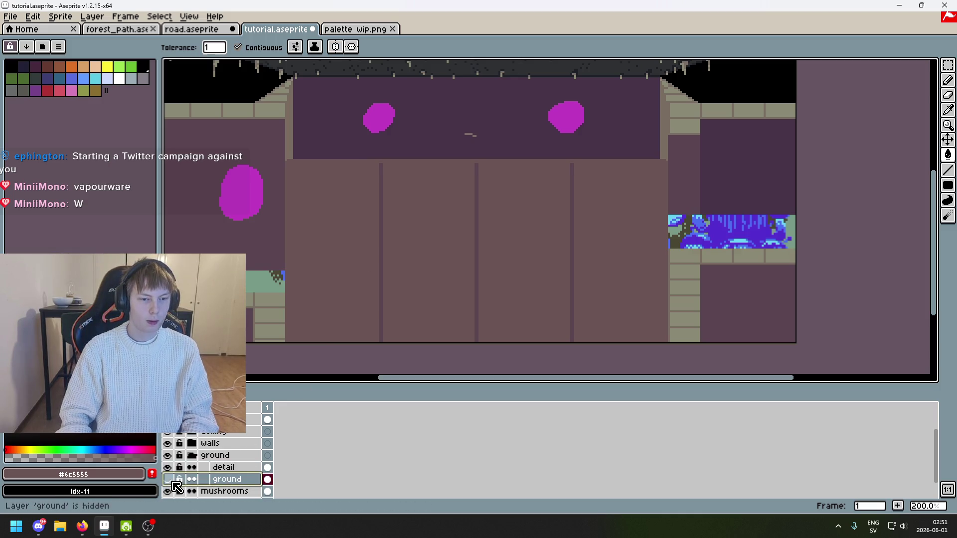
click(168, 480)
click(227, 467)
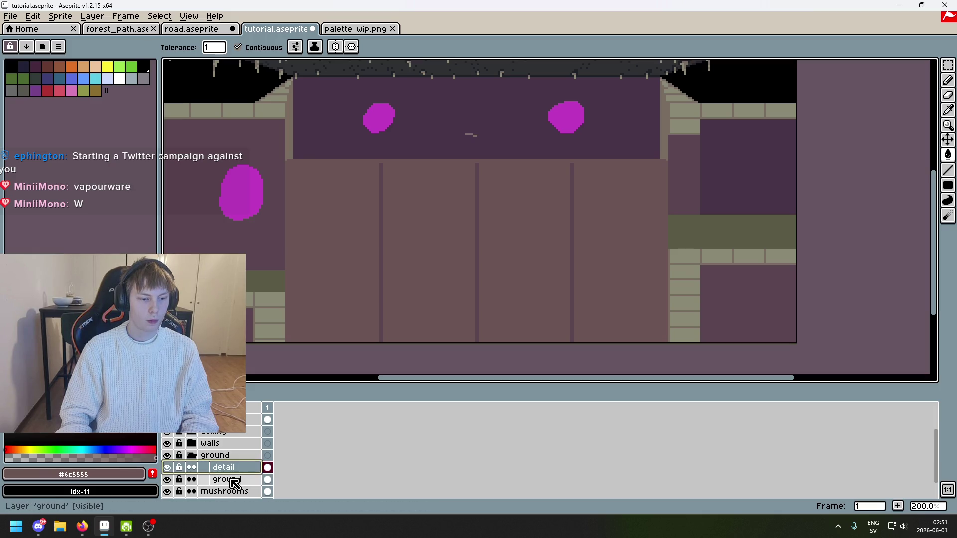
click(234, 479)
click(169, 480)
click(169, 480)
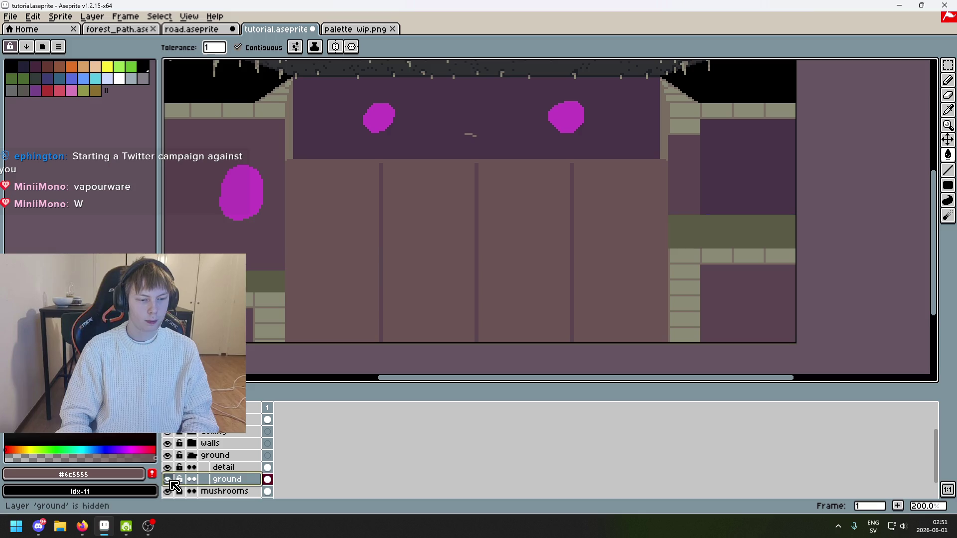
Rename the detail layer to 'tiles' and open the ground layer's properties
double_click(219, 468)
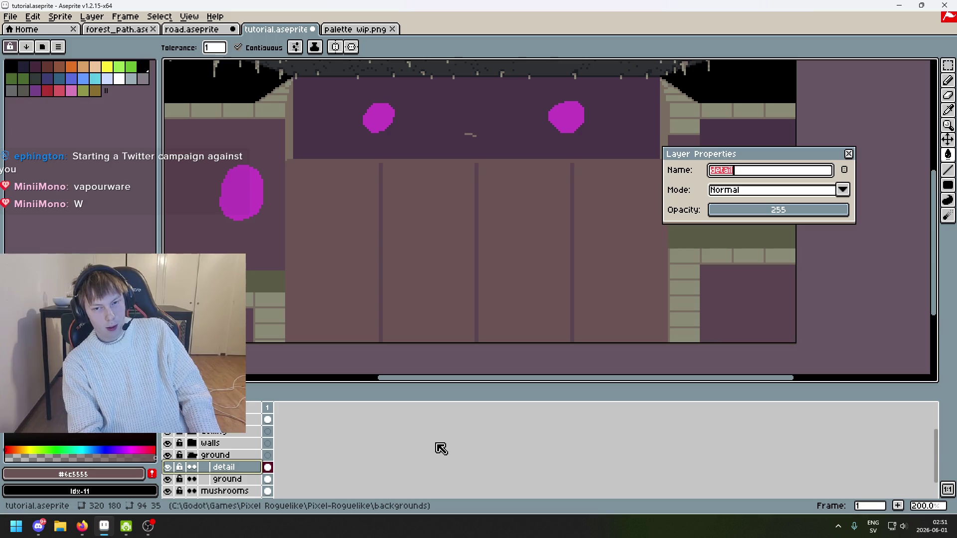
text(s)
key(Return)
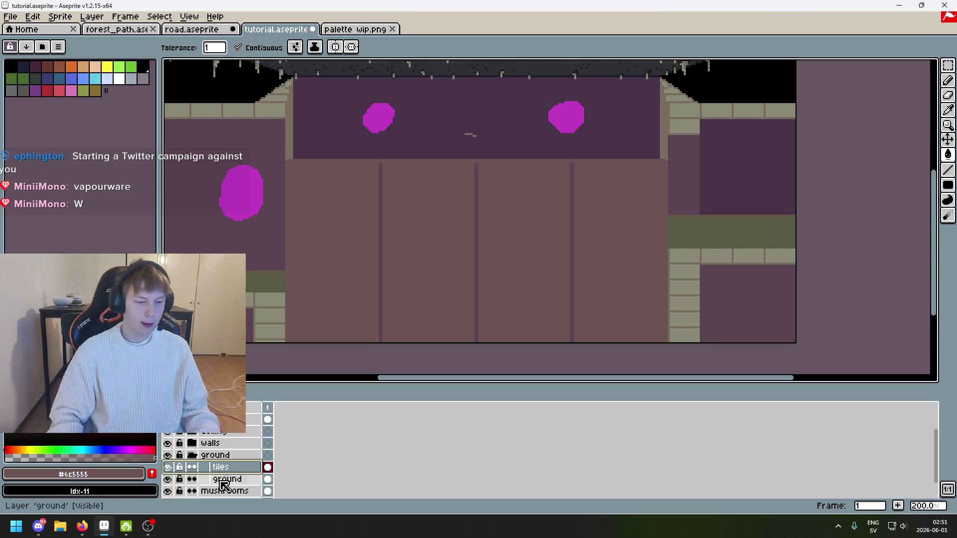
click(224, 481)
double_click(223, 482)
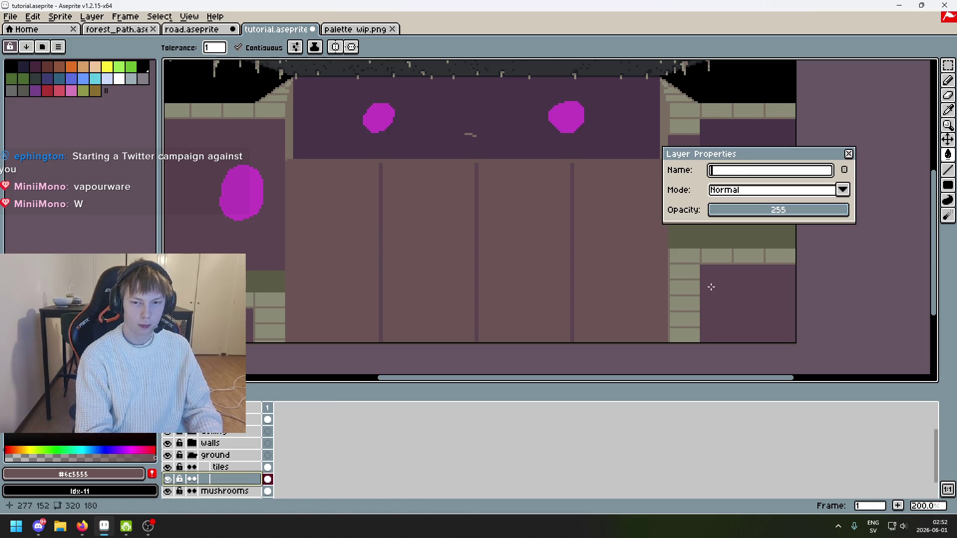
Rename the ground layer to 'bones'
text(bones)
key(Return)
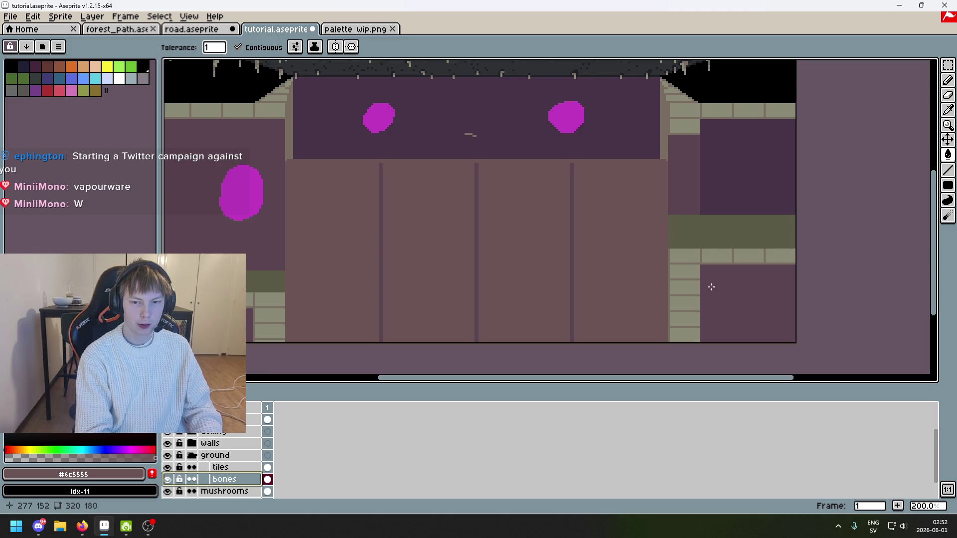
scroll(729, 164, up, 1)
mouse_move(728, 165)
mouse_down()
mouse_move(536, 157)
mouse_move(468, 136)
mouse_up()
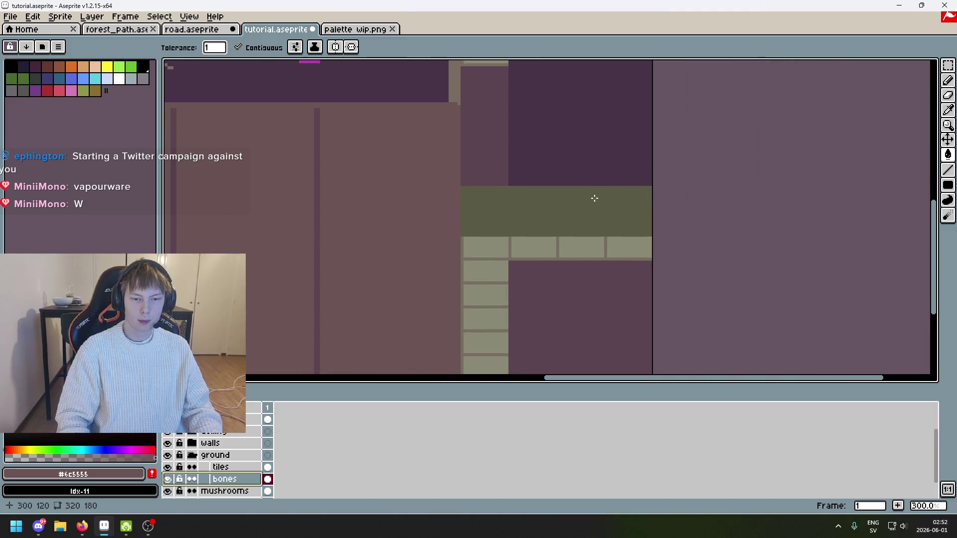
Marquee-select both olive floor bands, the right one and then the left
click(948, 66)
scroll(505, 190, up, 2)
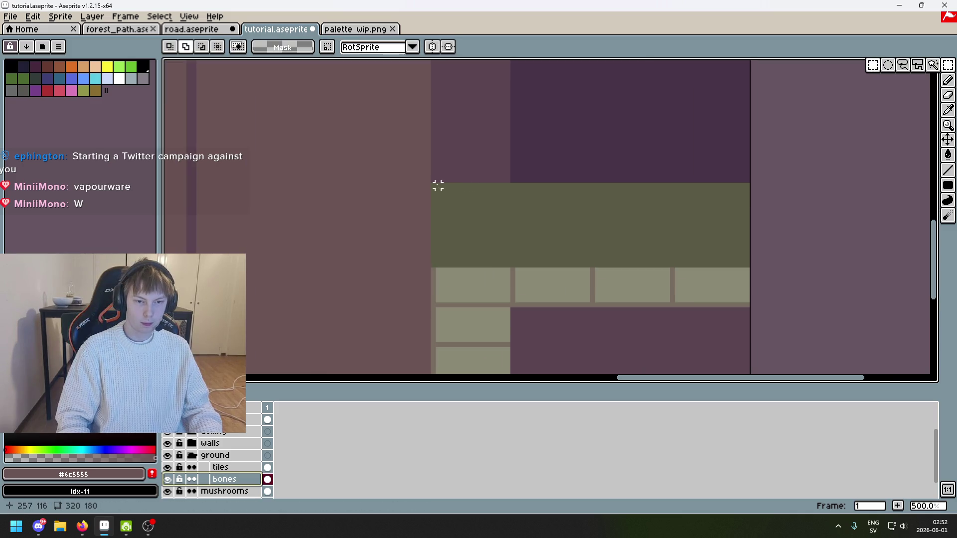
drag(433, 185, 767, 260)
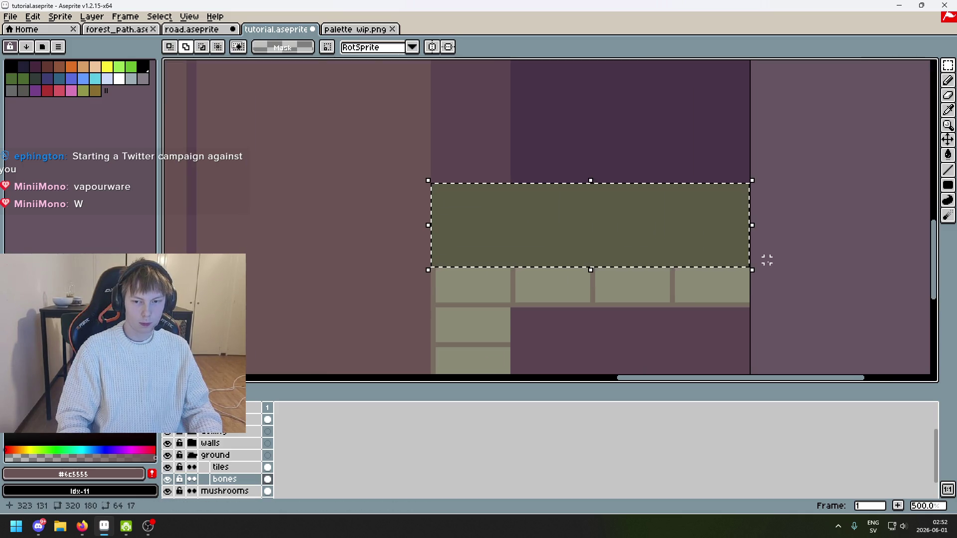
scroll(617, 228, down, 3)
scroll(635, 254, up, 4)
drag(637, 254, 256, 305)
scroll(555, 261, down, 4)
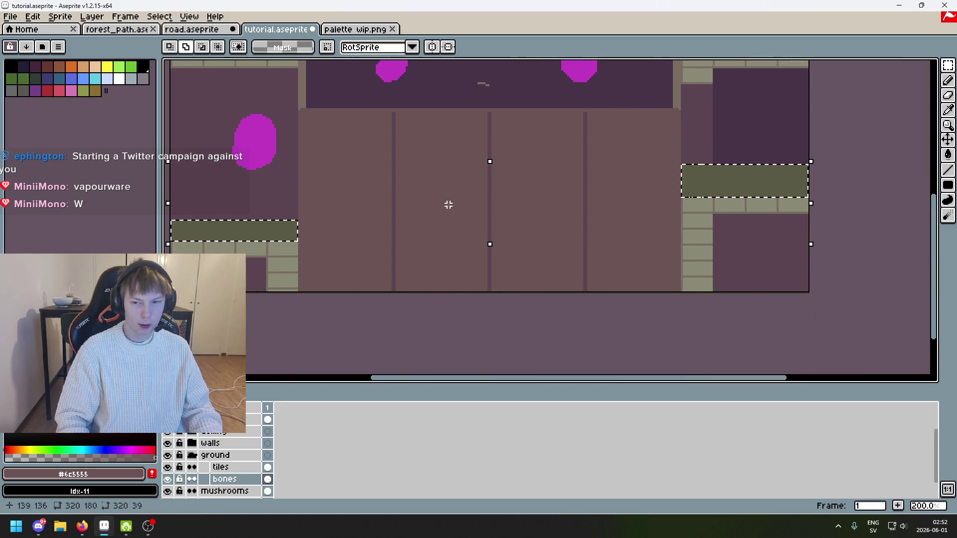
Undo a new layer accidentally created from the bones layer's menu
right_click(224, 482)
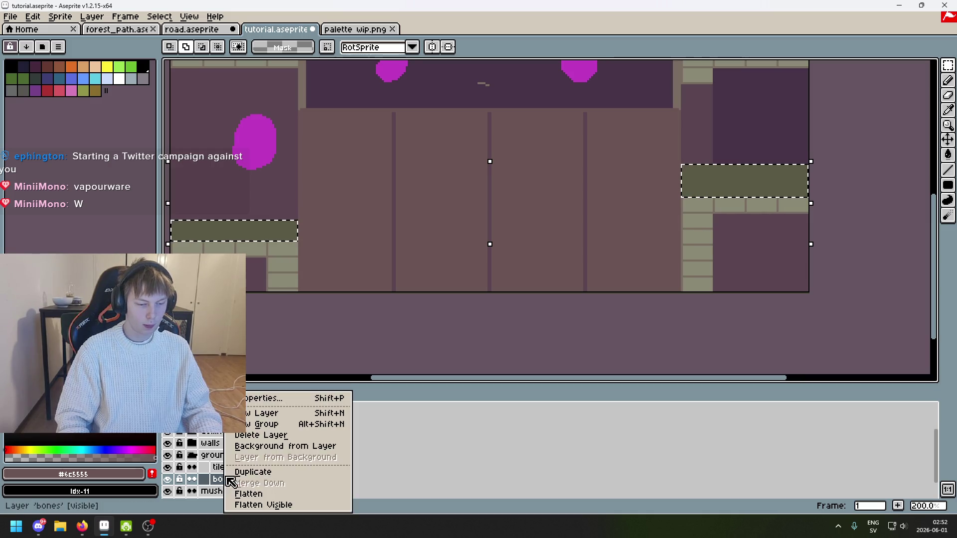
click(278, 416)
key(ctrl+z)
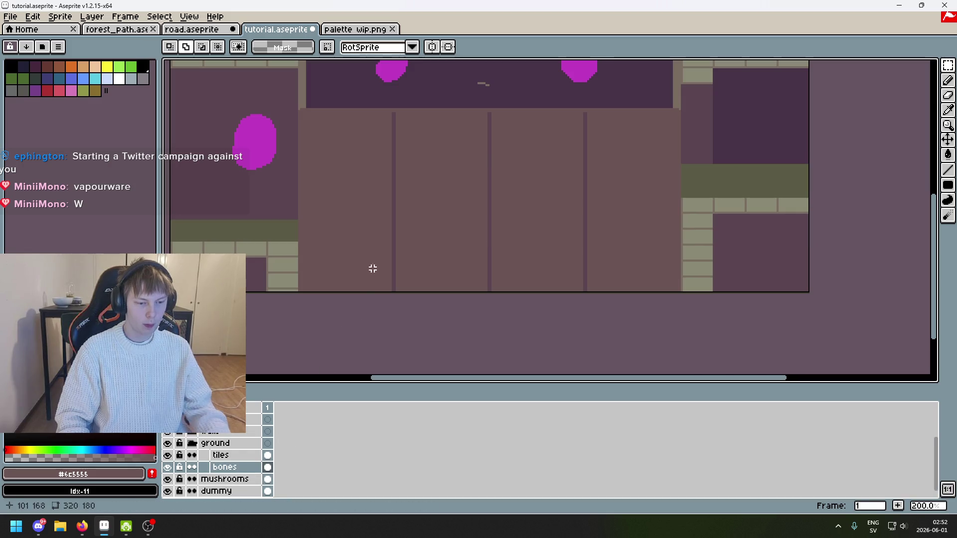
Copy and paste the olive floor strips in place onto bones, and move the ground group above Ceiling
key(ctrl+a)
key(ctrl+t)
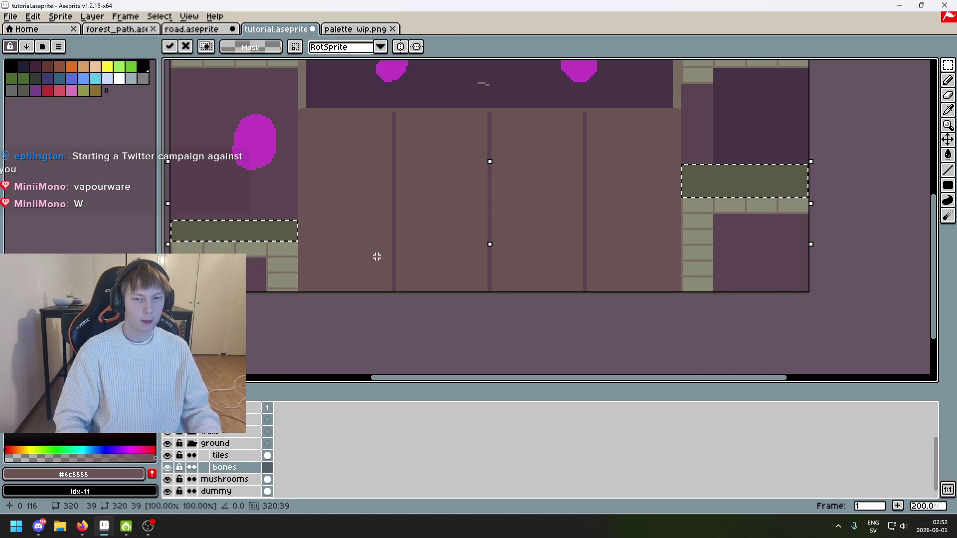
key(ctrl+d)
drag(228, 443, 227, 454)
scroll(399, 209, up, 3)
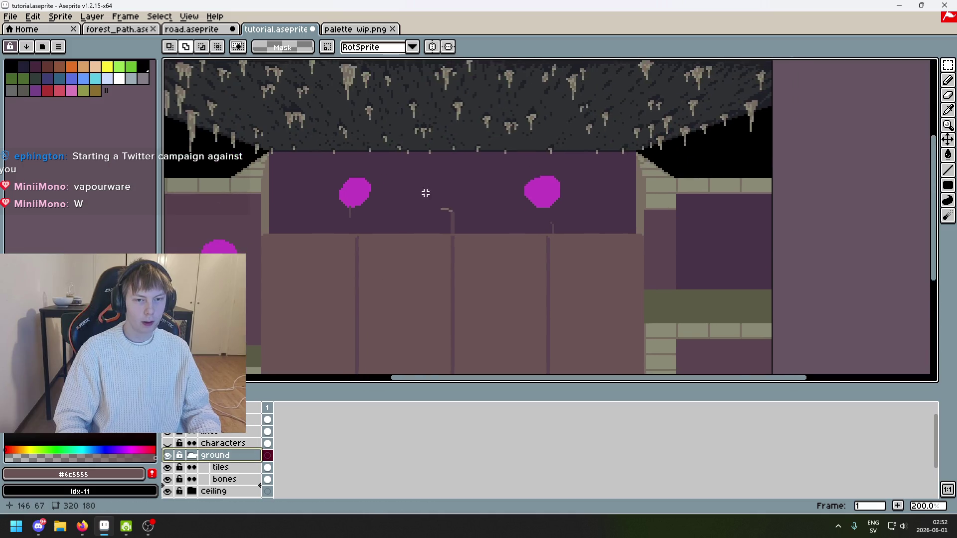
On the tiles layer, delete the stray pole pieces above the floor and deselect
scroll(278, 241, up, 1)
click(222, 467)
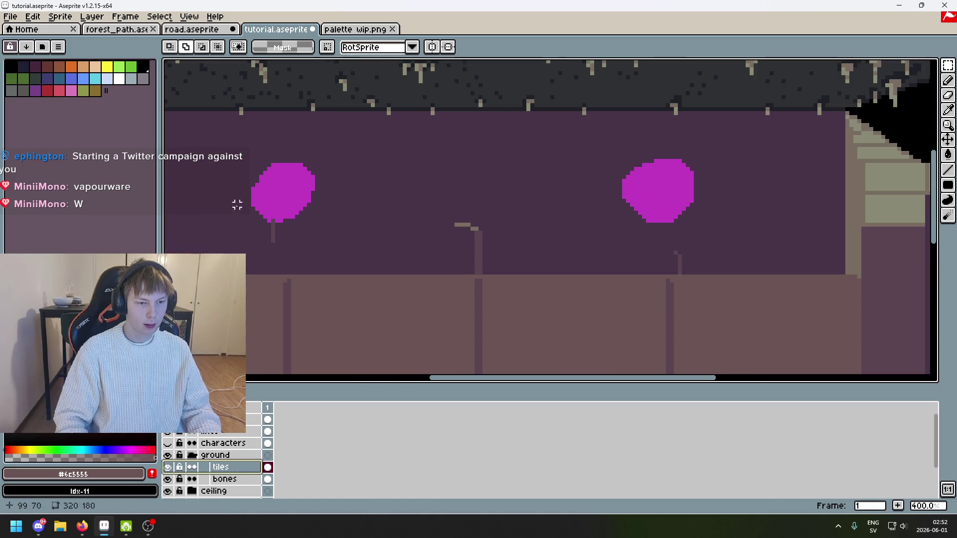
mouse_move(229, 181)
mouse_down()
mouse_move(756, 258)
mouse_move(769, 280)
mouse_up()
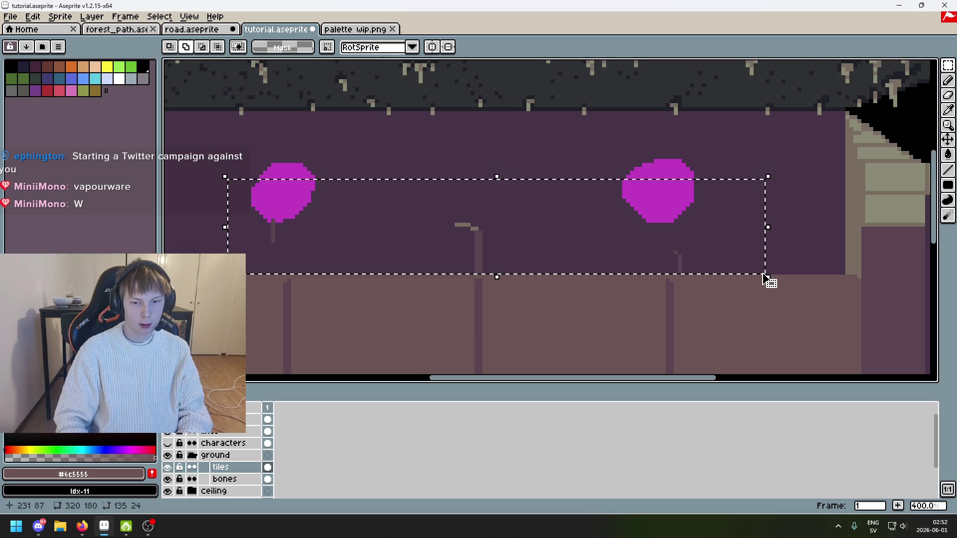
key(Delete)
scroll(541, 216, down, 3)
drag(541, 216, 456, 194)
key(ctrl+d)
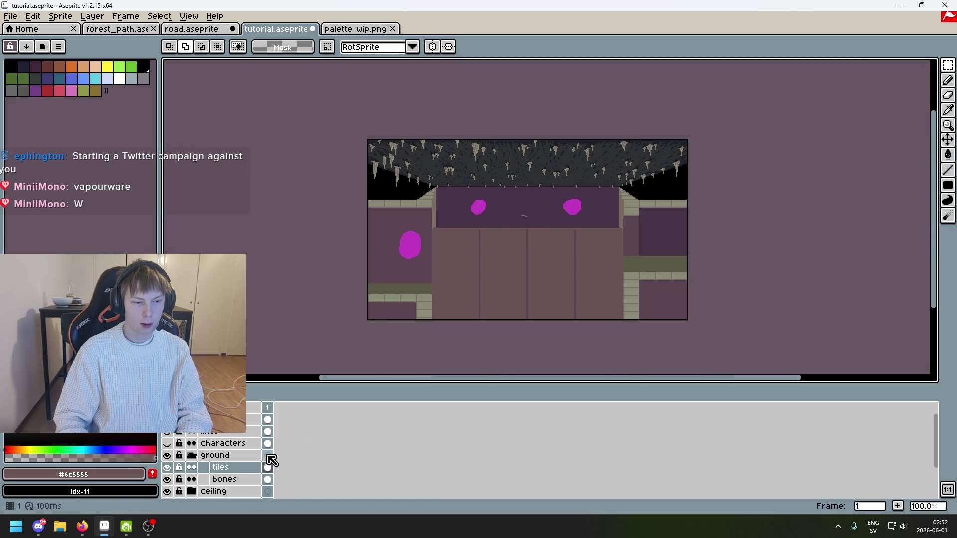
Zoom in and toggle the tiles layer's visibility to check the deletion
click(246, 479)
key(plus)
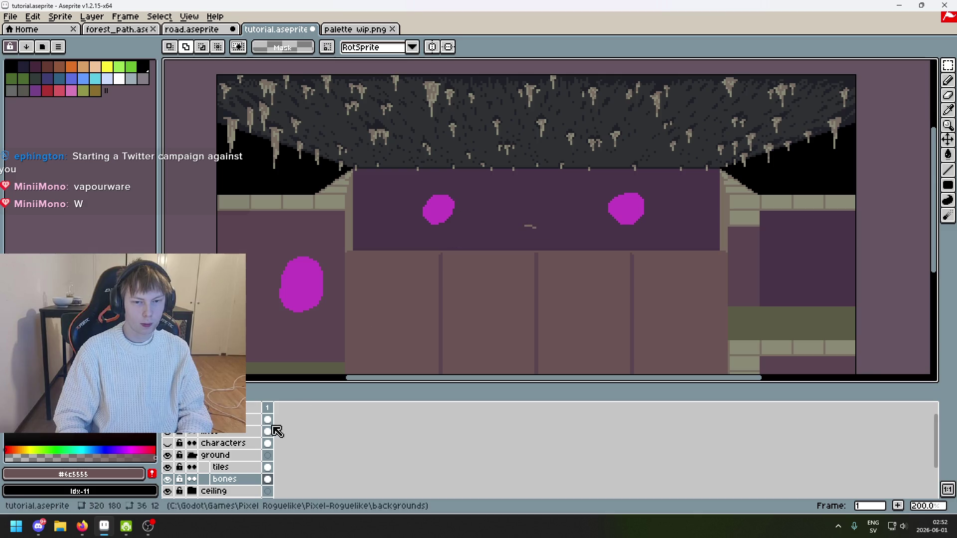
click(231, 469)
scroll(385, 232, up, 2)
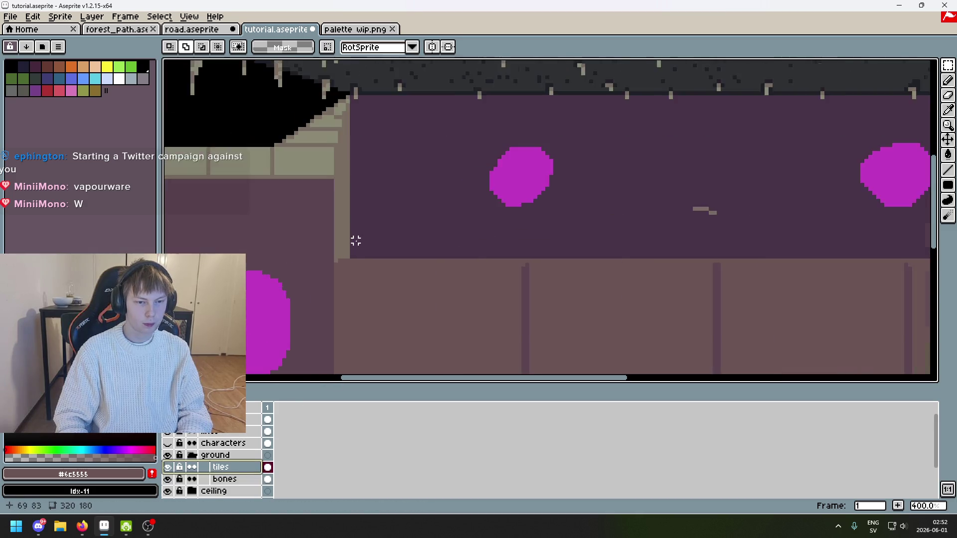
scroll(355, 242, down, 3)
click(174, 467)
click(175, 467)
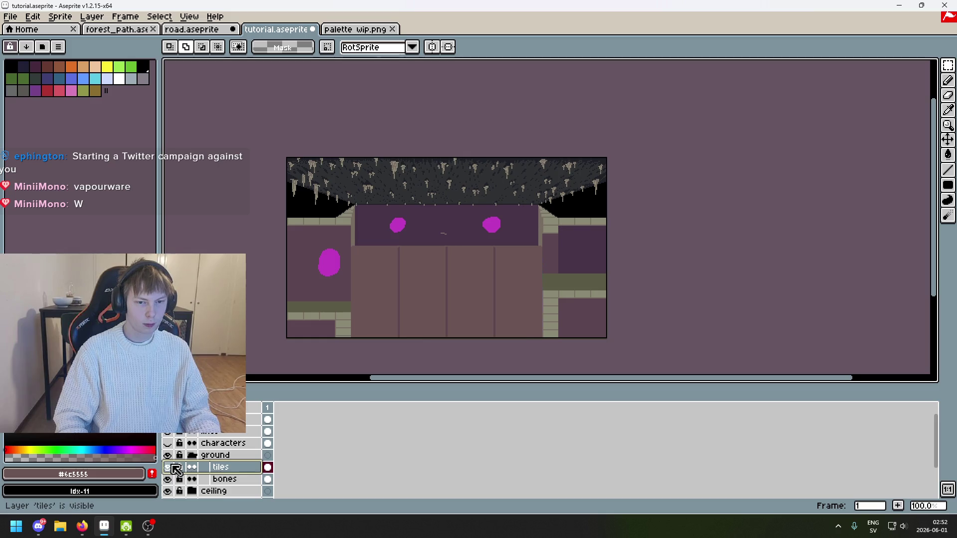
scroll(445, 269, up, 5)
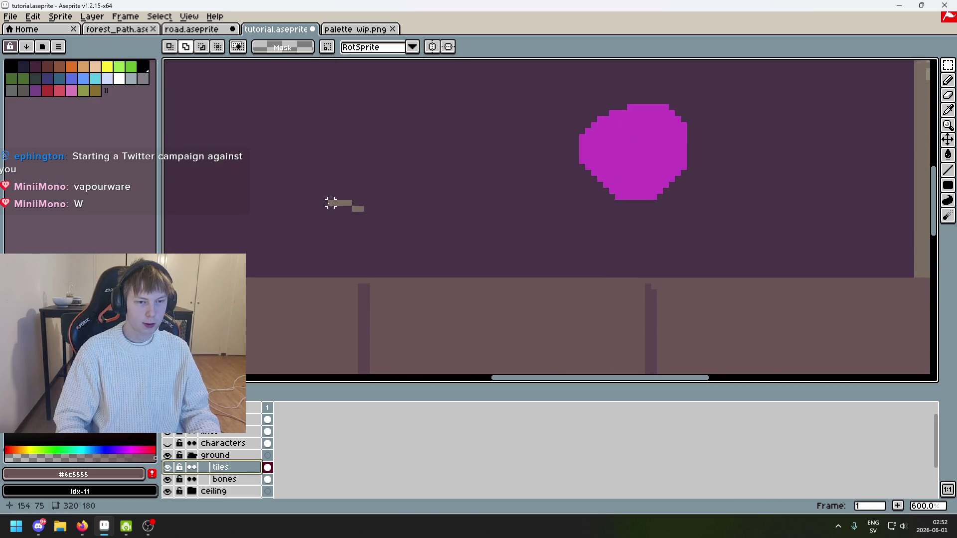
scroll(219, 476, down, 2)
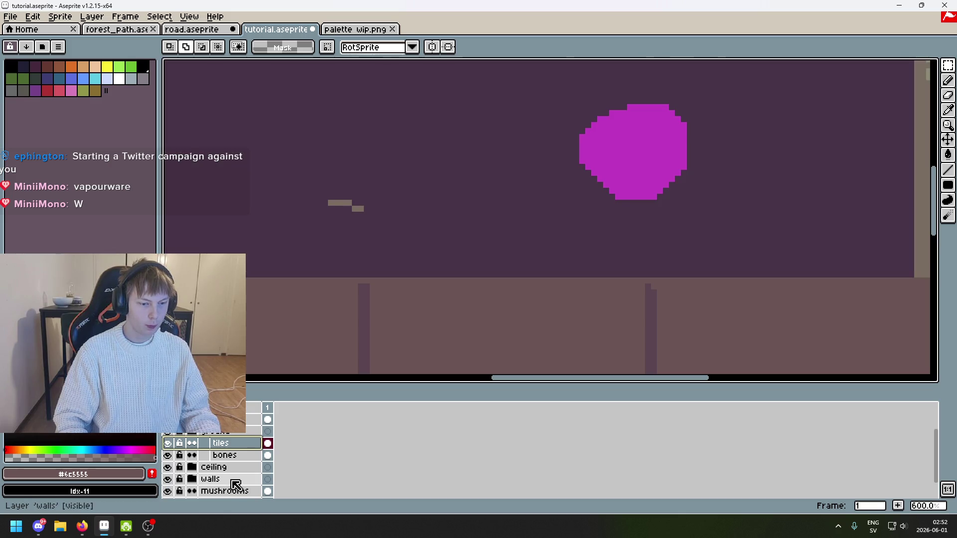
Expand the walls group and hide its walls layer to check its content, then return to tiles
click(192, 479)
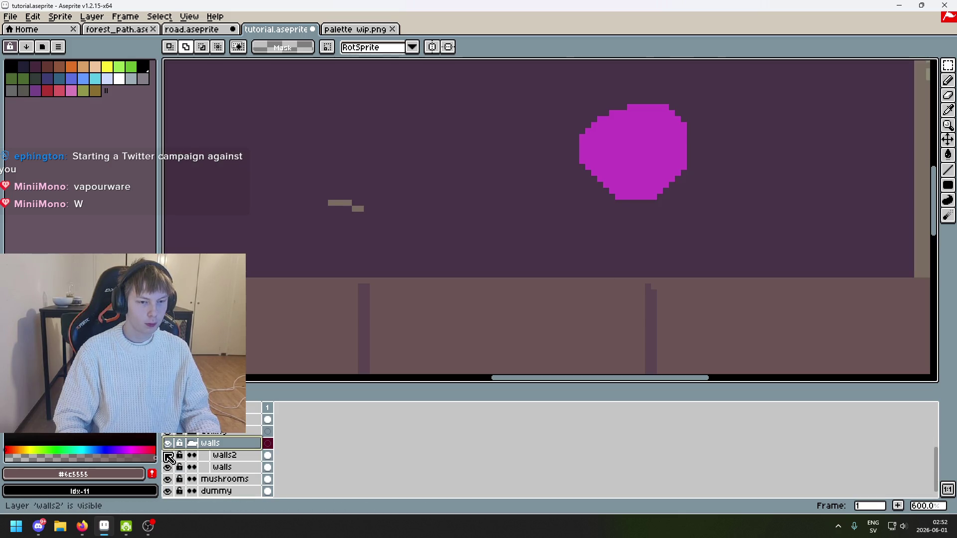
click(168, 467)
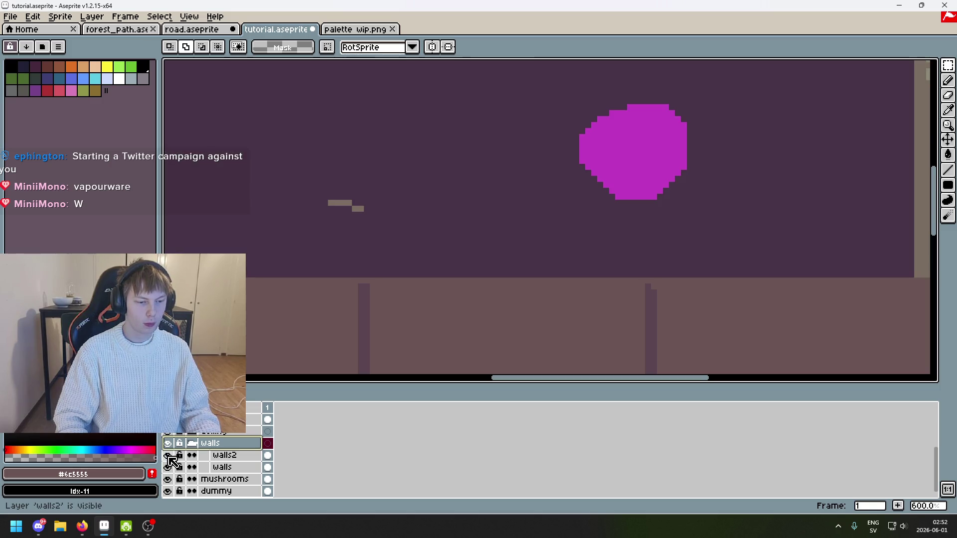
click(222, 467)
key(b)
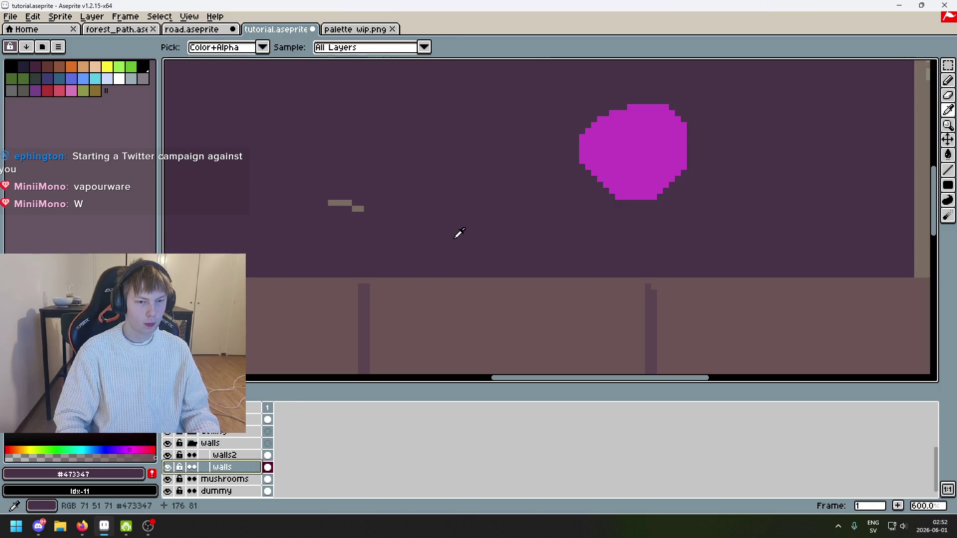
scroll(213, 455, up, 3)
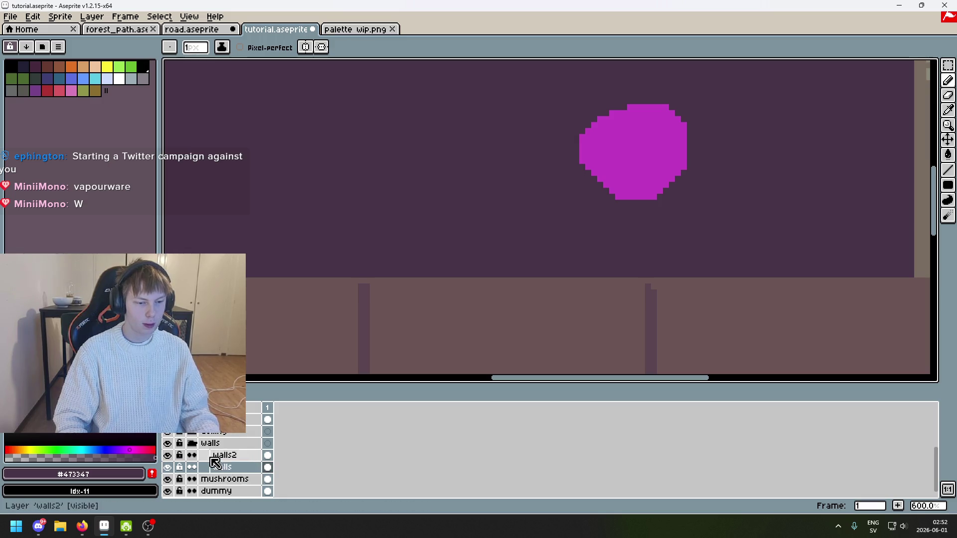
scroll(295, 298, down, 3)
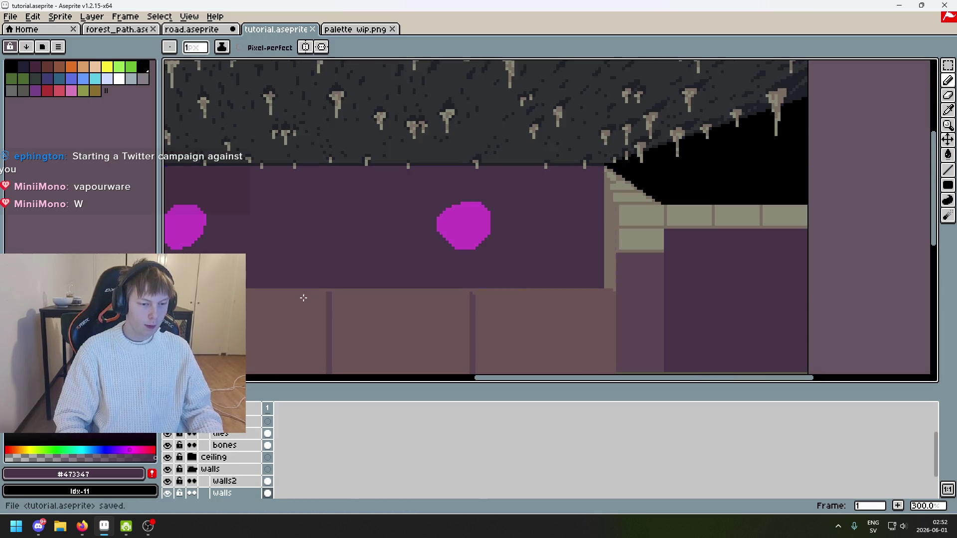
scroll(226, 468, up, 1)
click(219, 457)
scroll(491, 75, down, 2)
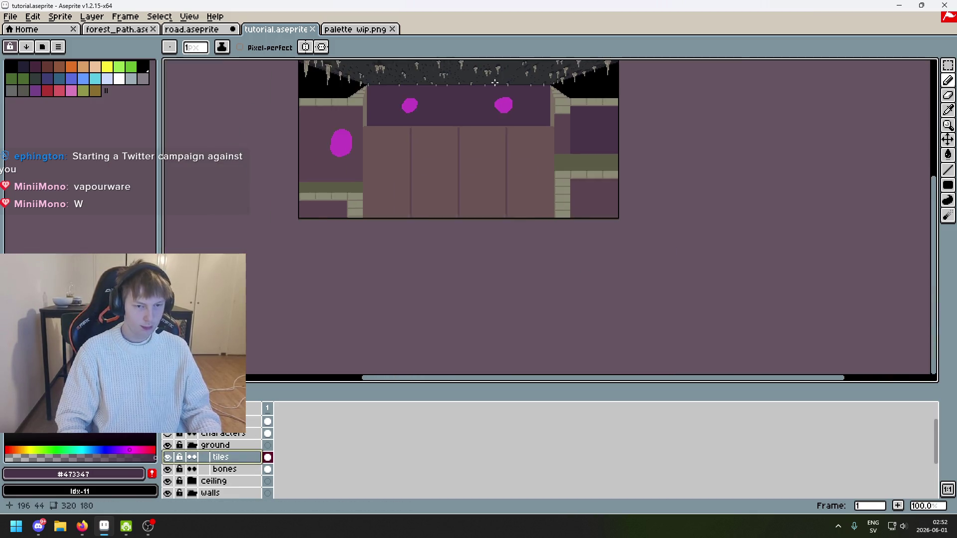
scroll(545, 122, up, 2)
scroll(468, 121, right, 2)
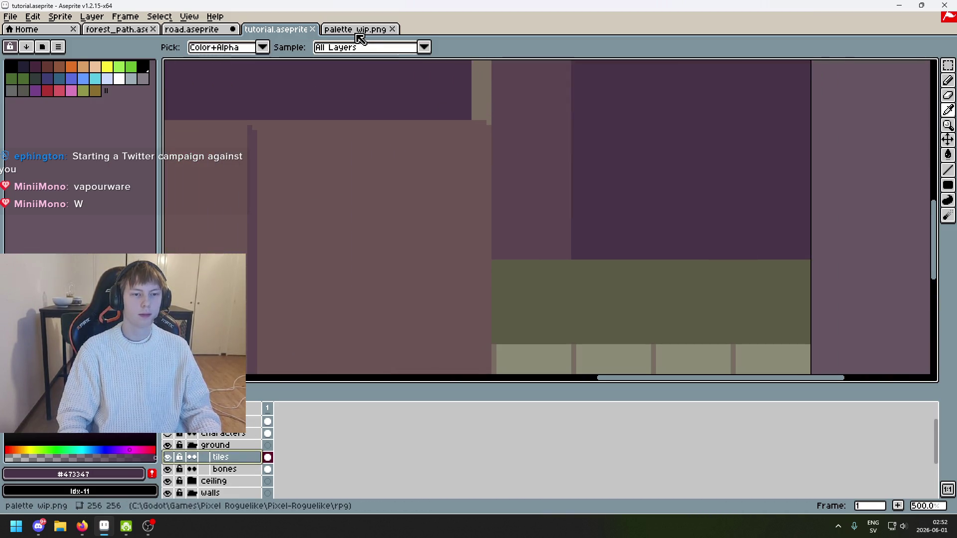
Hide the screenshot layer and sample the grey-brown tile border colour #796d63 from the canvas
scroll(214, 463, up, 1)
click(167, 431)
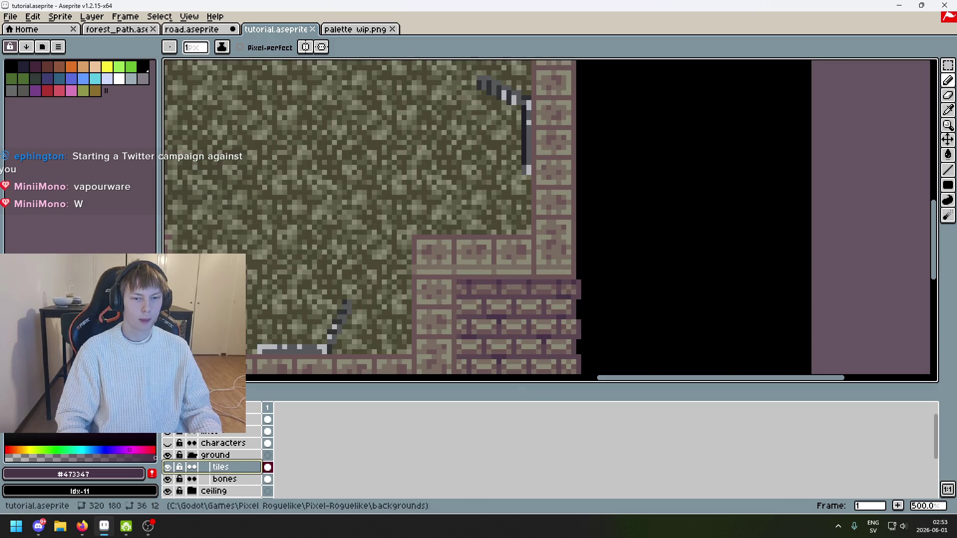
scroll(498, 312, down, 3)
scroll(498, 312, up, 2)
scroll(537, 206, up, 2)
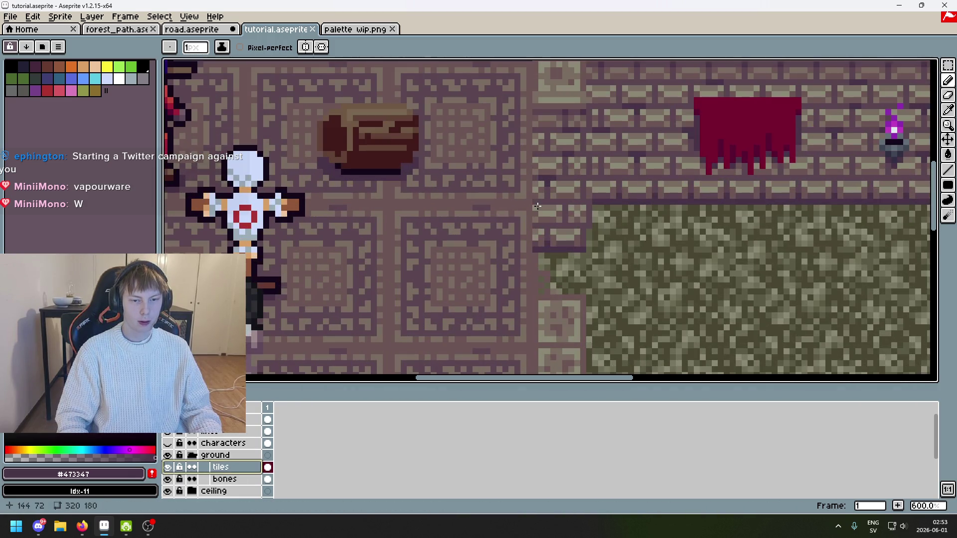
scroll(527, 210, up, 3)
scroll(534, 232, down, 3)
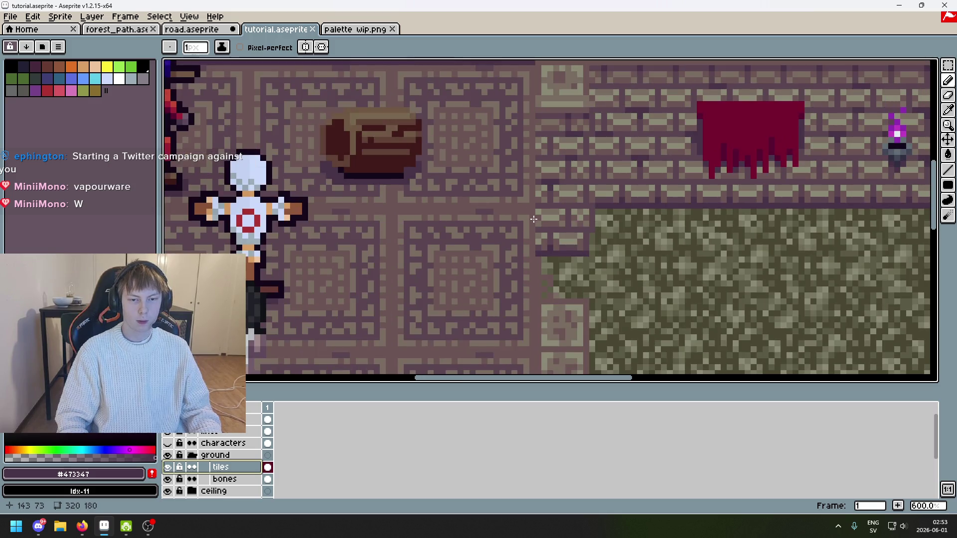
scroll(517, 165, up, 3)
key(alt)
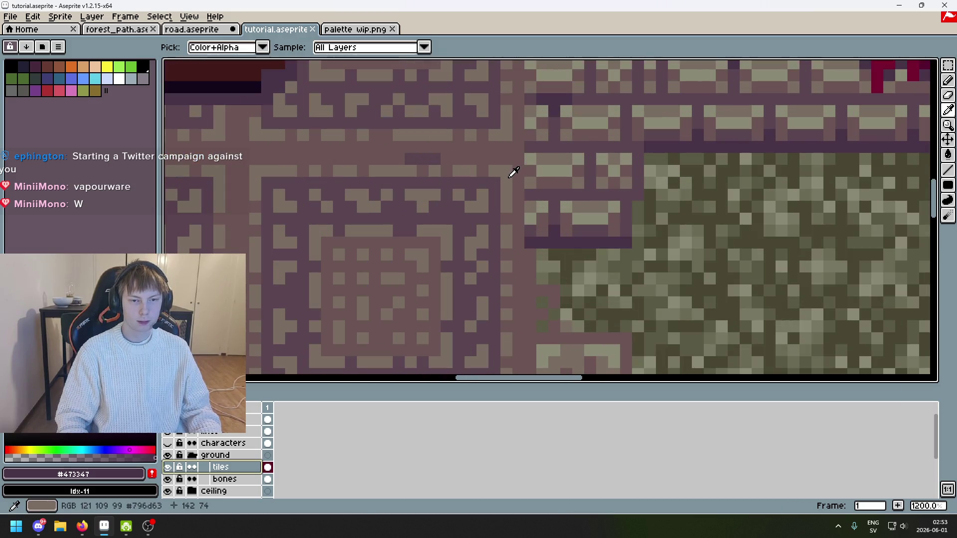
alt+click(513, 172)
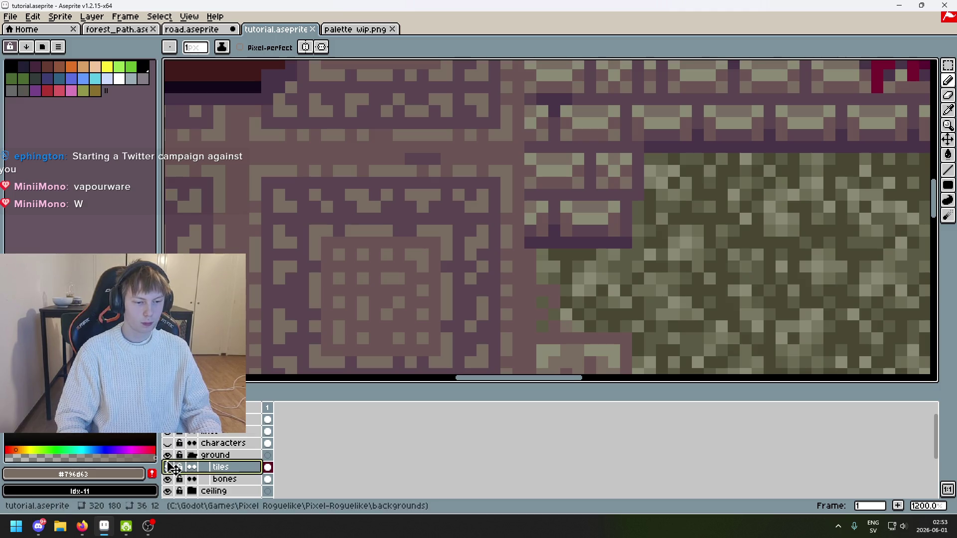
Undo a trial pencil line along a tile edge and make palette orange (index 5) the drawing colour
click(169, 432)
scroll(440, 295, down, 3)
scroll(592, 207, up, 3)
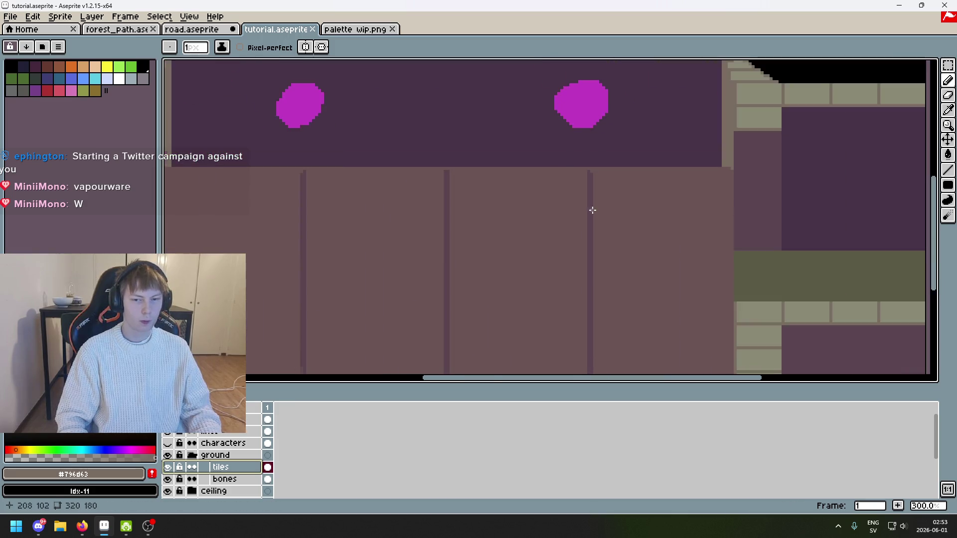
scroll(513, 177, up, 1)
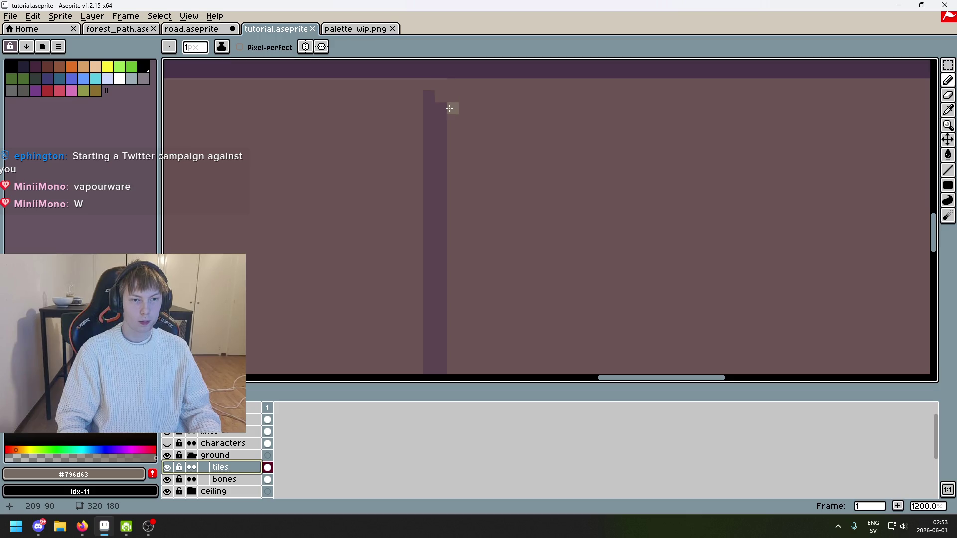
scroll(439, 175, down, 4)
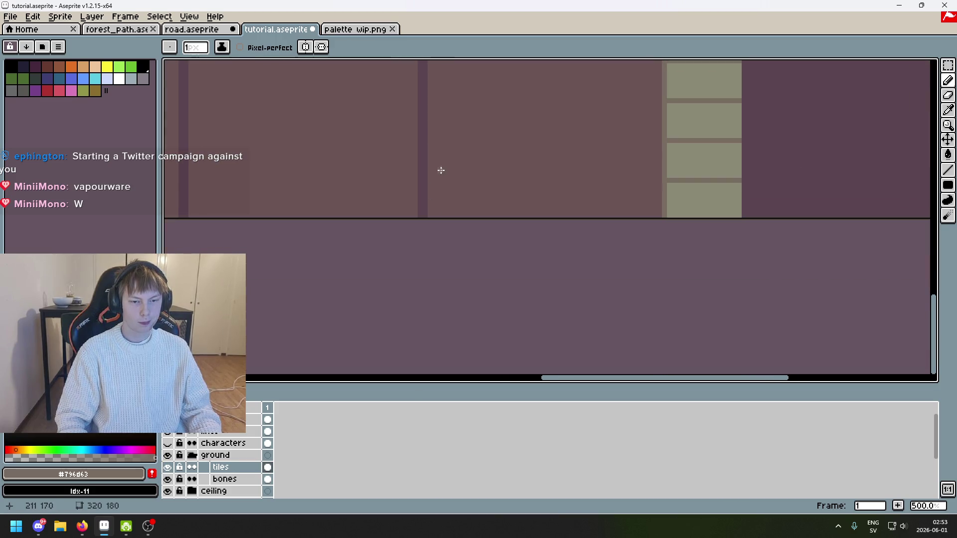
shift+click(432, 210)
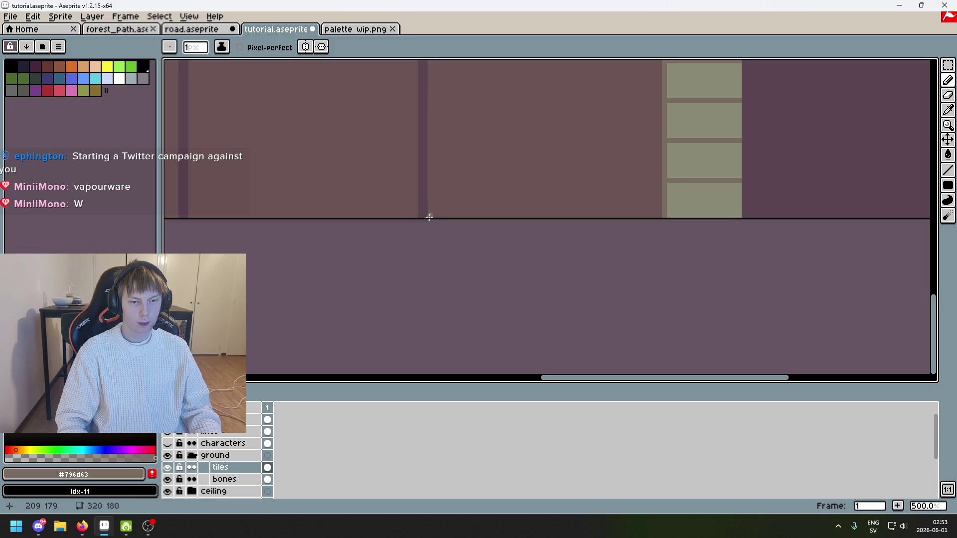
drag(427, 214, 438, 355)
key(ctrl+z)
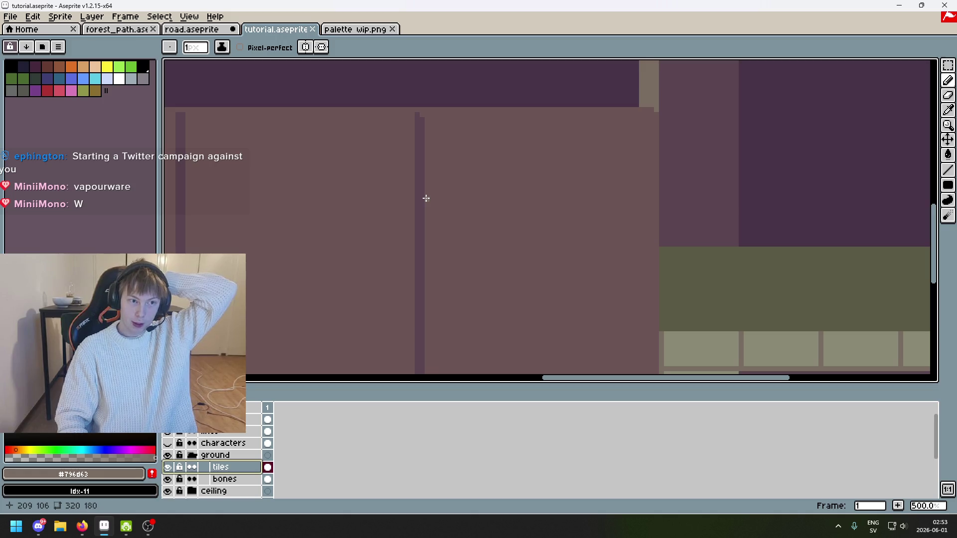
click(72, 67)
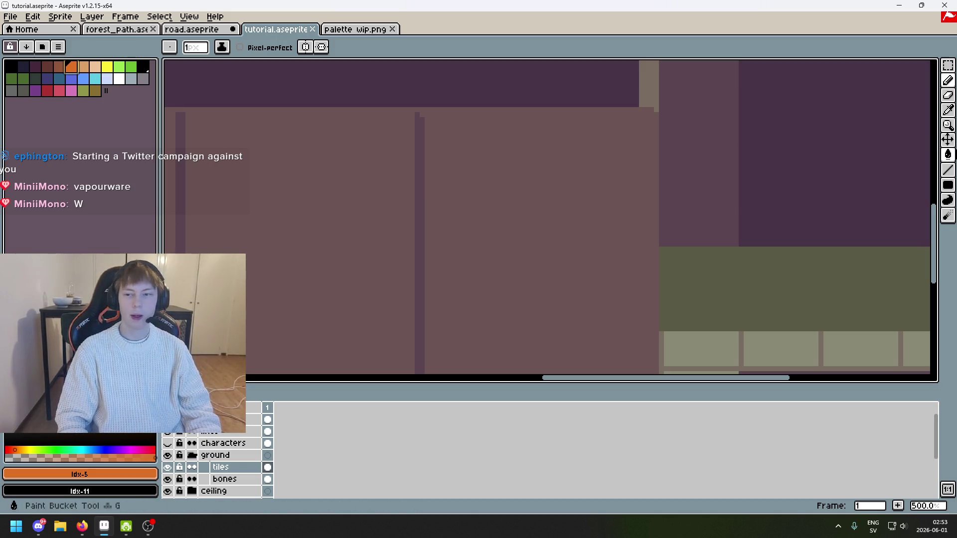
Draw a solid orange filled rectangle over the top-right upper floor tile
click(951, 189)
scroll(424, 117, up, 1)
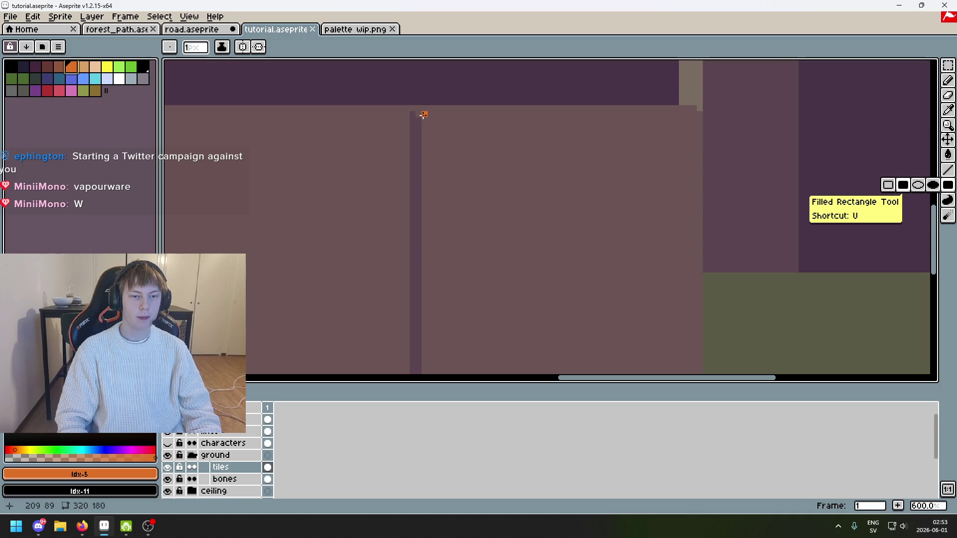
mouse_move(424, 114)
mouse_down()
mouse_move(692, 235)
mouse_move(695, 340)
mouse_up()
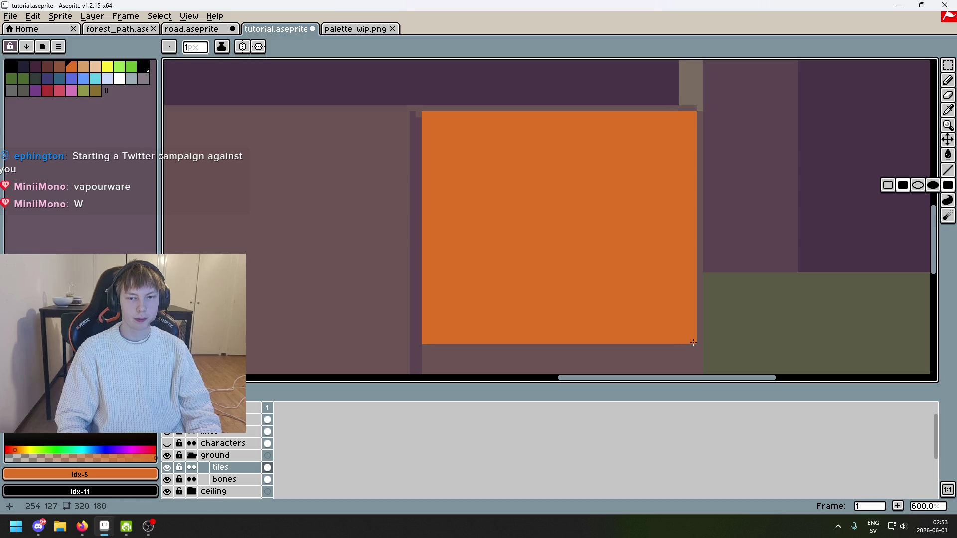
scroll(730, 274, down, 4)
drag(721, 252, 690, 232)
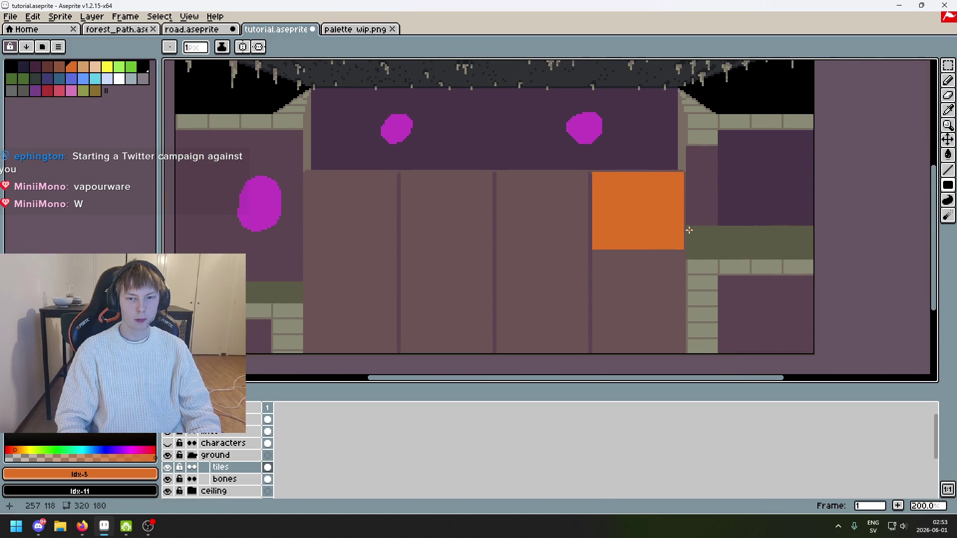
scroll(690, 230, up, 3)
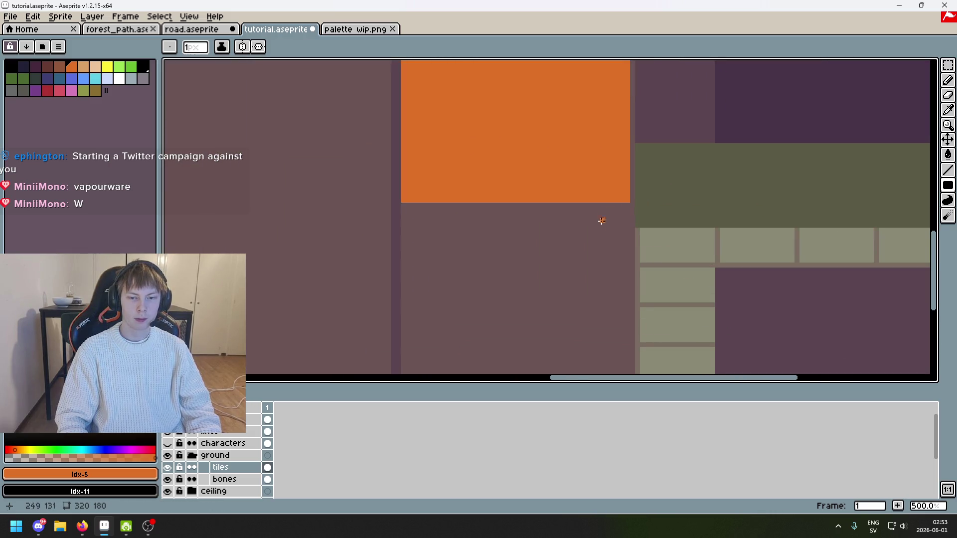
scroll(620, 251, down, 2)
scroll(690, 107, up, 1)
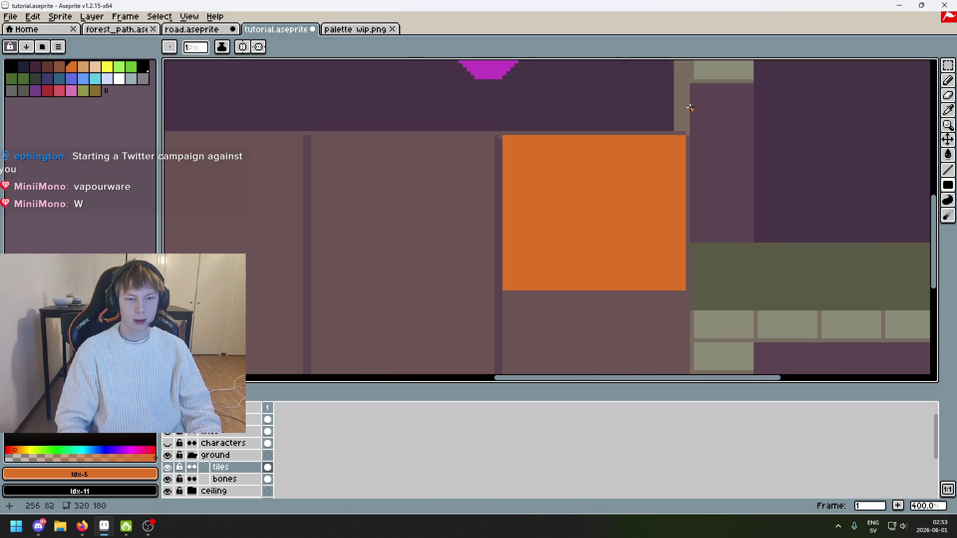
key(m)
scroll(656, 135, up, 2)
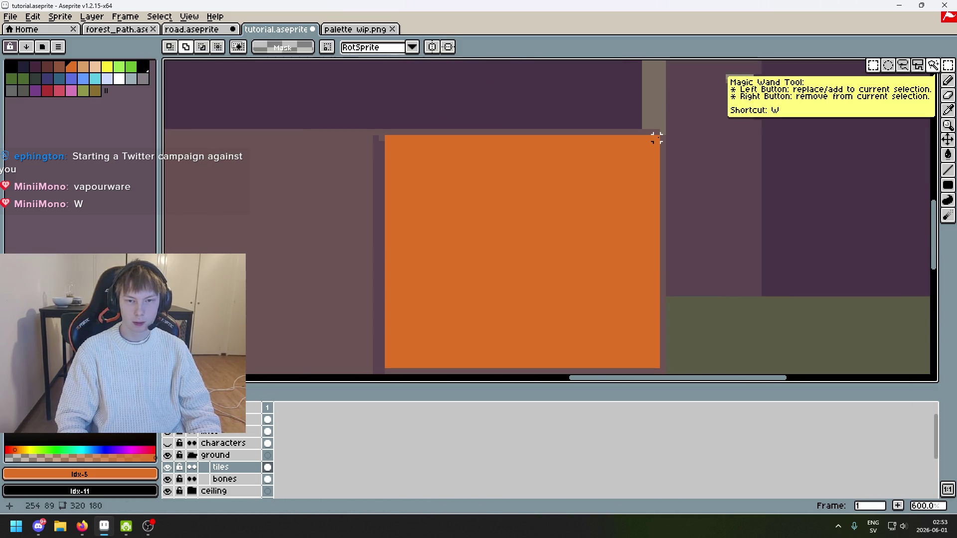
Square off the orange block to 46×46 by selecting a square and bucket-filling it orange
mouse_move(658, 137)
mouse_down()
mouse_move(477, 341)
mouse_move(393, 345)
mouse_move(393, 323)
mouse_move(377, 343)
mouse_up()
key(g)
click(556, 314)
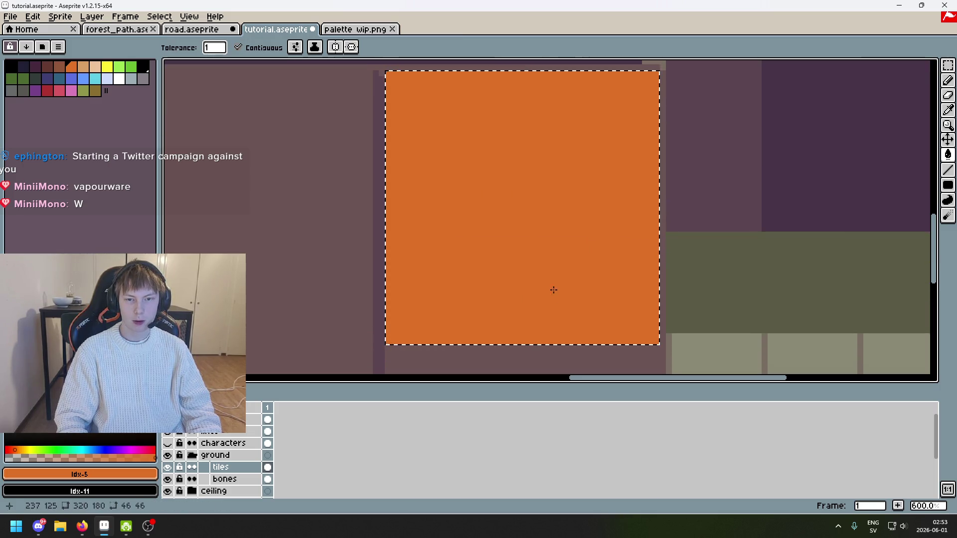
key(ctrl+d)
Select the orange block and paste copies onto the remaining upper-row floor tiles
scroll(387, 217, down, 1)
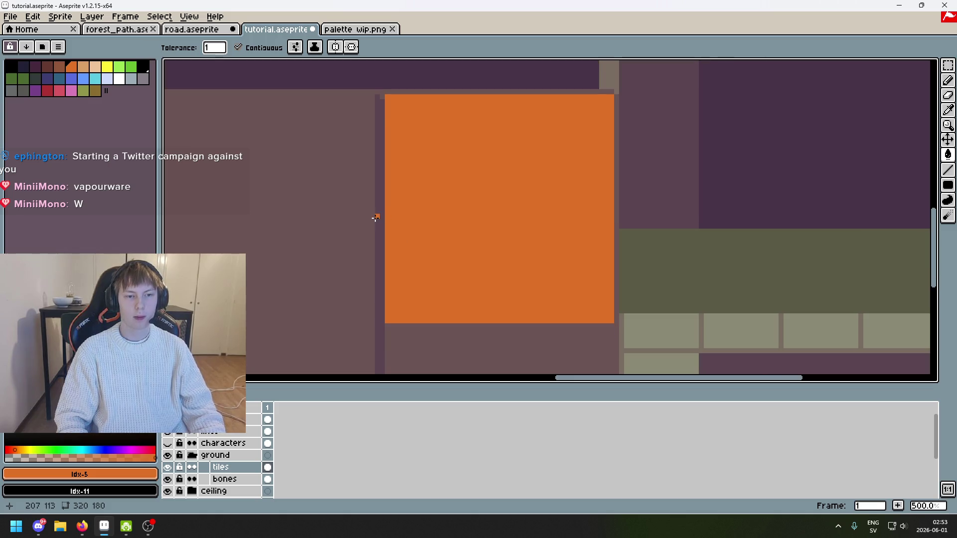
click(950, 70)
scroll(357, 131, up, 1)
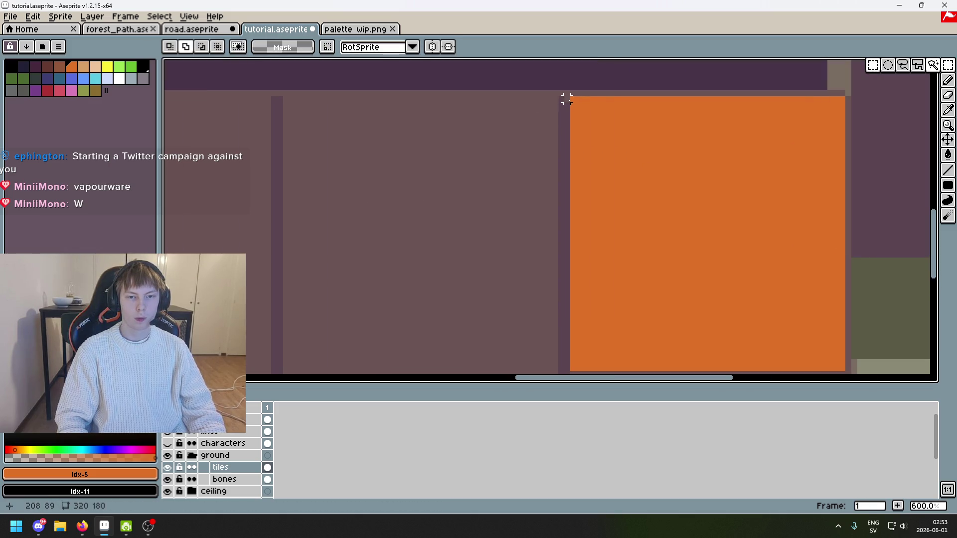
drag(573, 99, 609, 142)
click(597, 117)
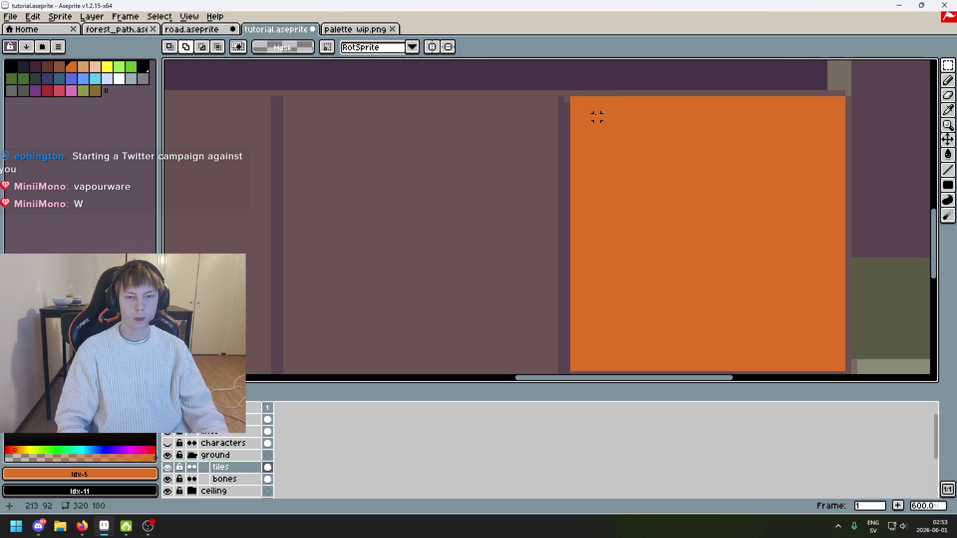
mouse_move(573, 100)
mouse_down()
mouse_move(808, 357)
mouse_move(855, 337)
mouse_move(843, 325)
mouse_up()
scroll(626, 214, down, 2)
mouse_move(676, 209)
mouse_down()
mouse_move(468, 199)
mouse_move(482, 202)
mouse_up()
drag(284, 158, 438, 165)
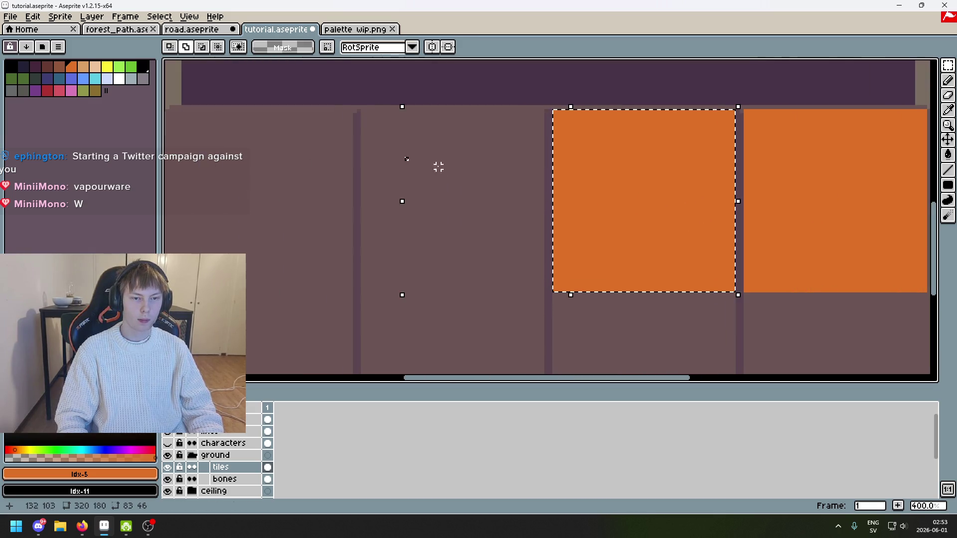
key(ctrl+d)
key(ctrl+v)
mouse_move(834, 169)
mouse_down()
mouse_move(486, 177)
mouse_move(432, 162)
mouse_move(439, 165)
mouse_up()
key(ctrl+v)
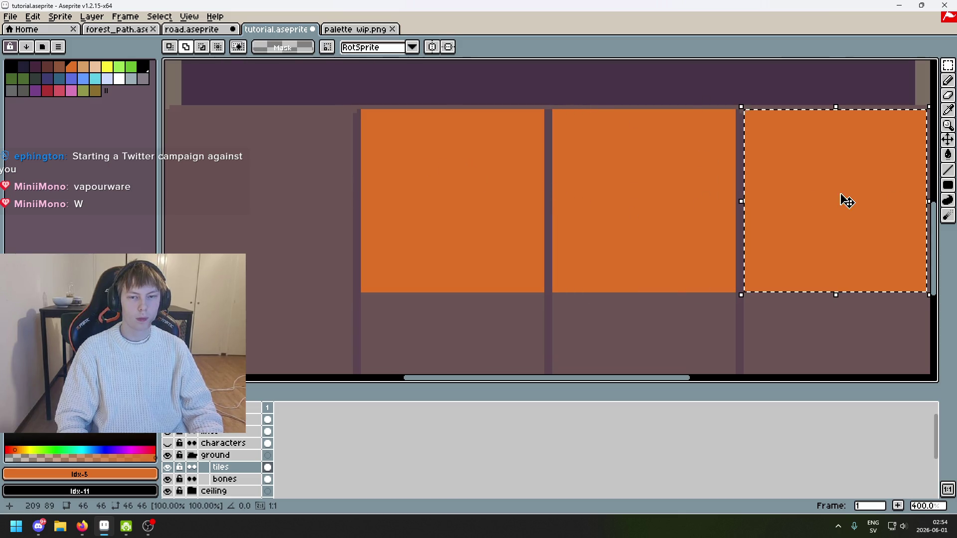
mouse_move(845, 199)
mouse_down()
mouse_move(259, 199)
mouse_move(274, 201)
mouse_up()
Place a copy of the orange block on the lower-right floor tile
scroll(451, 167, down, 3)
scroll(439, 183, up, 1)
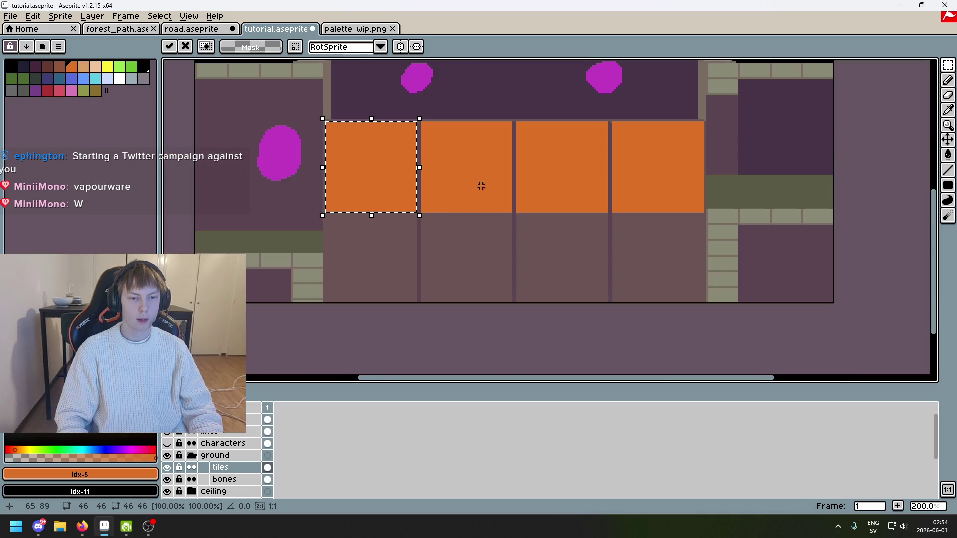
drag(481, 186, 534, 140)
key(ctrl+v)
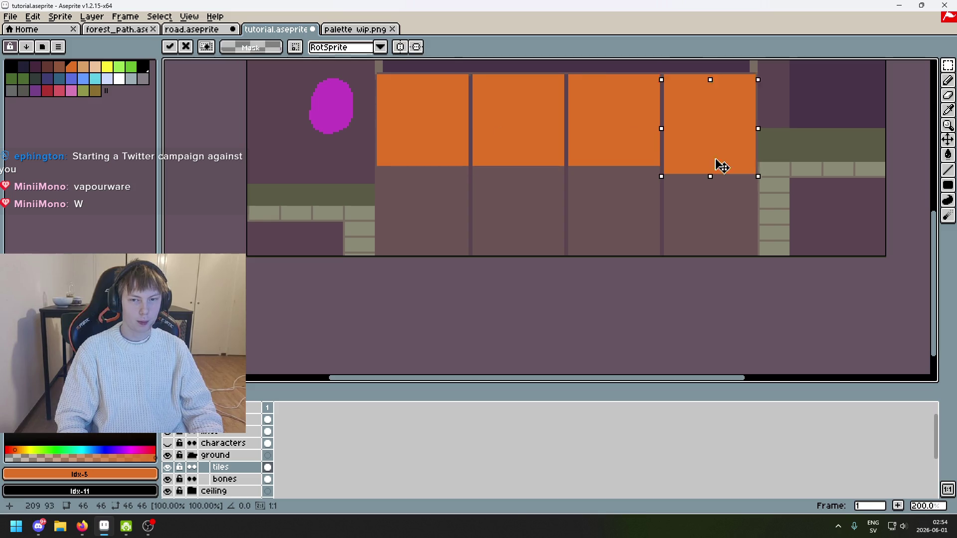
mouse_move(721, 166)
mouse_down()
mouse_move(720, 240)
mouse_move(724, 232)
mouse_up()
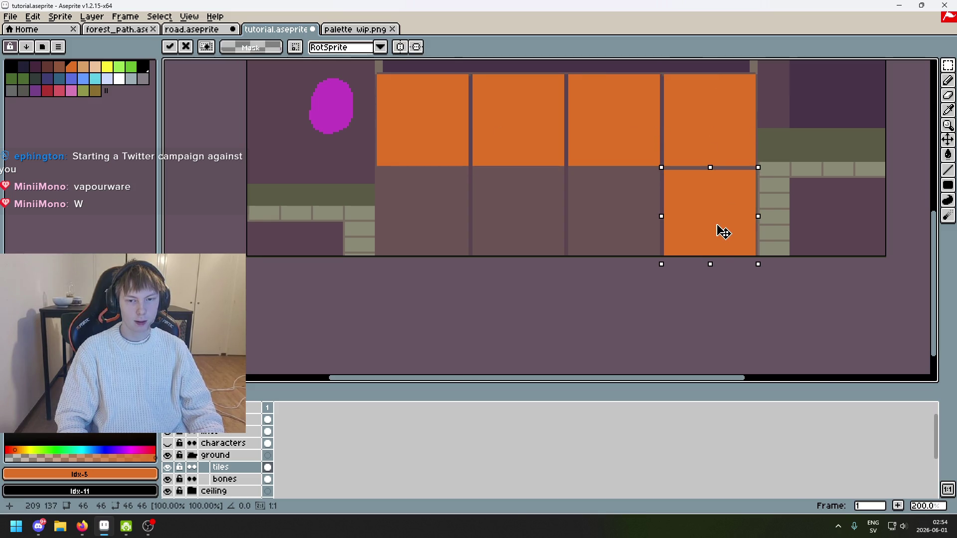
scroll(723, 232, up, 1)
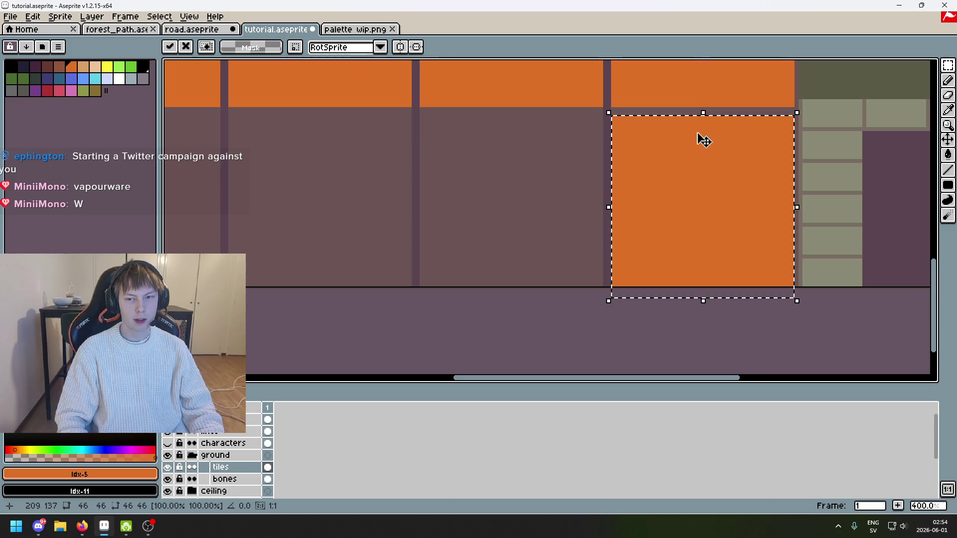
scroll(703, 140, down, 1)
scroll(644, 186, down, 1)
scroll(686, 275, up, 1)
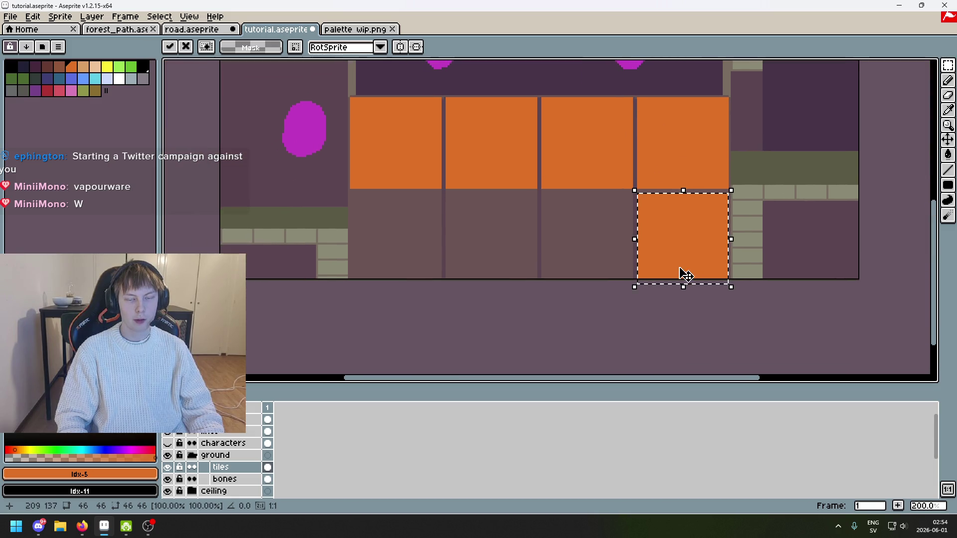
scroll(690, 173, up, 1)
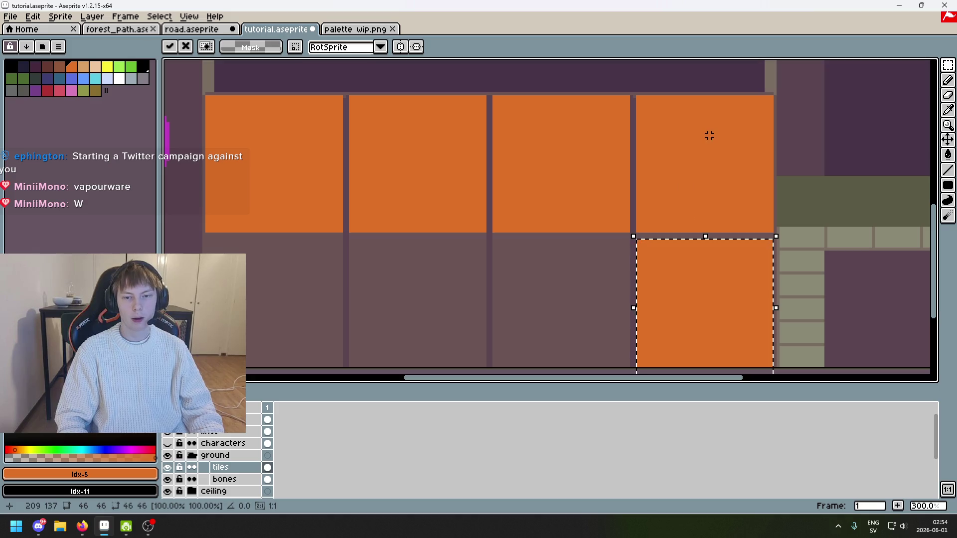
scroll(693, 142, up, 1)
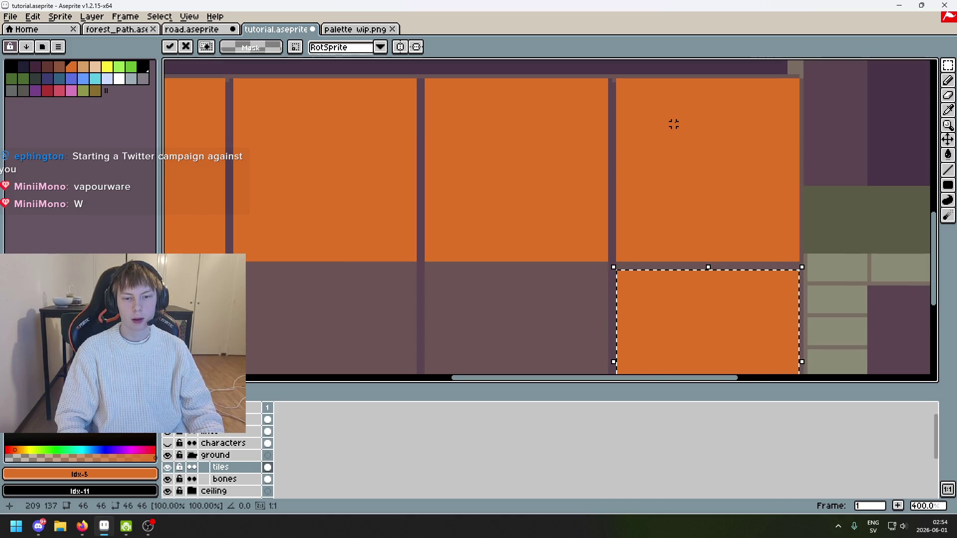
scroll(674, 124, up, 1)
scroll(655, 190, down, 1)
click(652, 190)
Paste orange block copies onto the remaining lower-row tiles, completing two rows of four
scroll(639, 214, down, 1)
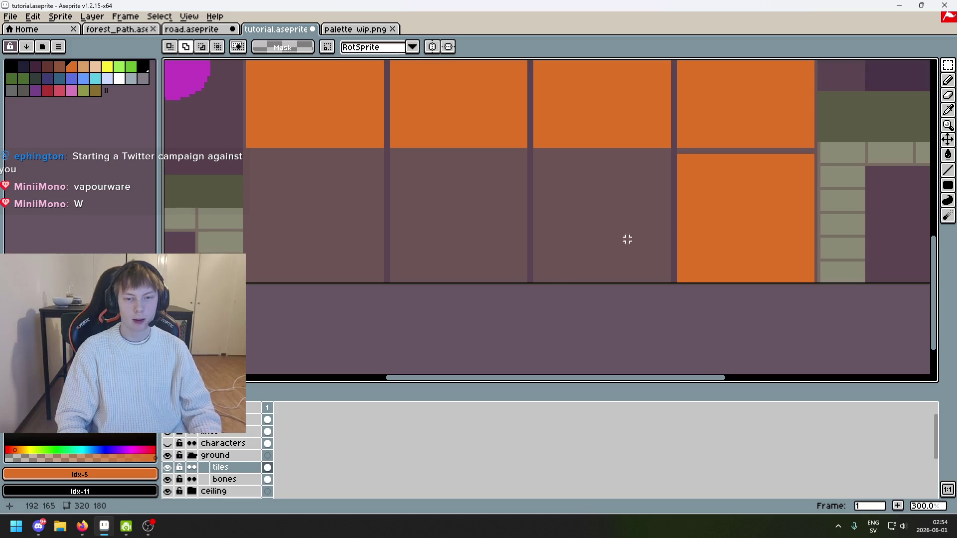
key(ctrl+v)
mouse_move(752, 107)
mouse_down()
mouse_move(652, 235)
mouse_move(606, 250)
mouse_up()
scroll(613, 256, up, 2)
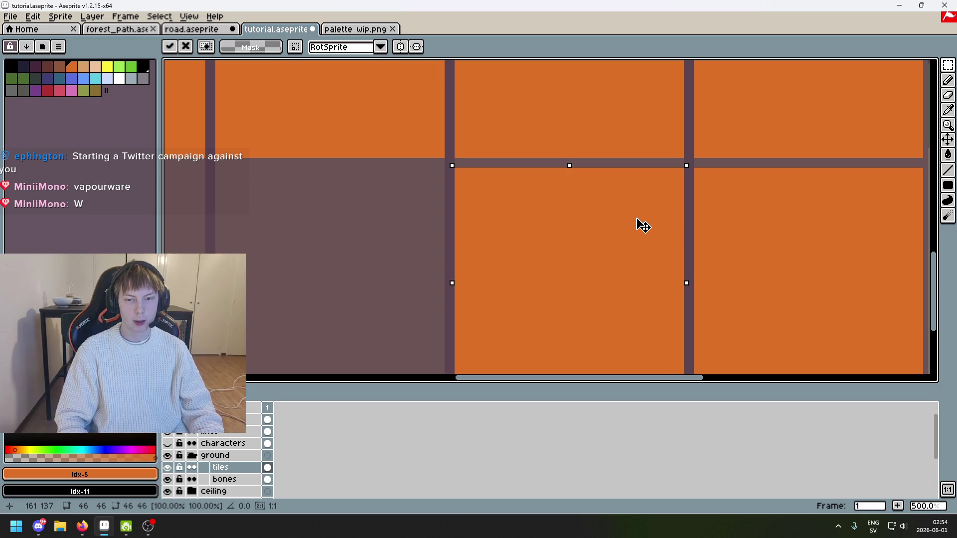
key(Return)
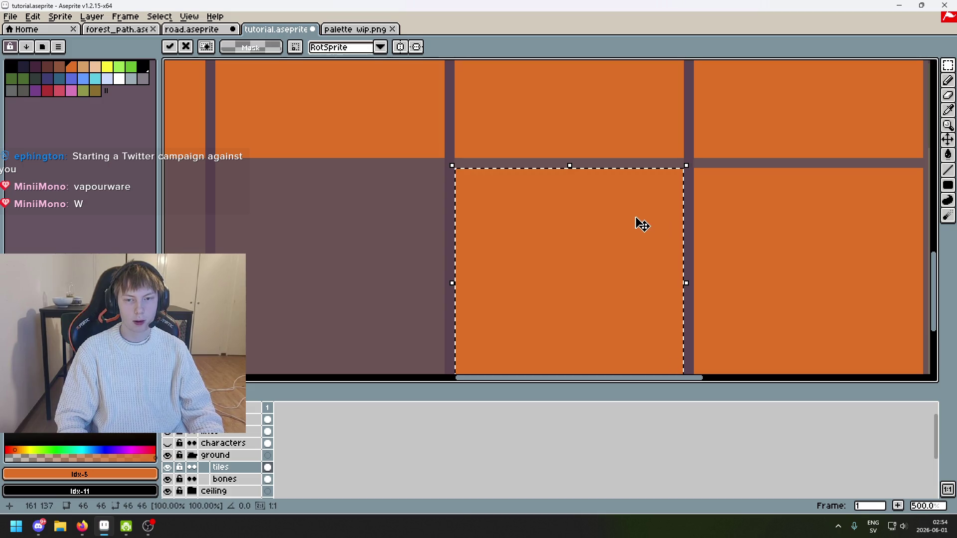
scroll(607, 130, down, 2)
drag(715, 118, 759, 167)
mouse_move(828, 122)
mouse_down()
mouse_move(592, 248)
mouse_move(541, 265)
mouse_move(549, 242)
mouse_move(538, 242)
mouse_up()
scroll(546, 254, up, 2)
scroll(538, 242, down, 1)
mouse_move(489, 222)
mouse_down()
mouse_move(553, 233)
mouse_move(488, 221)
mouse_move(505, 200)
mouse_up()
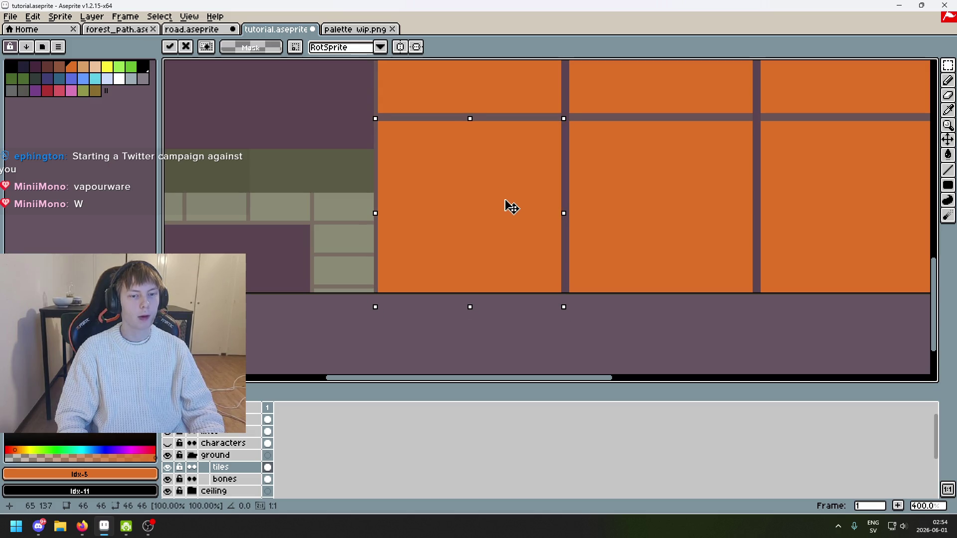
key(Return)
scroll(530, 235, down, 2)
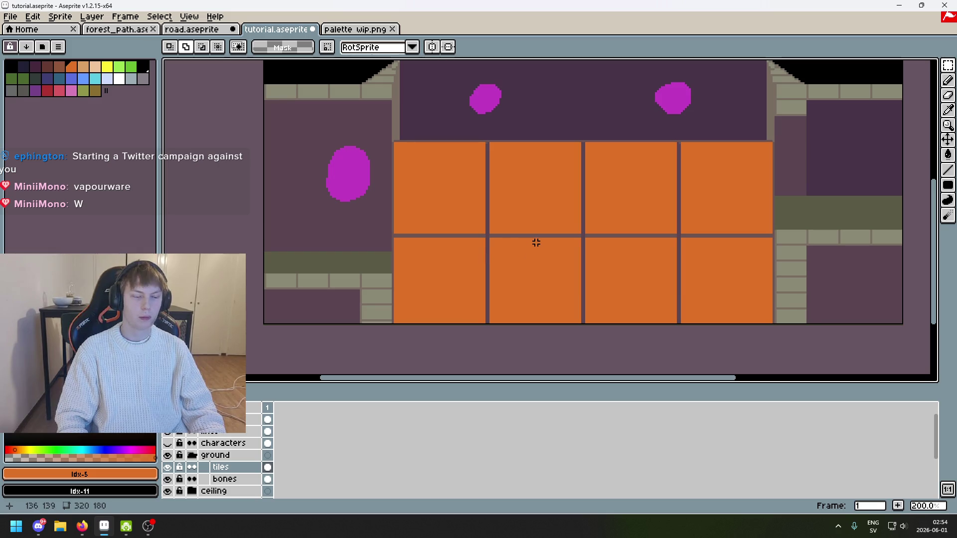
Show the dungeon screenshot layer and eyedrop its grey-brown floor border colour #796d63
drag(536, 243, 483, 223)
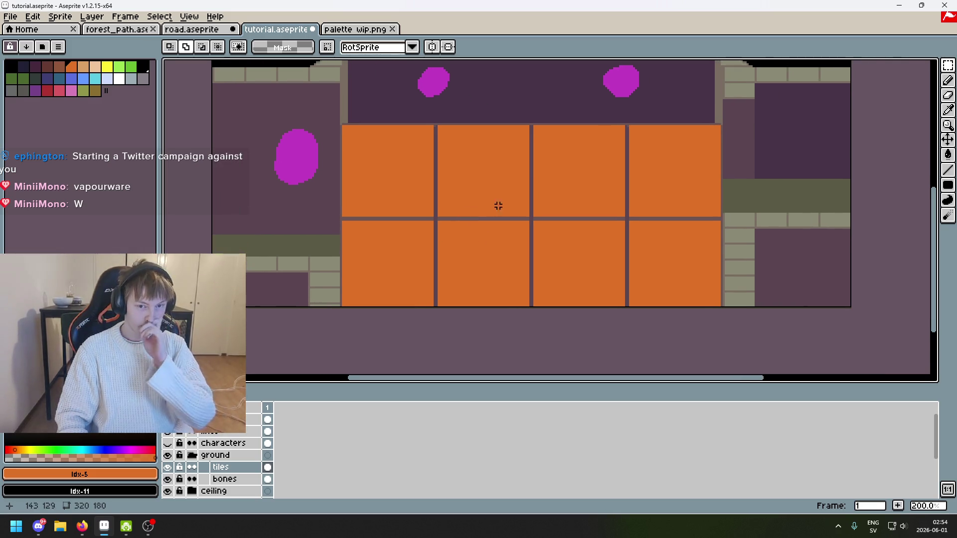
scroll(504, 213, down, 1)
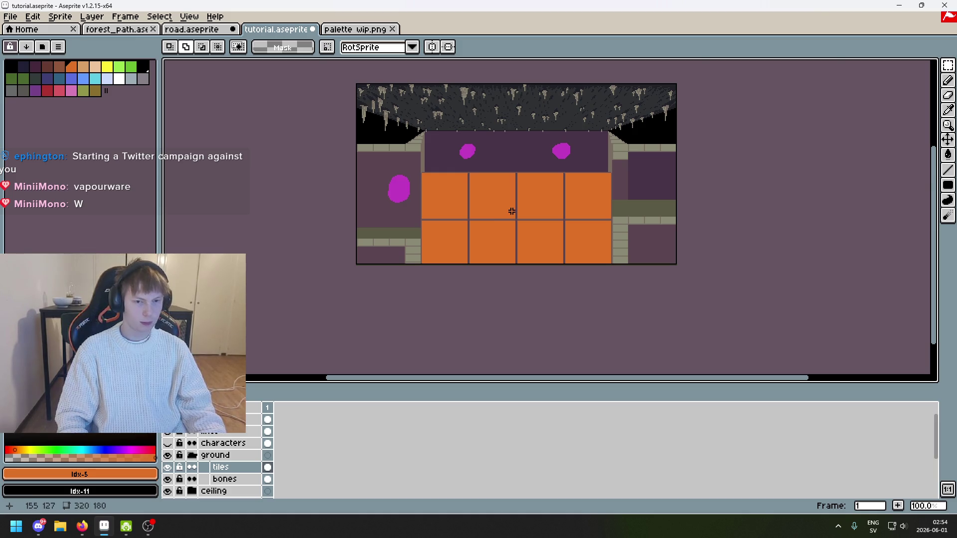
scroll(512, 211, up, 1)
drag(512, 211, 560, 255)
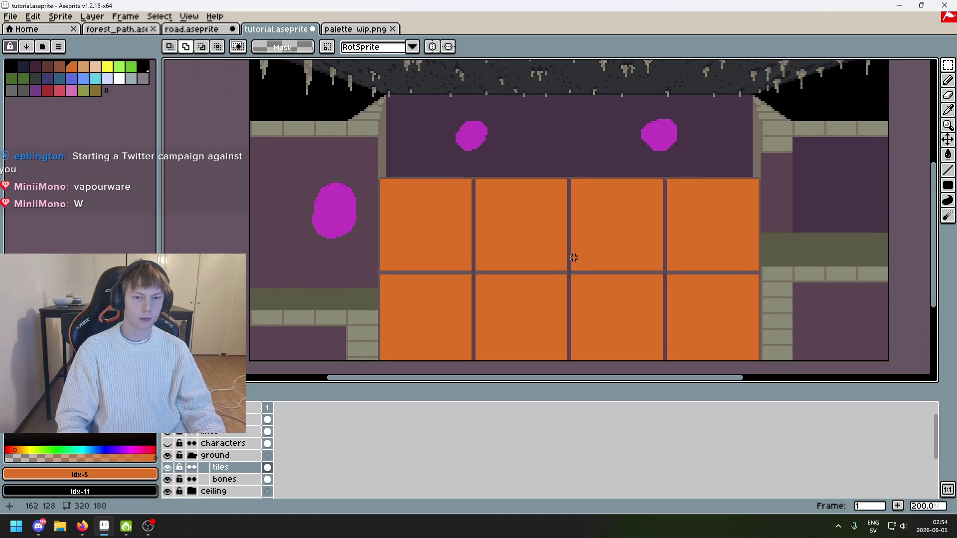
drag(582, 257, 536, 221)
scroll(498, 214, down, 1)
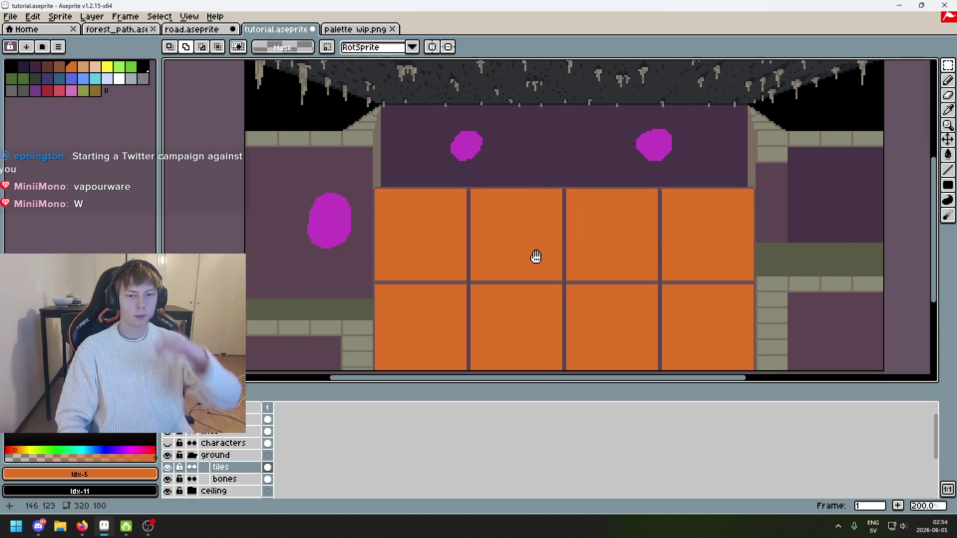
scroll(545, 239, up, 1)
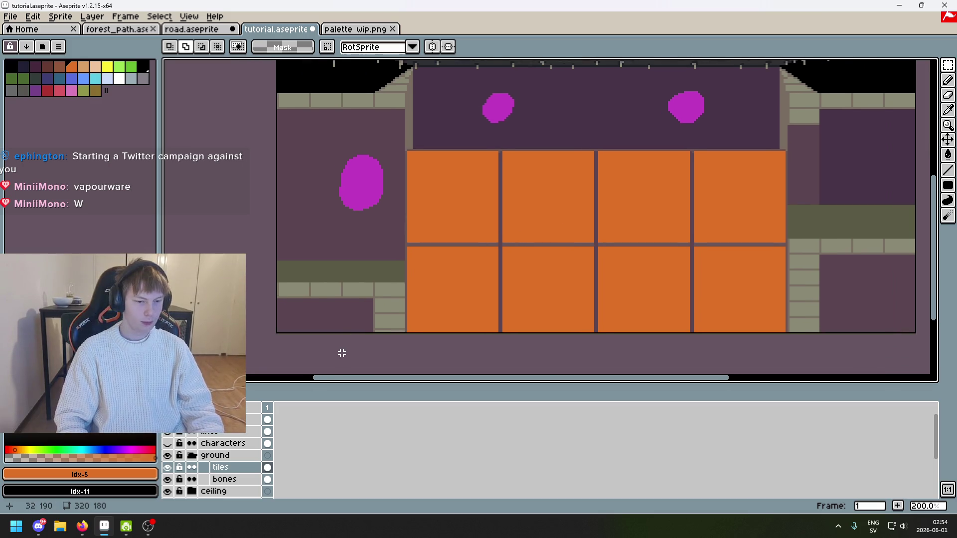
click(167, 420)
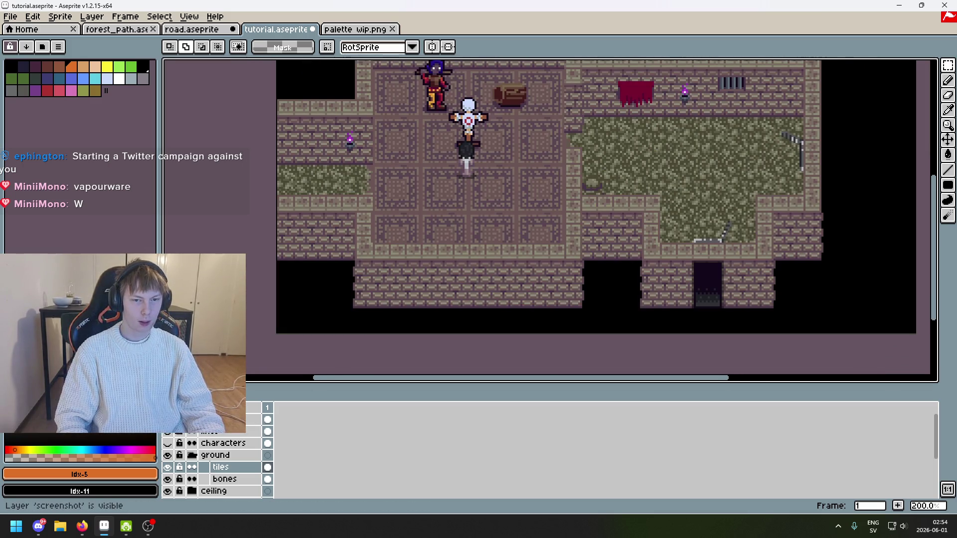
scroll(413, 163, up, 2)
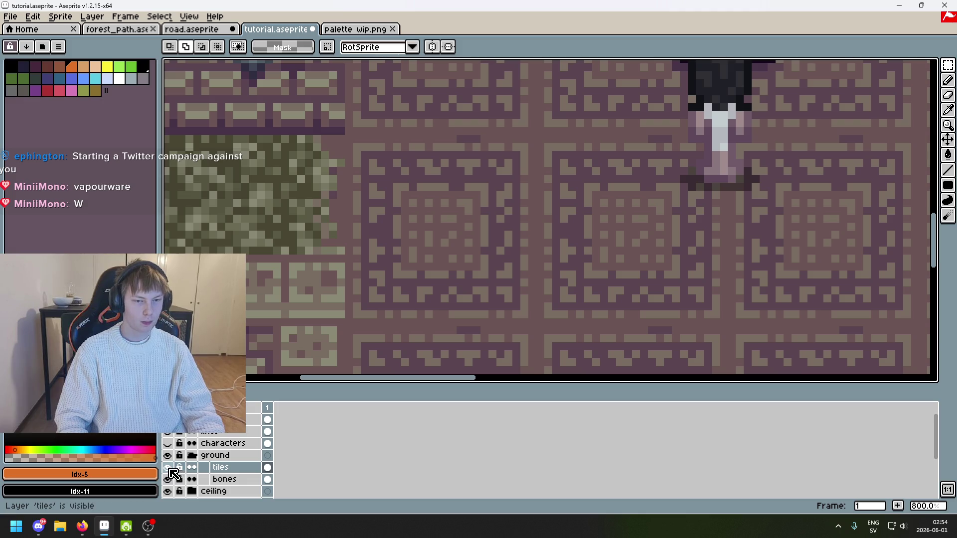
alt+click(363, 141)
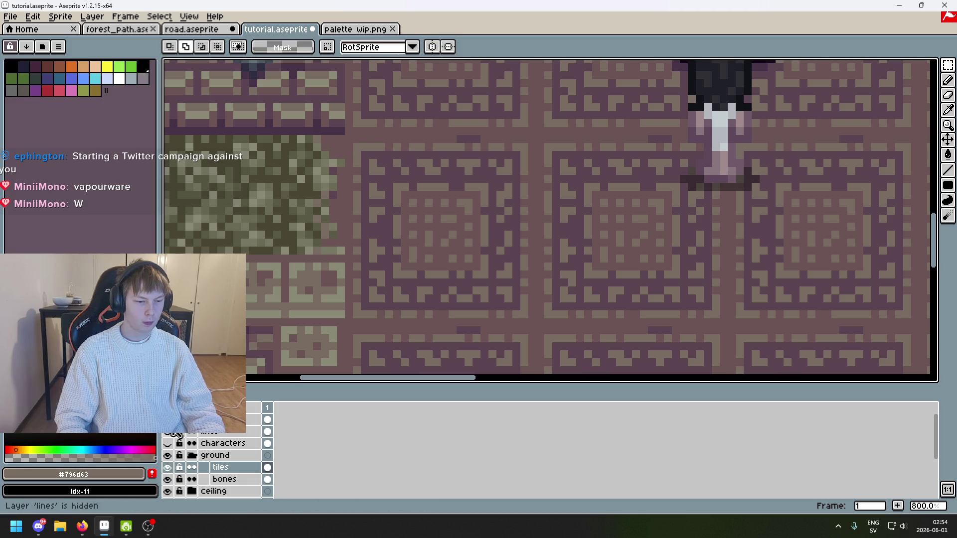
Show the placeholder block layer and pencil a #796d63 line along the top-left block's top edge
click(176, 433)
scroll(470, 224, down, 3)
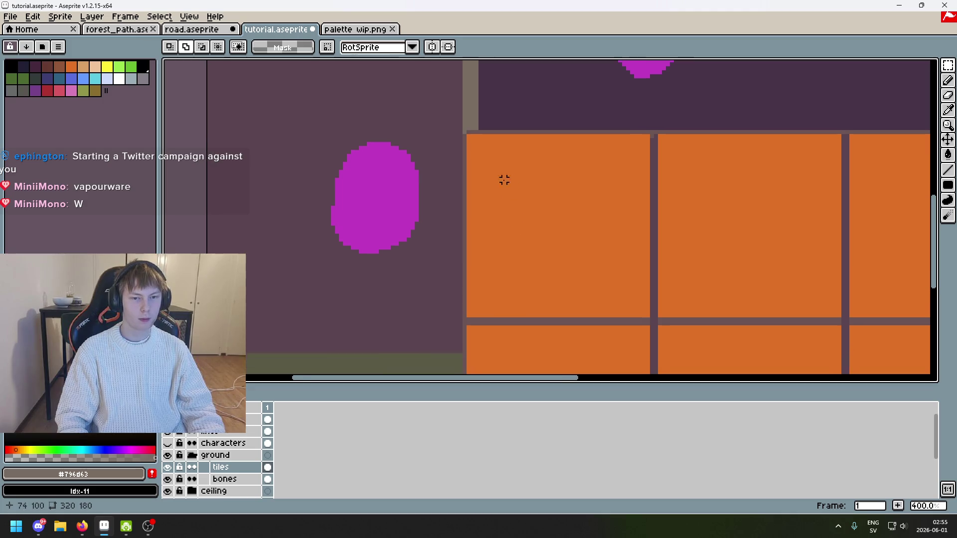
scroll(504, 180, up, 6)
key(b)
click(395, 211)
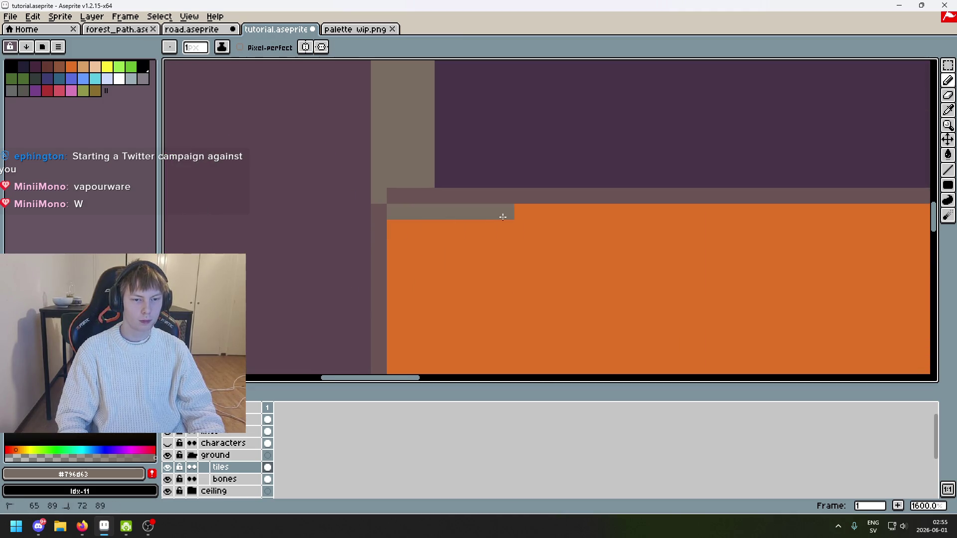
click(810, 211)
Draw grey-brown borders down the block's right edge and back along its bottom
scroll(588, 227, right, 3)
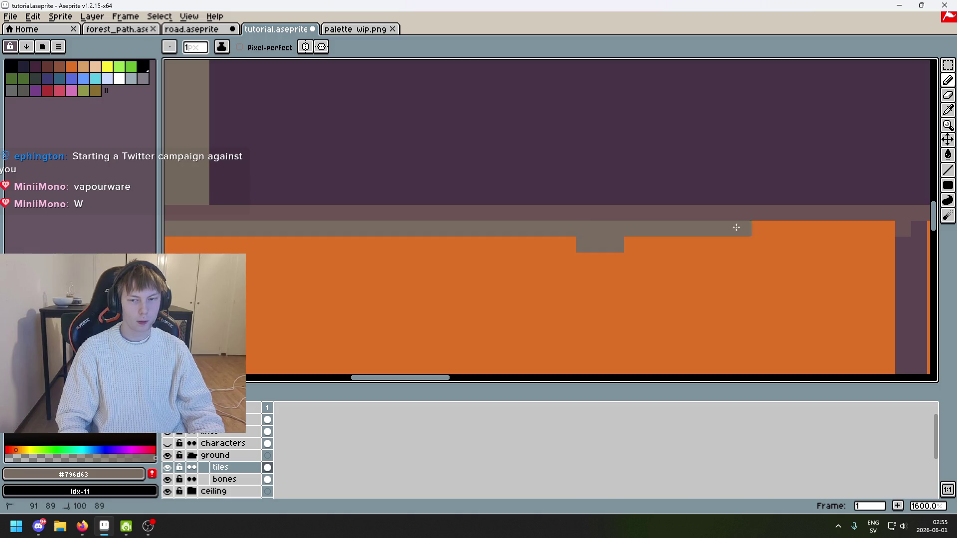
scroll(647, 250, down, 3)
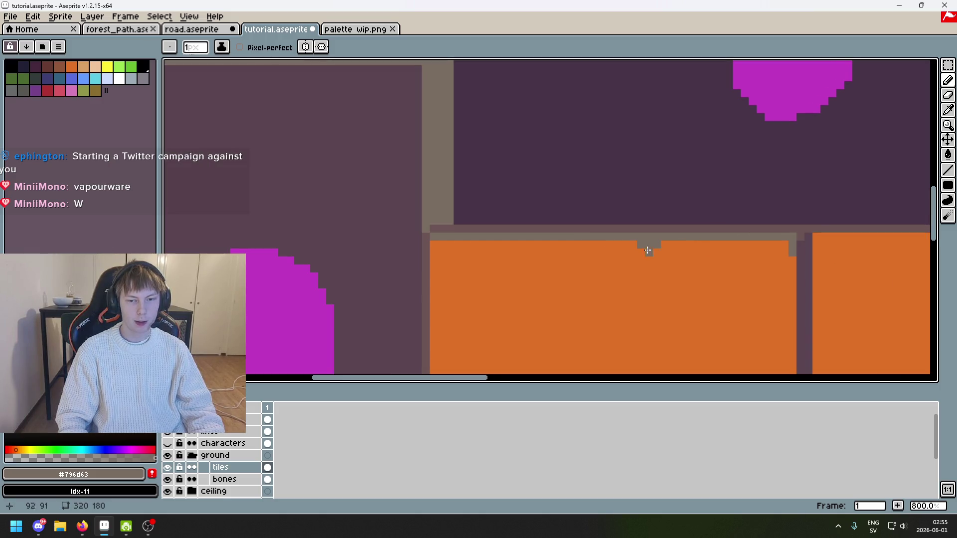
scroll(467, 237, down, 3)
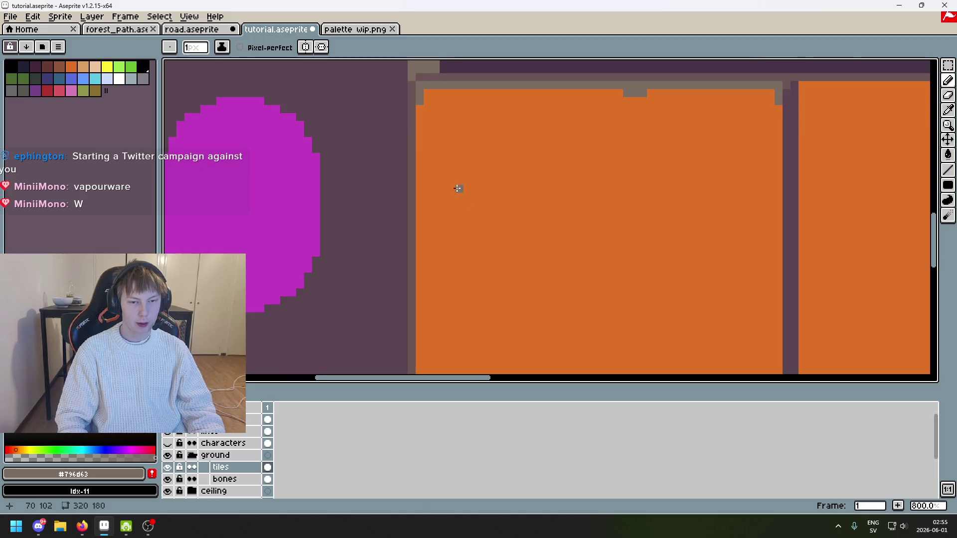
scroll(453, 289, down, 5)
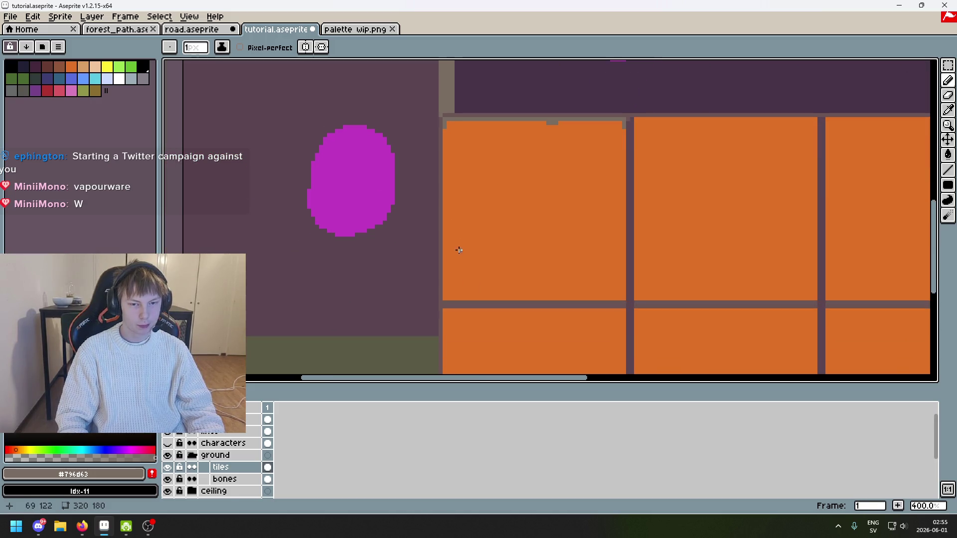
mouse_move(443, 299)
mouse_down()
mouse_move(625, 299)
mouse_move(624, 129)
mouse_up()
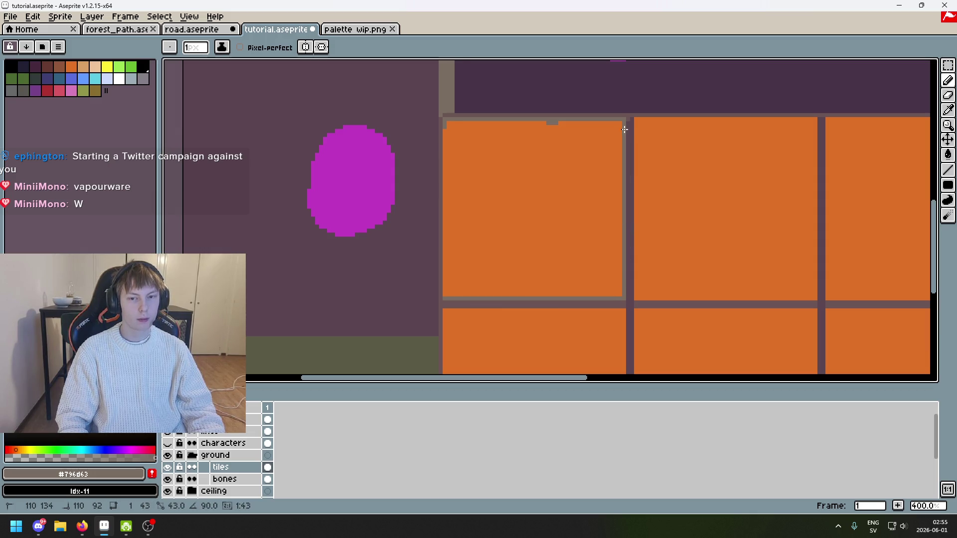
drag(620, 247, 617, 298)
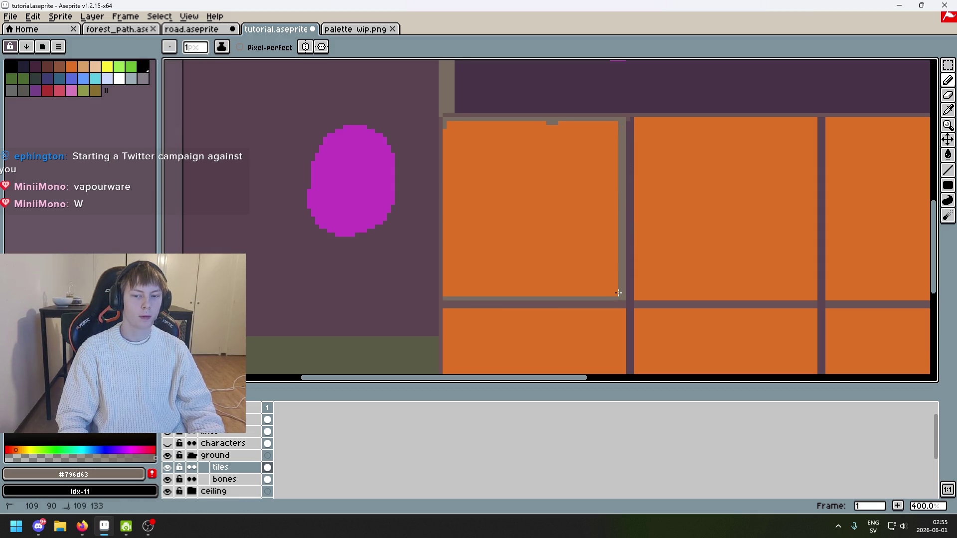
key(shift)
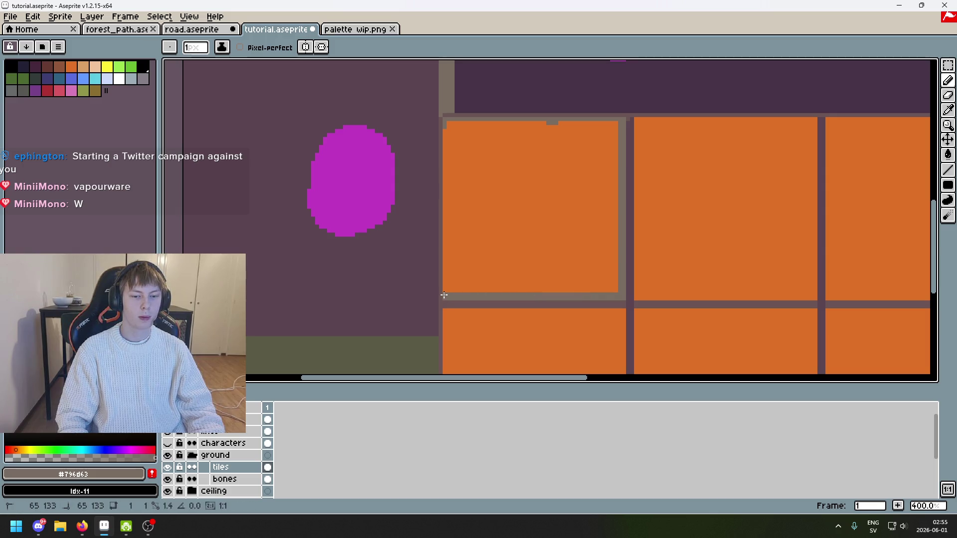
scroll(444, 295, down, 2)
Save tutorial.aseprite and look over the reference screenshot's characters and tiles
scroll(493, 233, up, 1)
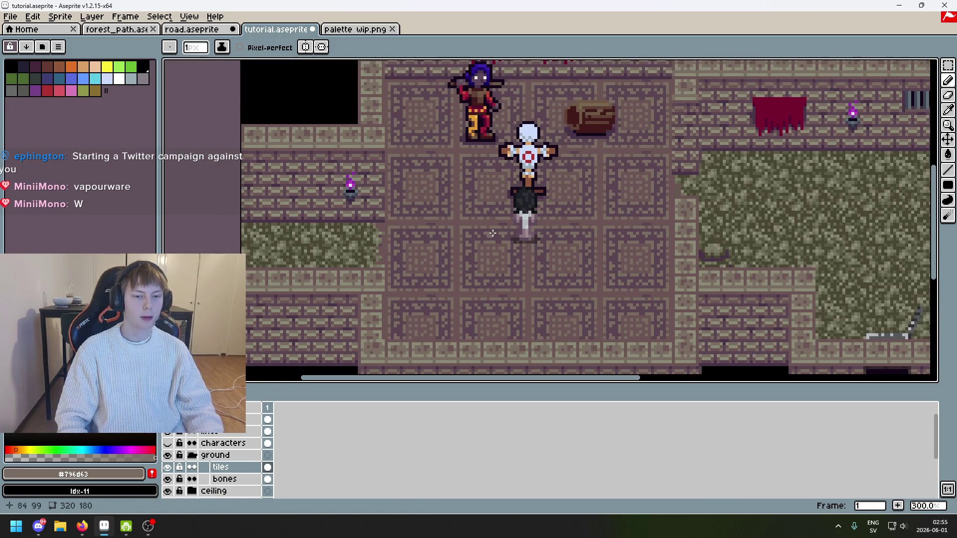
scroll(493, 229, right, 3)
scroll(494, 230, up, 2)
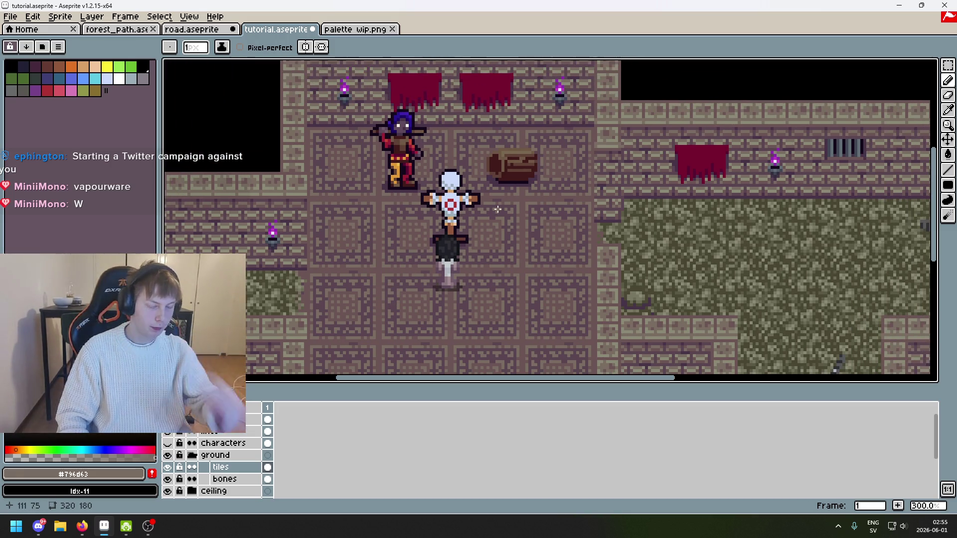
key(ctrl+s)
scroll(483, 231, down, 1)
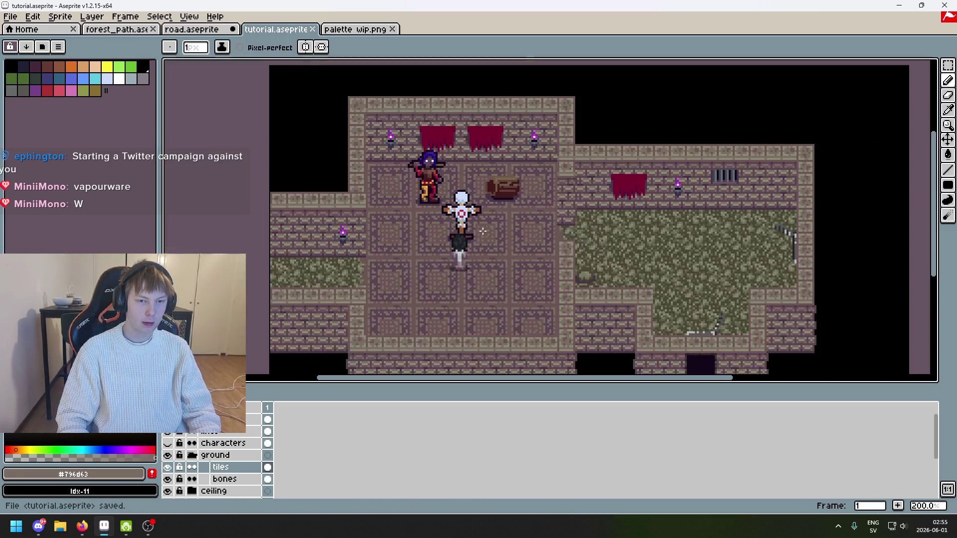
scroll(436, 144, up, 4)
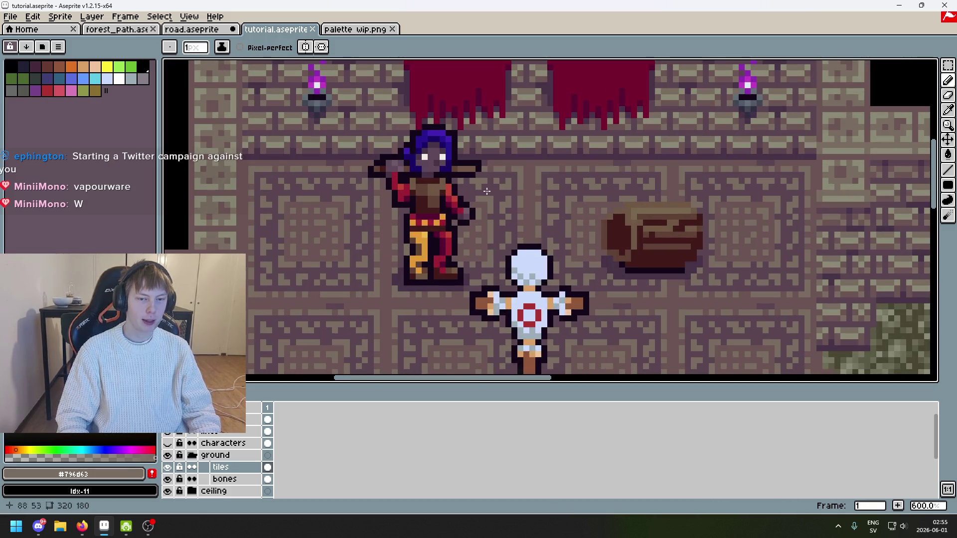
scroll(434, 148, up, 1)
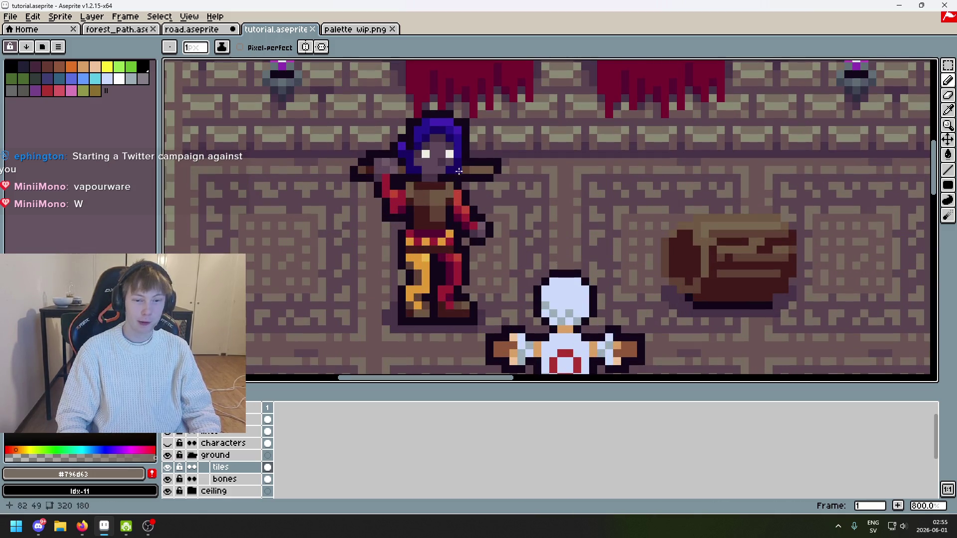
scroll(427, 221, down, 1)
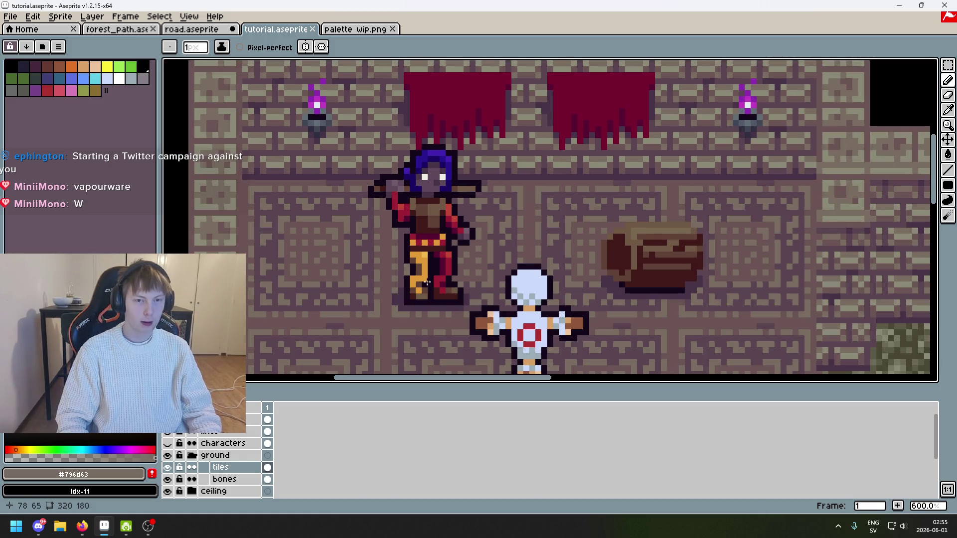
scroll(403, 257, down, 4)
scroll(408, 229, up, 1)
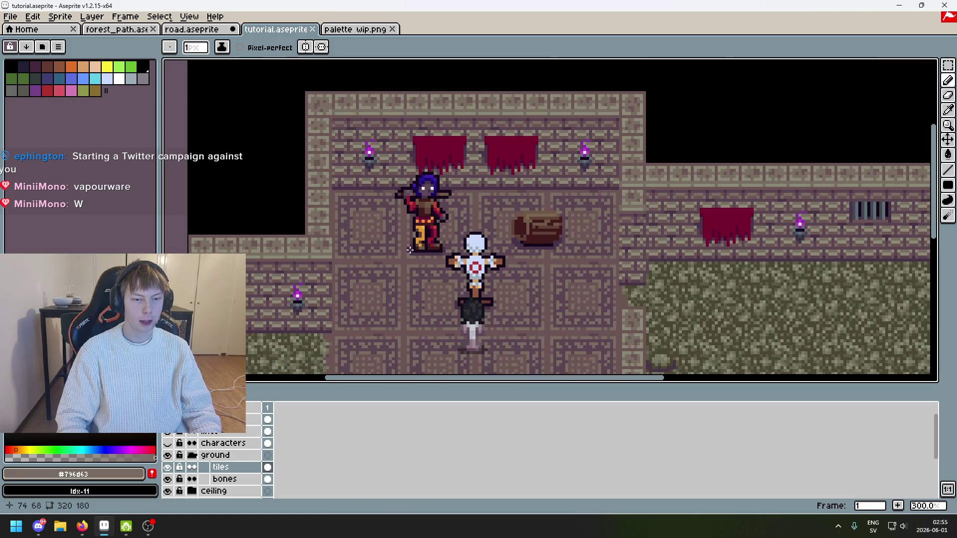
mouse_move(410, 251)
mouse_down()
mouse_move(406, 186)
mouse_move(469, 176)
mouse_up()
scroll(469, 177, up, 3)
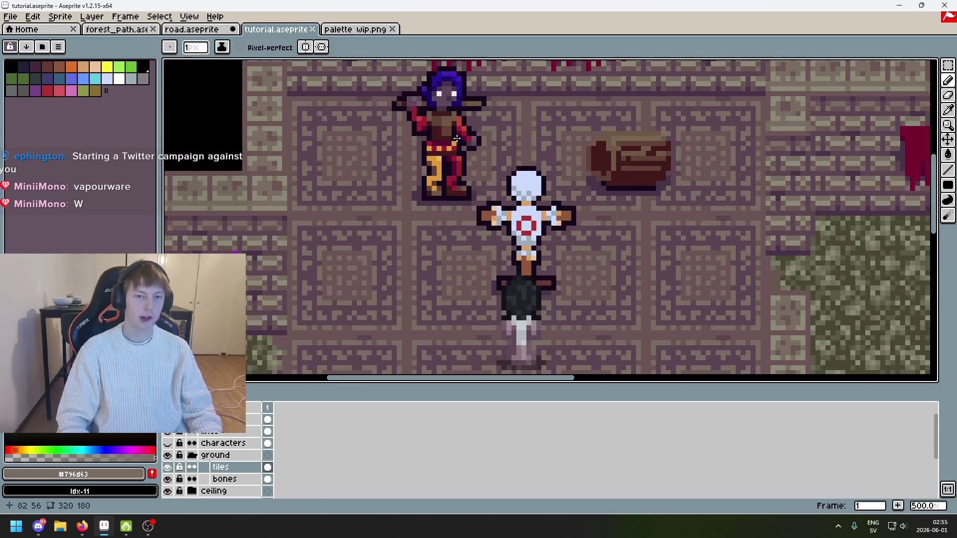
scroll(578, 252, down, 3)
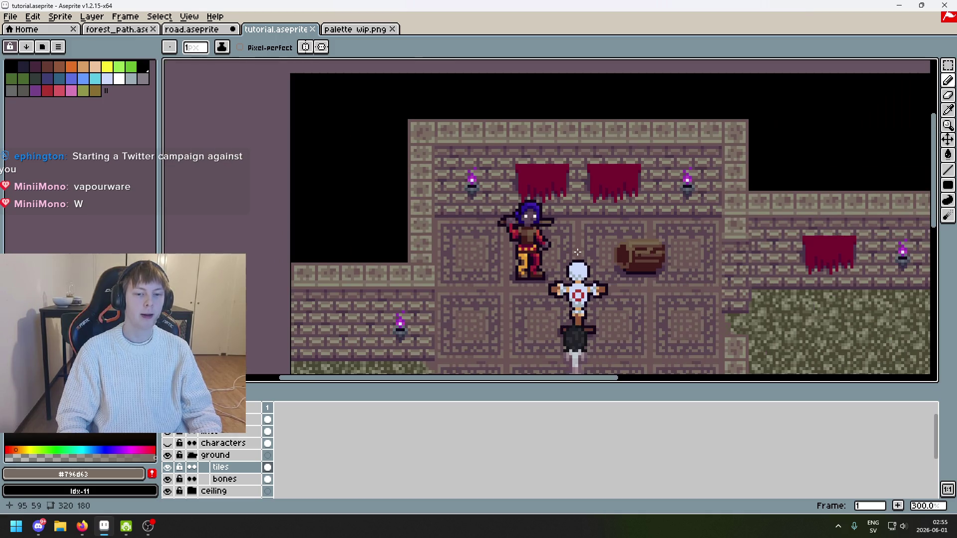
scroll(510, 280, down, 1)
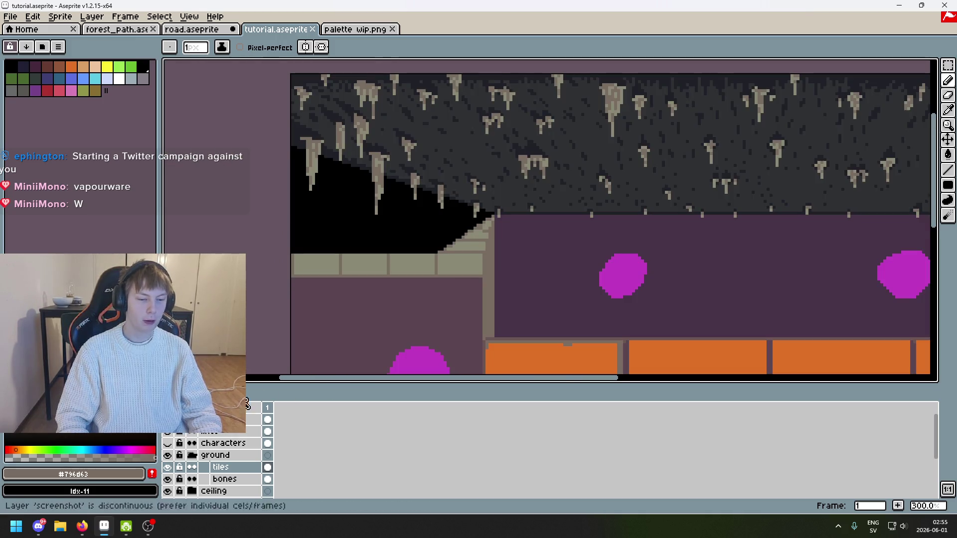
Pencil #796d63 borders on the top-left block's left and top edges and the lower block's bottom
drag(474, 164, 547, 182)
scroll(507, 261, up, 3)
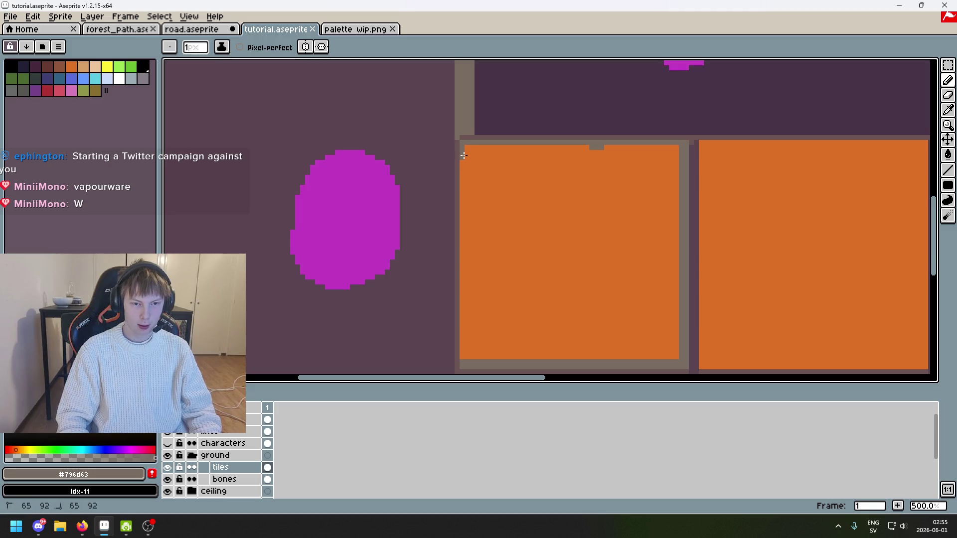
mouse_move(464, 156)
mouse_down()
mouse_move(463, 357)
mouse_move(465, 149)
mouse_move(669, 149)
mouse_up()
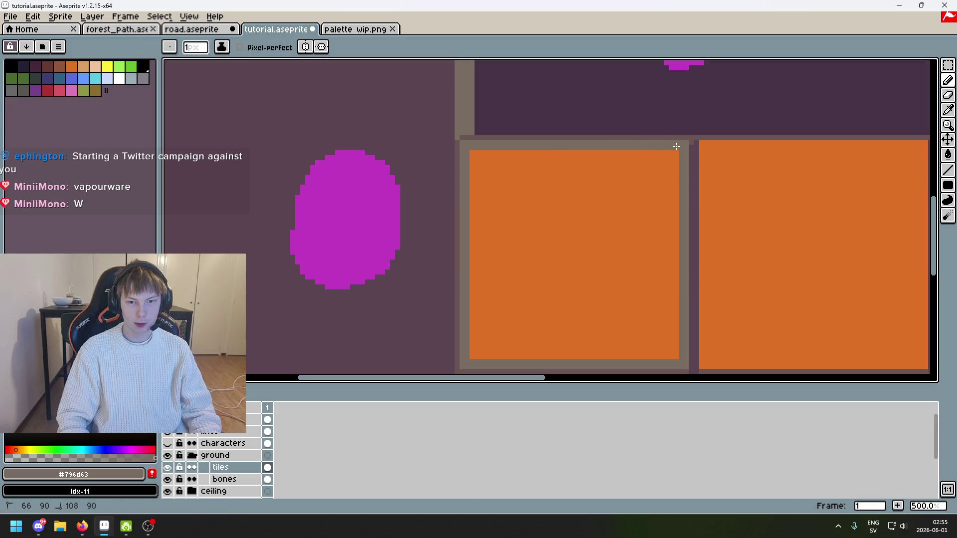
scroll(676, 147, up, 2)
scroll(682, 128, up, 2)
scroll(682, 129, down, 5)
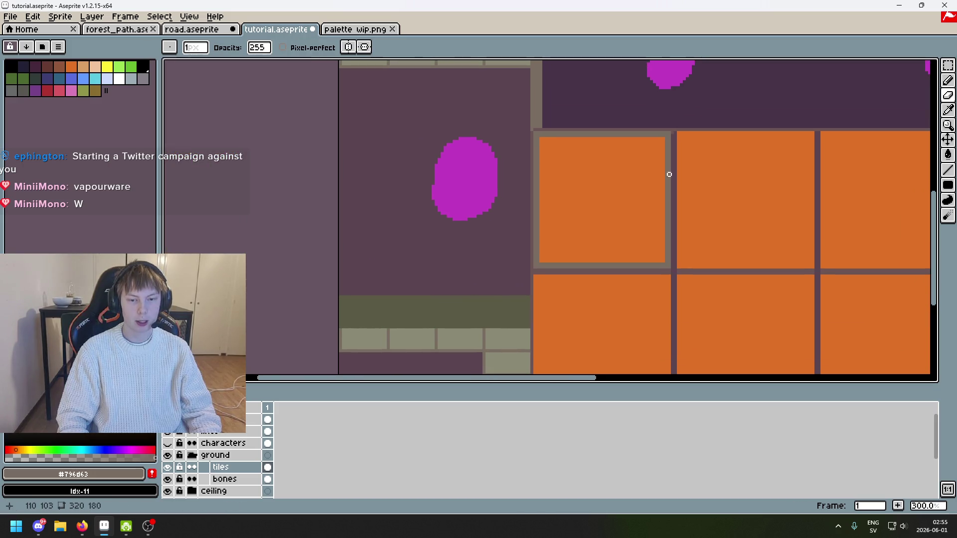
scroll(670, 175, up, 3)
mouse_move(501, 135)
mouse_down()
mouse_move(770, 134)
mouse_move(772, 366)
mouse_move(770, 279)
mouse_up()
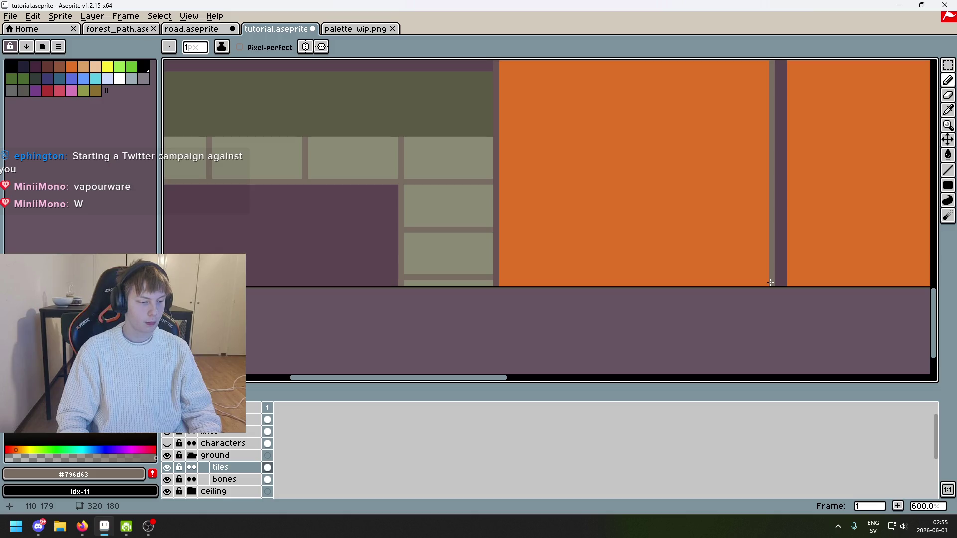
mouse_move(770, 283)
mouse_down()
mouse_move(560, 269)
mouse_move(502, 281)
mouse_up()
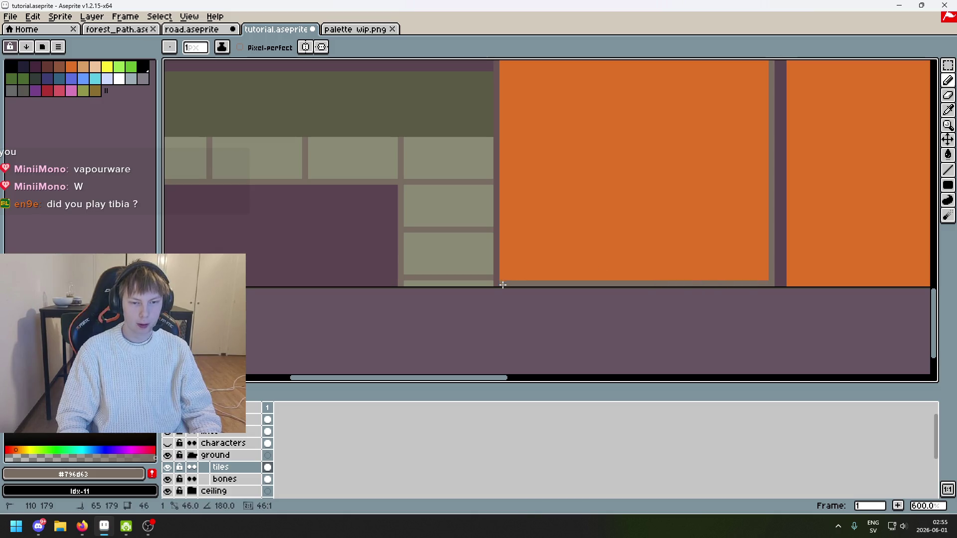
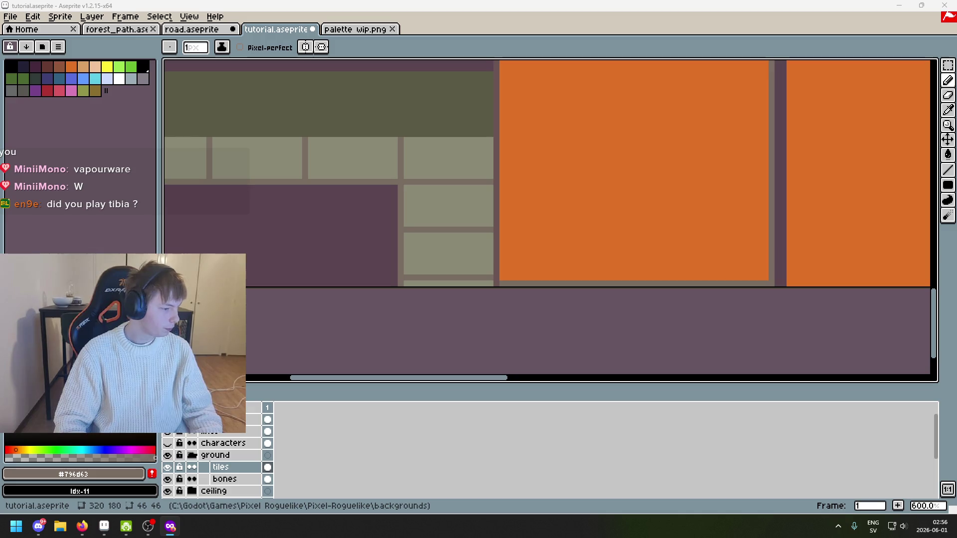
Browse the 'tibia game' image results, preview the Tibia artwork, then close the private window
key(alt+Tab)
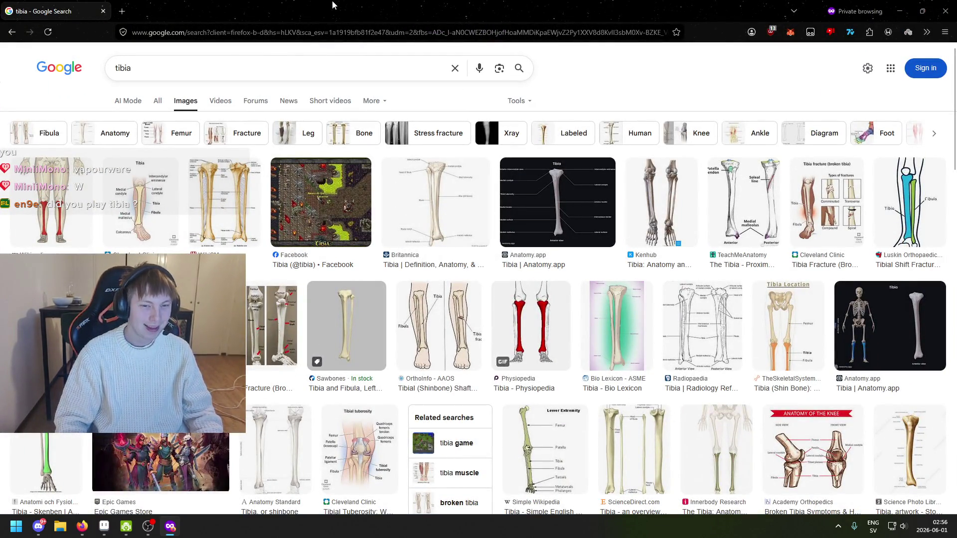
key(alt+Tab)
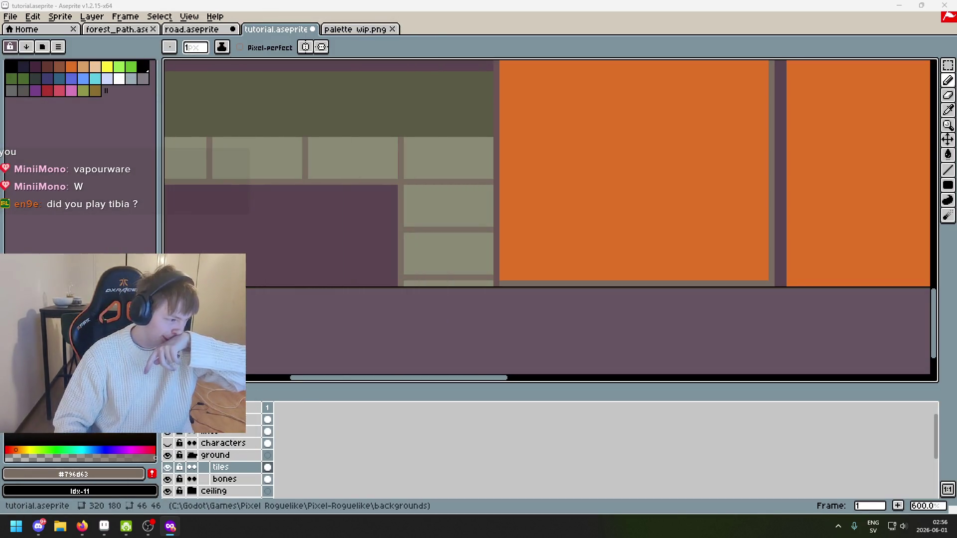
key(alt+Tab)
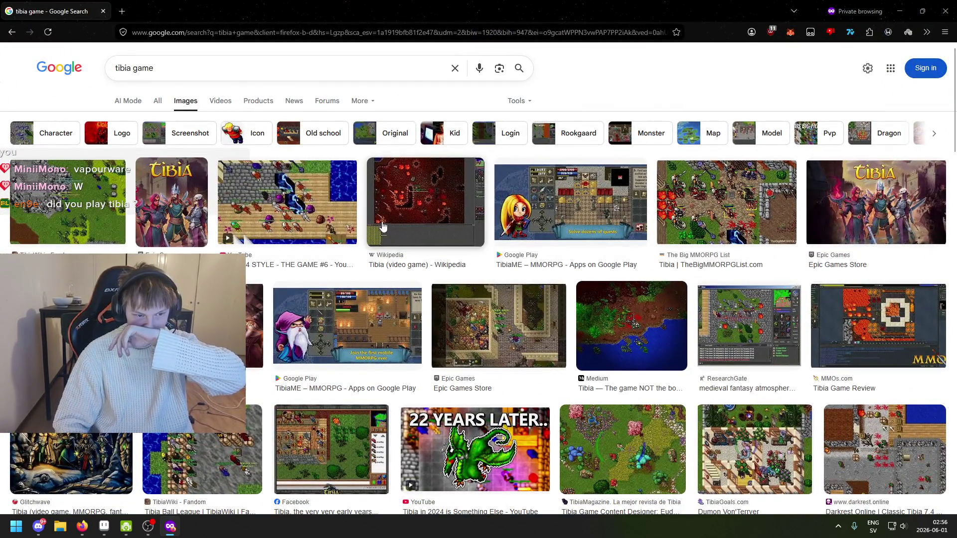
click(180, 184)
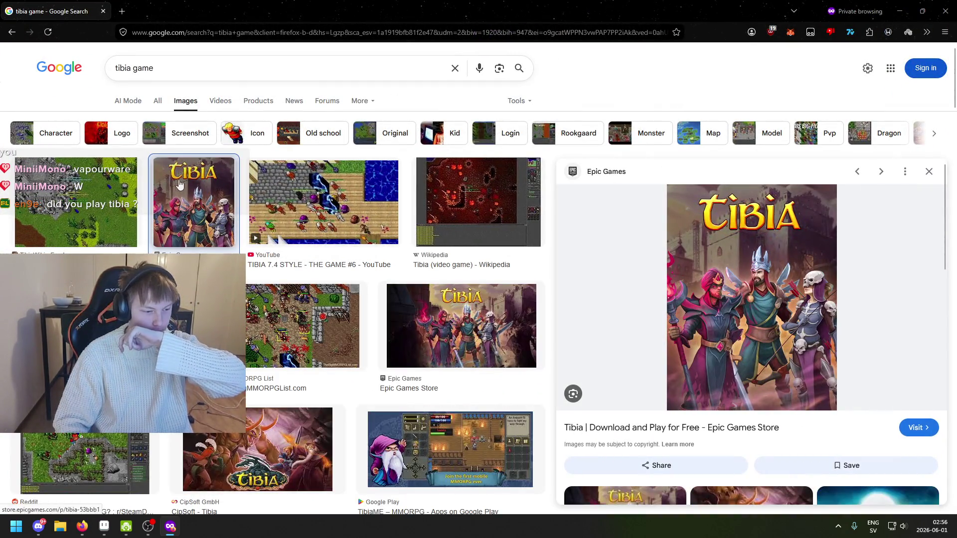
scroll(309, 187, down, 2)
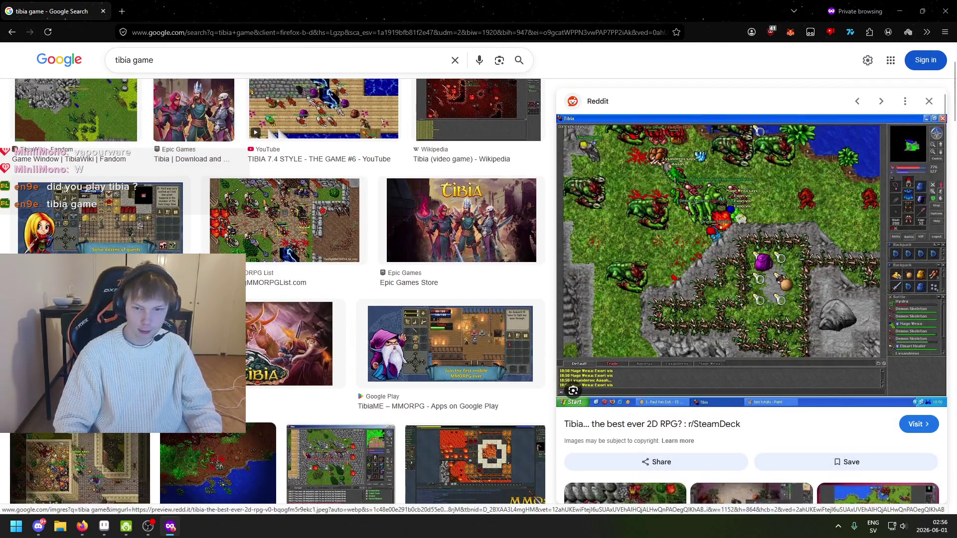
key(ctrl+w)
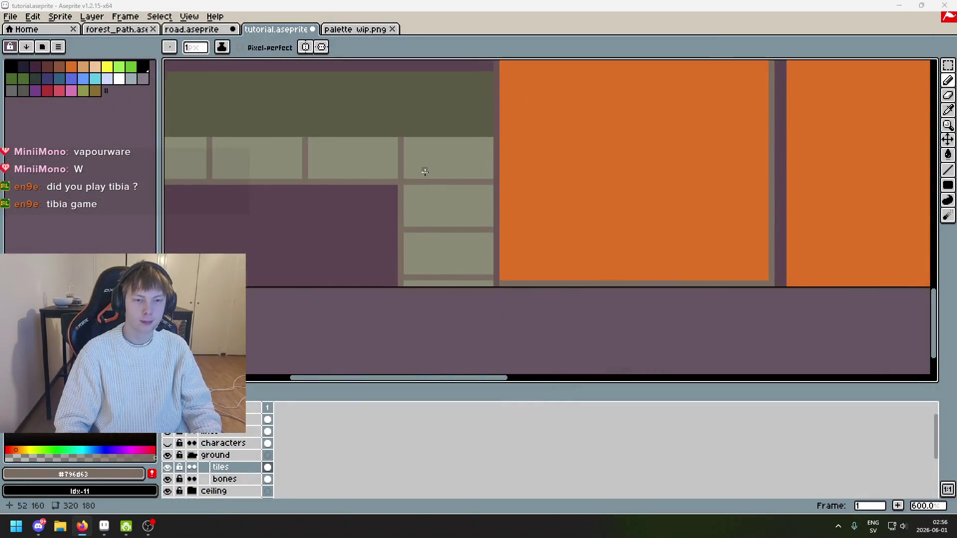
Redraw the leftmost tile's taupe border as 2-pixel lines along its left, right and top edges
scroll(425, 172, down, 3)
scroll(442, 92, up, 3)
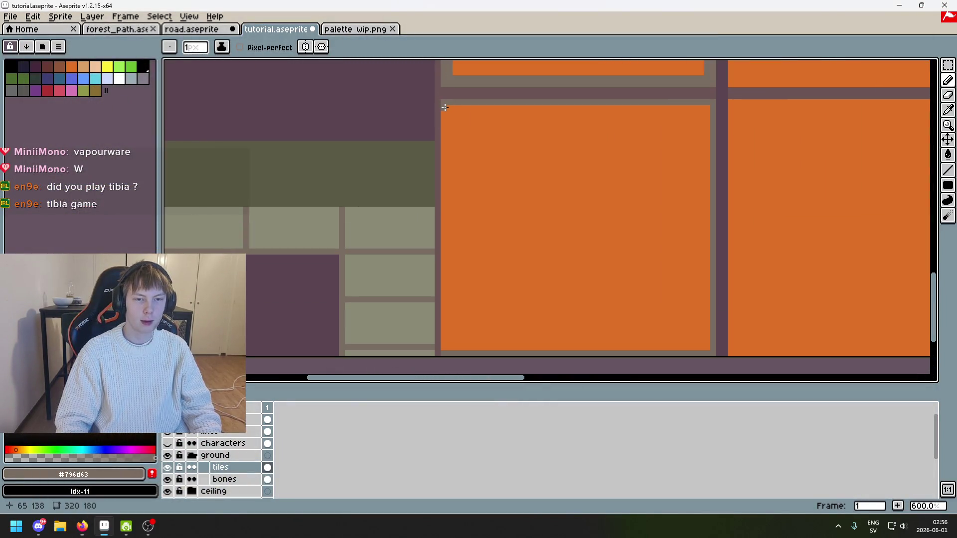
mouse_move(444, 107)
mouse_down()
mouse_move(445, 355)
mouse_move(452, 104)
mouse_up()
key(ctrl+z)
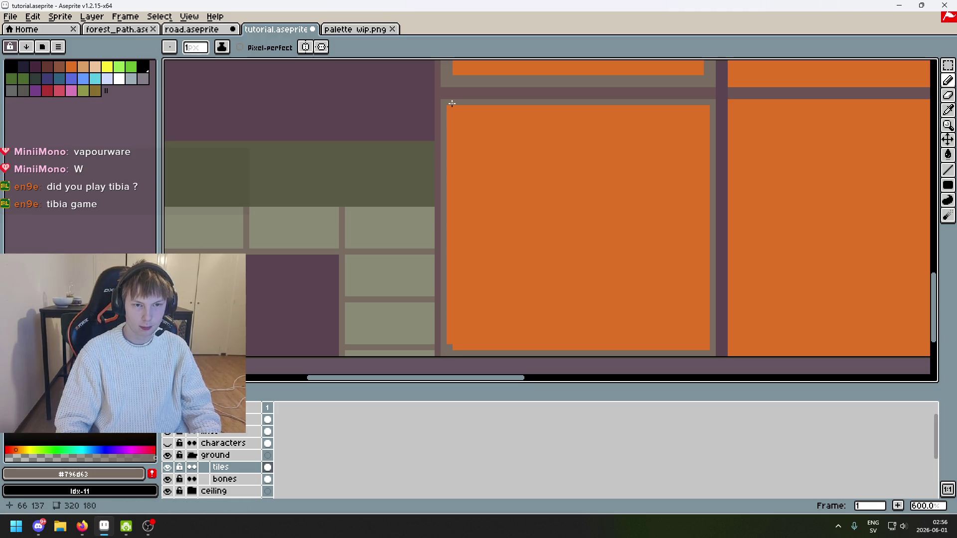
drag(450, 110, 449, 351)
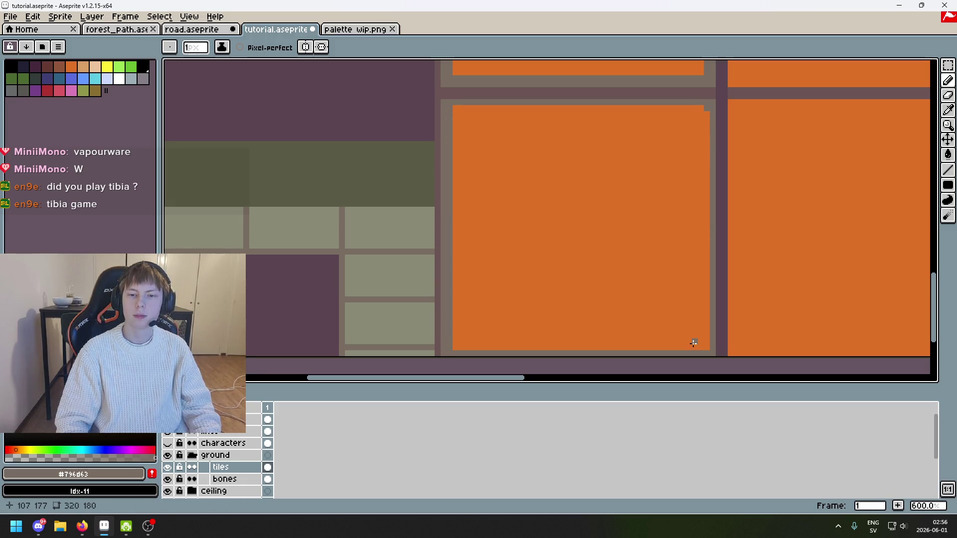
drag(705, 110, 704, 352)
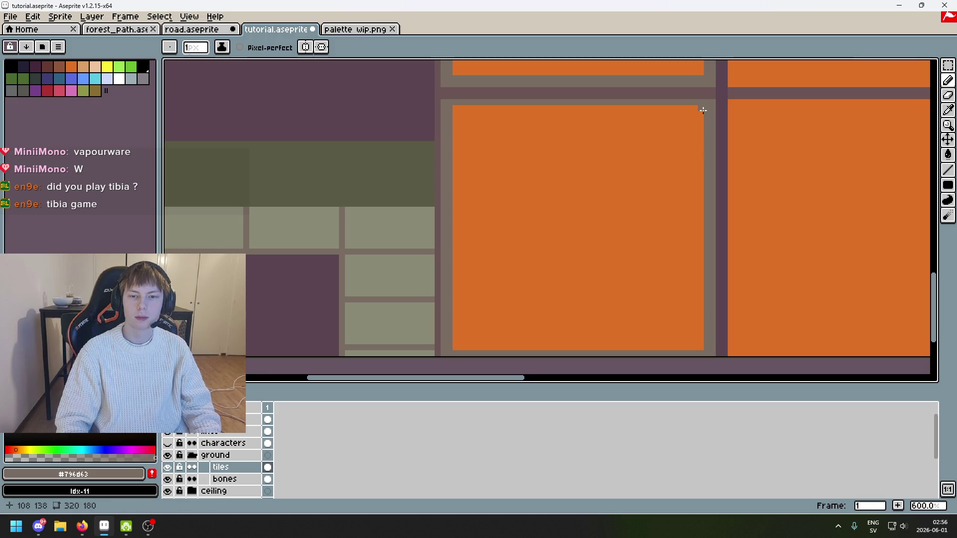
drag(703, 111, 453, 108)
Select the top-left tile as a 46x46 area with the Rectangular Marquee
drag(644, 152, 327, 143)
scroll(420, 94, down, 1)
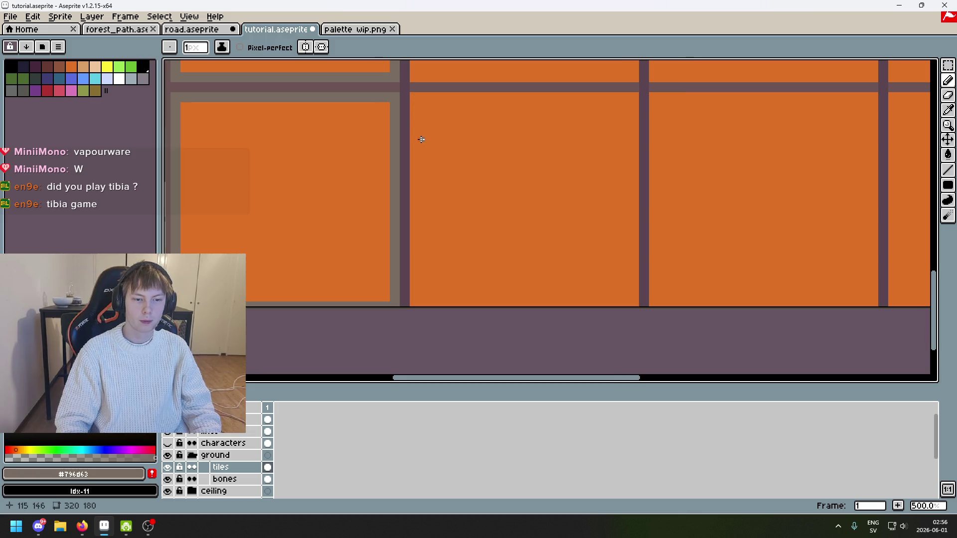
drag(267, 155, 359, 268)
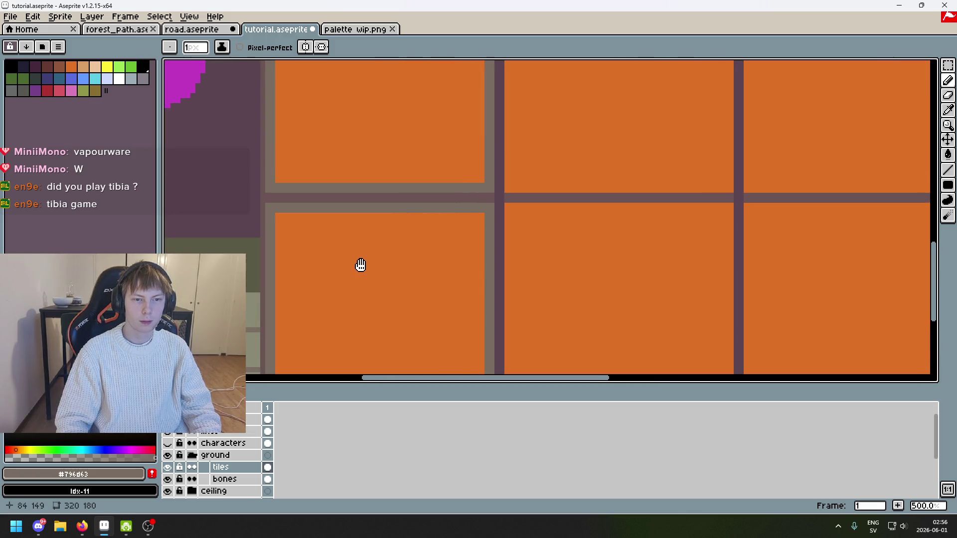
scroll(382, 246, down, 2)
click(947, 65)
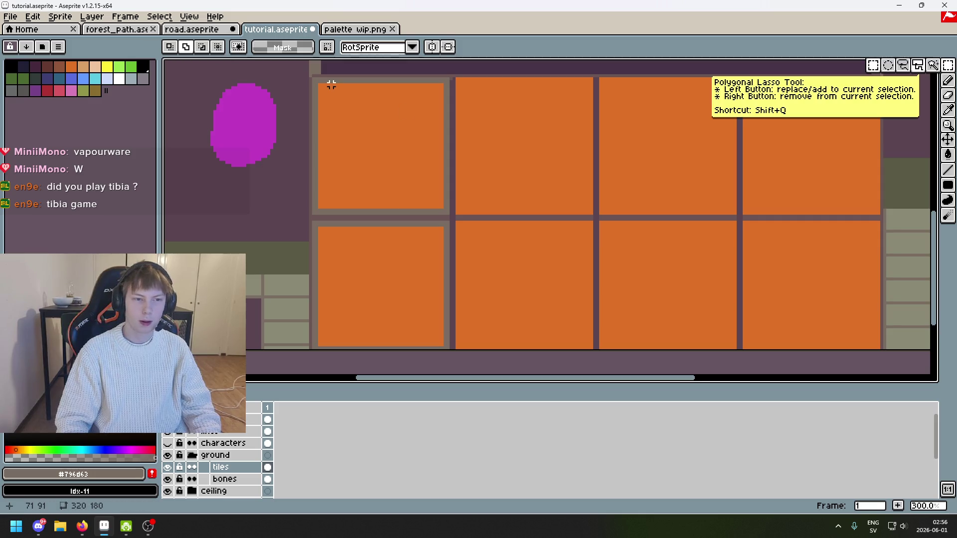
drag(313, 82, 452, 216)
scroll(446, 217, up, 1)
mouse_move(270, 222)
mouse_down()
mouse_move(331, 367)
mouse_move(442, 368)
mouse_up()
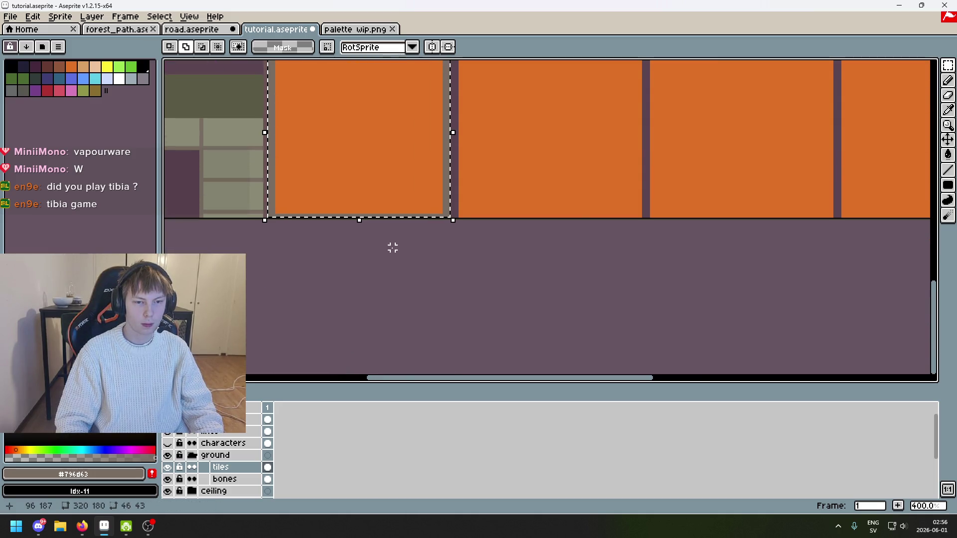
scroll(396, 279, down, 1)
click(394, 133)
scroll(349, 184, up, 2)
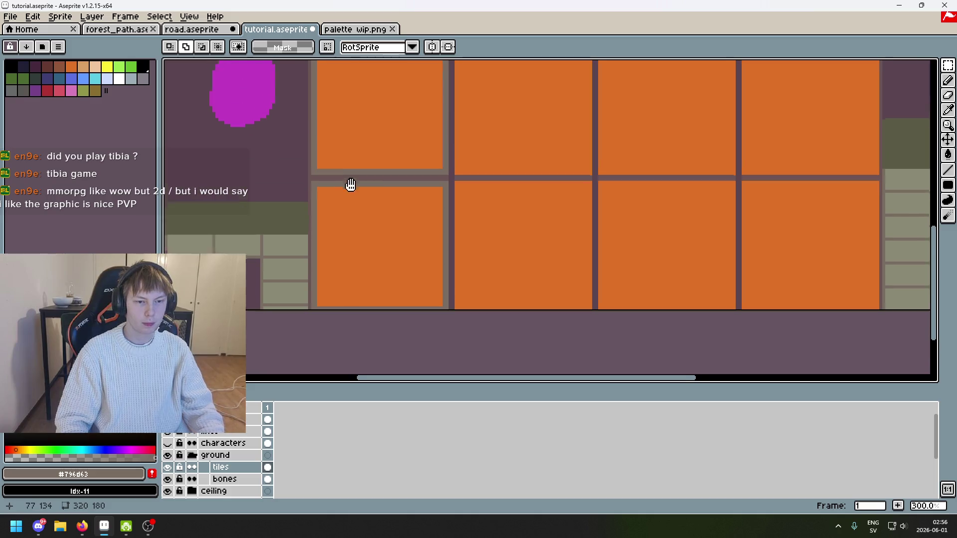
drag(310, 74, 537, 302)
Move the selected tile down one row, commit it, and deselect
scroll(565, 236, down, 2)
scroll(565, 236, down, 3)
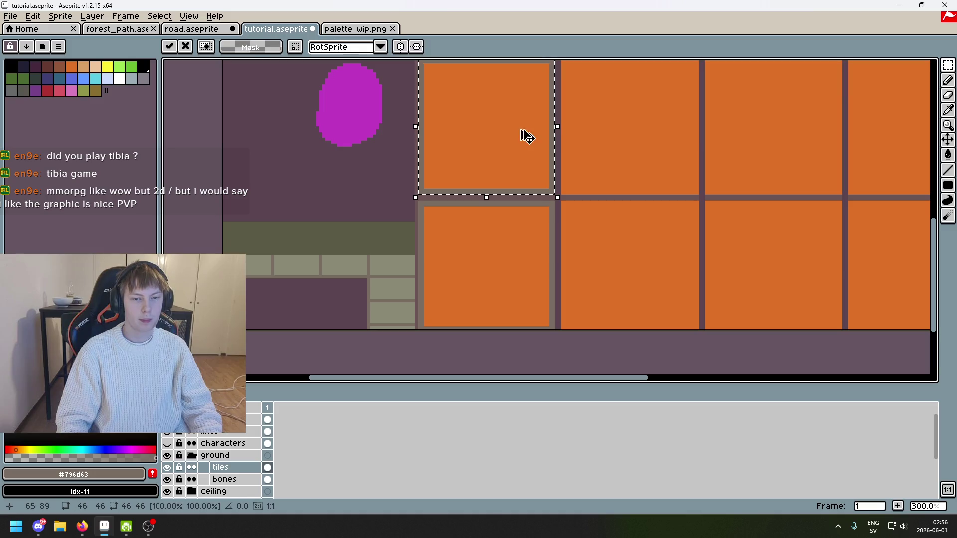
mouse_move(525, 135)
mouse_down()
mouse_move(513, 297)
mouse_move(519, 288)
mouse_up()
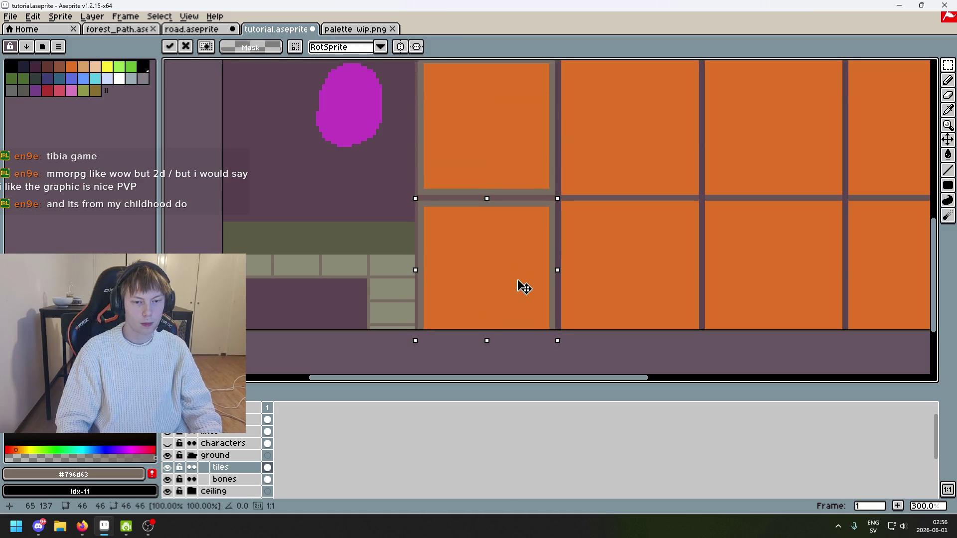
key(Return)
key(ctrl+d)
scroll(561, 203, up, 3)
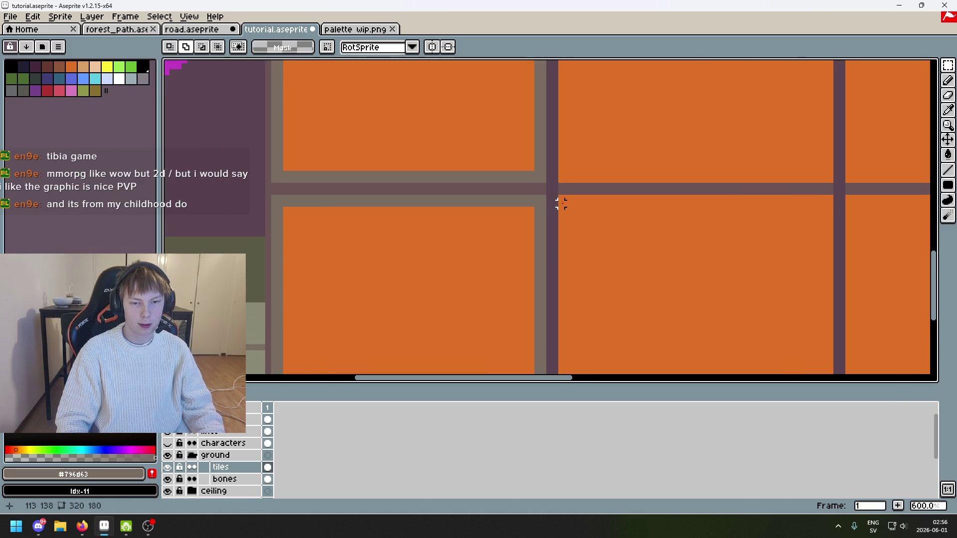
With the Pencil, draw taupe lines along the second tile's left gap, top and right edges
key(b)
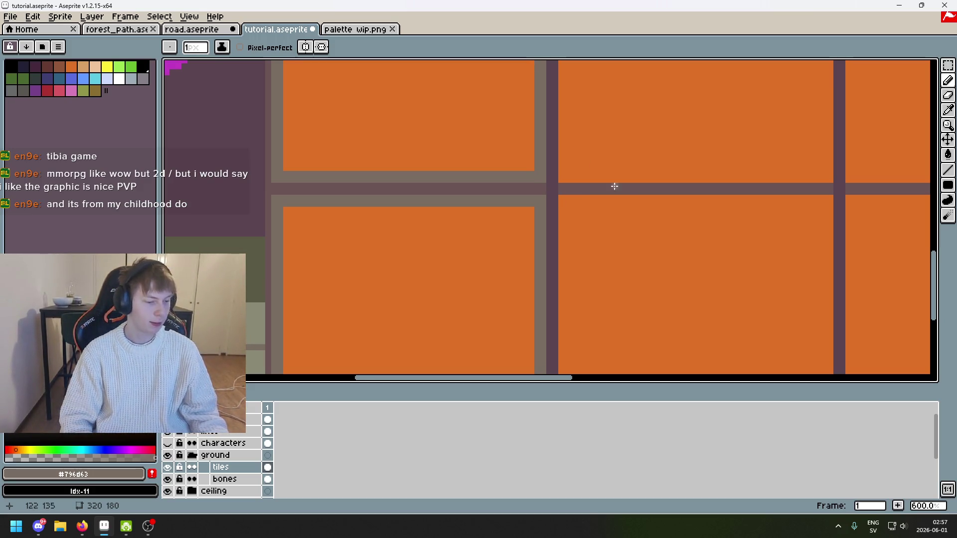
scroll(615, 187, up, 1)
click(512, 176)
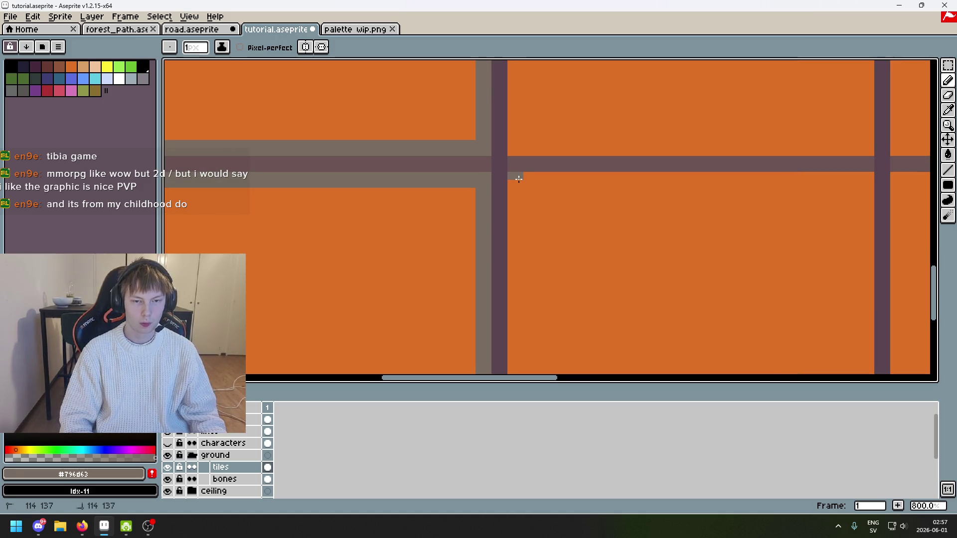
scroll(518, 179, down, 3)
shift+click(522, 246)
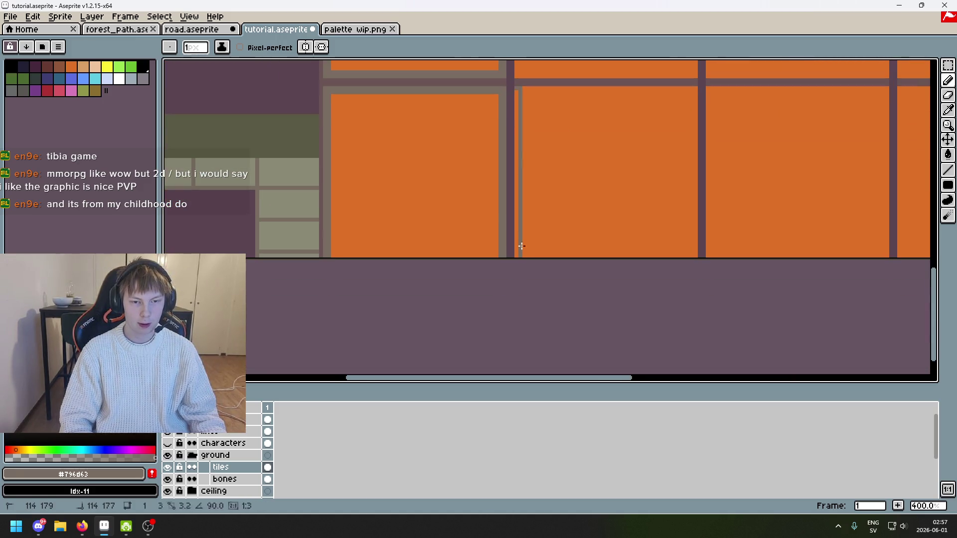
drag(515, 89, 515, 272)
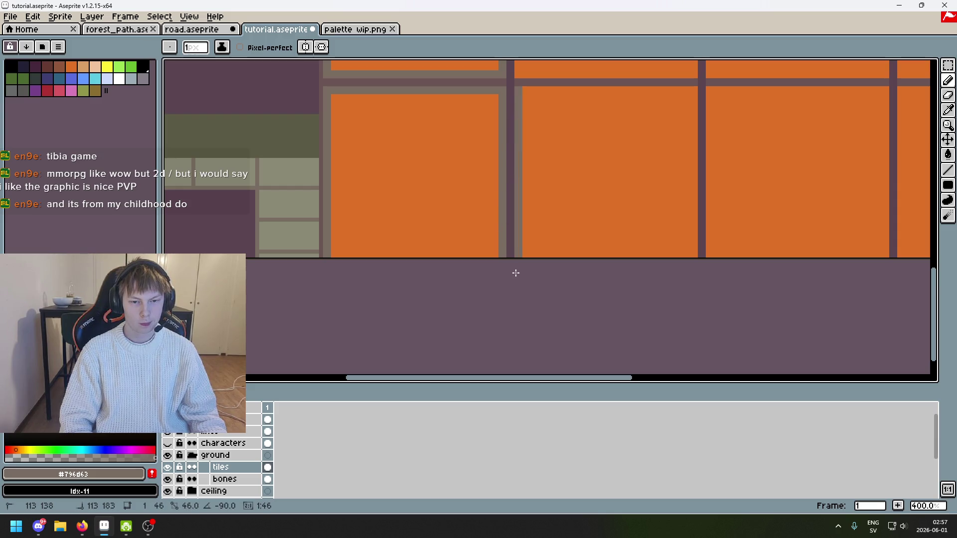
mouse_move(523, 88)
mouse_down()
mouse_move(663, 95)
mouse_move(696, 87)
mouse_move(696, 280)
mouse_up()
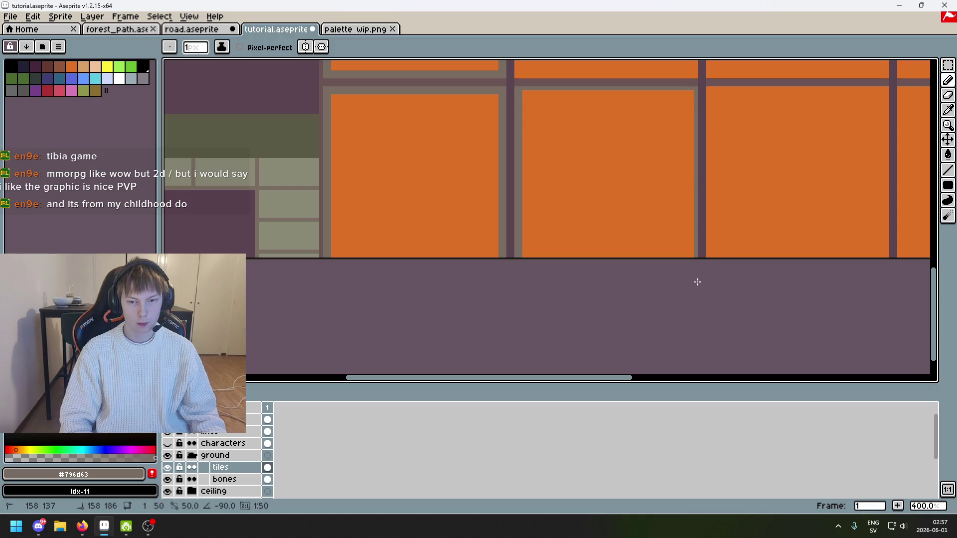
drag(690, 91, 688, 262)
drag(689, 92, 536, 91)
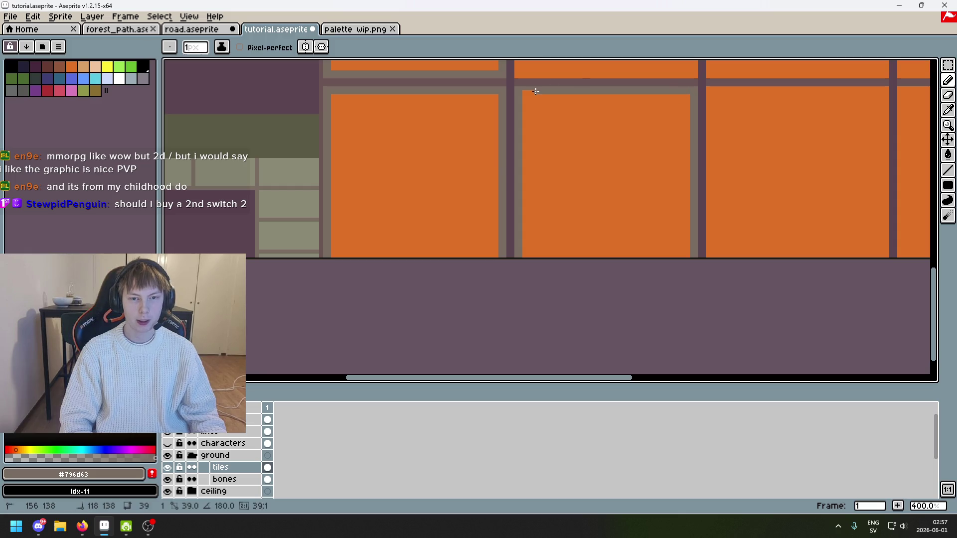
Add taupe lines along the second tile's bottom, right and top edges, extending the bottom border
scroll(474, 274, up, 3)
scroll(468, 232, up, 1)
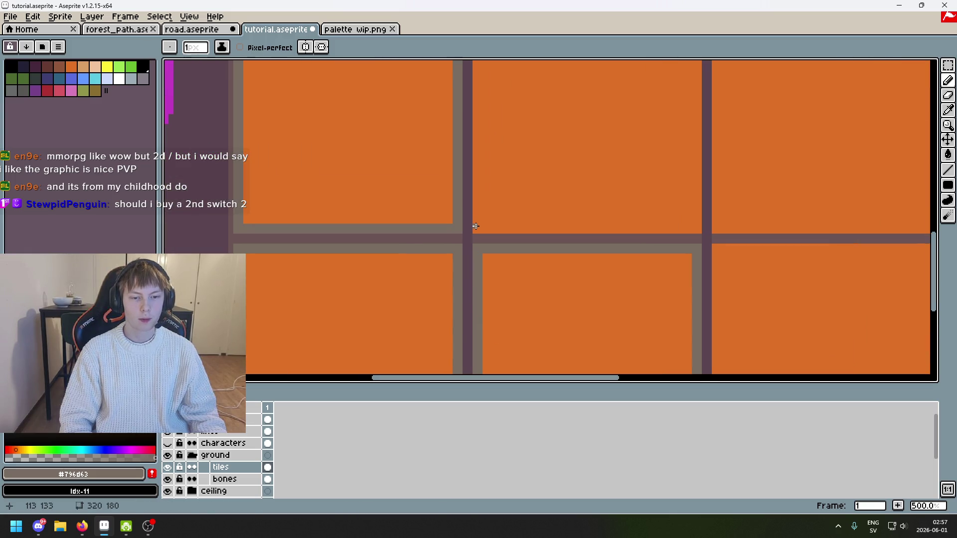
drag(475, 231, 697, 231)
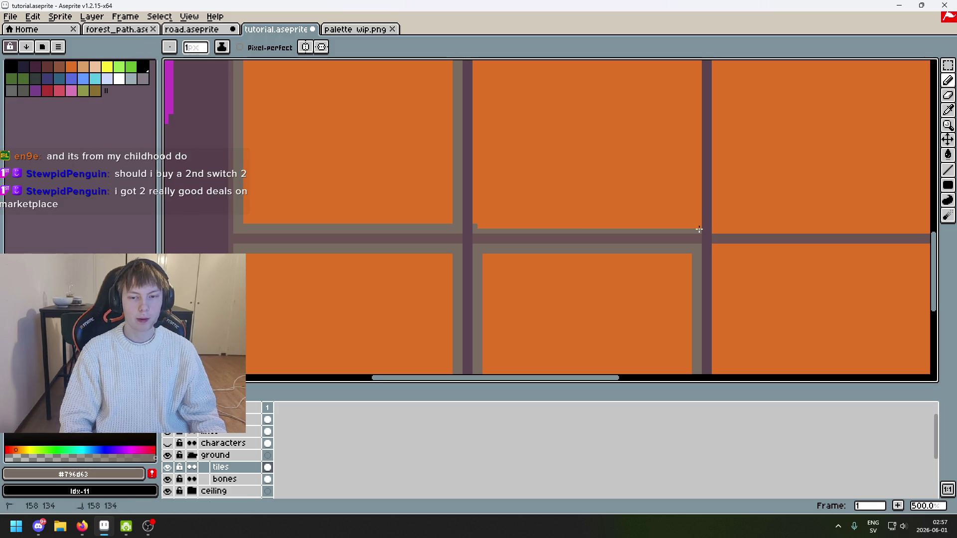
scroll(686, 172, up, 3)
drag(692, 324, 692, 98)
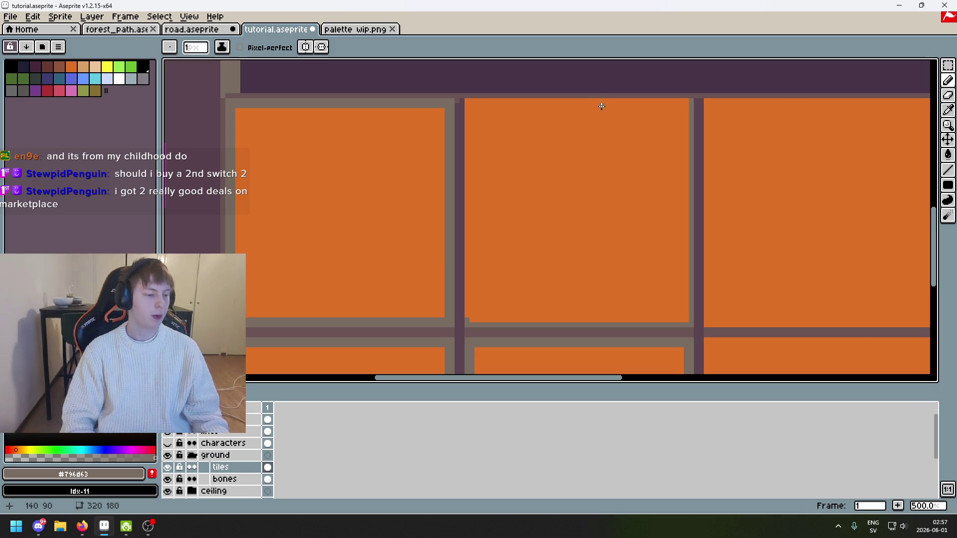
mouse_move(578, 99)
mouse_down()
mouse_move(466, 99)
mouse_move(470, 316)
mouse_move(471, 107)
mouse_move(684, 103)
mouse_move(677, 258)
mouse_move(688, 321)
mouse_up()
drag(604, 325, 476, 320)
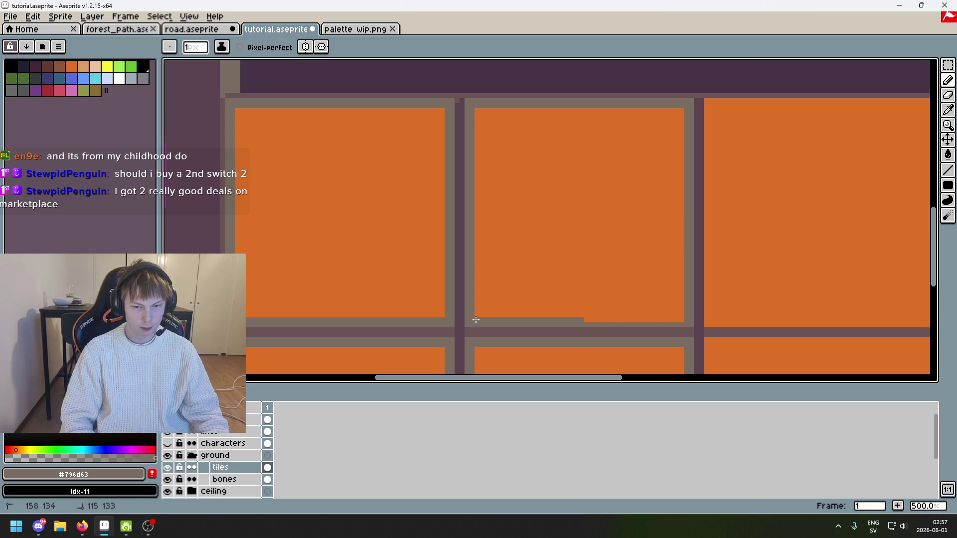
drag(577, 325, 684, 317)
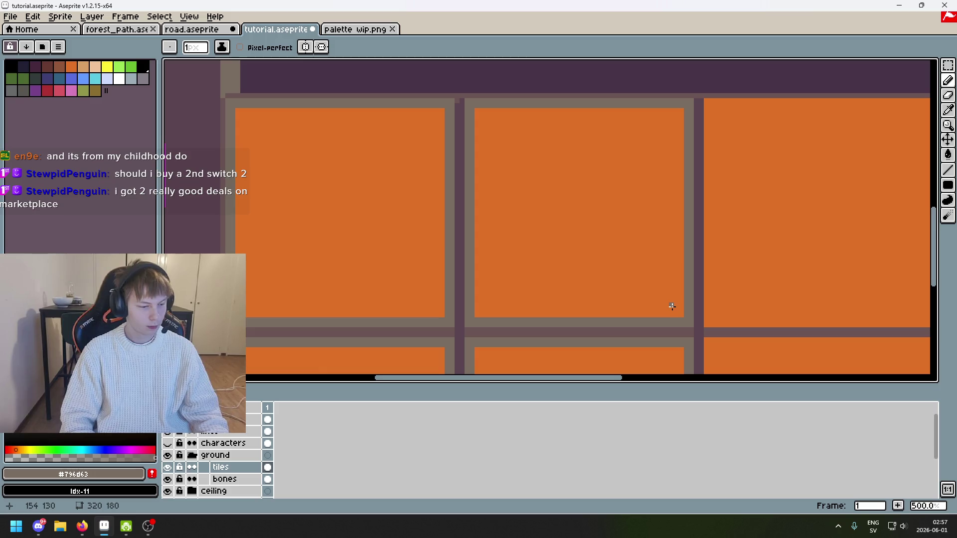
scroll(672, 306, down, 1)
scroll(599, 200, up, 2)
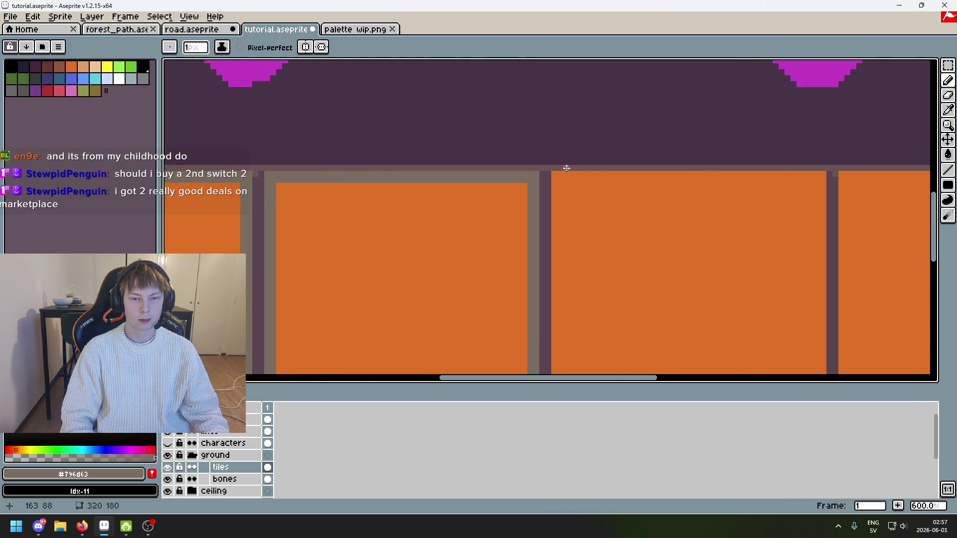
mouse_move(555, 174)
mouse_down()
mouse_move(829, 174)
mouse_move(553, 180)
mouse_up()
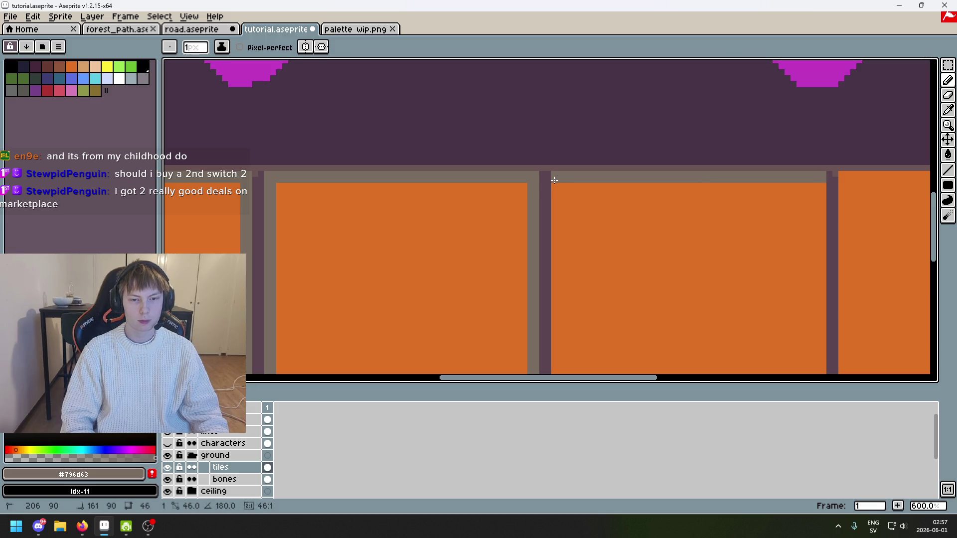
Move the third orange tile right and into line with the lower row
scroll(693, 202, down, 3)
key(m)
drag(269, 177, 545, 316)
drag(538, 178, 680, 316)
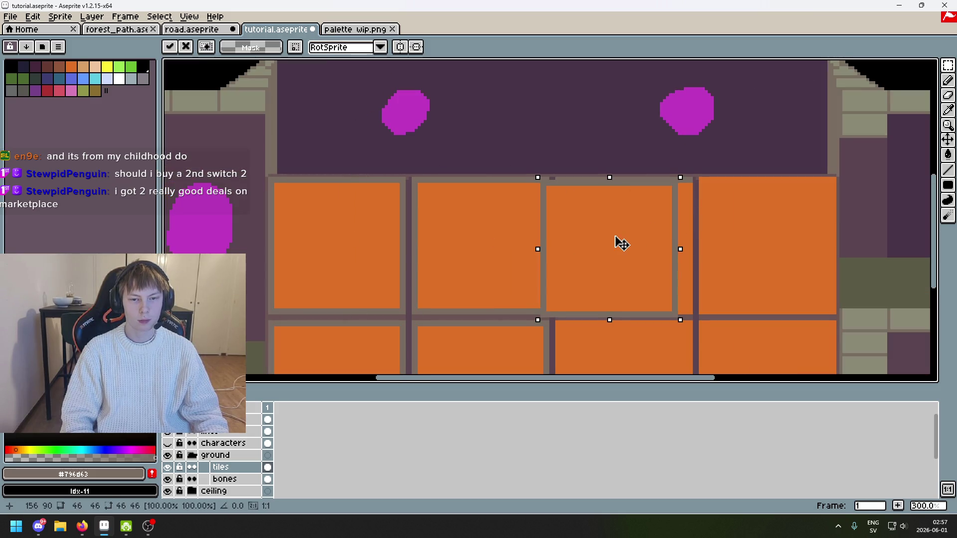
mouse_move(618, 241)
mouse_down()
mouse_move(756, 227)
mouse_move(548, 225)
mouse_move(639, 188)
mouse_move(584, 176)
mouse_move(605, 316)
mouse_up()
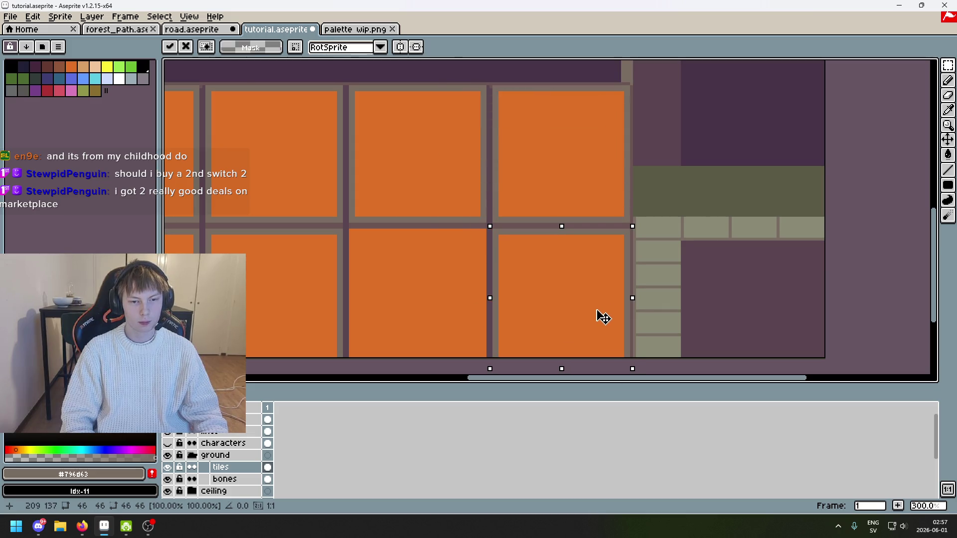
key(Return)
key(ctrl+d)
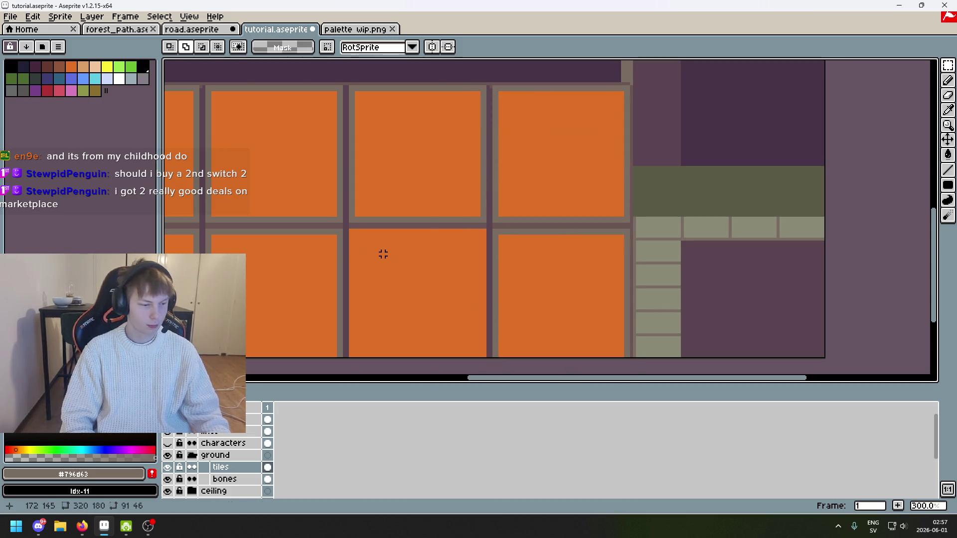
Paste a copy of the top-left tile into the lower row and save tutorial.aseprite
drag(383, 255, 508, 254)
key(ctrl+v)
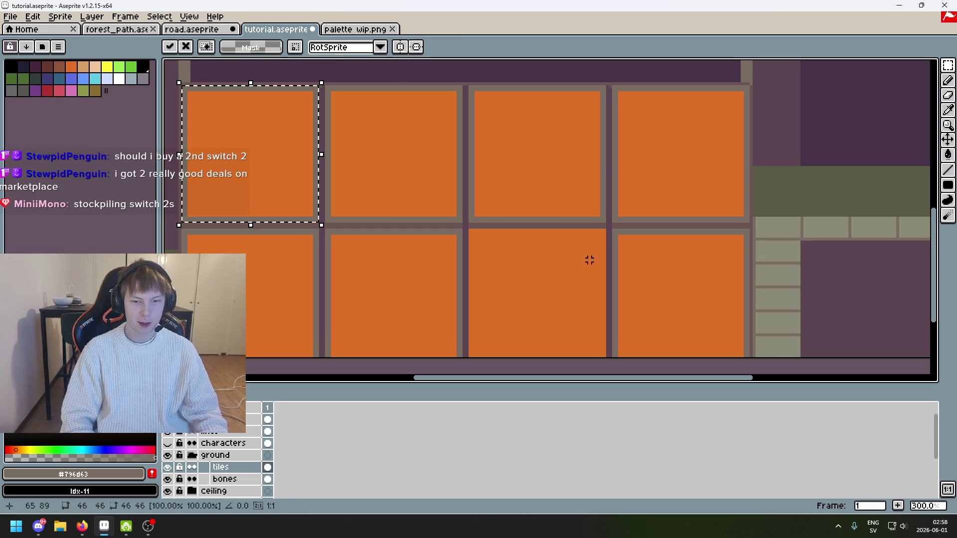
mouse_move(252, 150)
mouse_down()
mouse_move(513, 313)
mouse_move(538, 293)
mouse_move(666, 277)
mouse_up()
key(ctrl+d)
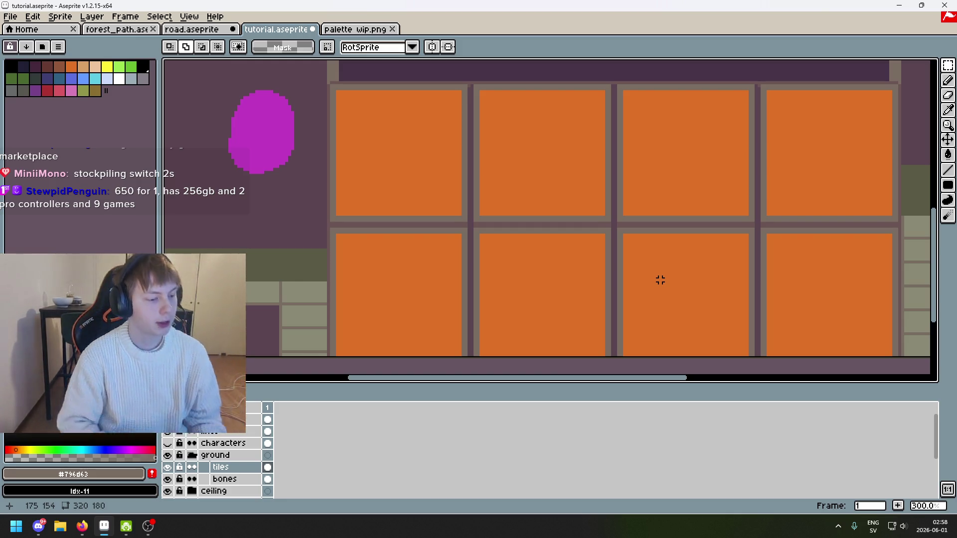
scroll(663, 270, down, 1)
key(ctrl+s)
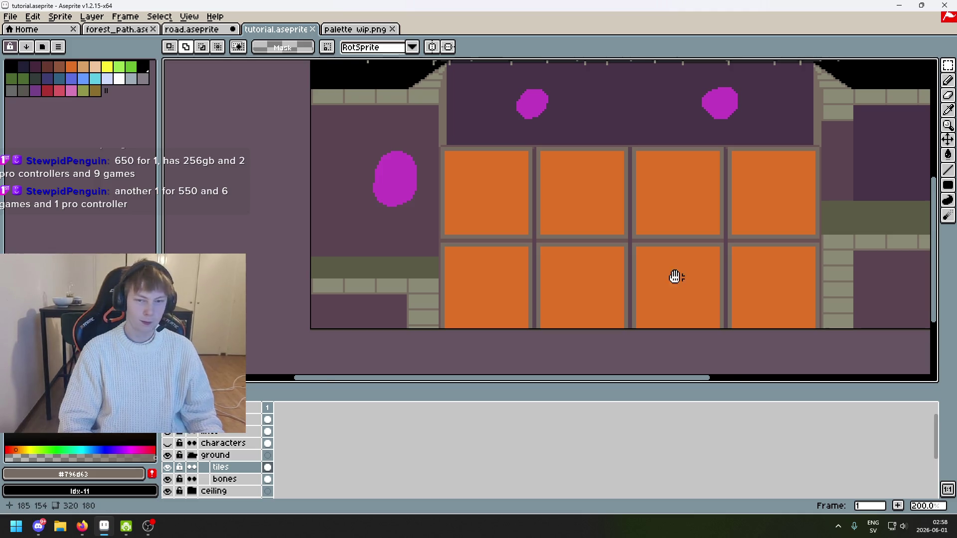
drag(675, 277, 615, 270)
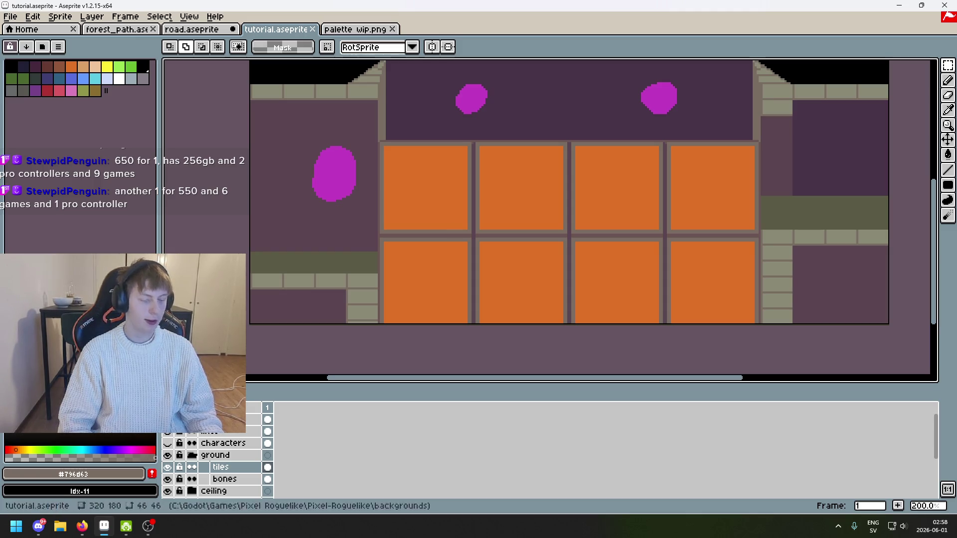
drag(403, 210, 374, 214)
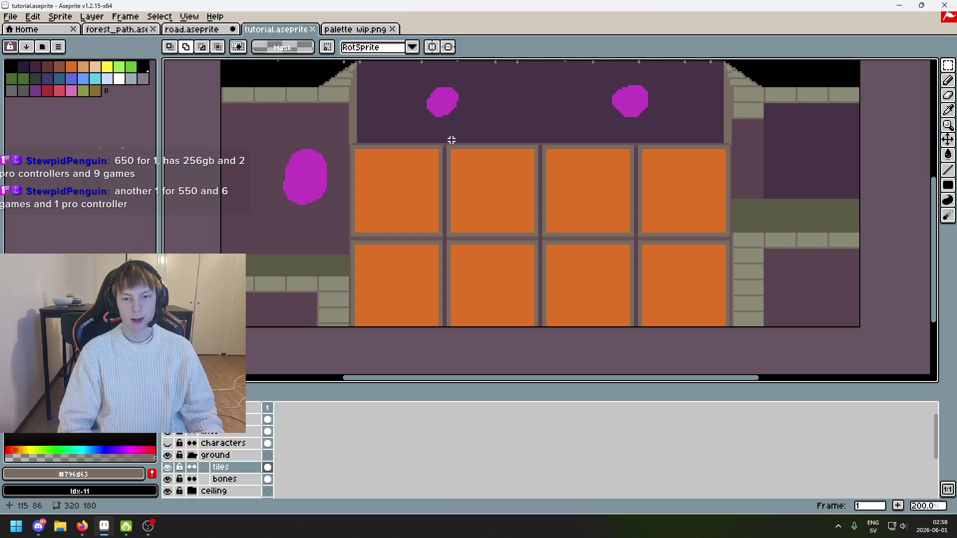
scroll(423, 147, up, 4)
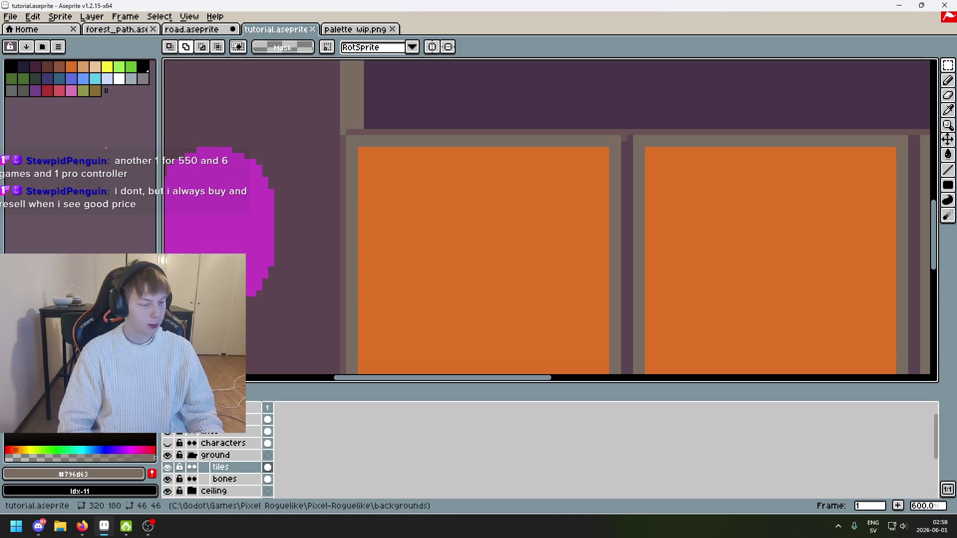
scroll(318, 299, down, 1)
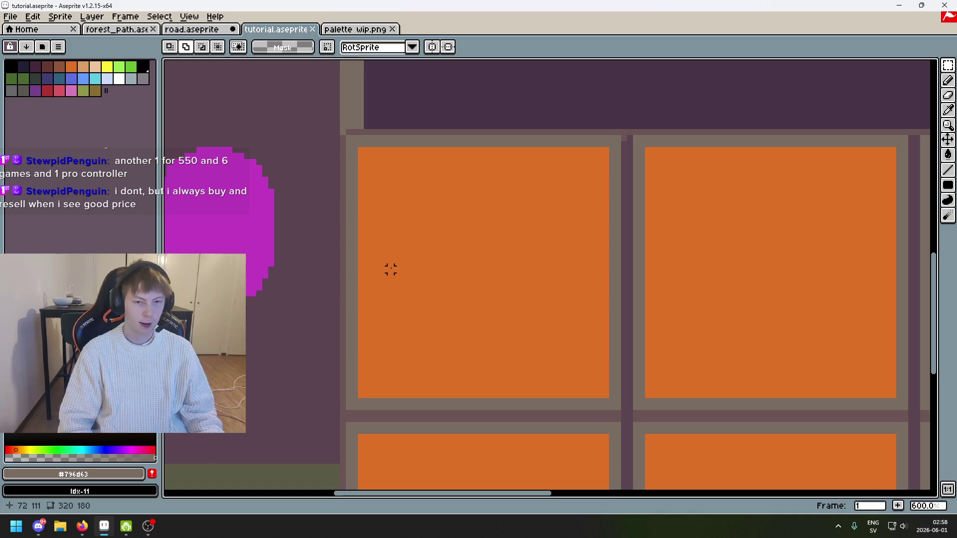
scroll(391, 269, down, 2)
scroll(434, 199, down, 3)
scroll(470, 156, down, 1)
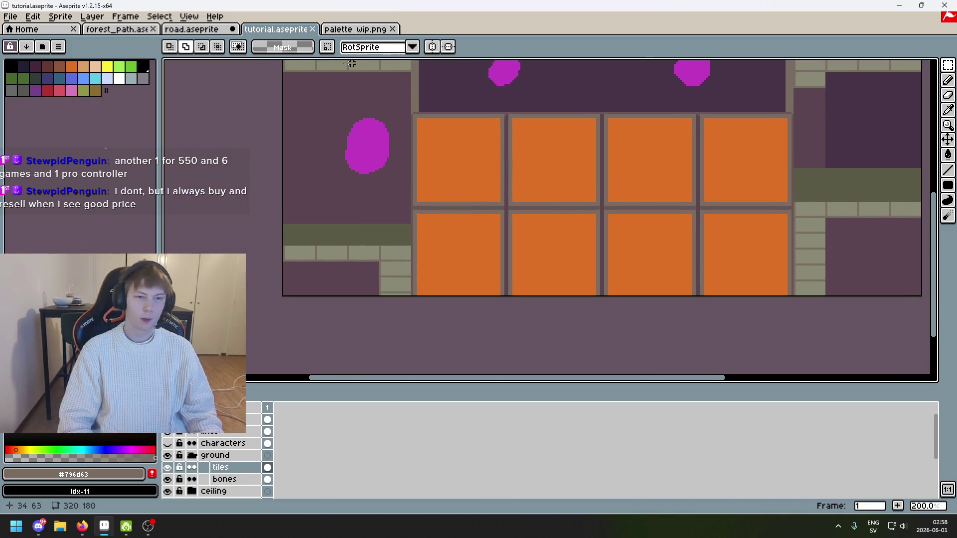
click(375, 31)
click(275, 31)
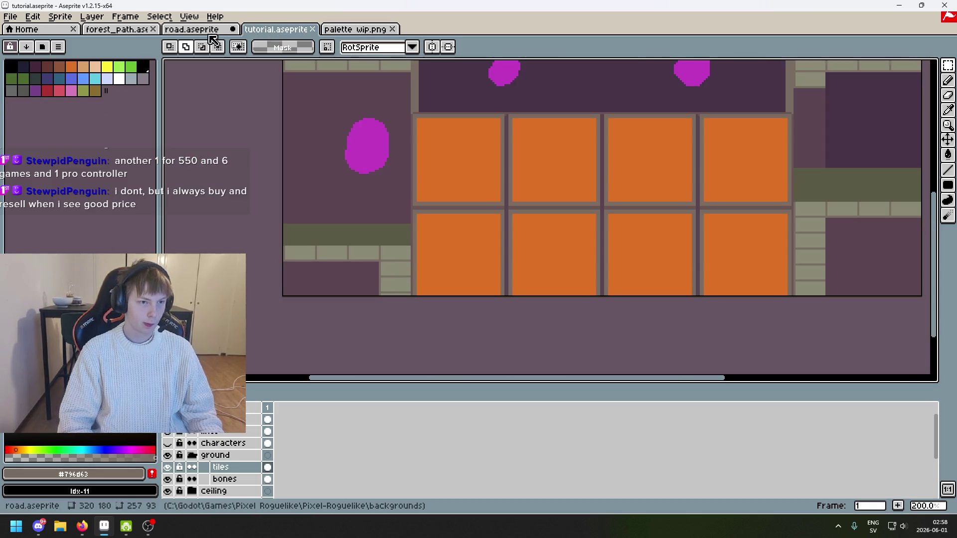
Show the reference screenshot layer and eyedrop its floor purple #5b4550
click(167, 419)
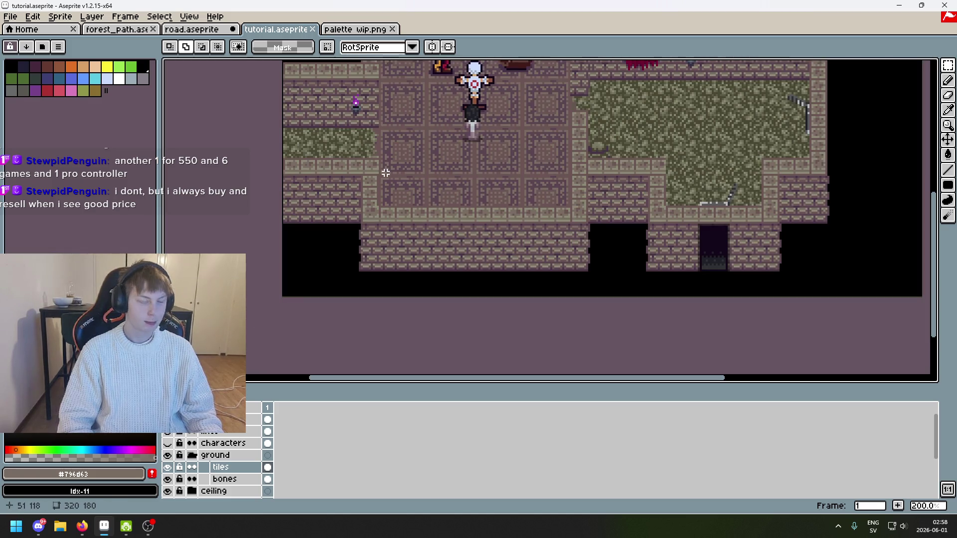
scroll(395, 171, up, 3)
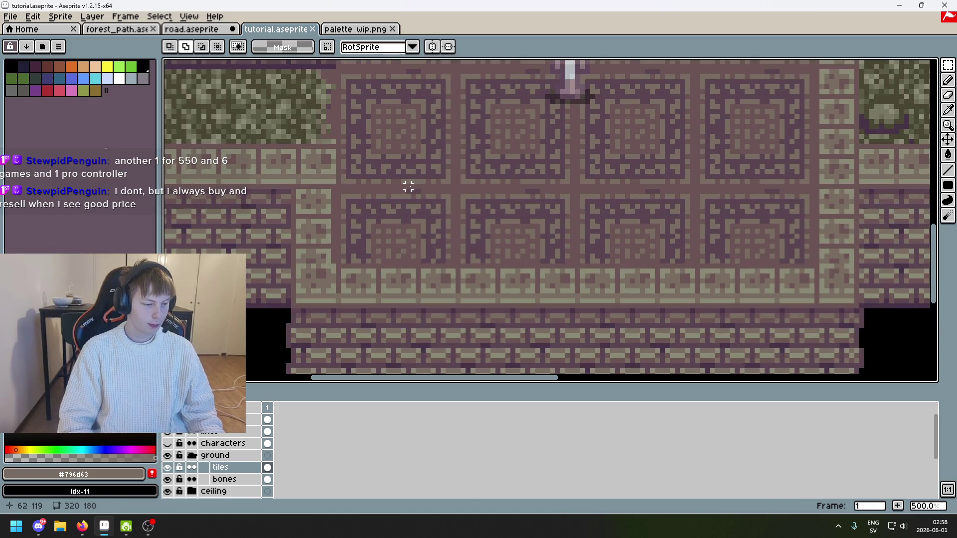
scroll(348, 271, down, 1)
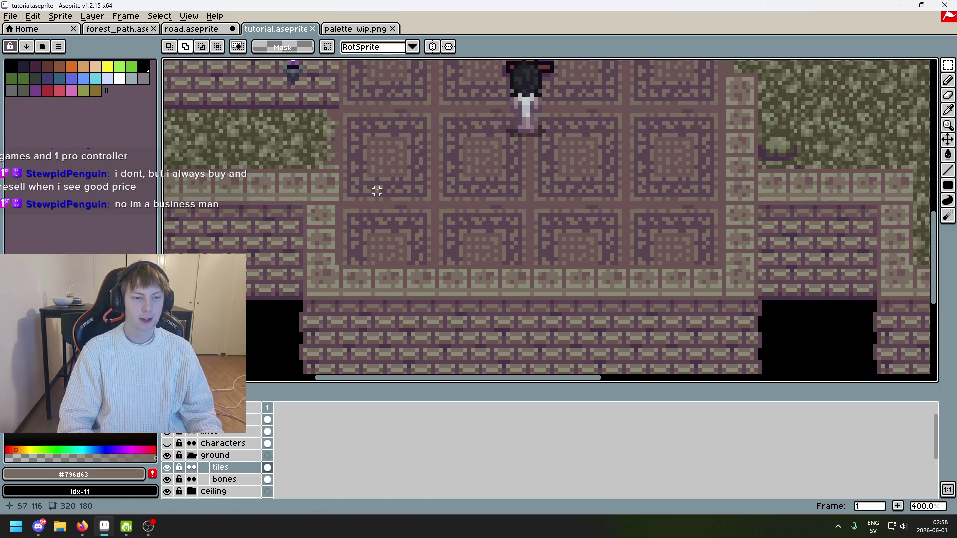
scroll(376, 188, up, 3)
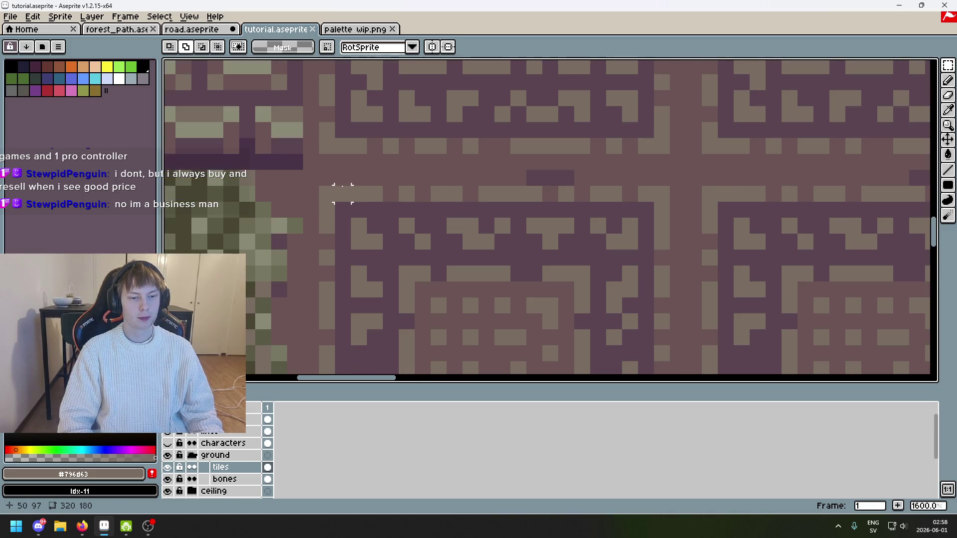
alt+click(354, 208)
scroll(355, 207, up, 3)
scroll(452, 241, down, 5)
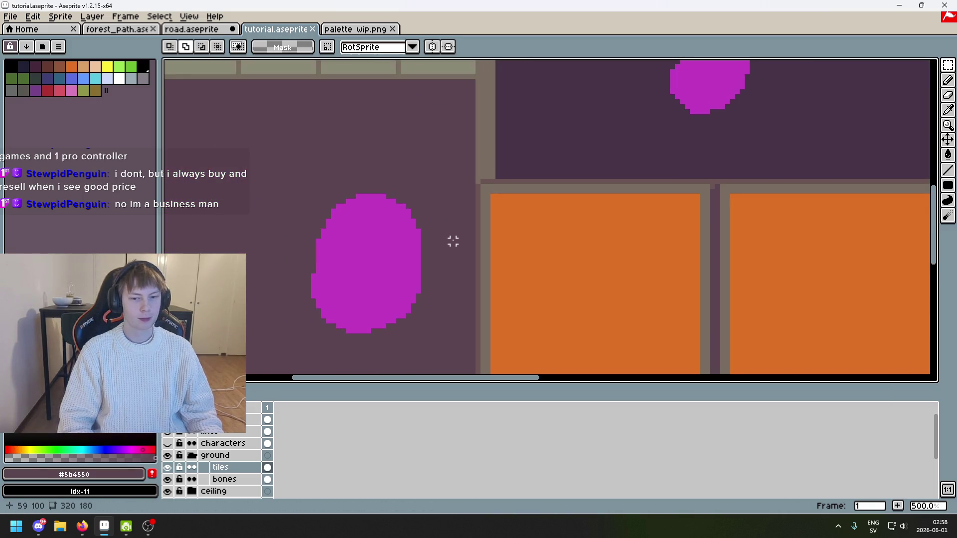
Paint Bucket the first four orange tiles with purple #5b4550
drag(493, 251, 301, 165)
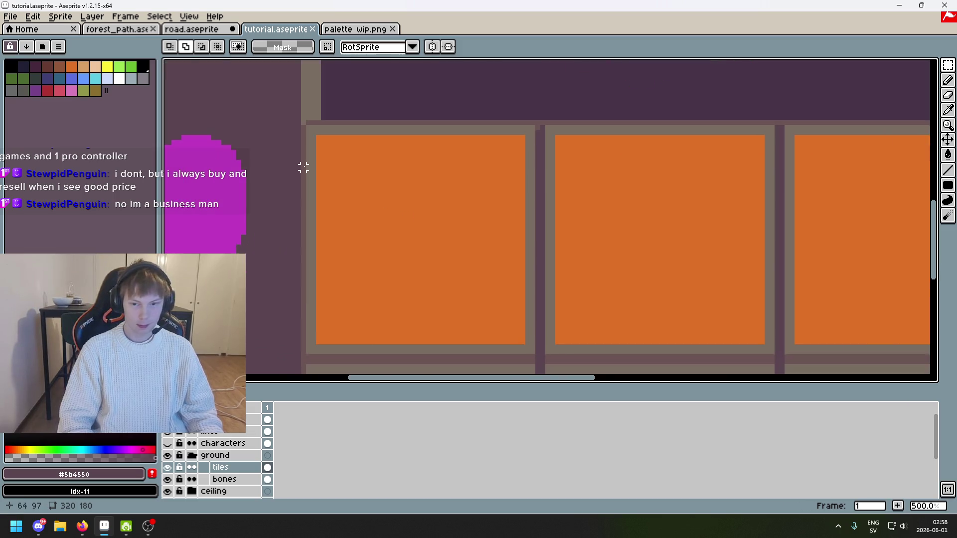
key(g)
click(419, 208)
click(669, 215)
drag(670, 215, 401, 199)
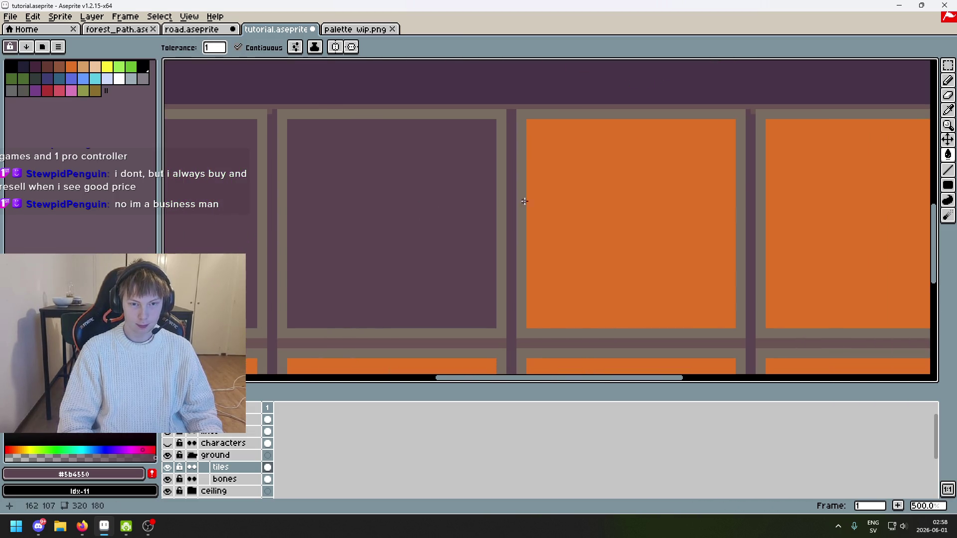
click(640, 187)
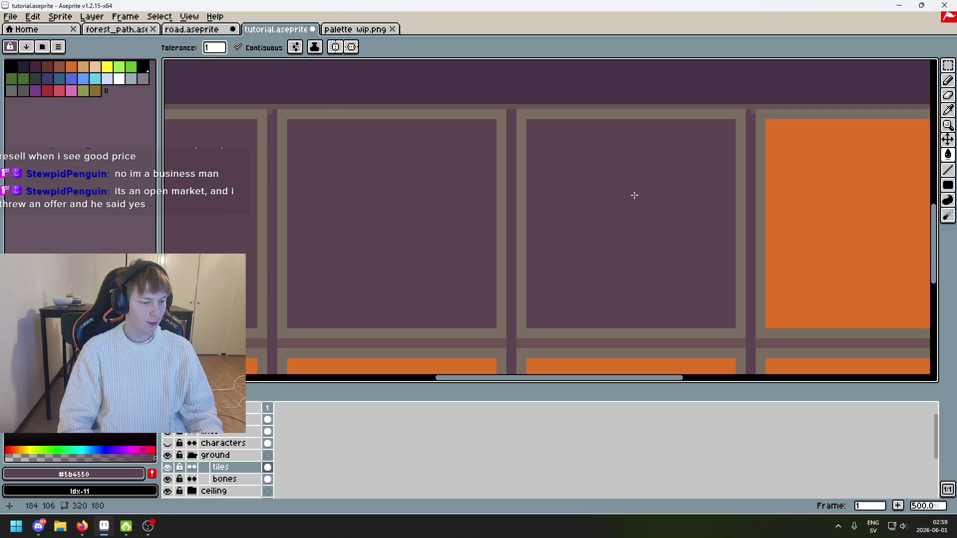
drag(635, 195, 457, 205)
click(645, 233)
Fill the remaining bottom-row orange tiles with #5b4550 and show the reference screenshot layer
scroll(645, 233, down, 4)
click(633, 266)
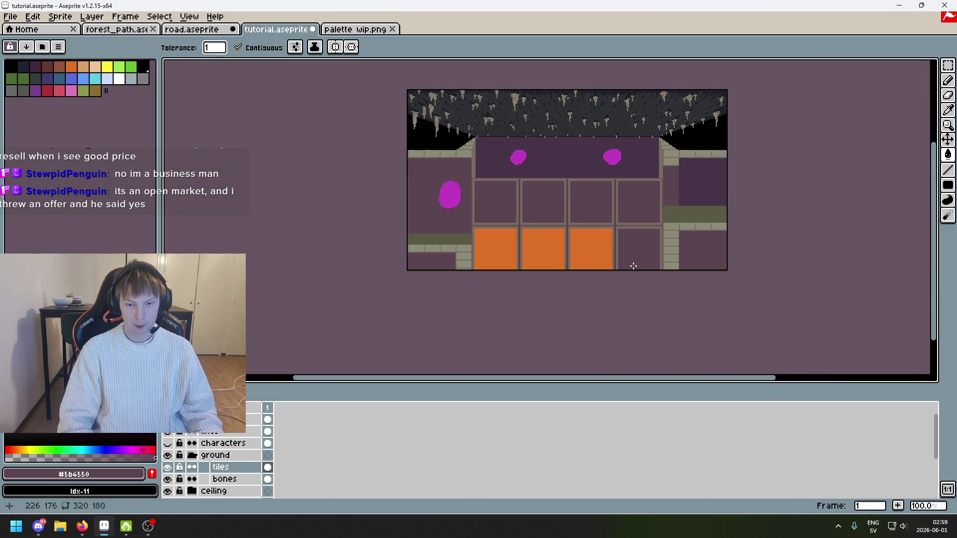
click(593, 261)
click(543, 253)
click(496, 251)
scroll(488, 239, up, 3)
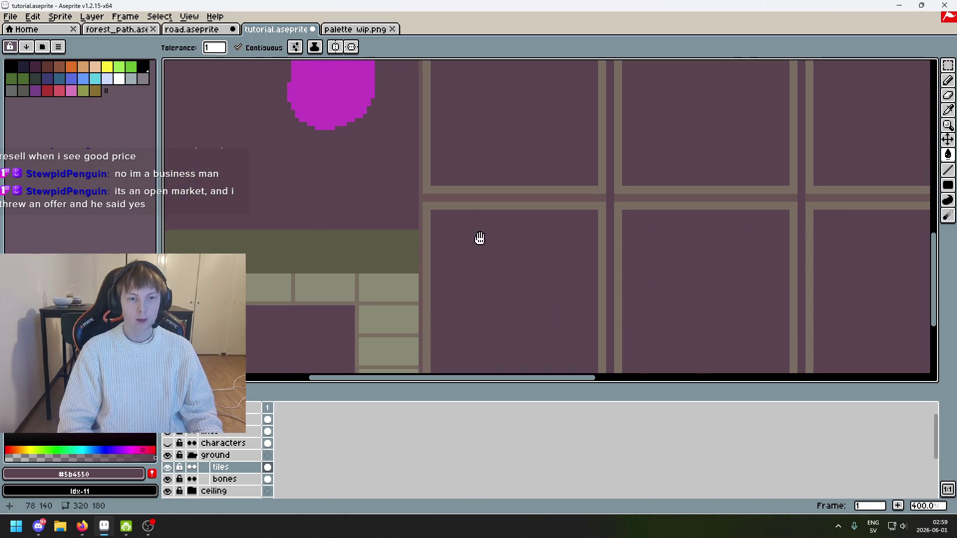
click(167, 420)
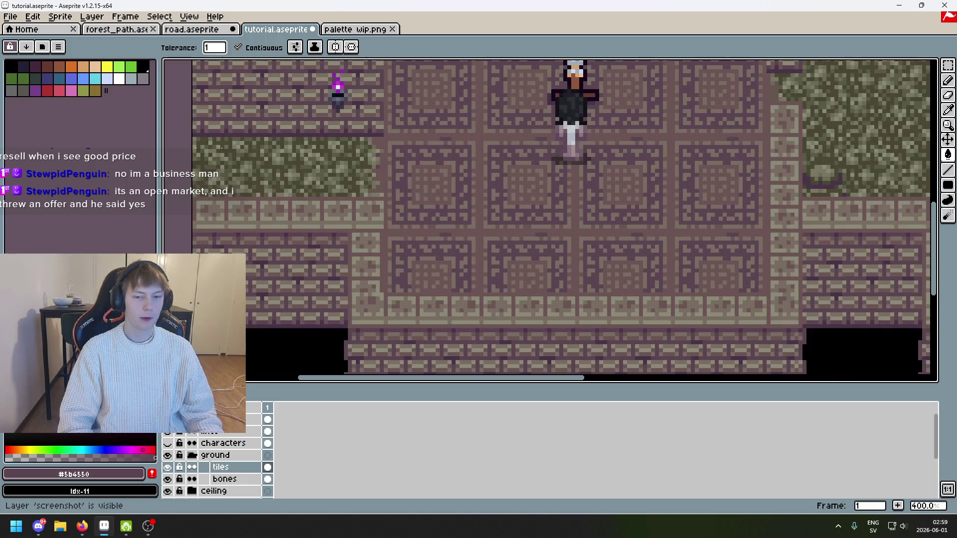
Eyedrop the reference's taupe #796d63 from the screenshot
scroll(432, 191, up, 2)
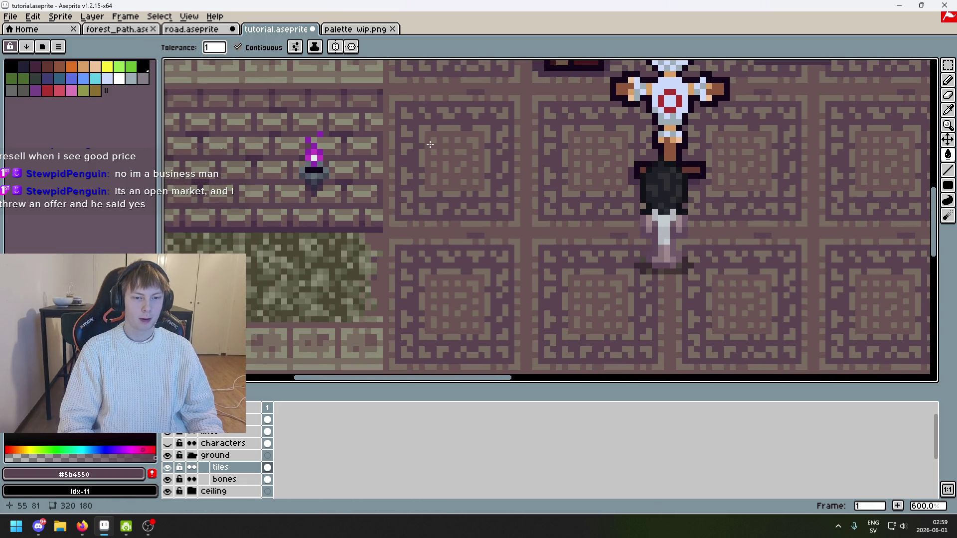
scroll(418, 275, up, 1)
scroll(405, 256, up, 3)
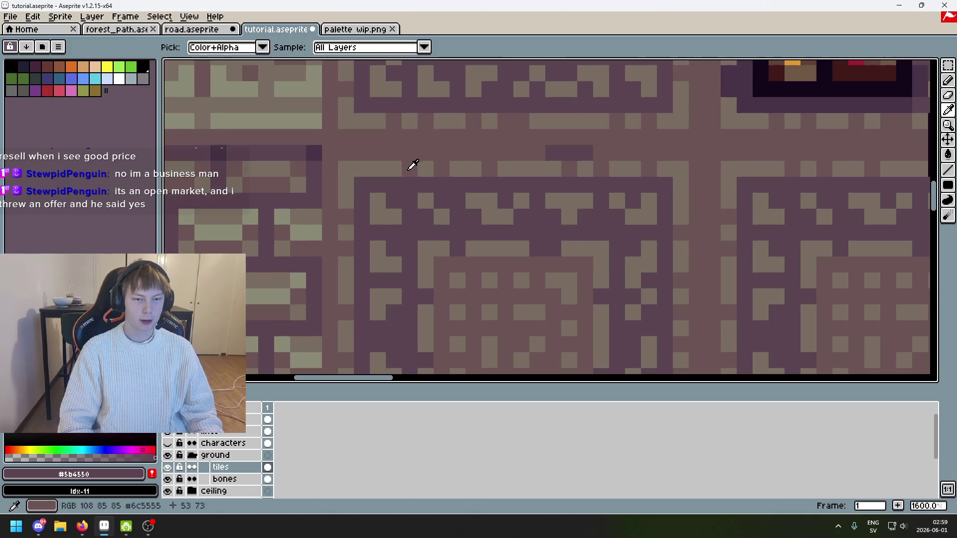
alt+click(389, 200)
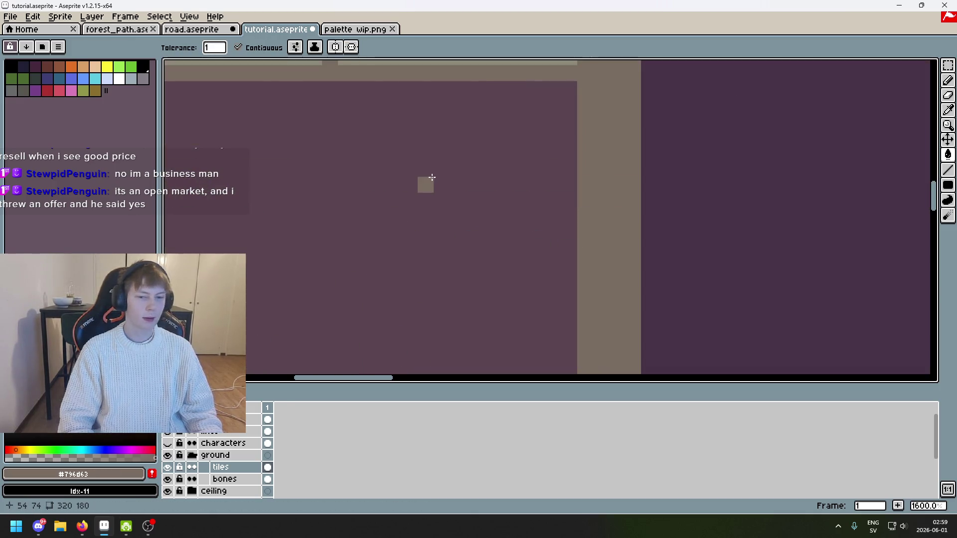
scroll(427, 181, down, 3)
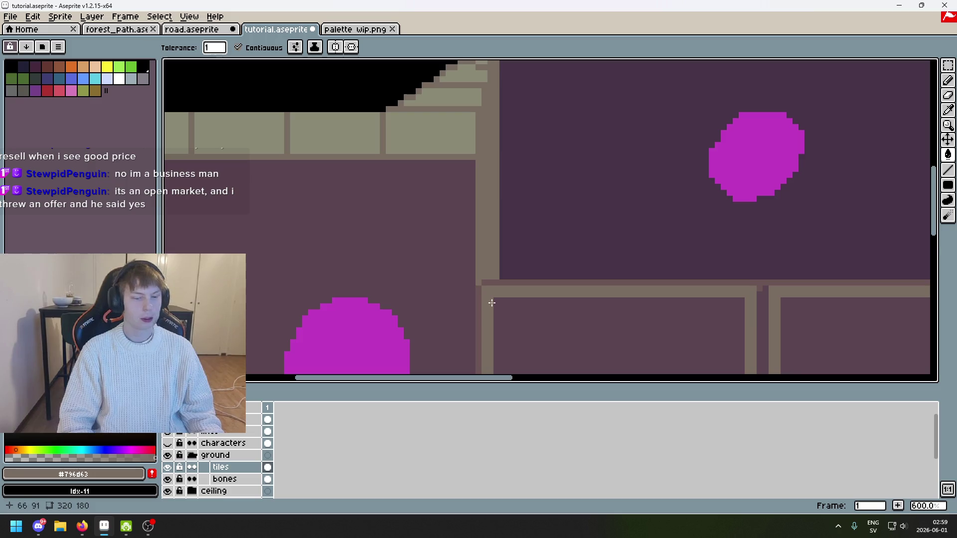
drag(492, 303, 434, 203)
scroll(508, 261, up, 2)
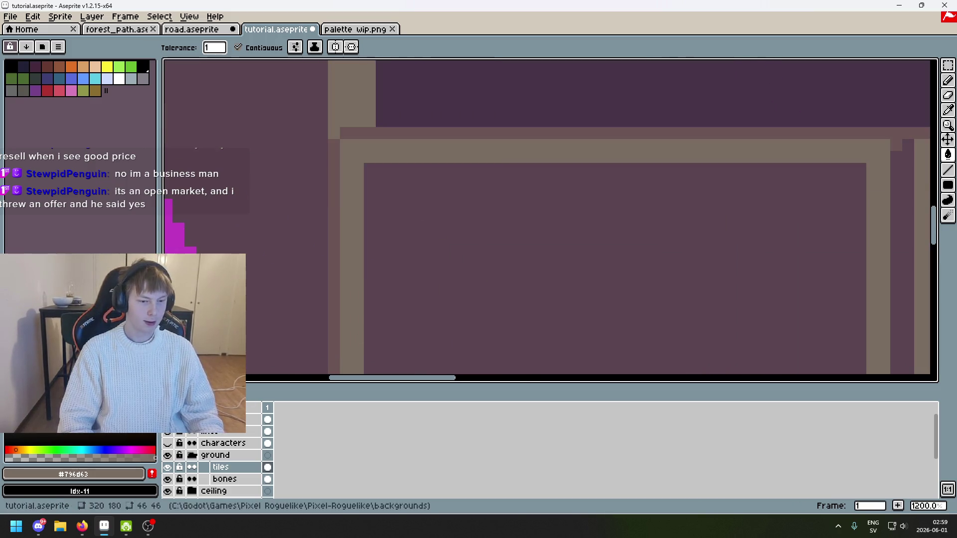
scroll(384, 270, down, 2)
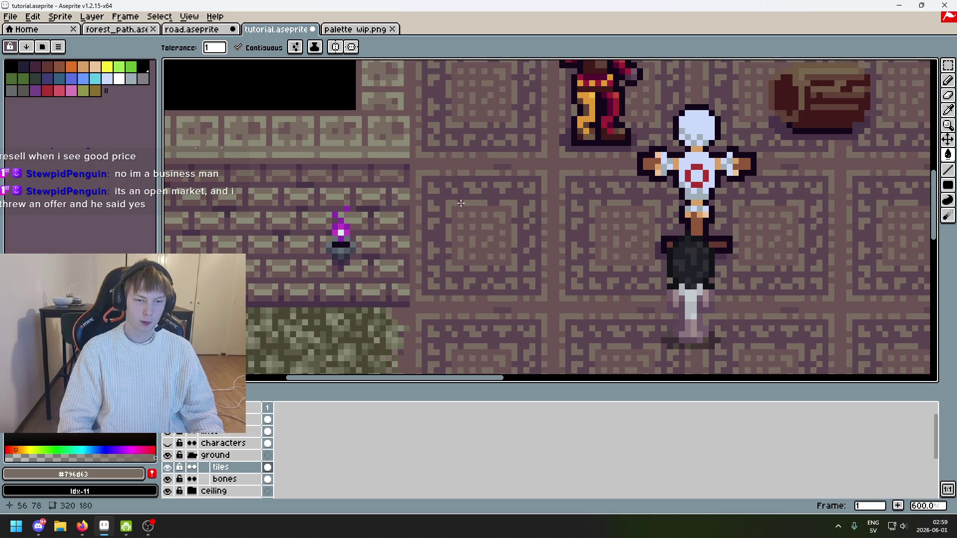
scroll(469, 216, up, 2)
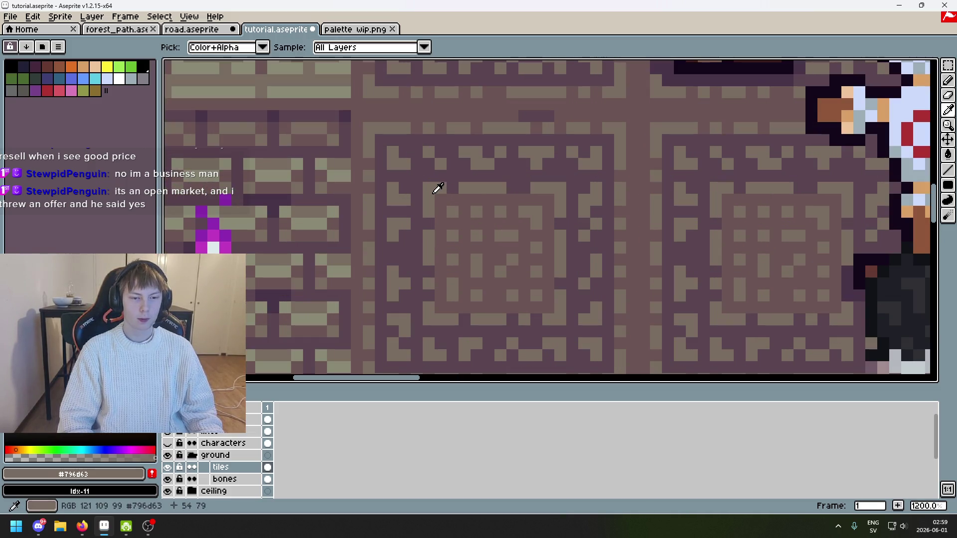
Hide the reference screenshot layer and zoom in on the tile borders
click(168, 419)
scroll(411, 166, down, 3)
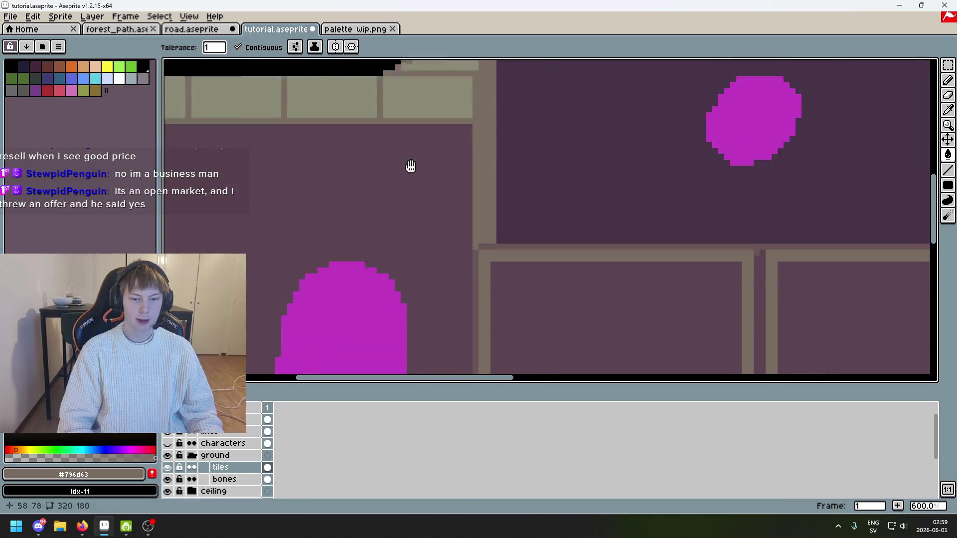
scroll(413, 210, down, 1)
scroll(408, 174, up, 2)
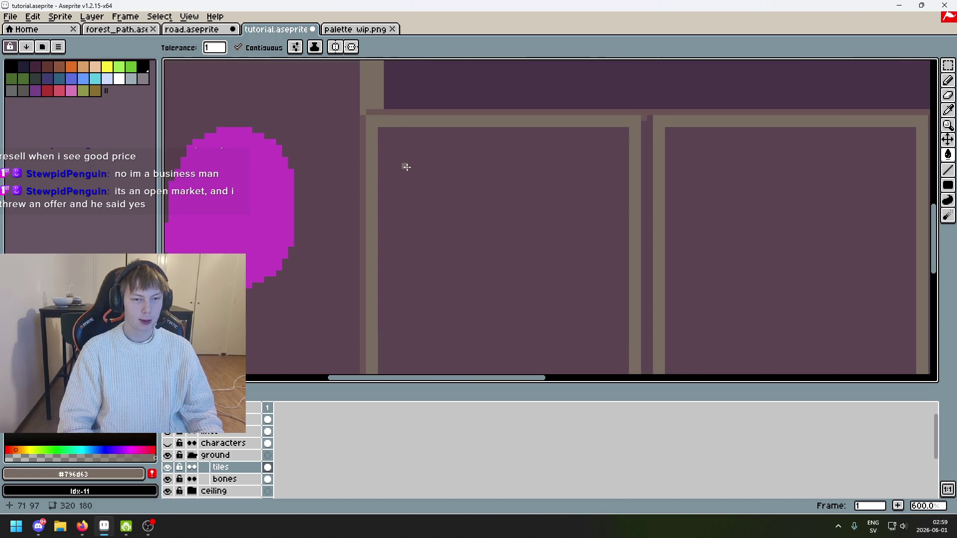
scroll(410, 164, down, 2)
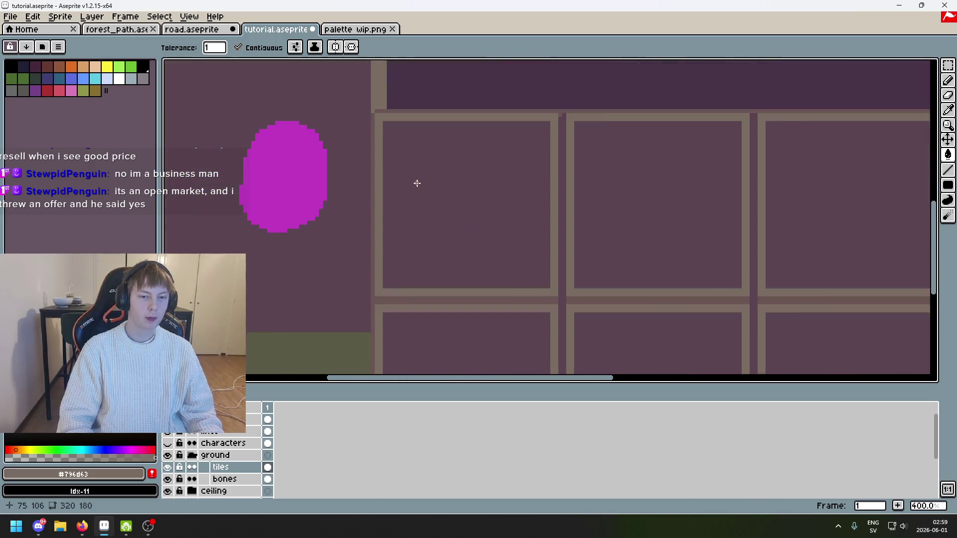
scroll(417, 183, up, 1)
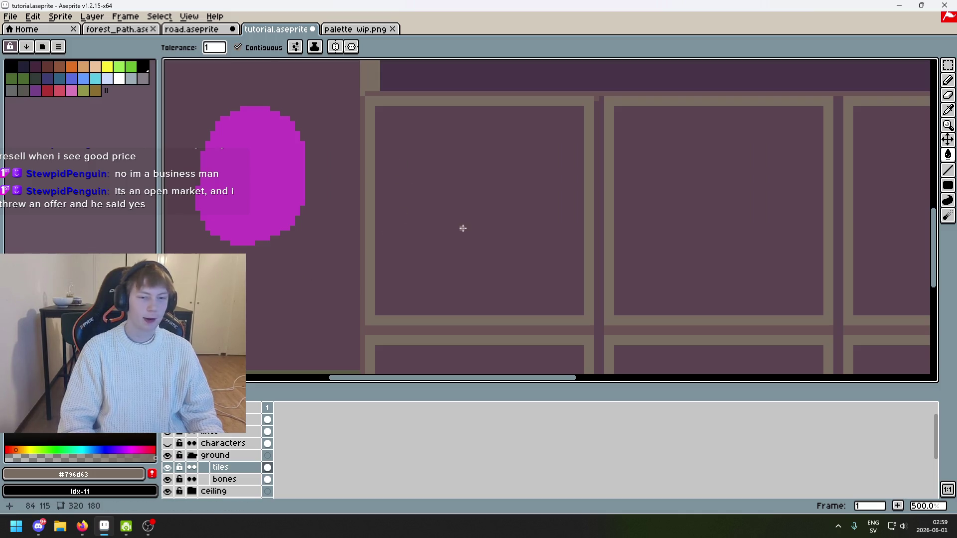
Pan across the top row of floor tiles and select the Pencil tool
mouse_move(462, 226)
mouse_down()
mouse_move(314, 241)
mouse_move(331, 273)
mouse_up()
scroll(379, 211, up, 1)
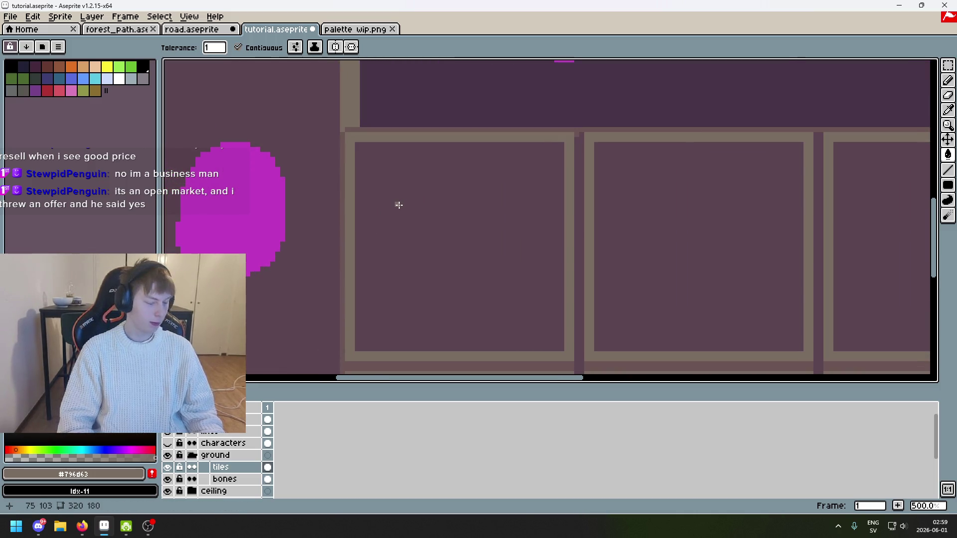
scroll(385, 186, up, 1)
scroll(389, 191, down, 1)
drag(389, 191, 352, 207)
scroll(730, 207, down, 1)
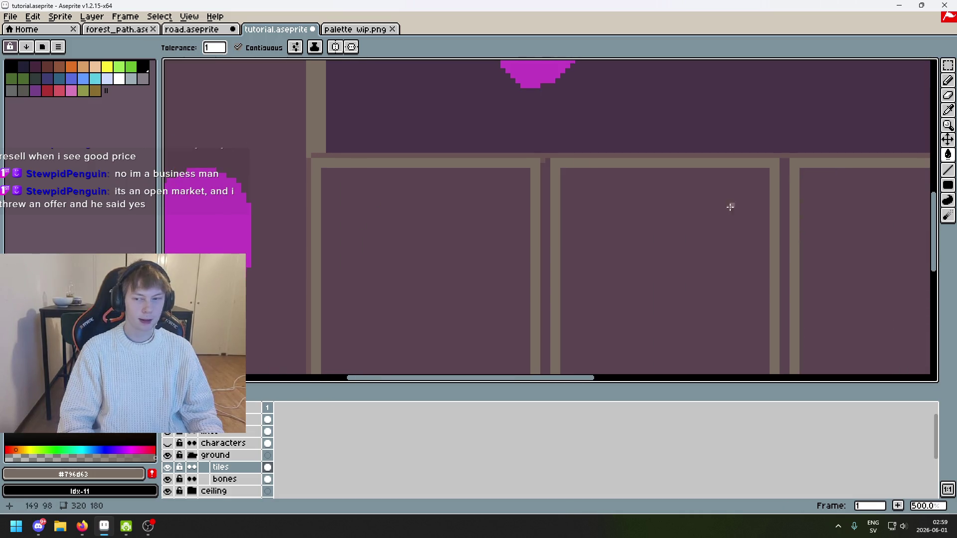
click(948, 80)
scroll(599, 197, down, 1)
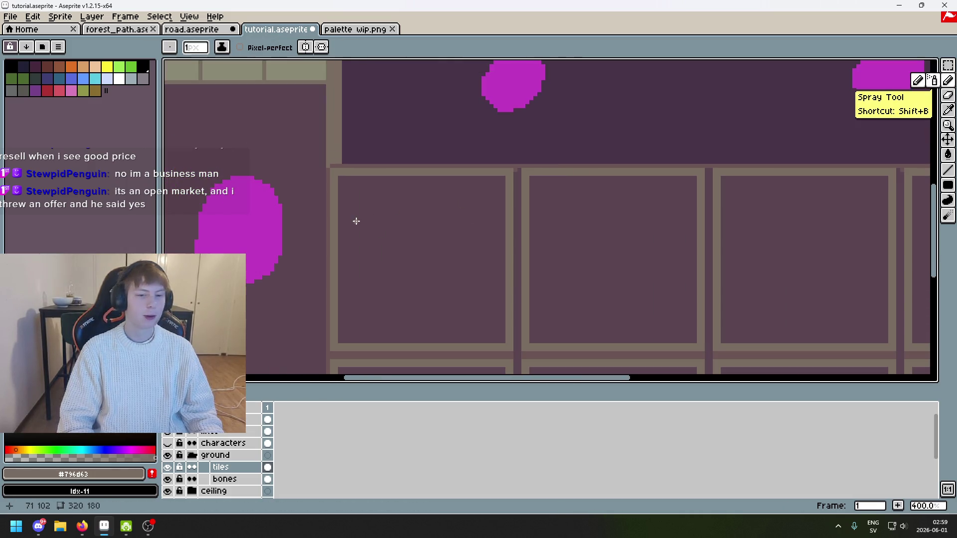
Undo and redo to compare the reference floor scene against the plain purple tile layout
drag(354, 218, 338, 239)
scroll(355, 226, up, 1)
scroll(353, 223, up, 1)
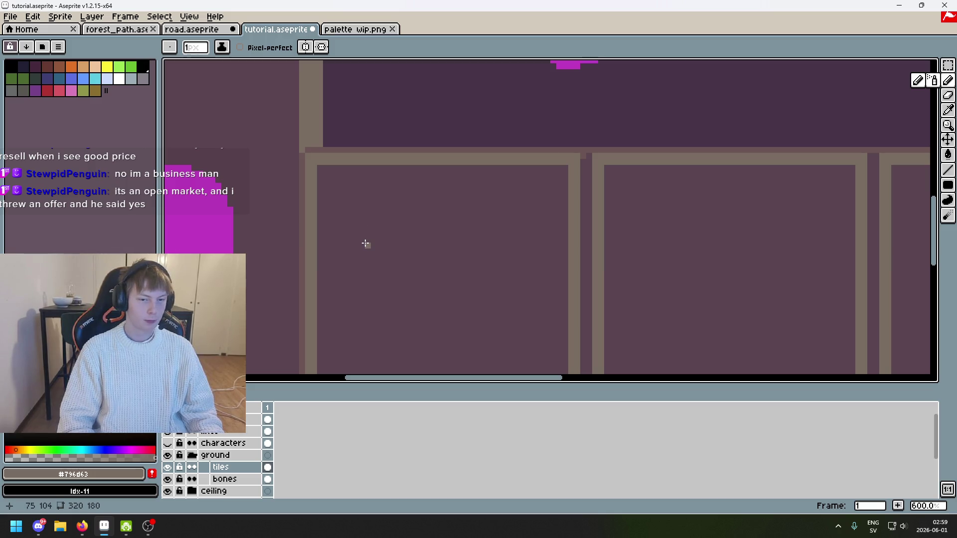
key(ctrl+z)
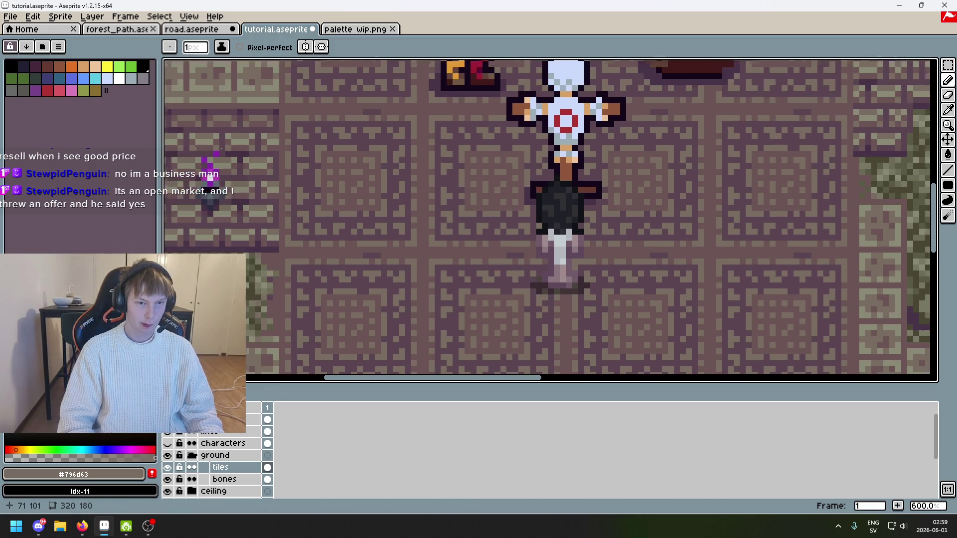
scroll(352, 193, up, 5)
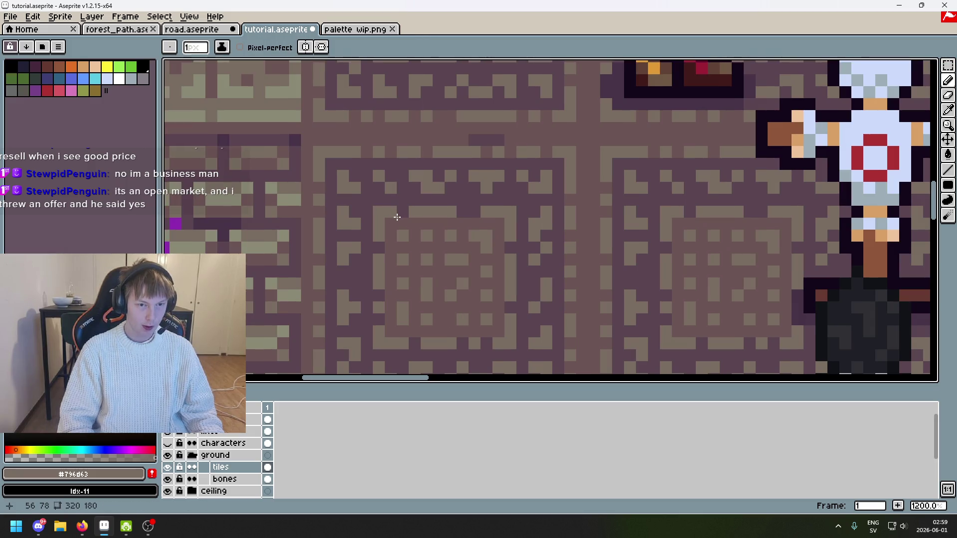
scroll(363, 290, down, 5)
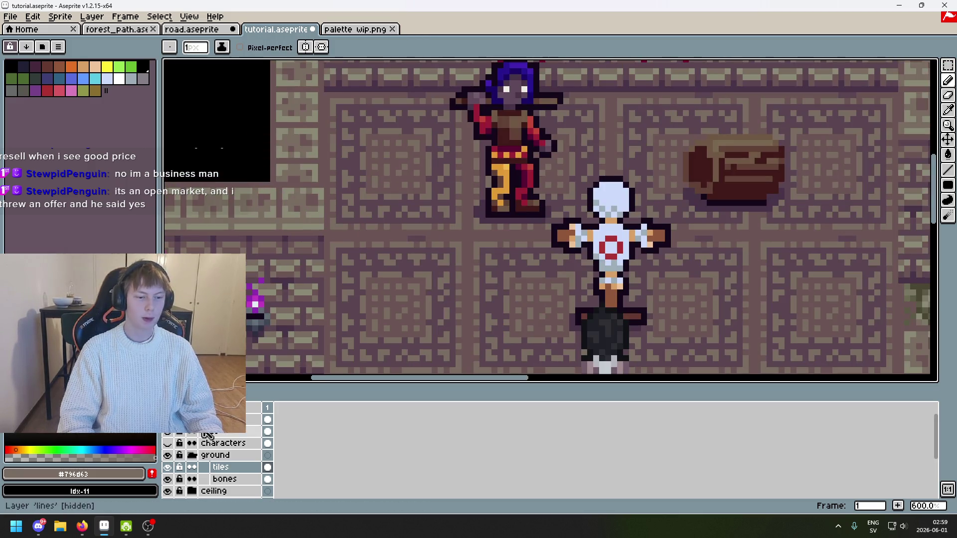
key(ctrl+y)
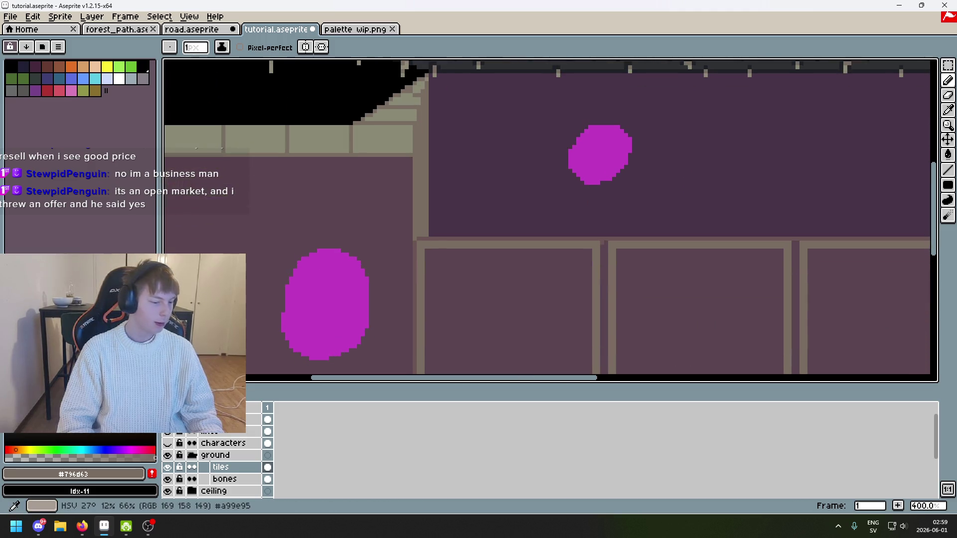
Eyedrop #6c5555 from the edge of the top-left floor tiles
scroll(451, 228, up, 1)
drag(451, 229, 385, 120)
scroll(385, 120, up, 1)
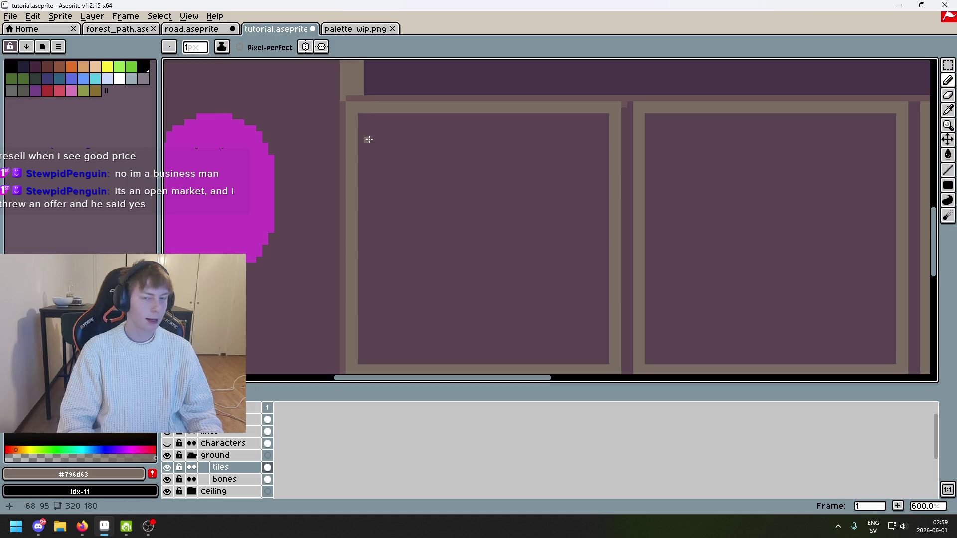
scroll(384, 188, up, 1)
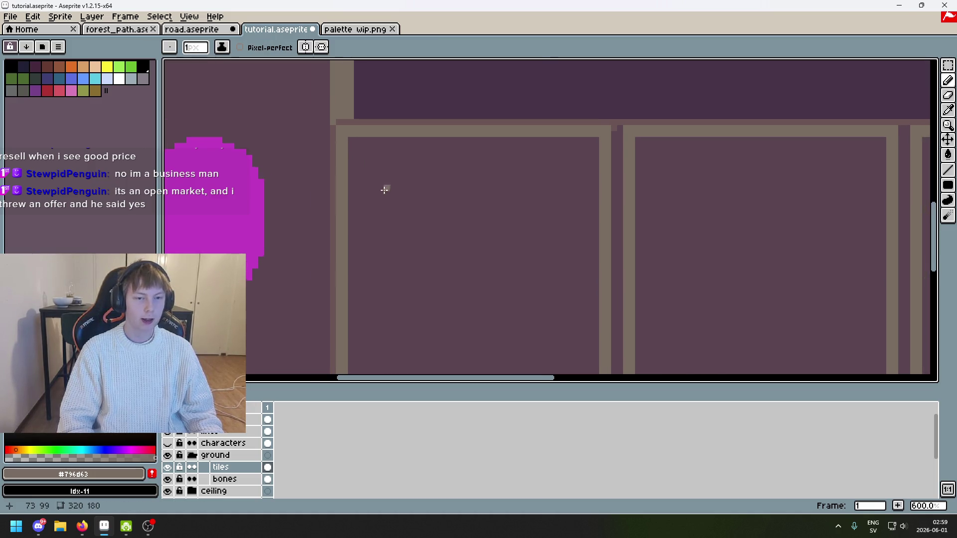
scroll(403, 196, down, 2)
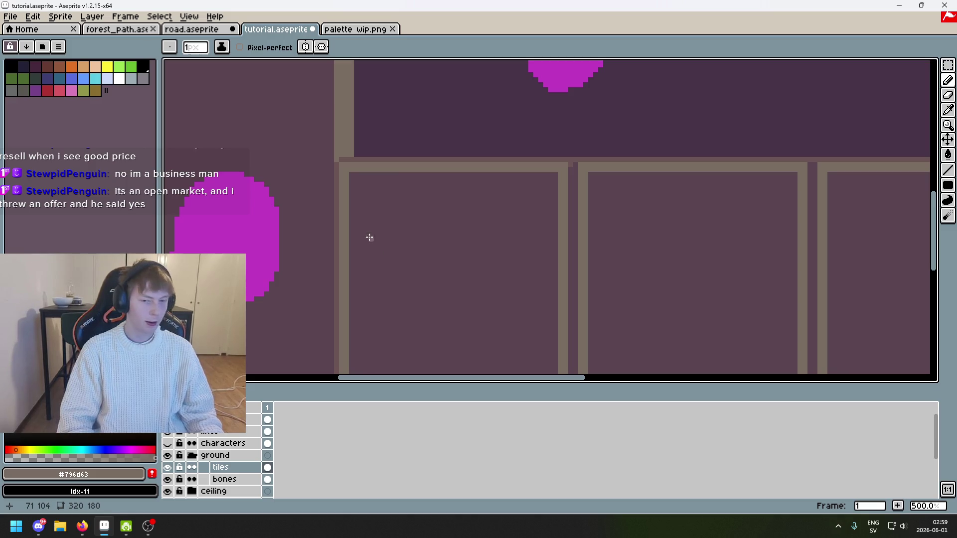
scroll(443, 214, down, 1)
scroll(523, 175, up, 2)
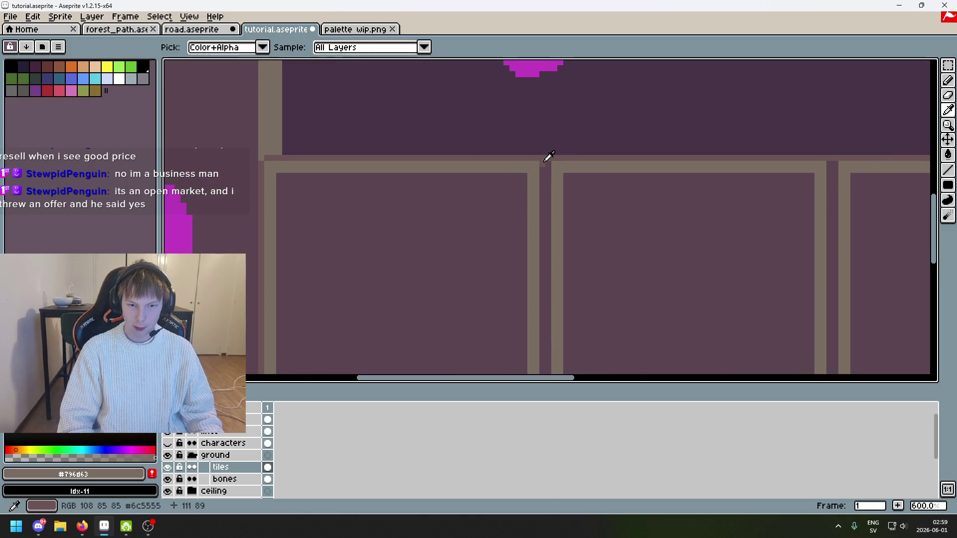
alt+click(544, 163)
Paint Bucket two dark gaps between the tiles with #6c5555
scroll(552, 181, down, 1)
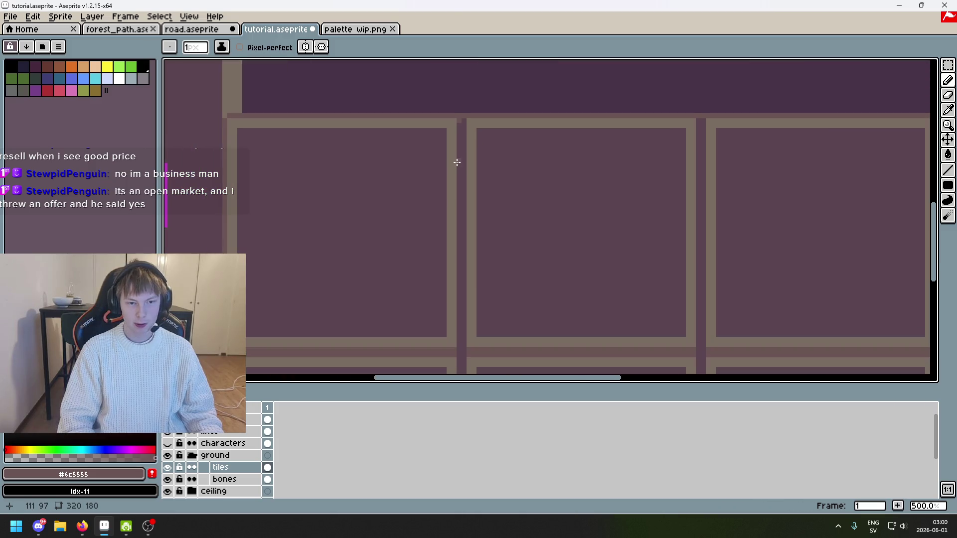
key(g)
scroll(491, 205, down, 2)
scroll(493, 199, right, 4)
scroll(499, 191, down, 2)
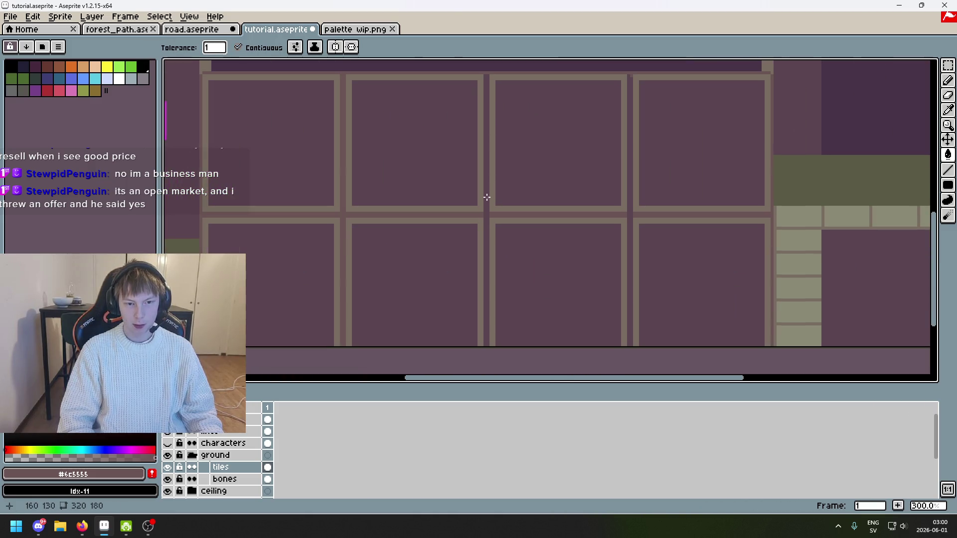
click(487, 197)
click(631, 166)
scroll(513, 241, up, 3)
scroll(507, 260, right, 1)
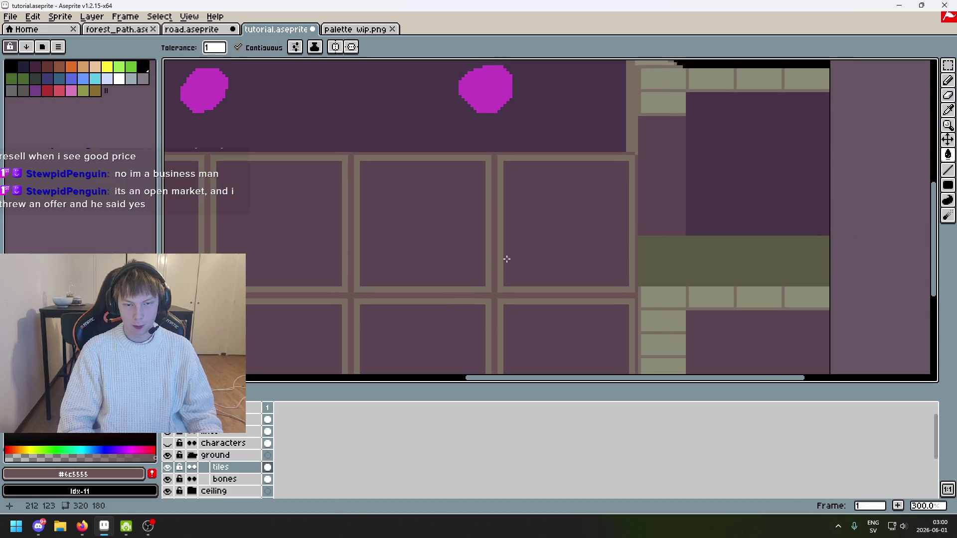
scroll(583, 253, down, 1)
scroll(583, 253, left, 1)
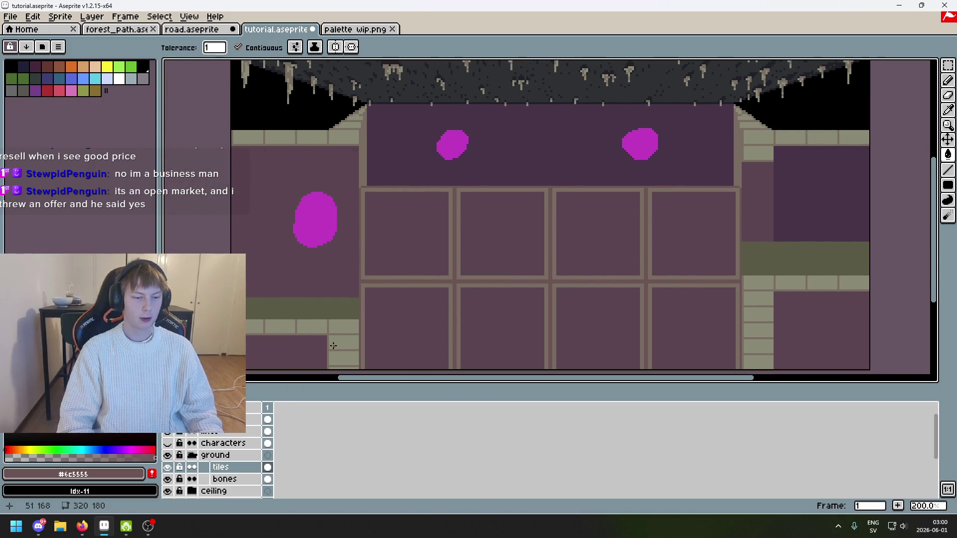
scroll(398, 151, up, 3)
Eyedrop the reference floor purple #5b4550 and save tutorial.aseprite
key(i)
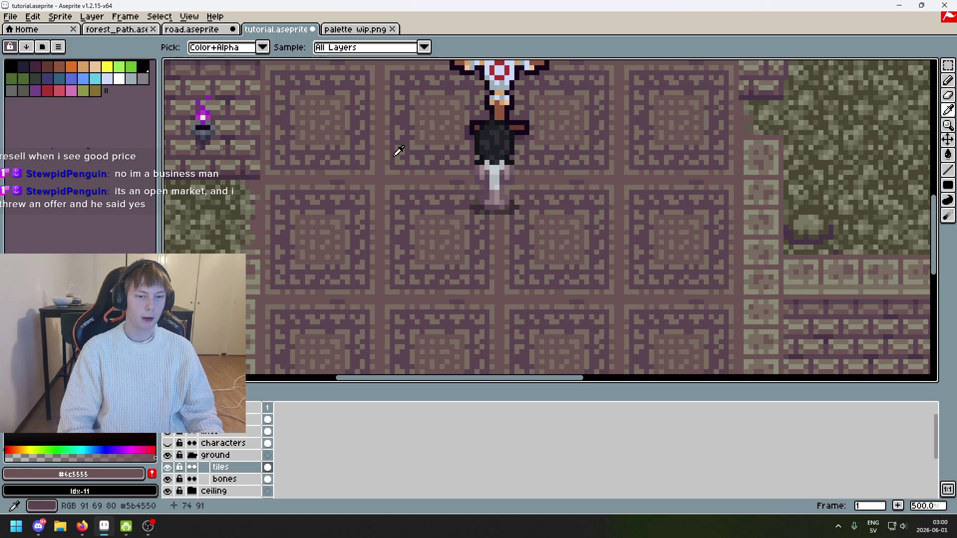
click(401, 136)
scroll(408, 224, up, 3)
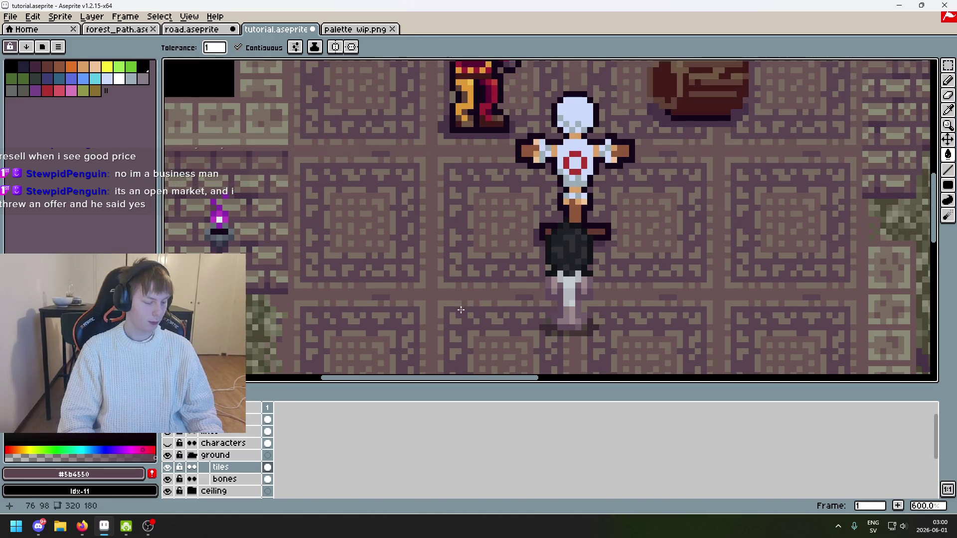
key(ctrl+s)
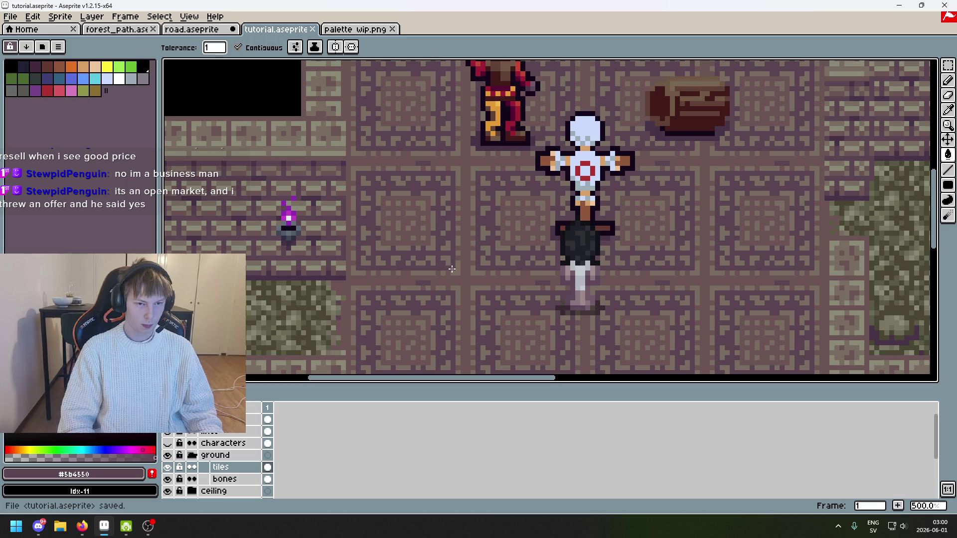
Show the reference floor tiles and alt-pick the taupe border colour #796d63
scroll(441, 171, up, 2)
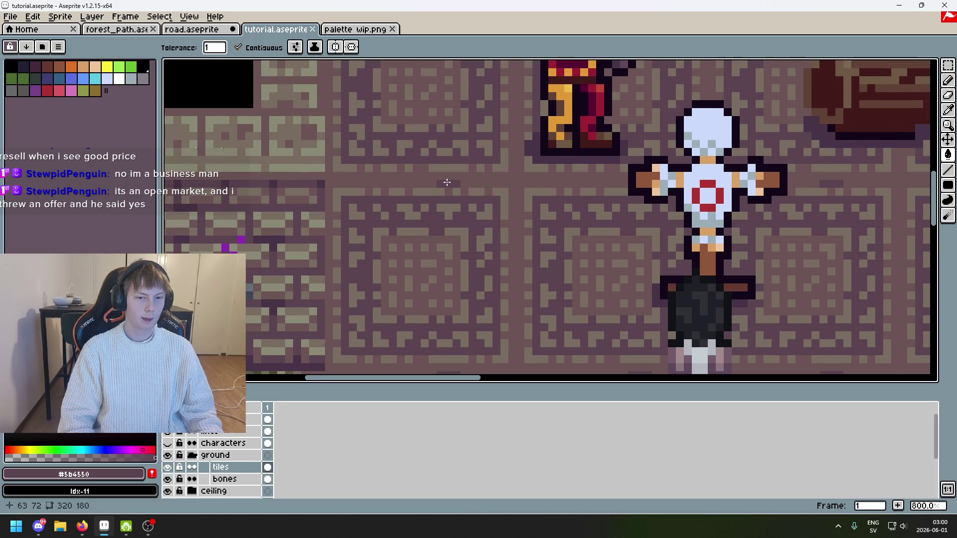
scroll(459, 225, down, 1)
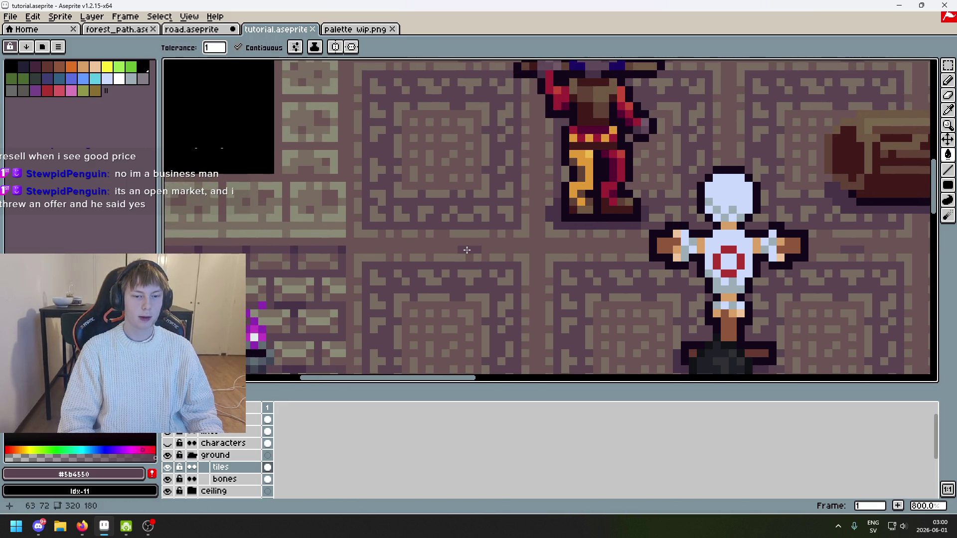
scroll(564, 272, down, 1)
mouse_move(564, 272)
mouse_down()
mouse_move(376, 283)
mouse_move(483, 216)
mouse_up()
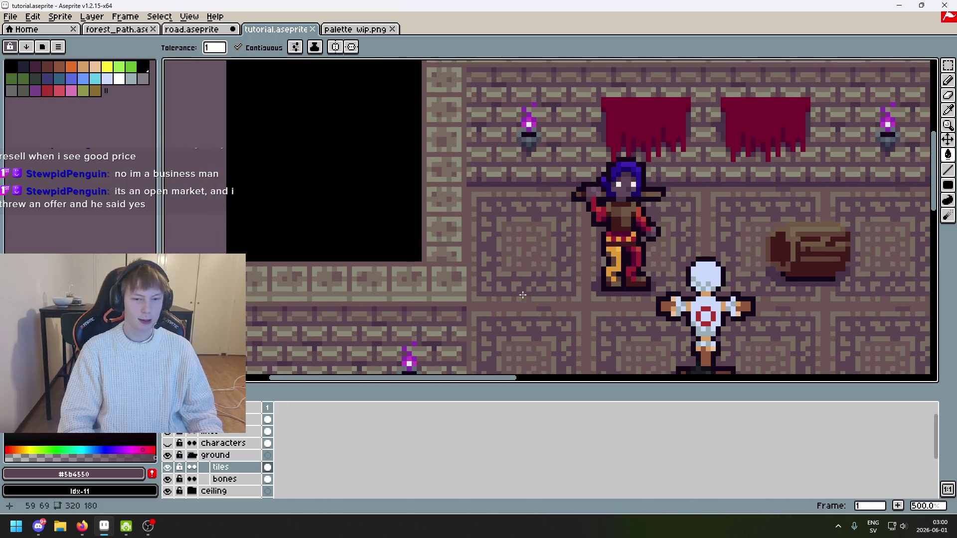
scroll(482, 216, up, 5)
scroll(467, 293, down, 4)
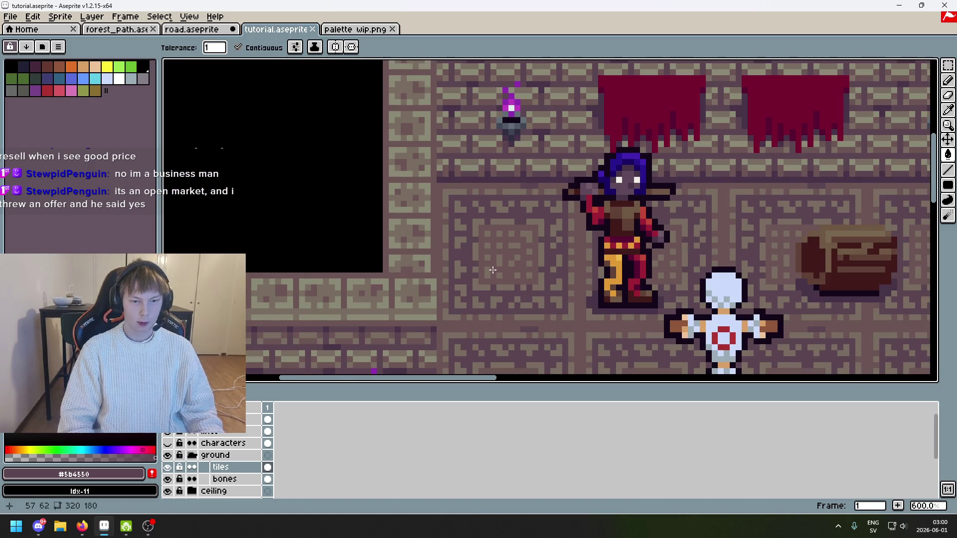
scroll(455, 271, up, 1)
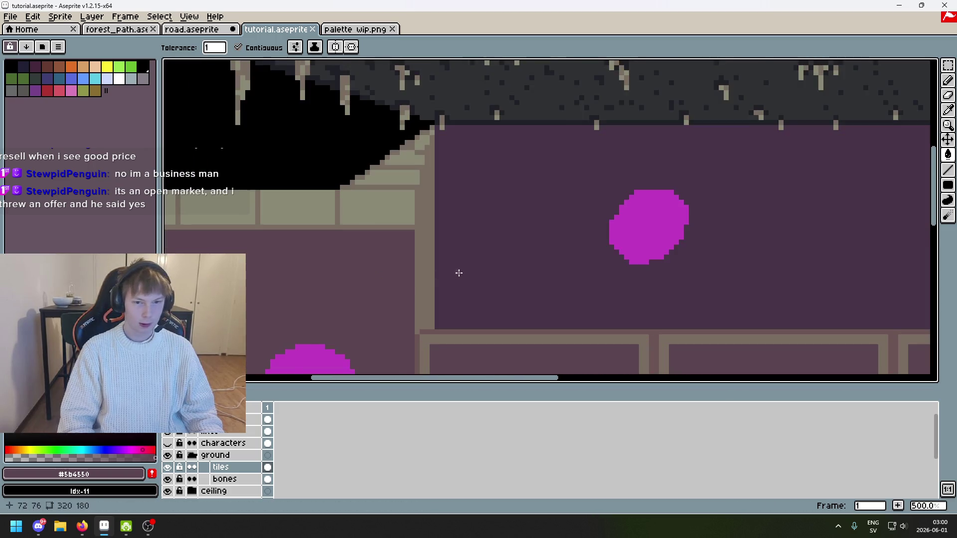
scroll(470, 220, down, 2)
scroll(483, 293, down, 3)
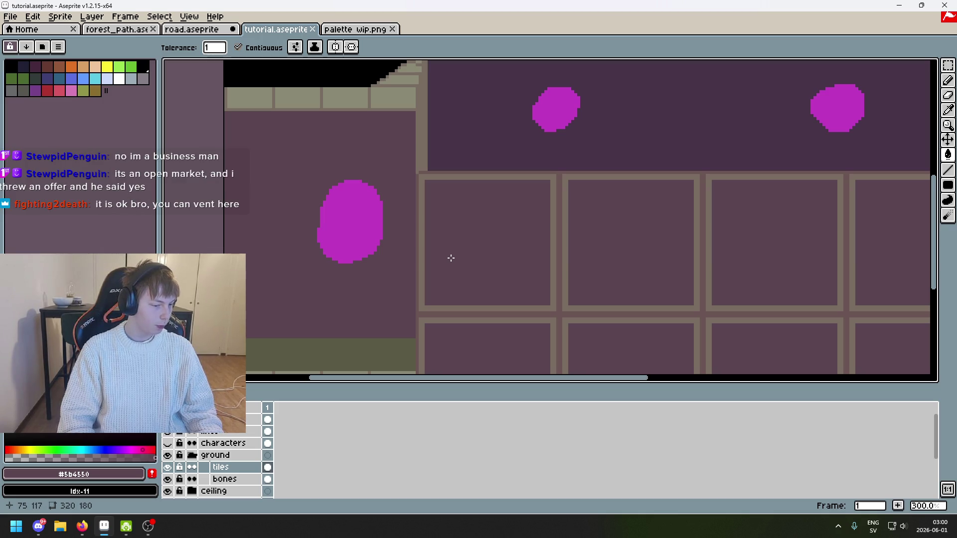
scroll(460, 241, up, 3)
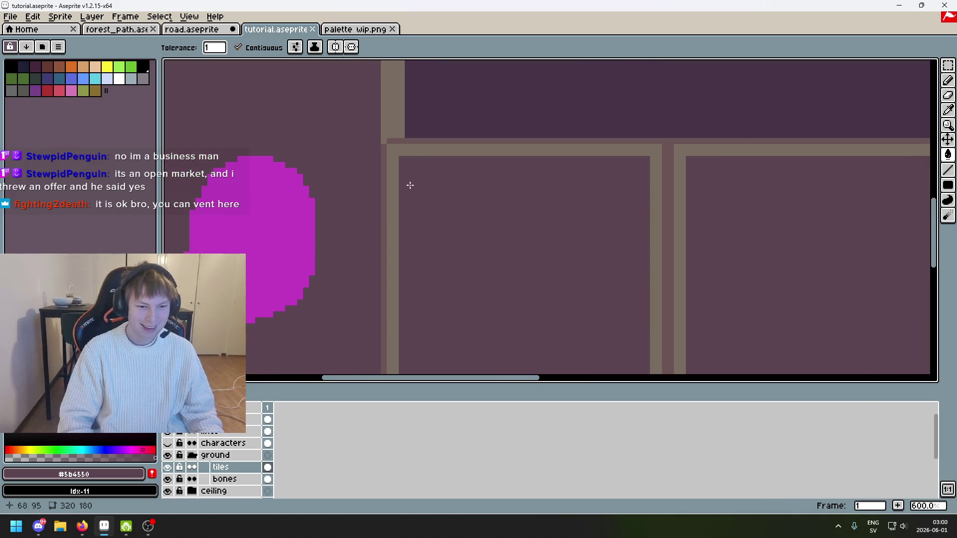
scroll(386, 266, down, 1)
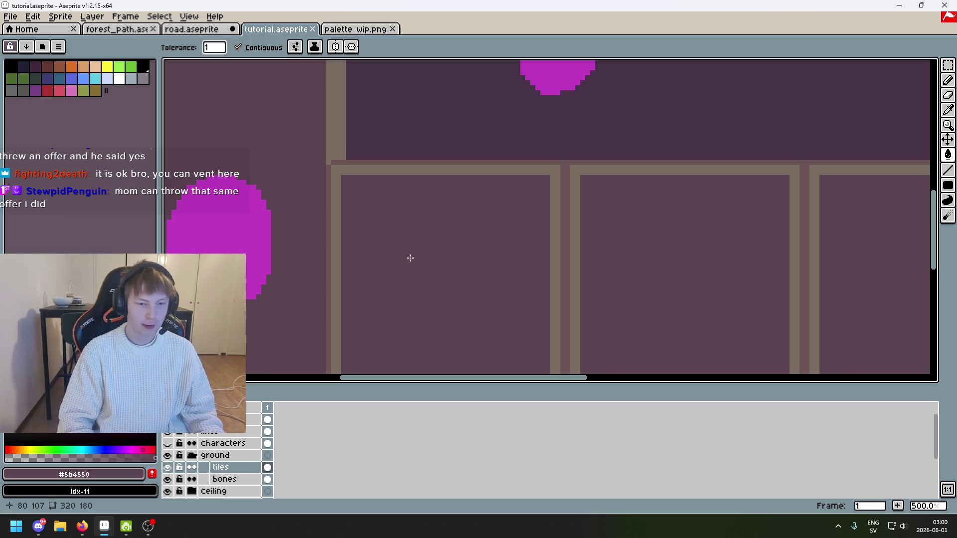
scroll(396, 264, down, 2)
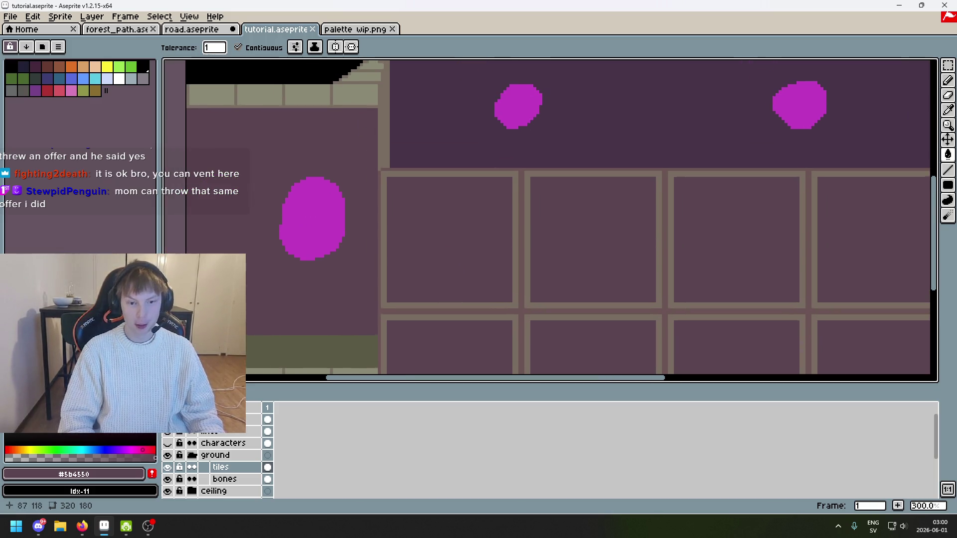
scroll(479, 141, up, 1)
mouse_move(480, 140)
mouse_down()
mouse_move(289, 171)
mouse_move(349, 164)
mouse_up()
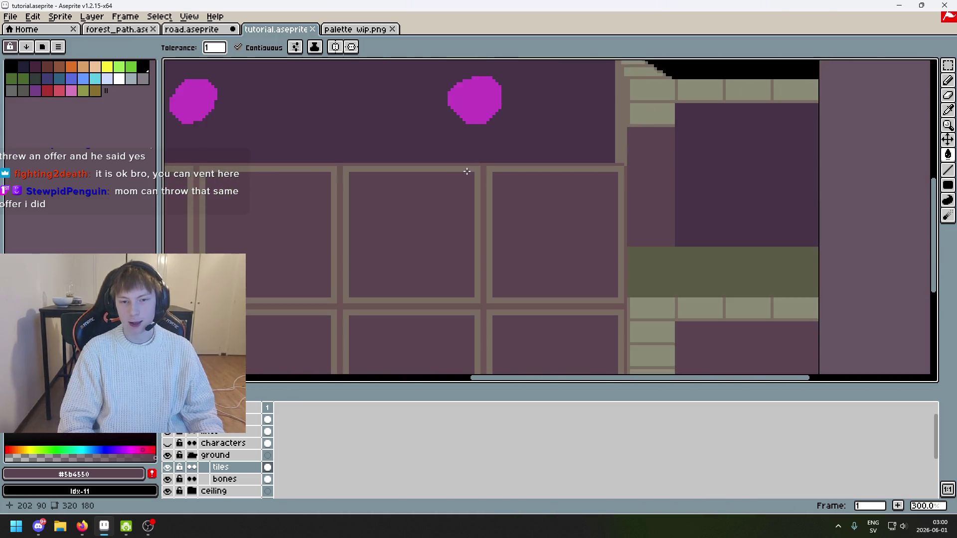
scroll(478, 173, down, 1)
scroll(478, 173, left, 3)
scroll(404, 246, down, 1)
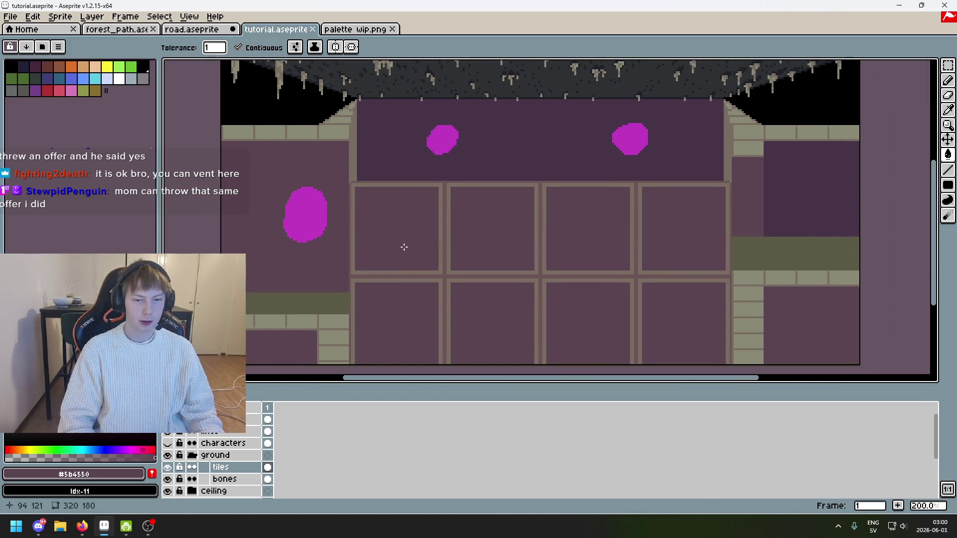
click(168, 420)
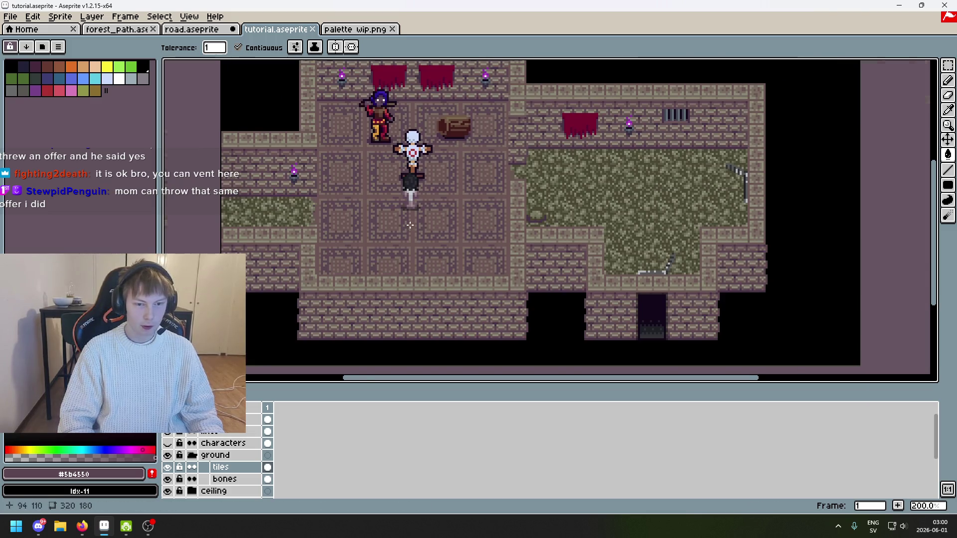
scroll(432, 200, up, 3)
key(alt)
scroll(398, 208, left, 3)
scroll(397, 208, down, 1)
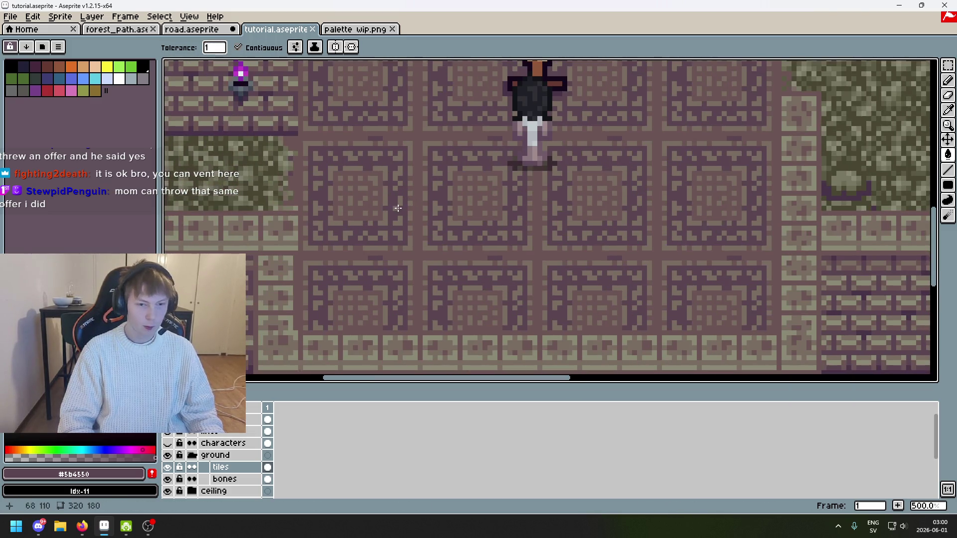
scroll(357, 246, up, 4)
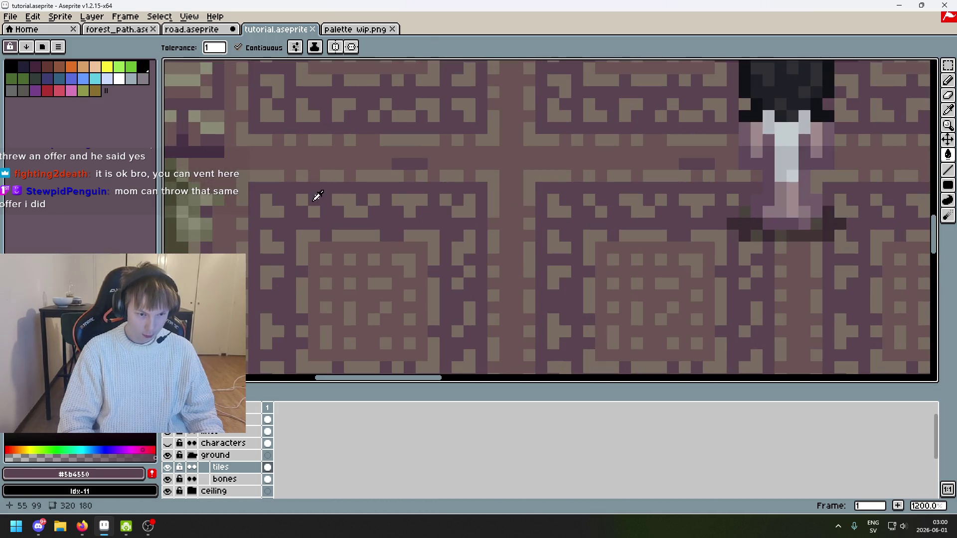
key(alt)
alt+click(307, 238)
Sample the inset-square colour #6c5555 from the reference tiles
scroll(348, 259, down, 2)
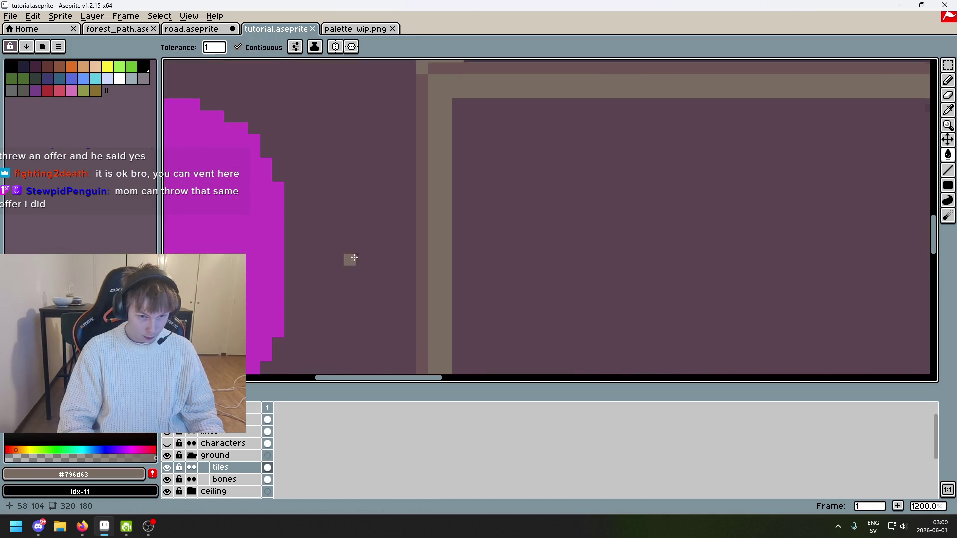
scroll(415, 195, down, 1)
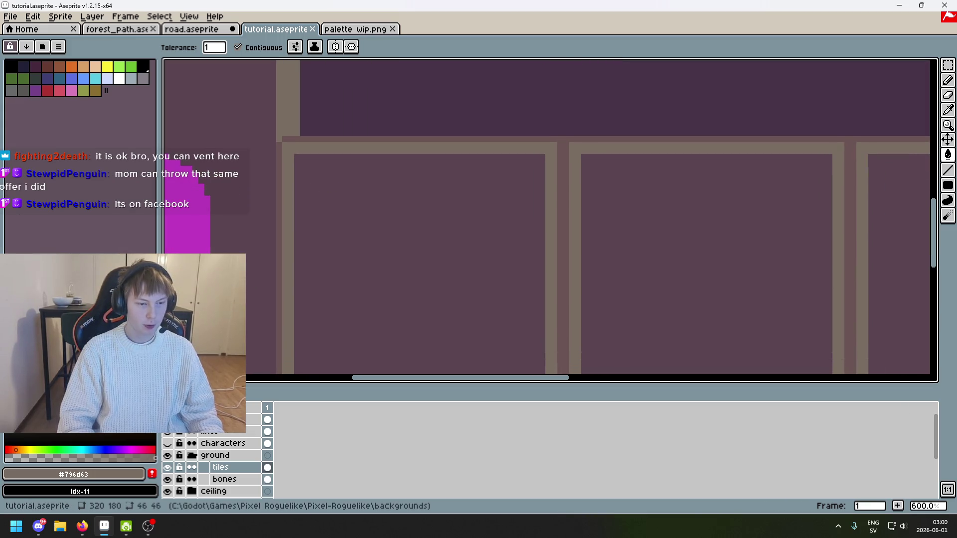
key(ctrl+z)
scroll(352, 280, up, 3)
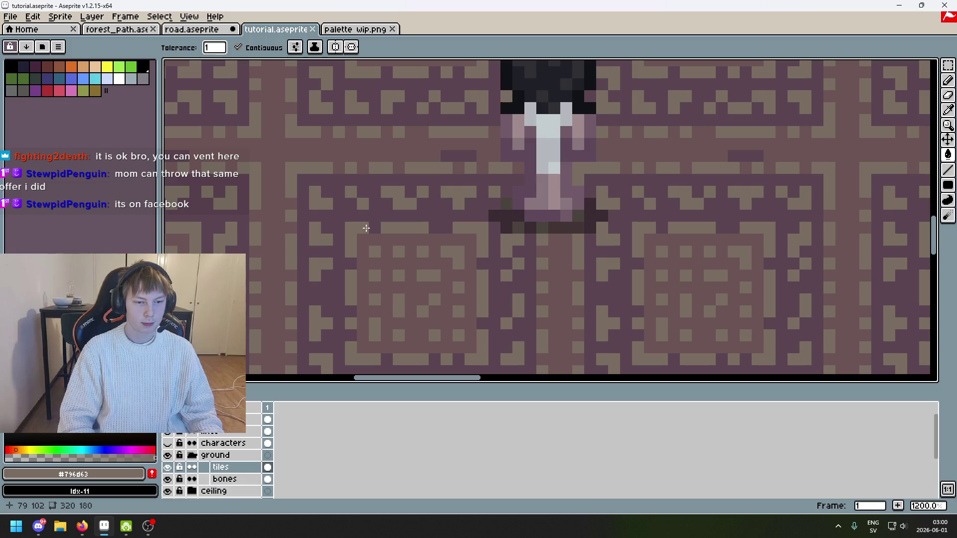
scroll(374, 242, down, 2)
alt+click(303, 242)
Bring the first floor tile into view and choose the Filled Rectangle tool
scroll(452, 234, down, 3)
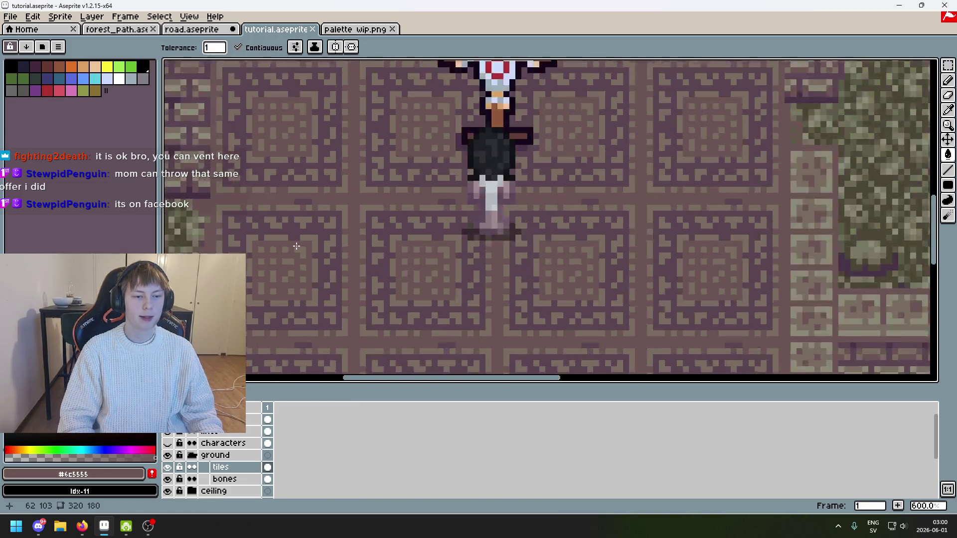
drag(422, 267, 583, 153)
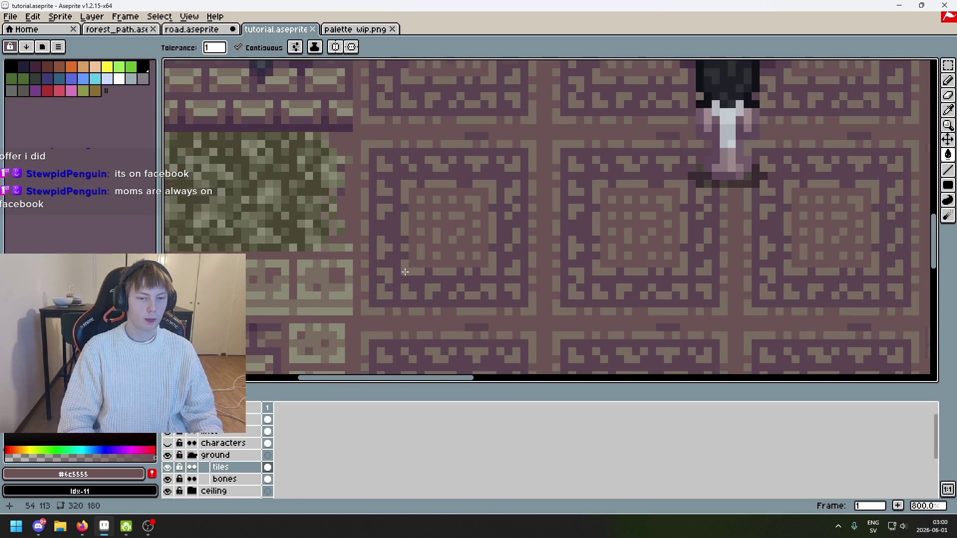
scroll(494, 199, up, 3)
mouse_move(422, 195)
mouse_down()
mouse_move(497, 210)
mouse_move(318, 172)
mouse_up()
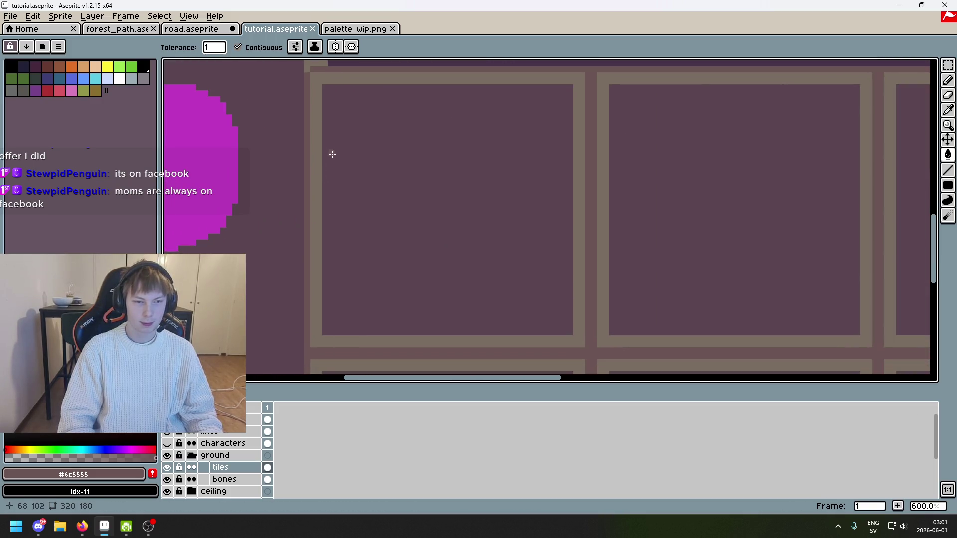
key(l)
key(u)
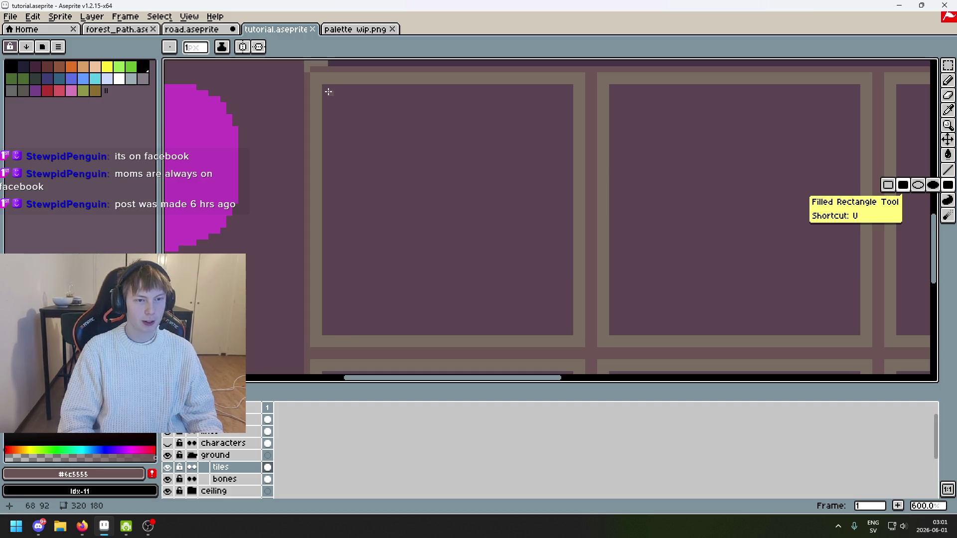
Draw a filled #6c5555 square inside the top-left purple floor tile
scroll(342, 104, up, 3)
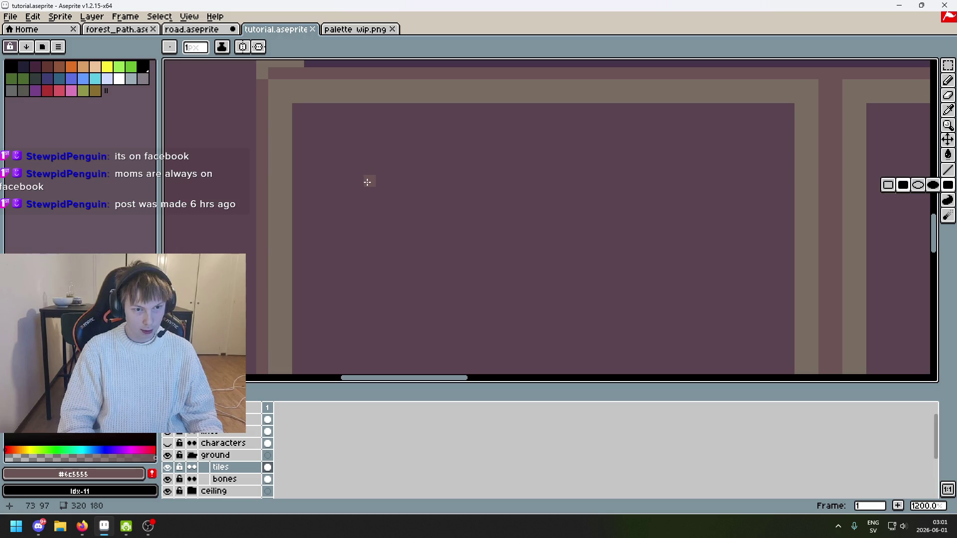
mouse_move(366, 184)
mouse_down()
mouse_move(560, 349)
mouse_move(628, 369)
mouse_move(734, 372)
mouse_move(716, 348)
mouse_move(424, 213)
mouse_move(552, 325)
mouse_up()
scroll(718, 339, down, 3)
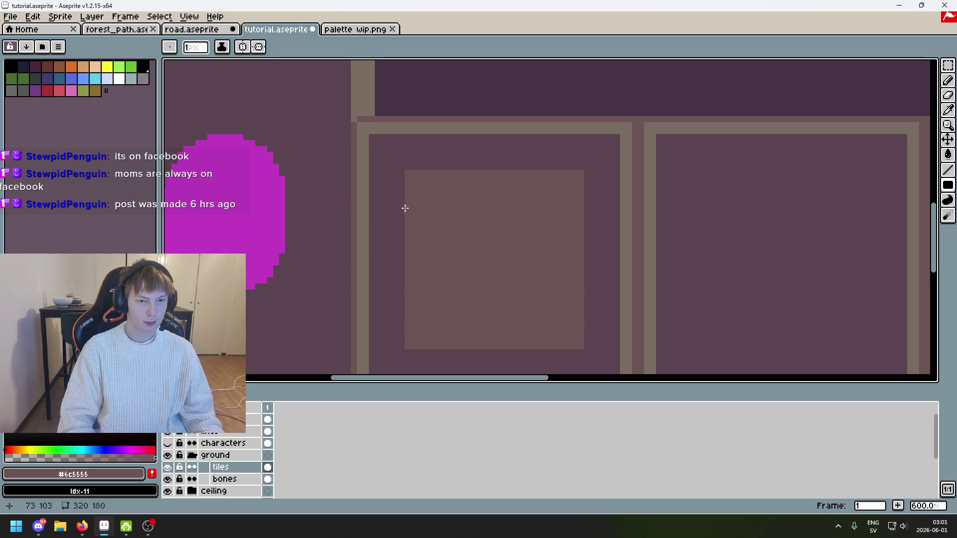
scroll(405, 207, up, 3)
scroll(354, 93, up, 2)
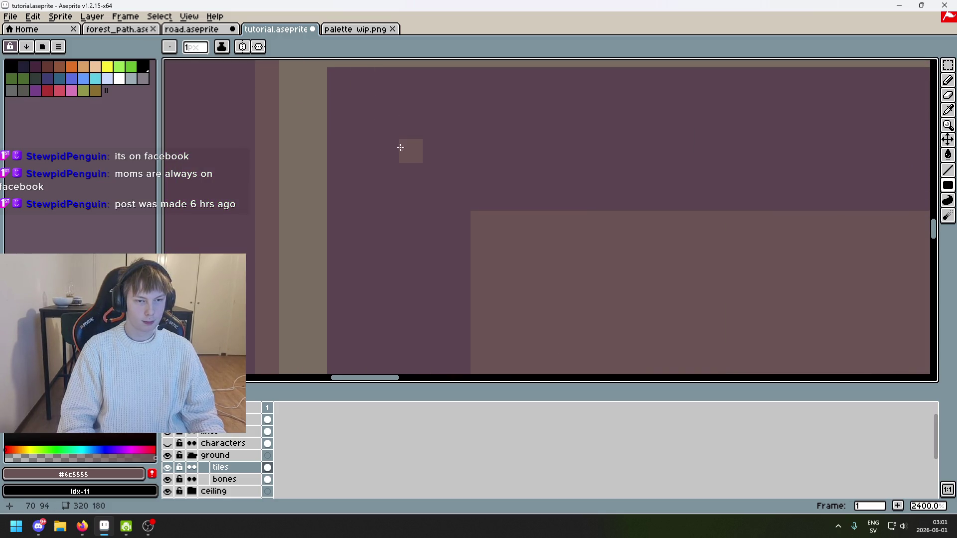
scroll(731, 229, down, 5)
scroll(649, 220, right, 3)
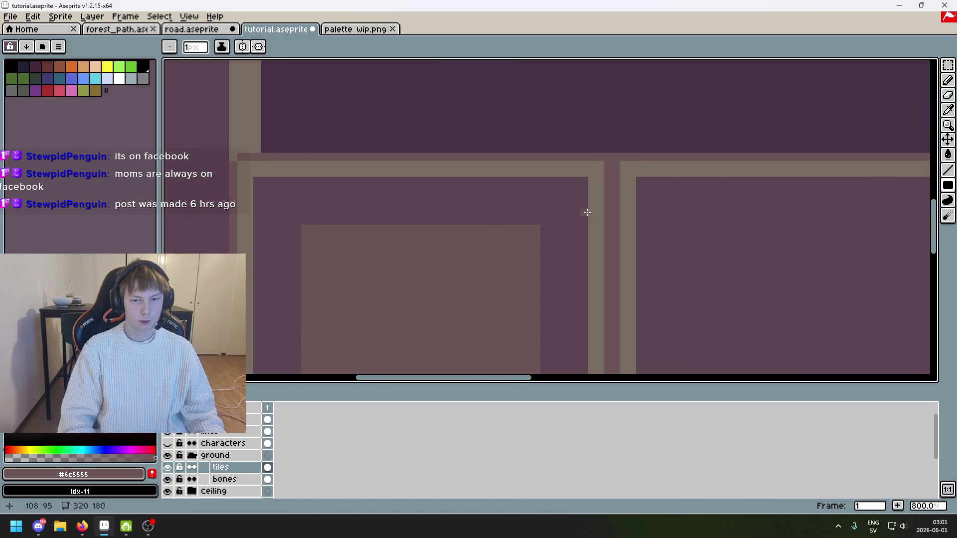
scroll(587, 212, up, 3)
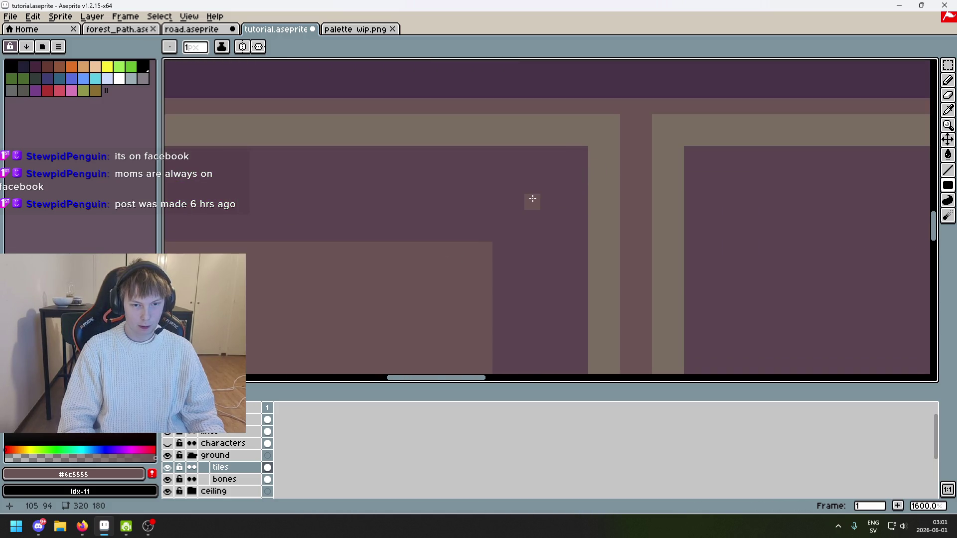
scroll(543, 171, down, 4)
scroll(442, 317, up, 4)
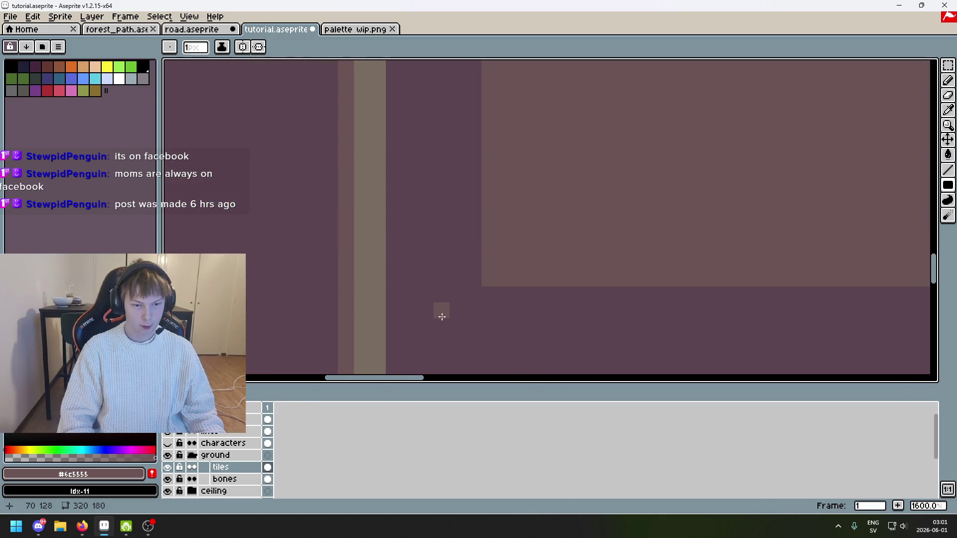
scroll(442, 317, down, 1)
scroll(432, 235, down, 6)
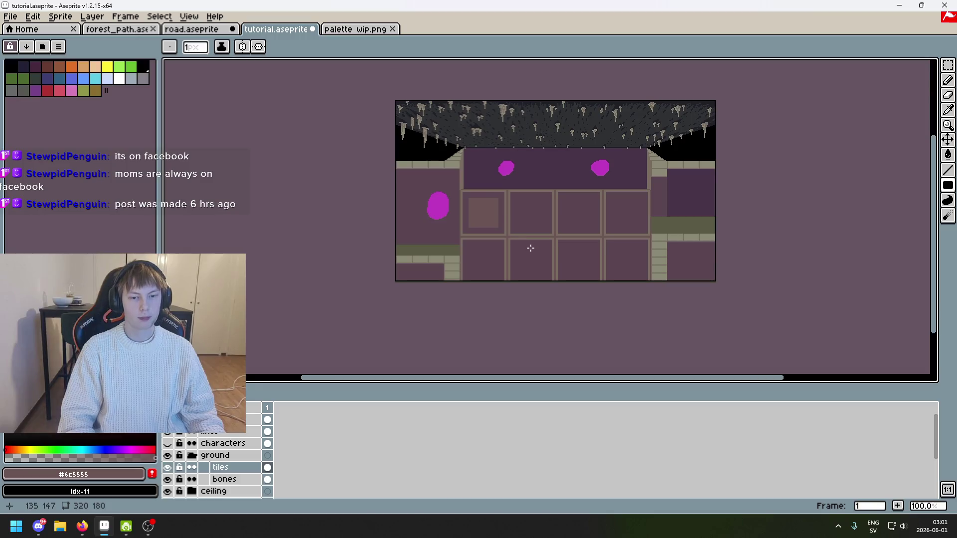
scroll(518, 199, up, 2)
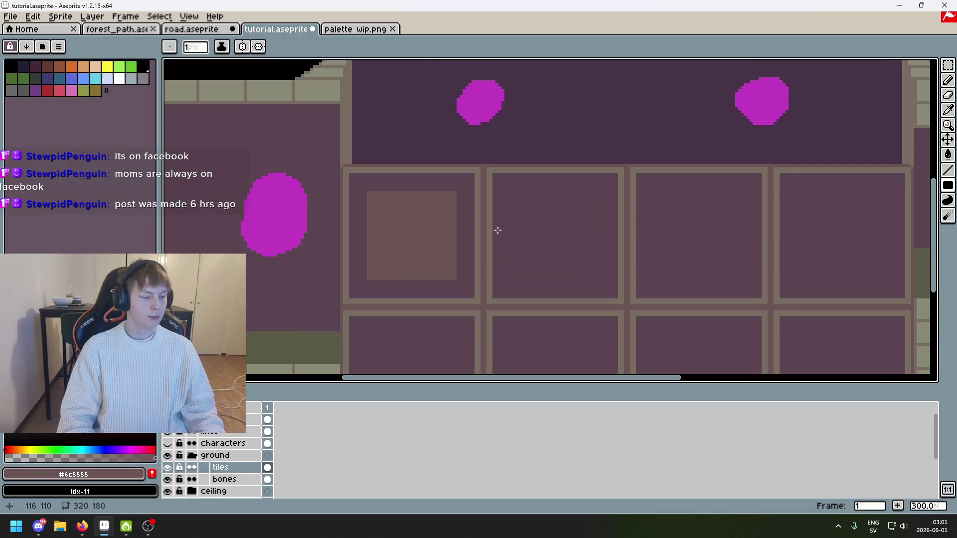
click(168, 419)
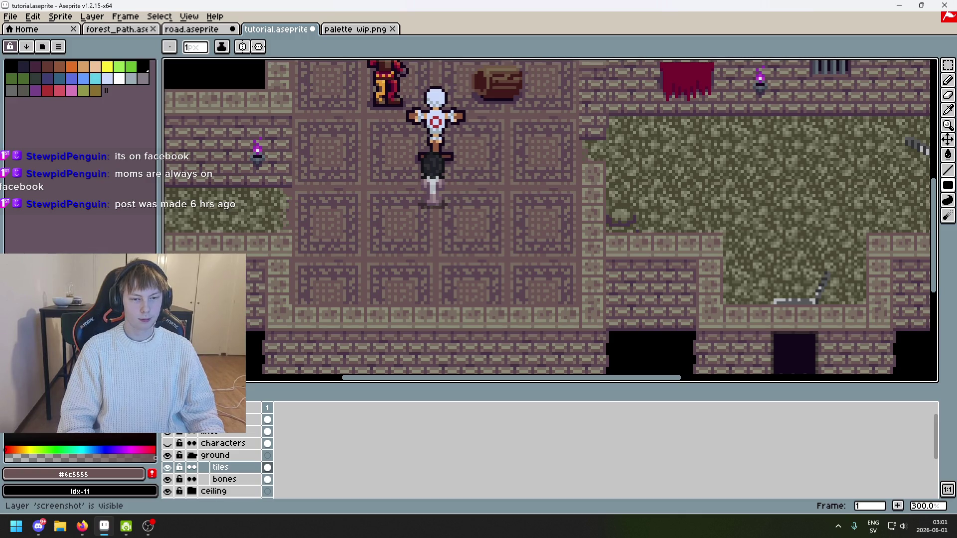
click(167, 420)
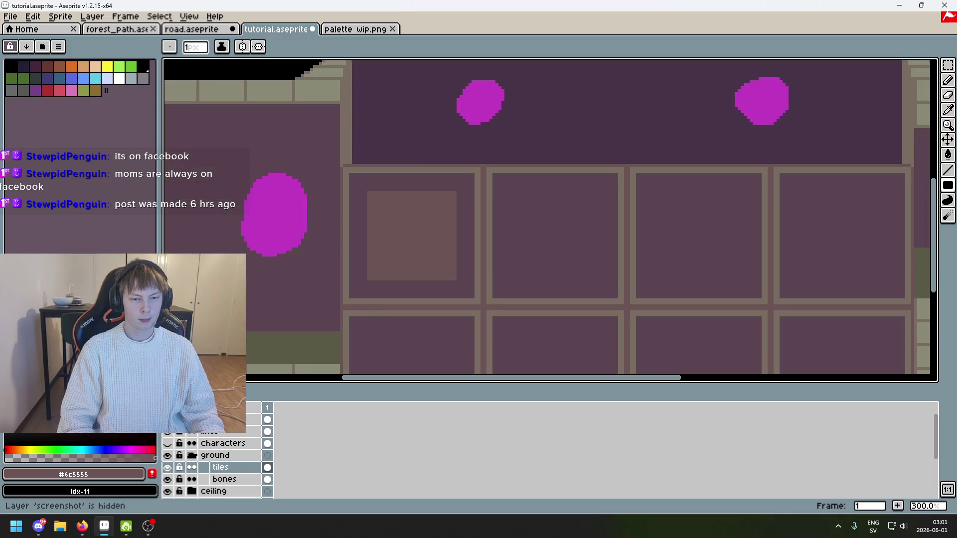
click(167, 419)
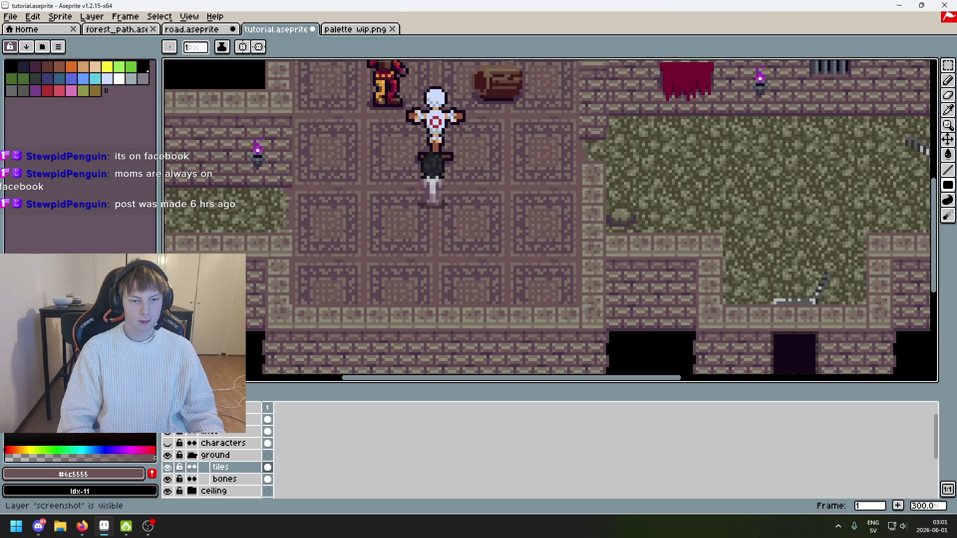
click(167, 419)
click(168, 420)
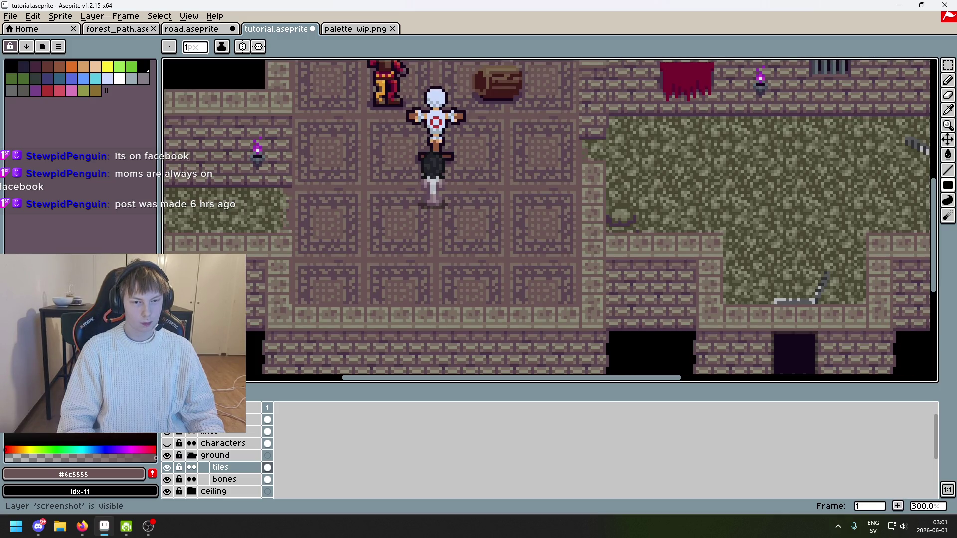
click(168, 420)
scroll(384, 226, up, 3)
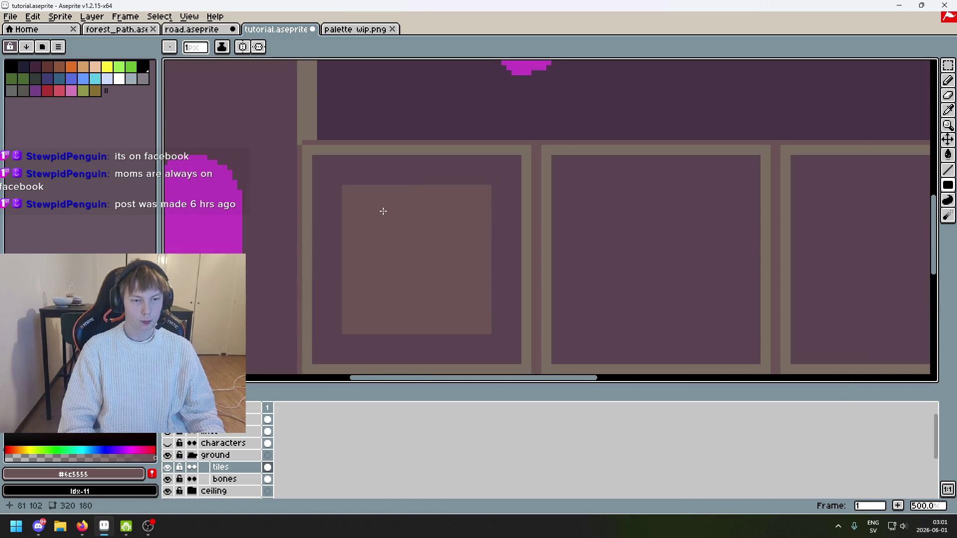
key(e)
alt+click(352, 175)
key(b)
Pencil the inset square's top, right and bottom edges back to #5b4550, then save tutorial.aseprite
click(340, 187)
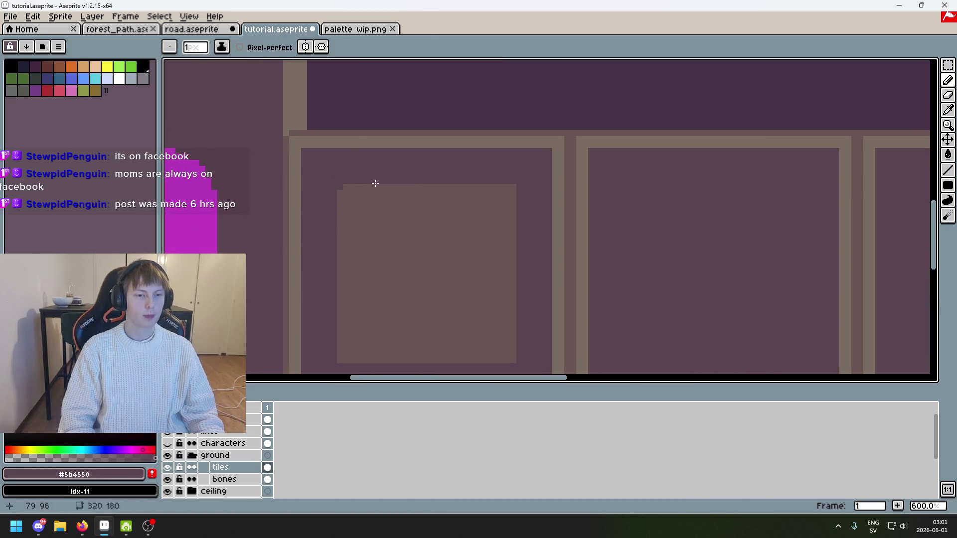
shift+click(516, 187)
shift+click(513, 363)
drag(513, 364, 414, 364)
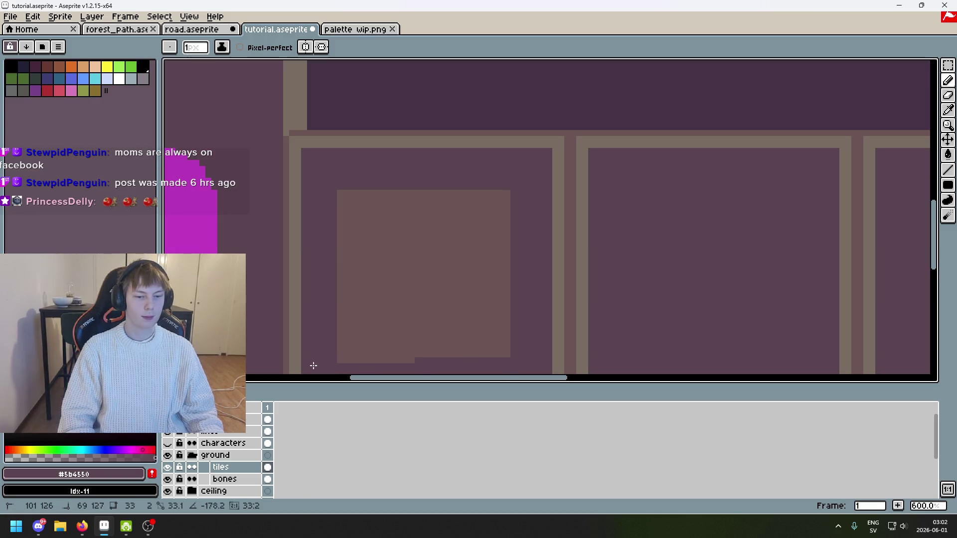
shift+click(332, 360)
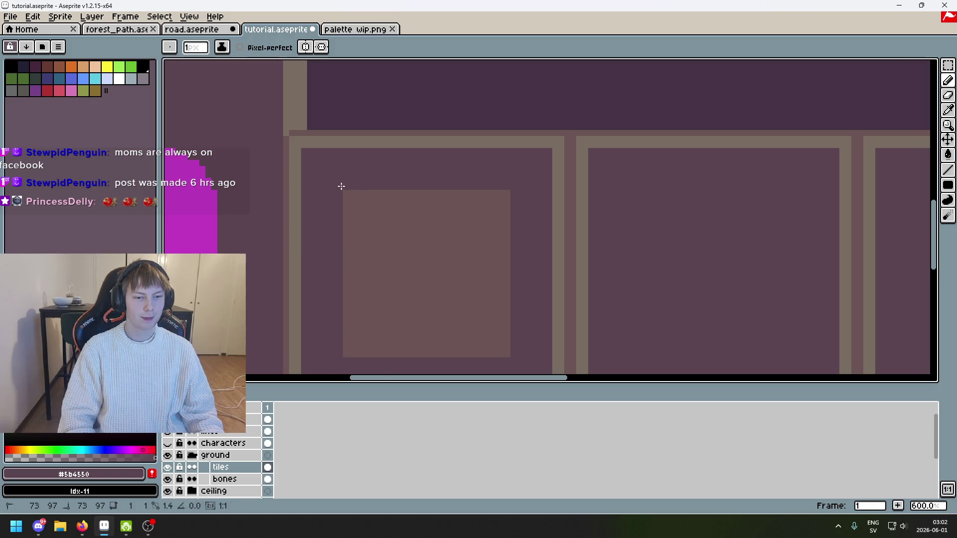
key(1)
key(ctrl+s)
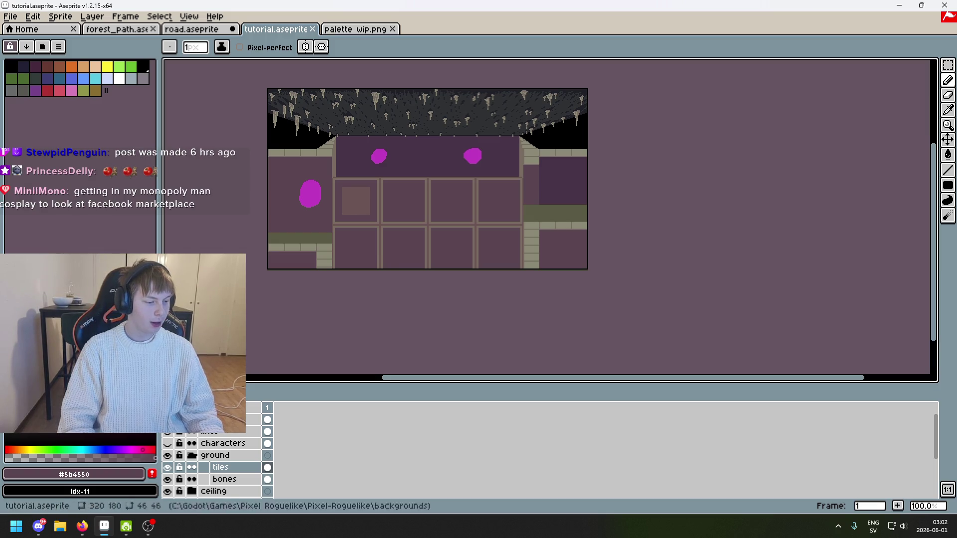
Select the finished tile and paste a first copy into the floor grid
click(949, 66)
scroll(346, 201, up, 4)
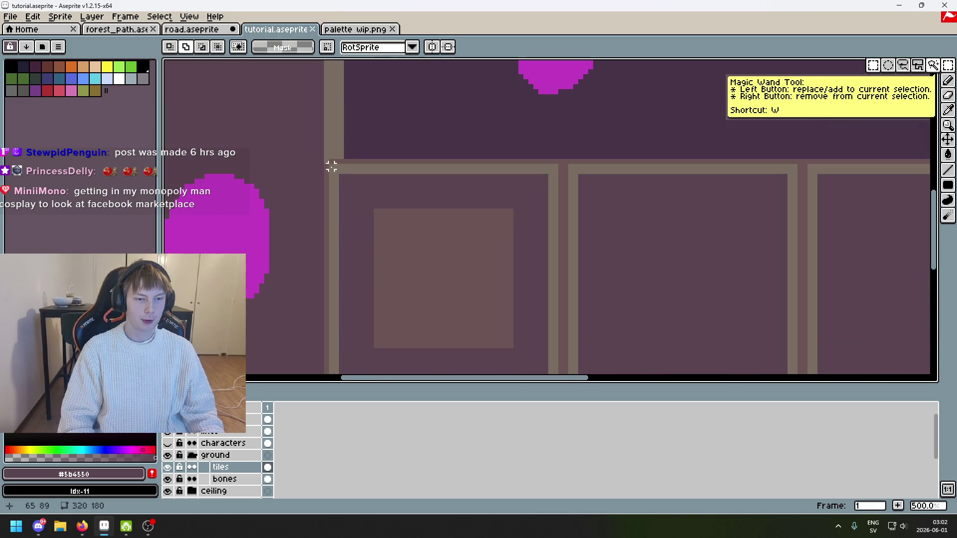
mouse_move(332, 167)
mouse_down()
mouse_move(470, 368)
mouse_move(561, 198)
mouse_move(620, 214)
mouse_move(669, 209)
mouse_up()
scroll(600, 186, down, 1)
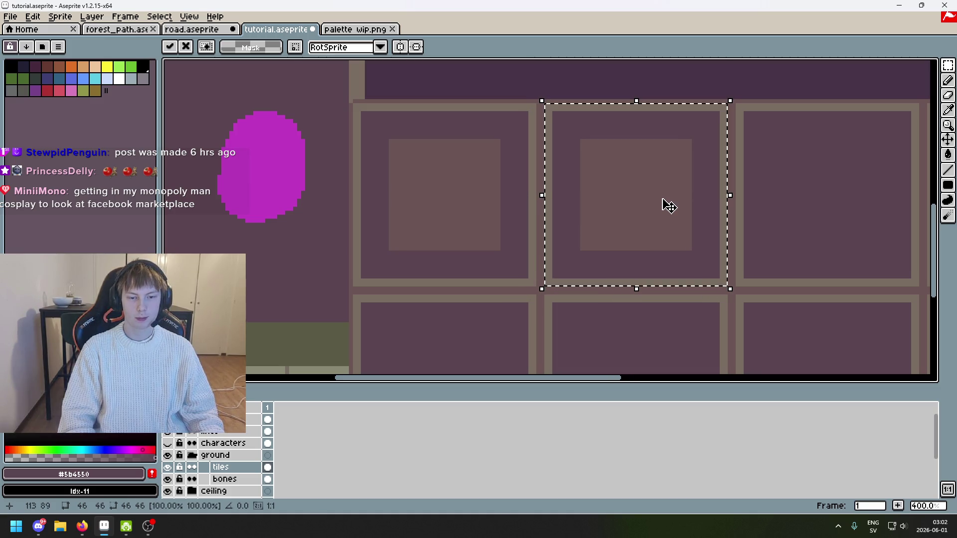
click(490, 201)
click(494, 201)
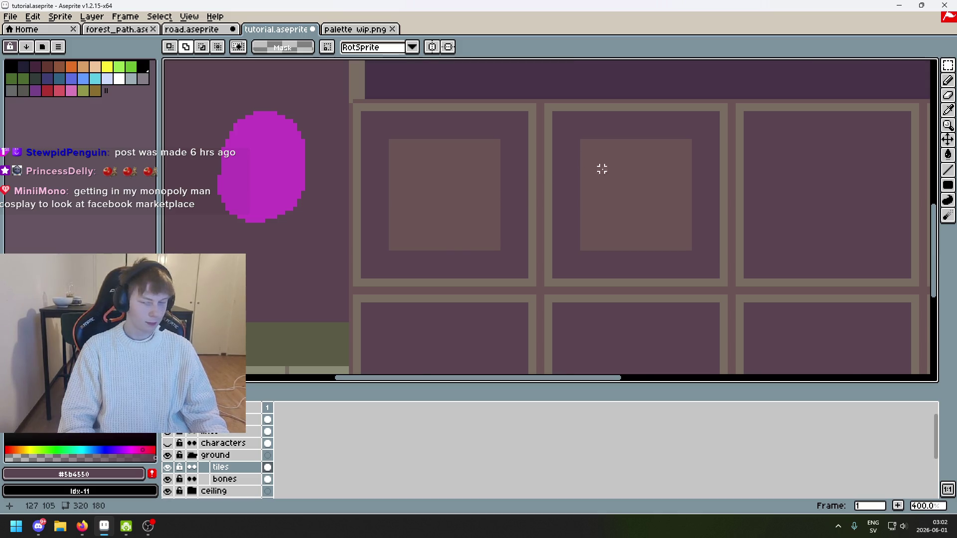
scroll(593, 168, down, 1)
mouse_move(593, 168)
mouse_down()
mouse_move(338, 156)
mouse_move(594, 188)
mouse_move(464, 203)
mouse_move(498, 227)
mouse_move(578, 229)
mouse_move(560, 229)
mouse_up()
key(ctrl+v)
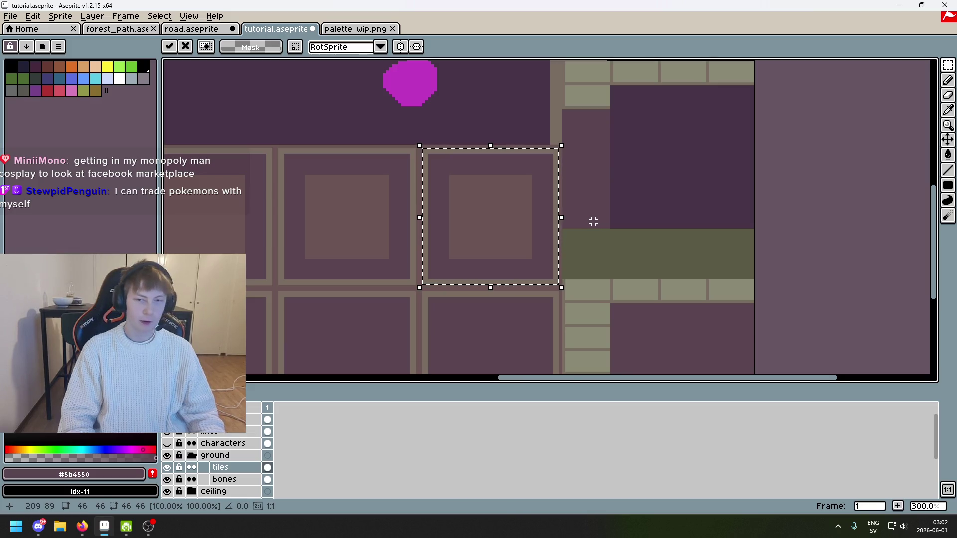
scroll(593, 220, up, 2)
key(ctrl+d)
scroll(422, 269, down, 3)
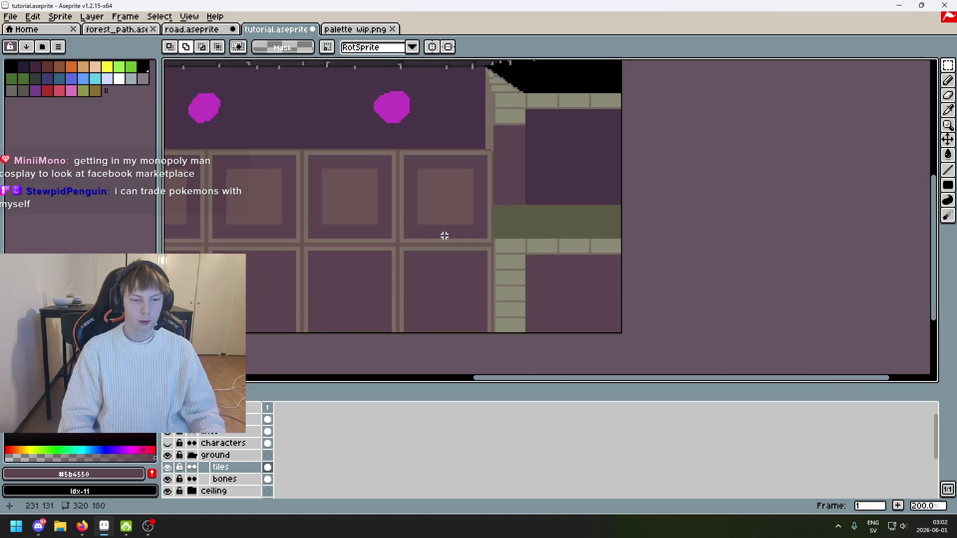
Paste two more tile copies, nudging each onto its grid cell and committing
key(ctrl+v)
mouse_move(345, 171)
mouse_down()
mouse_move(374, 229)
mouse_move(397, 244)
mouse_up()
scroll(397, 243, up, 2)
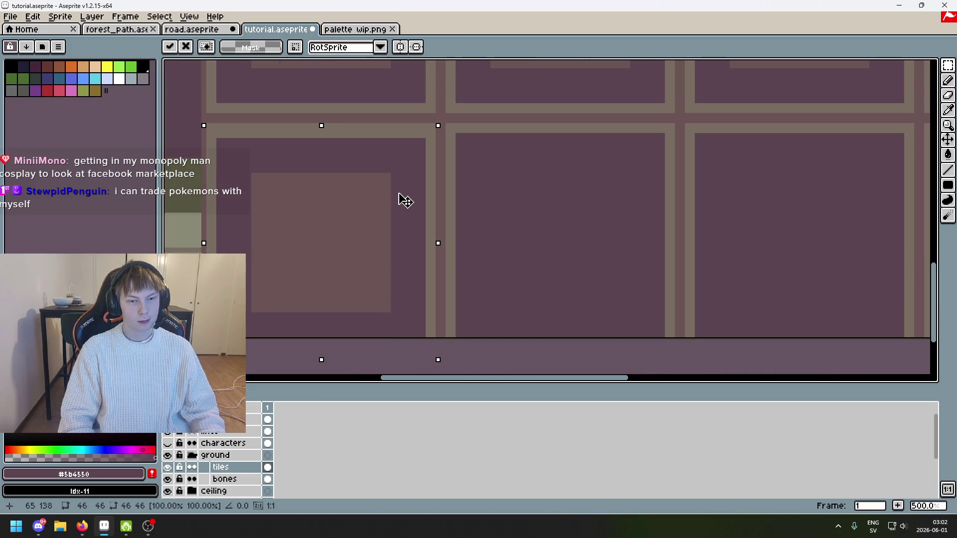
drag(405, 200, 399, 195)
key(Return)
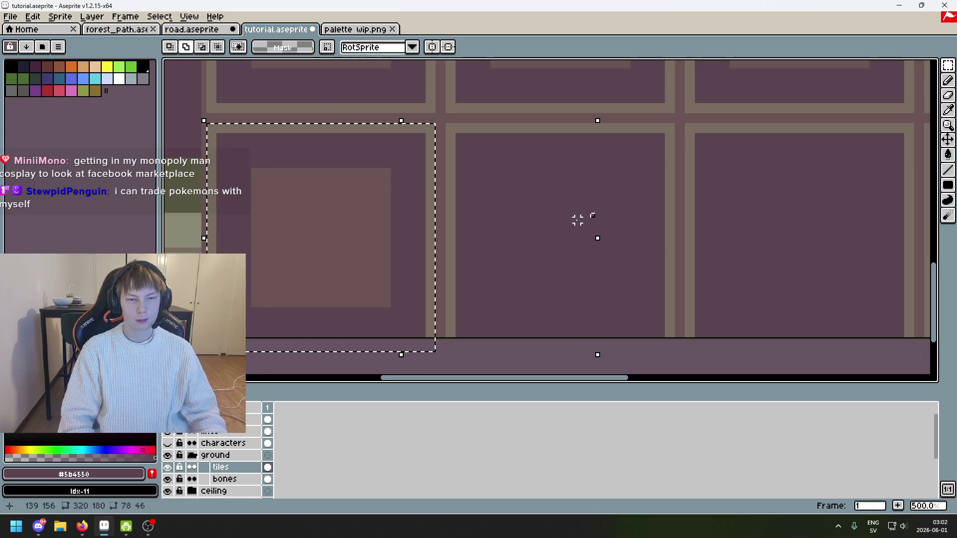
scroll(577, 220, right, 3)
key(ctrl+v)
drag(469, 210, 457, 203)
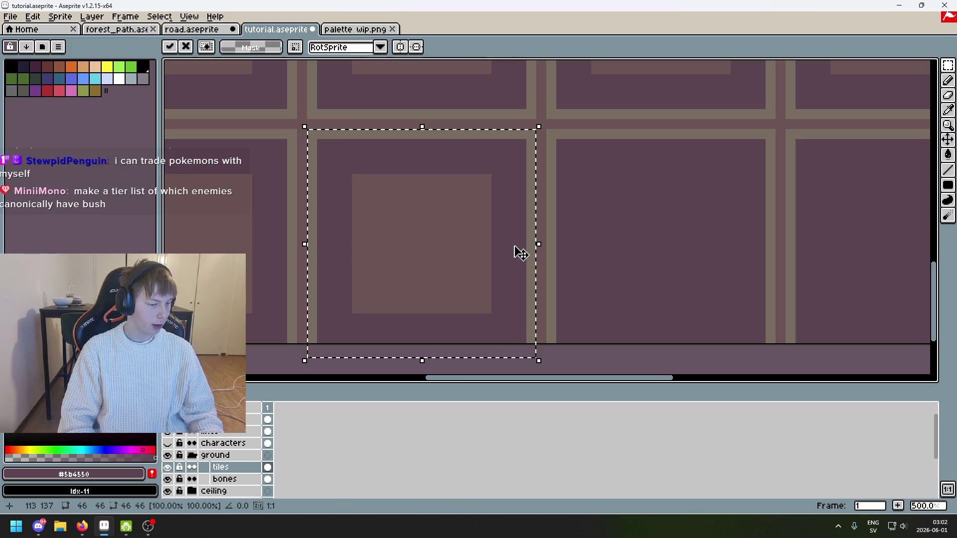
key(Return)
scroll(596, 220, down, 1)
Enter Advanced Mode with Ctrl+F and dismiss its warning
scroll(499, 225, right, 3)
key(ctrl+f)
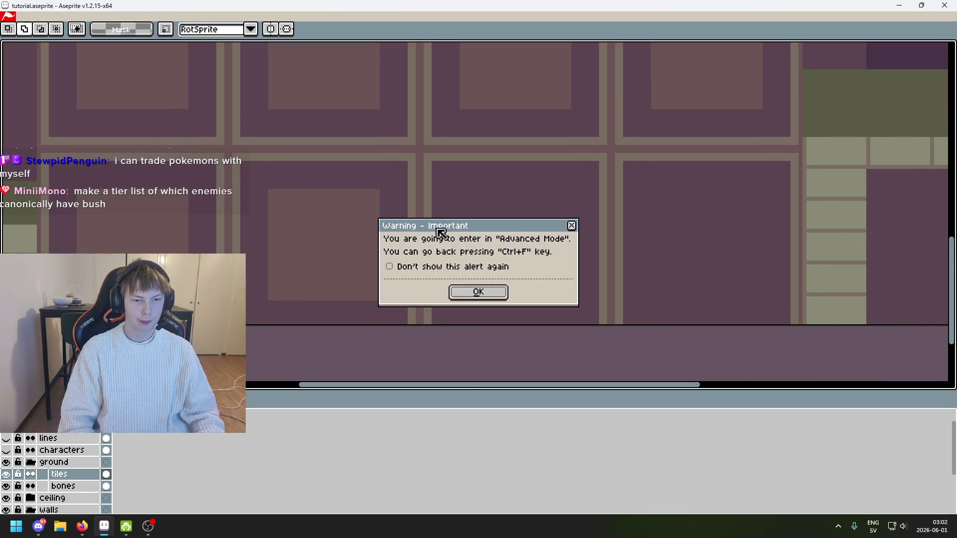
click(496, 292)
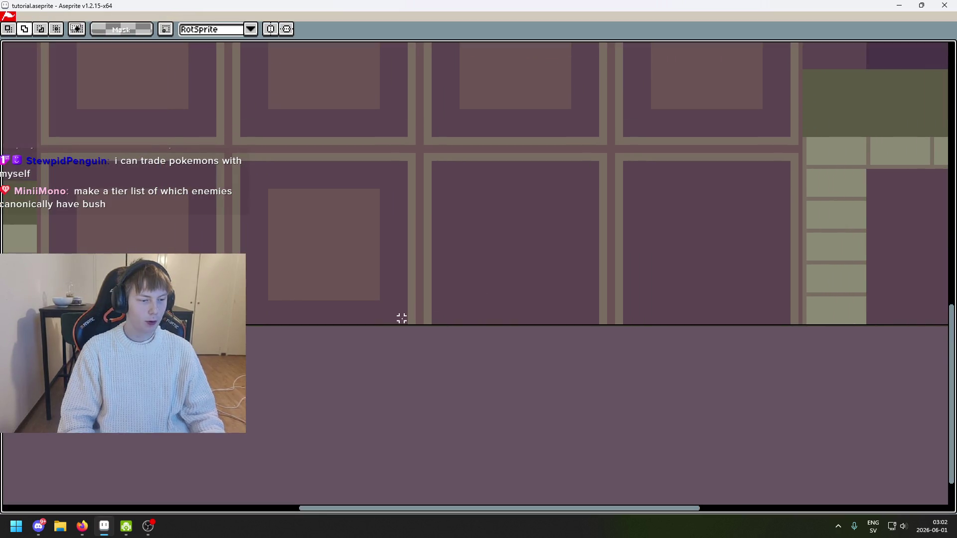
scroll(207, 333, down, 1)
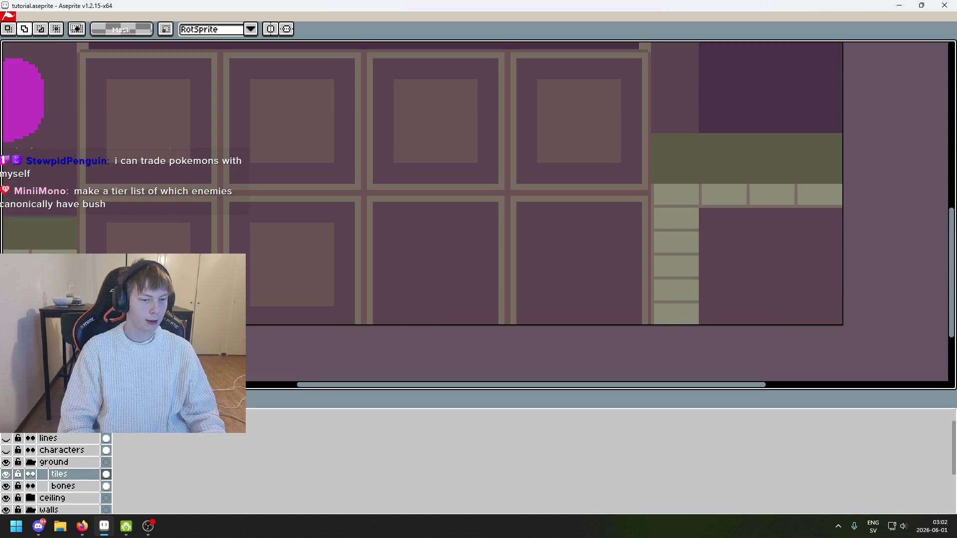
scroll(336, 234, right, 3)
scroll(336, 234, down, 1)
Try Tab twice to bring back the hidden panels, then pan around the canvas
key(Tab)
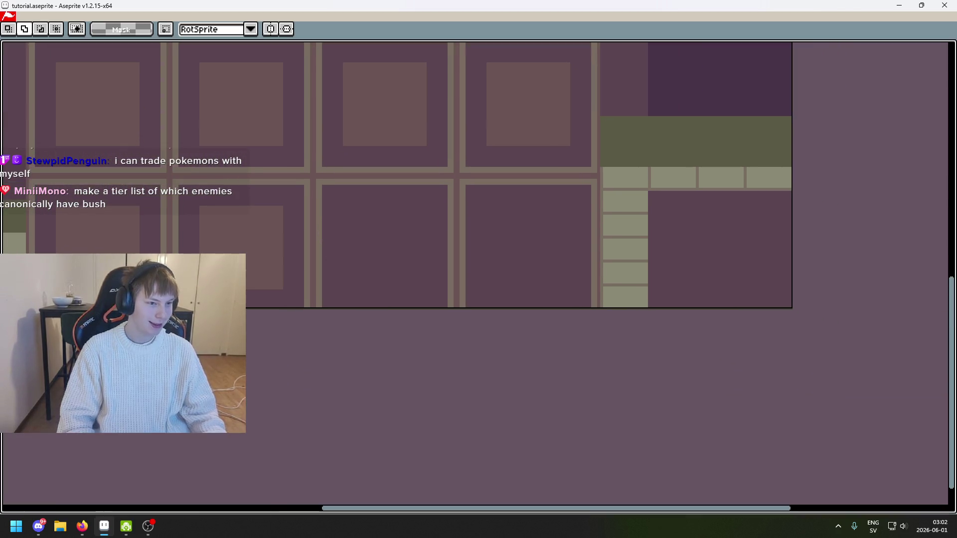
key(Tab)
scroll(199, 272, down, 1)
scroll(199, 273, left, 3)
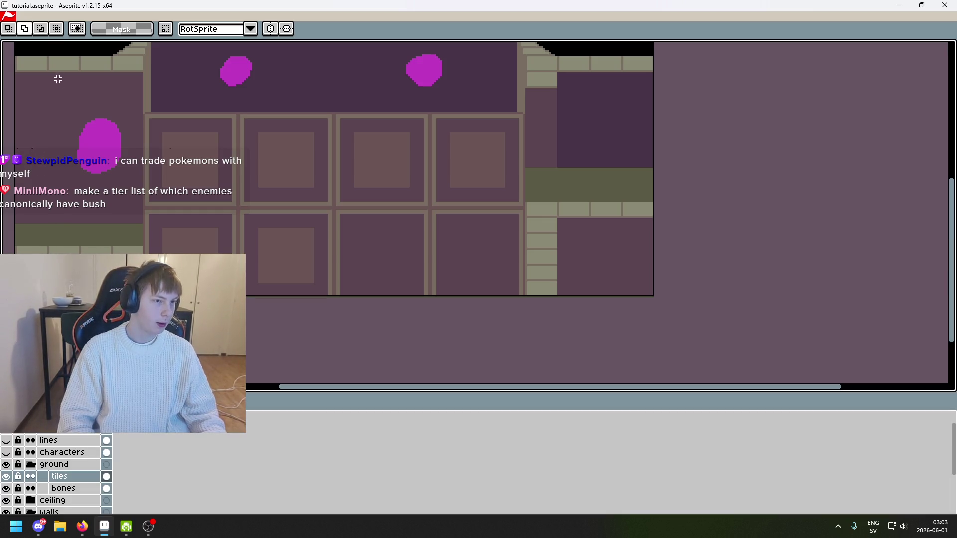
mouse_move(237, 181)
mouse_down()
mouse_move(292, 197)
mouse_move(263, 241)
mouse_up()
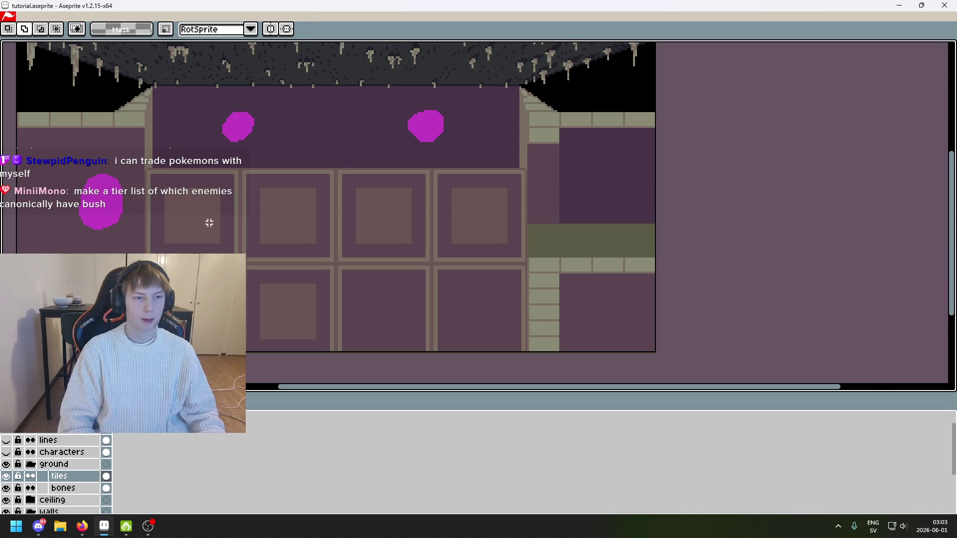
scroll(209, 223, down, 3)
mouse_move(232, 307)
mouse_down()
mouse_move(374, 337)
mouse_move(459, 342)
mouse_move(395, 341)
mouse_up()
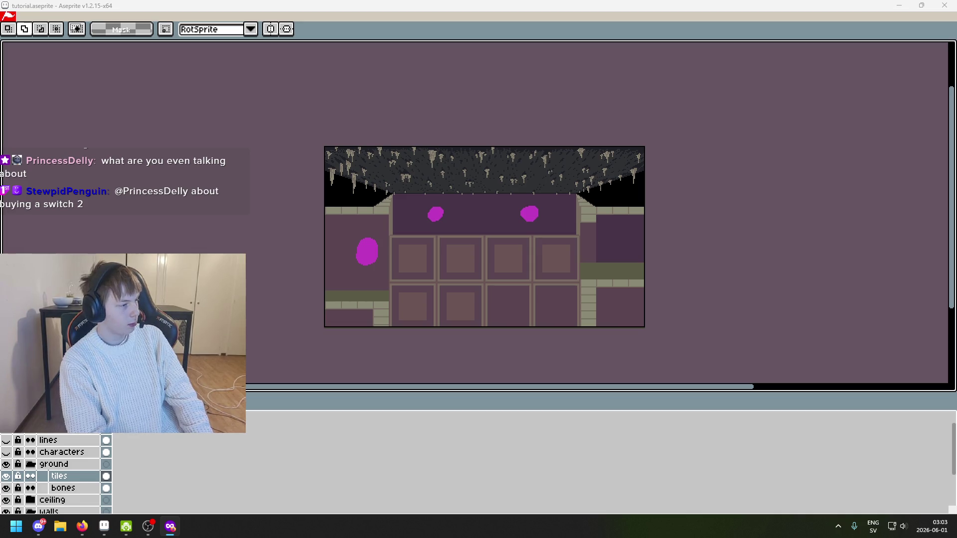
In the browser, dismiss Google's cookie consent and privacy popups
key(alt+Tab)
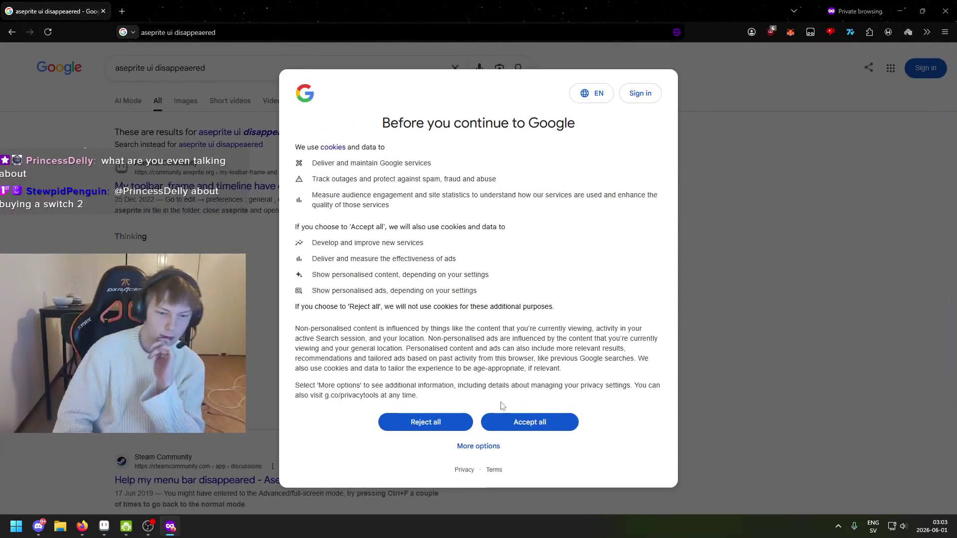
click(411, 421)
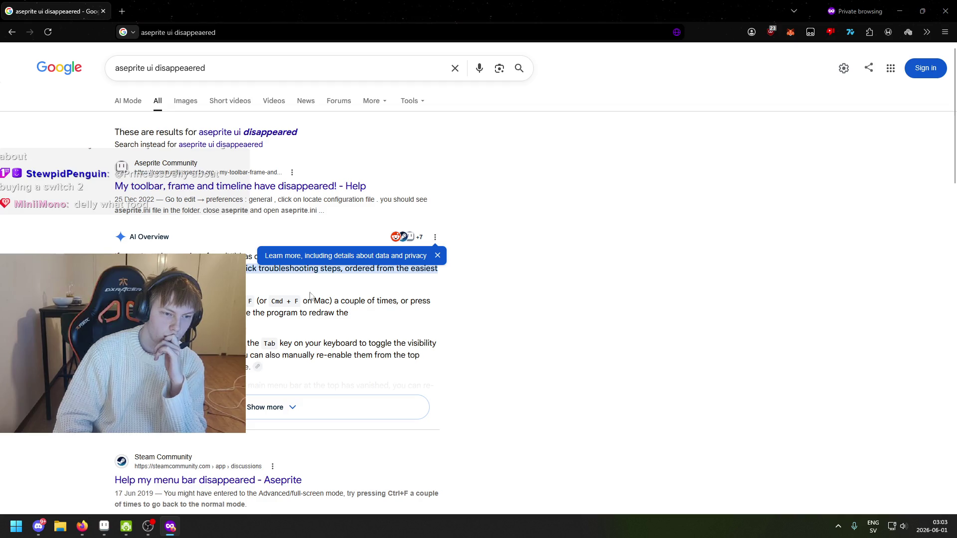
click(437, 255)
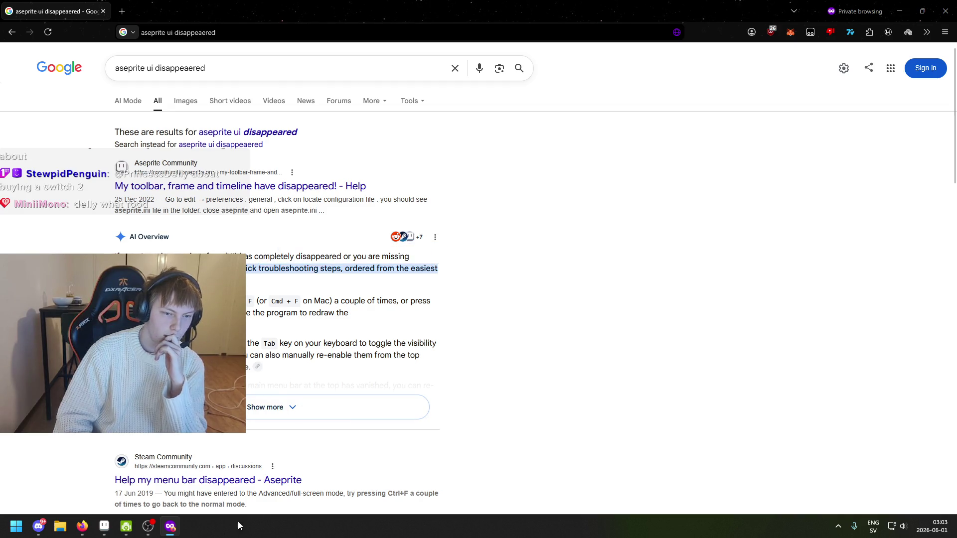
Return to Aseprite and leave Advanced Mode with Ctrl+F
click(103, 526)
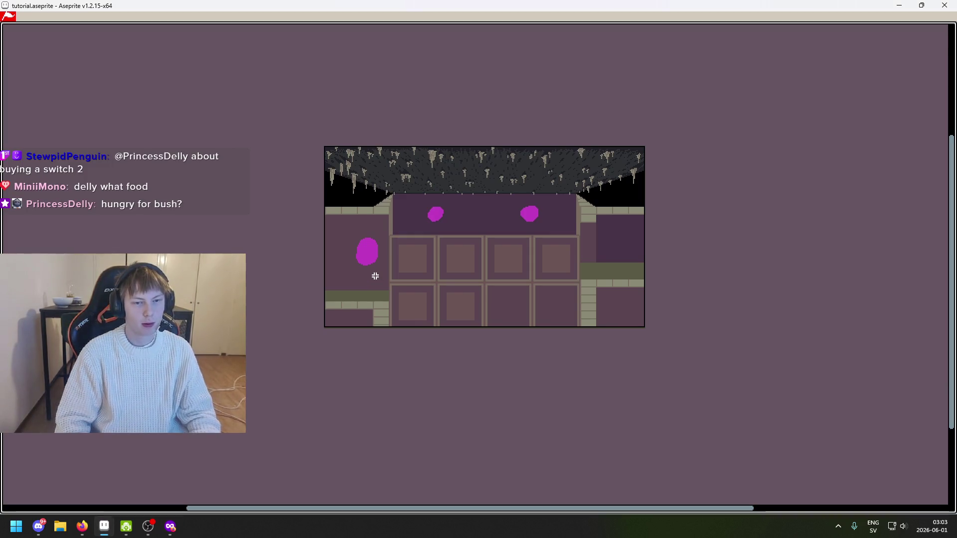
key(ctrl+f)
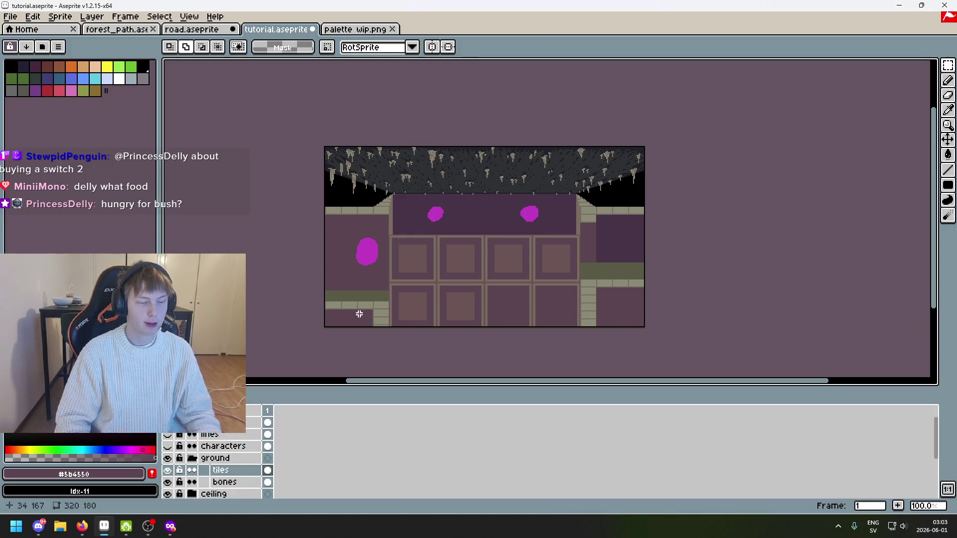
scroll(439, 250, up, 2)
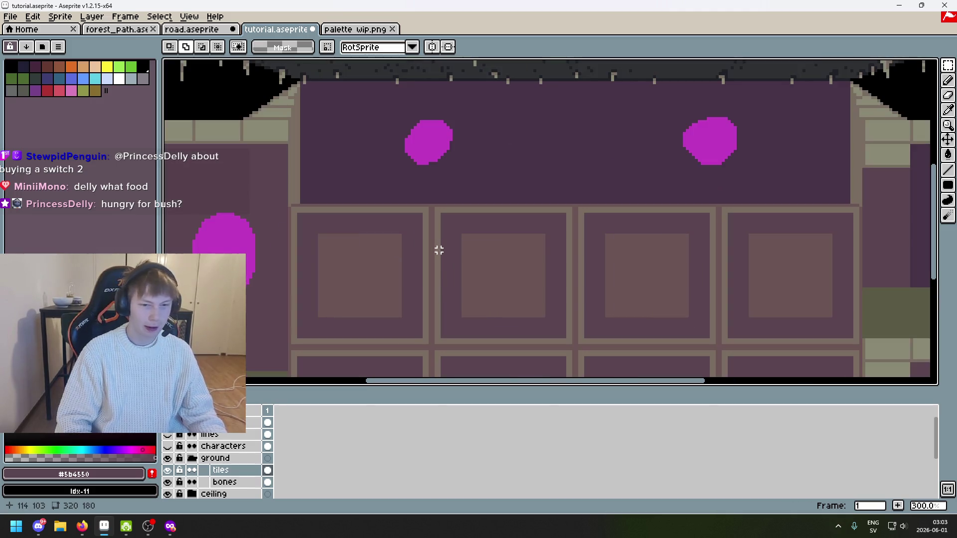
scroll(439, 250, down, 1)
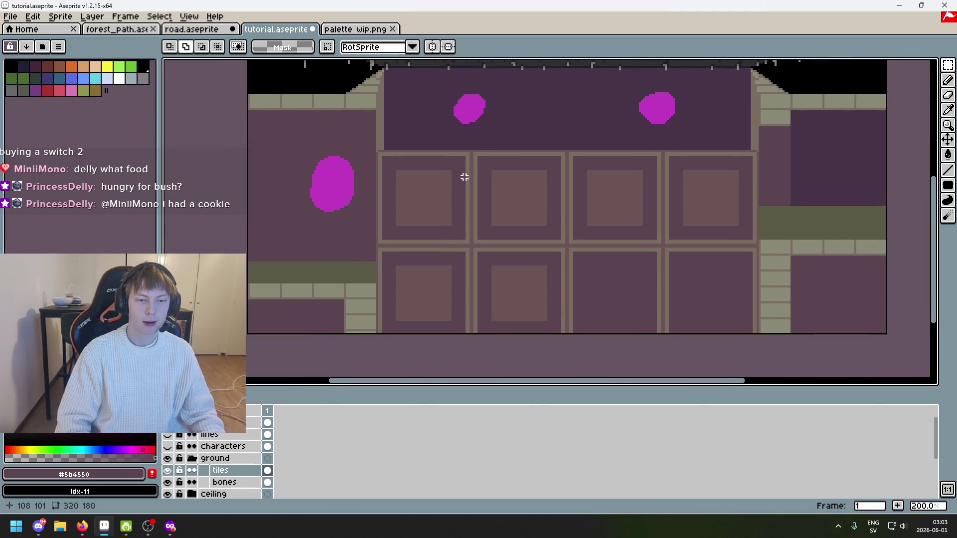
Select one floor tile with a rectangular selection
scroll(464, 177, up, 1)
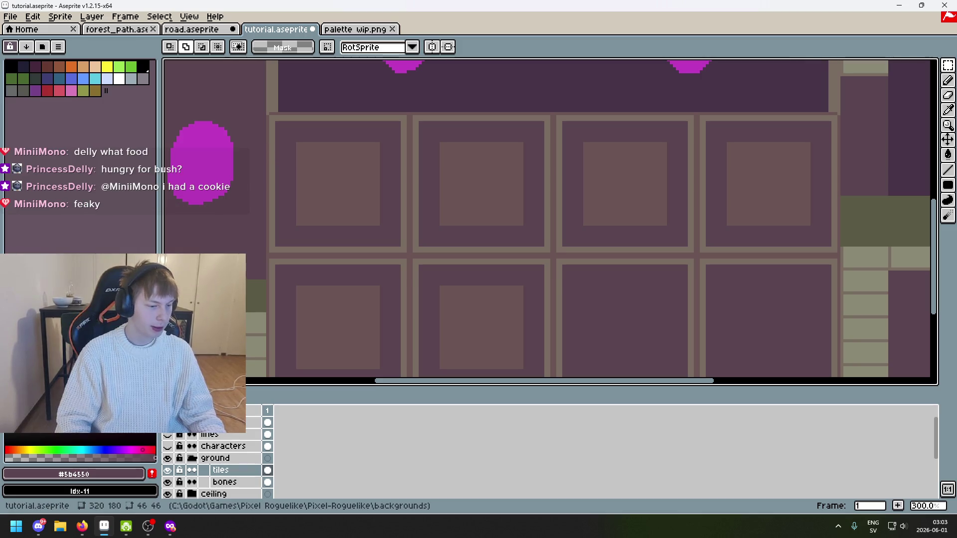
scroll(309, 149, down, 1)
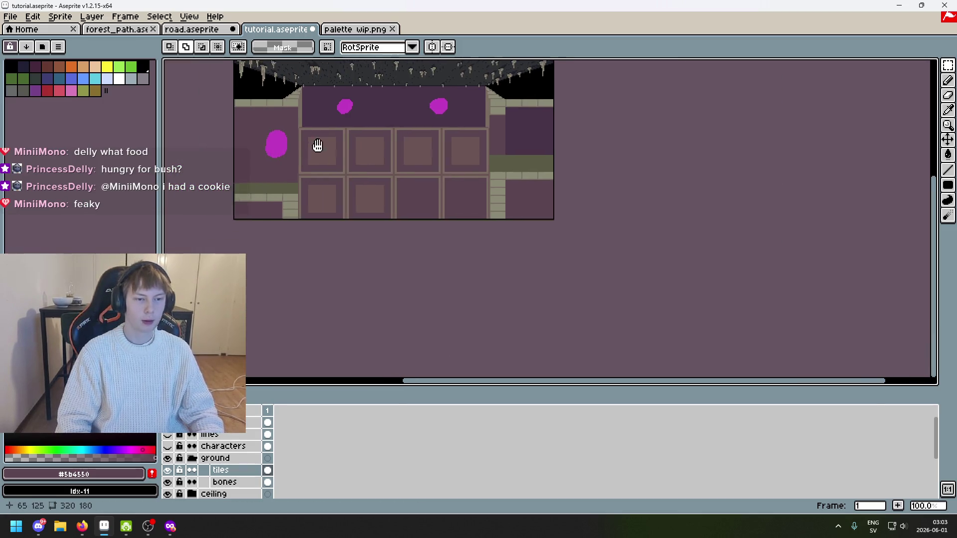
scroll(364, 150, up, 1)
scroll(404, 194, up, 1)
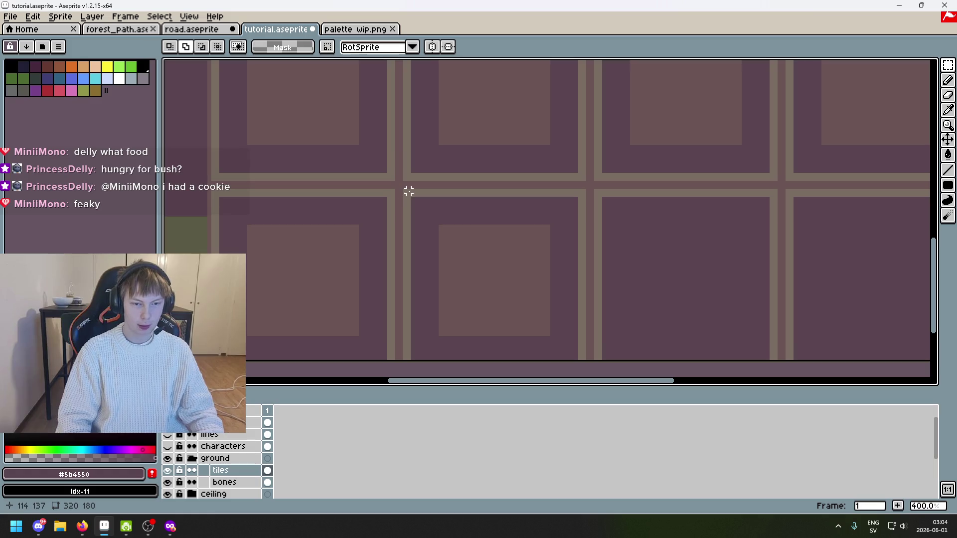
mouse_move(409, 191)
mouse_down()
mouse_move(513, 323)
mouse_move(581, 364)
mouse_up()
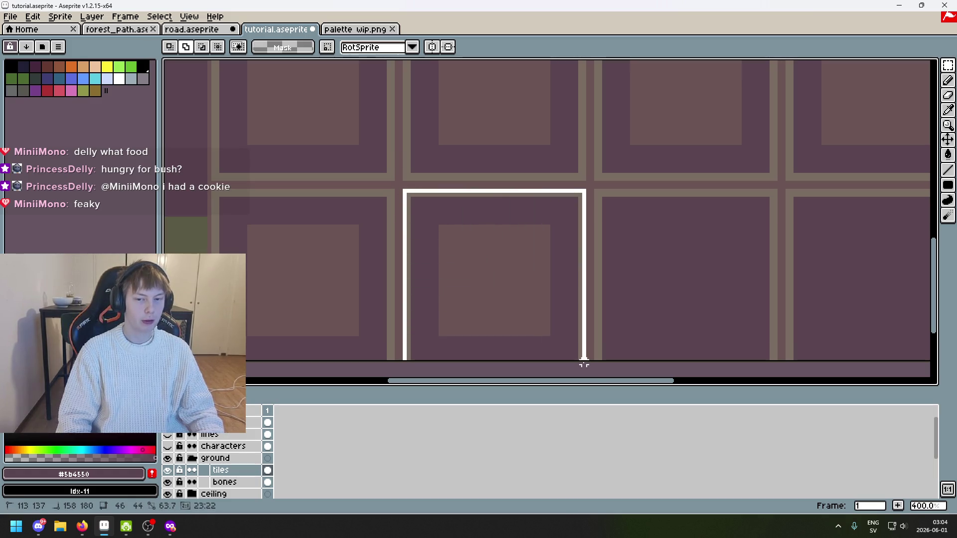
scroll(616, 306, down, 2)
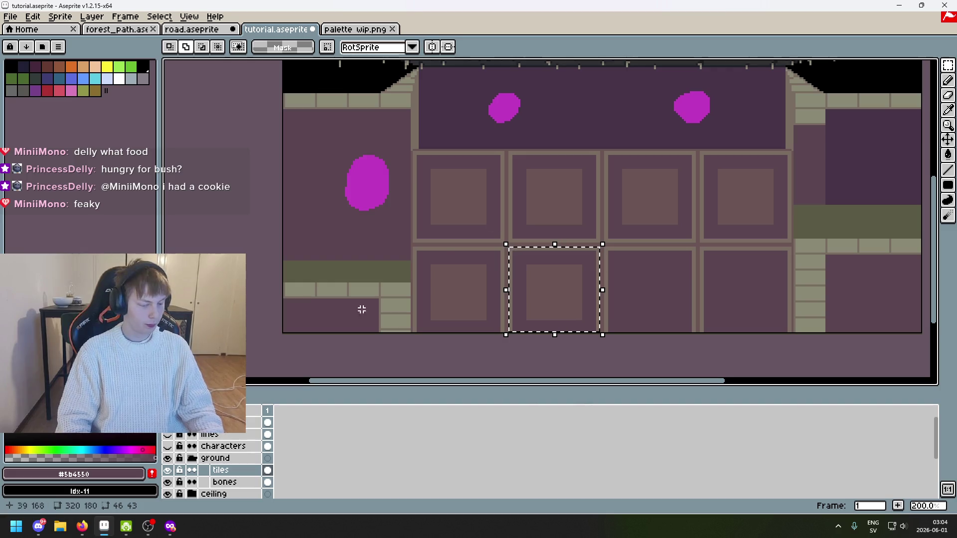
Show the reference layer and pick the taupe border colour #796d63
click(168, 423)
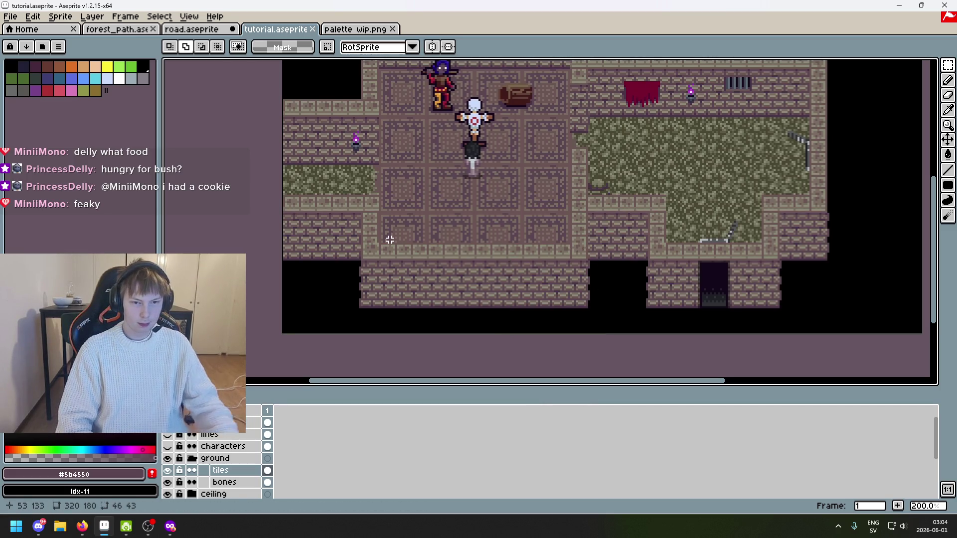
scroll(409, 173, up, 4)
scroll(399, 162, up, 3)
key(i)
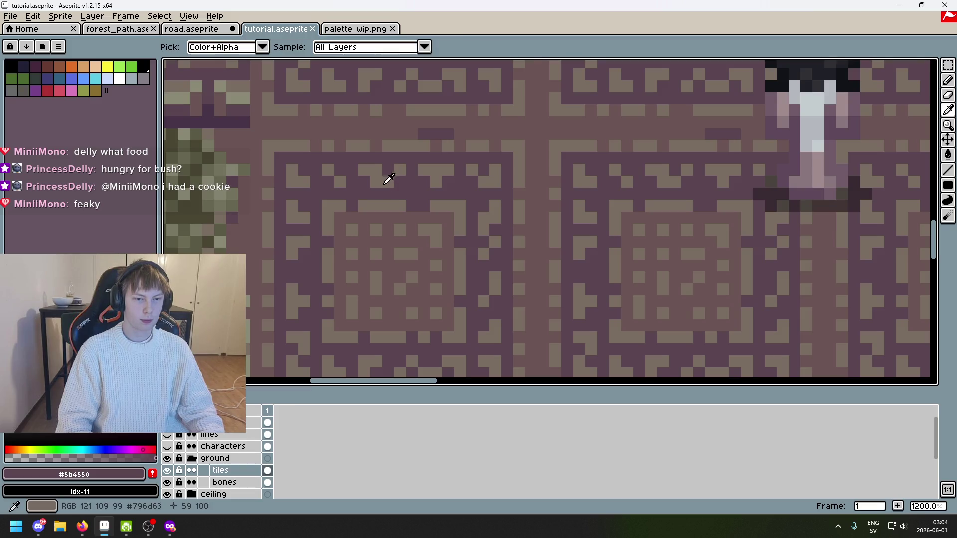
click(370, 195)
key(m)
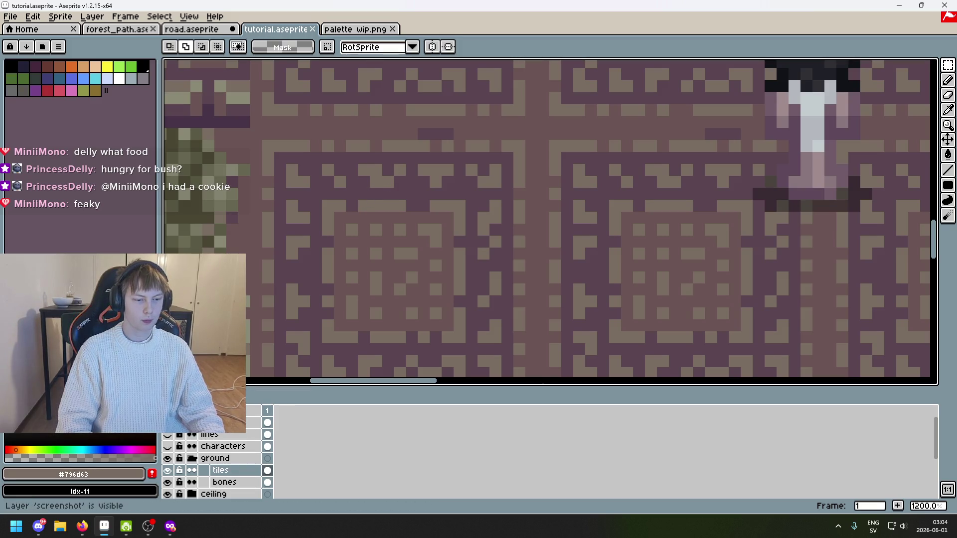
scroll(370, 267, down, 3)
scroll(455, 228, up, 3)
Pencil a taupe square outline along the tile's top, right, bottom and left edges
key(b)
click(445, 215)
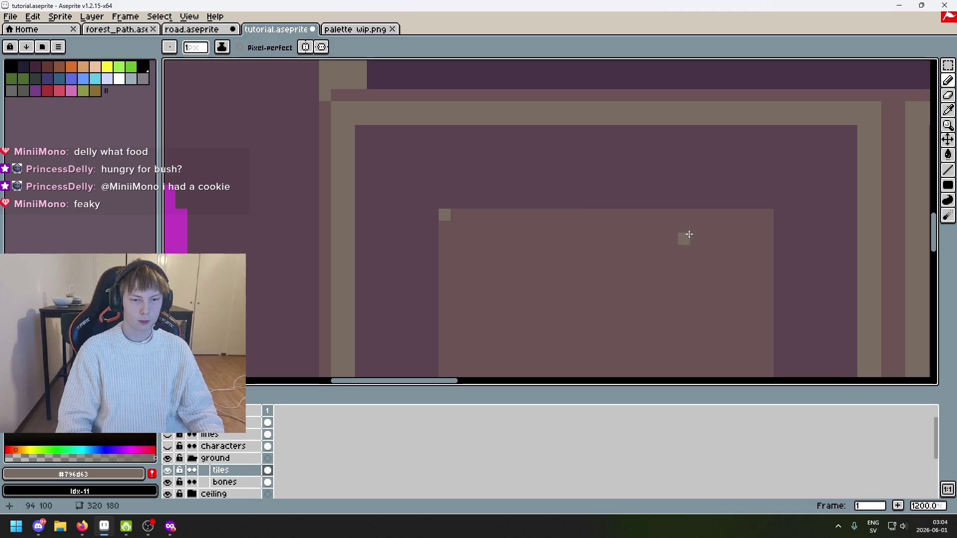
shift+click(768, 215)
scroll(582, 155, down, 3)
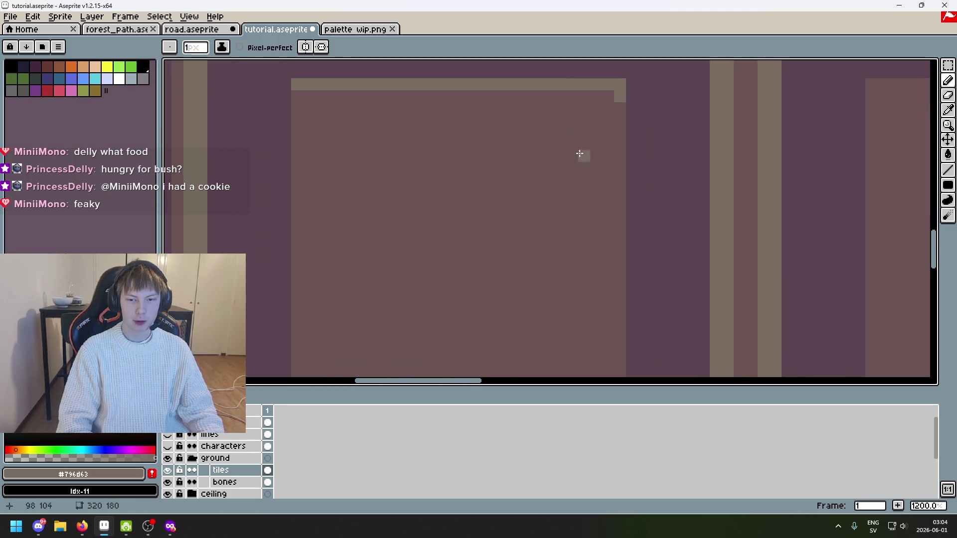
scroll(553, 229, right, 2)
shift+click(601, 303)
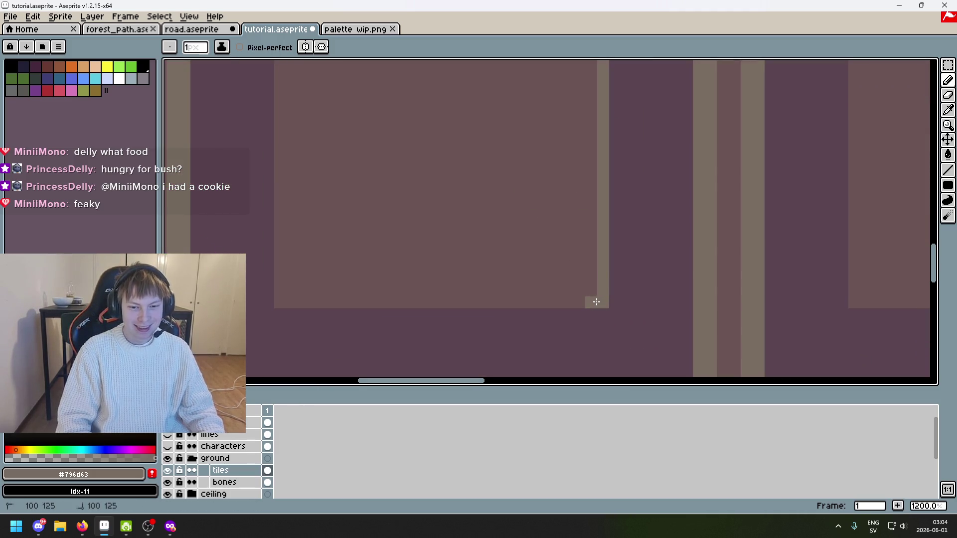
shift+click(278, 302)
scroll(297, 171, up, 3)
shift+click(279, 100)
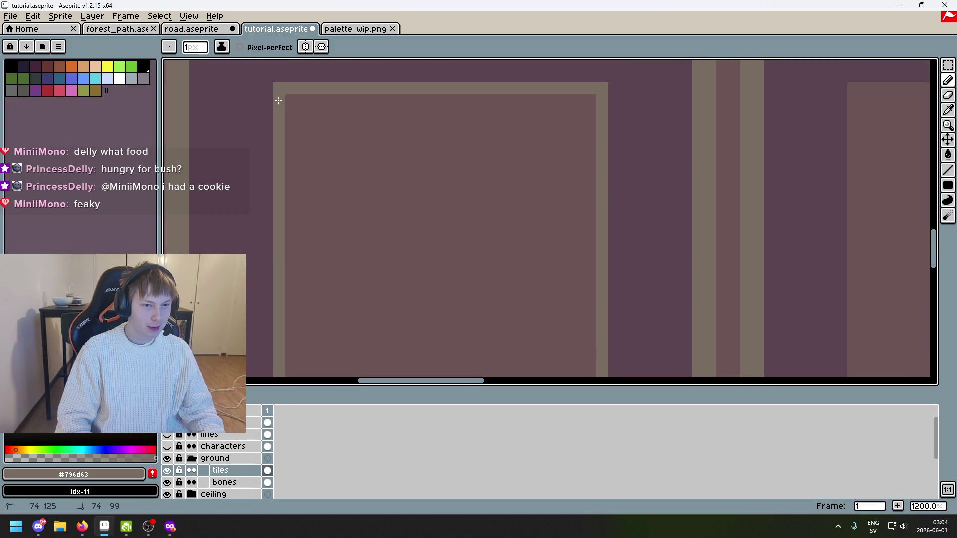
shift+click(591, 101)
scroll(591, 369, down, 3)
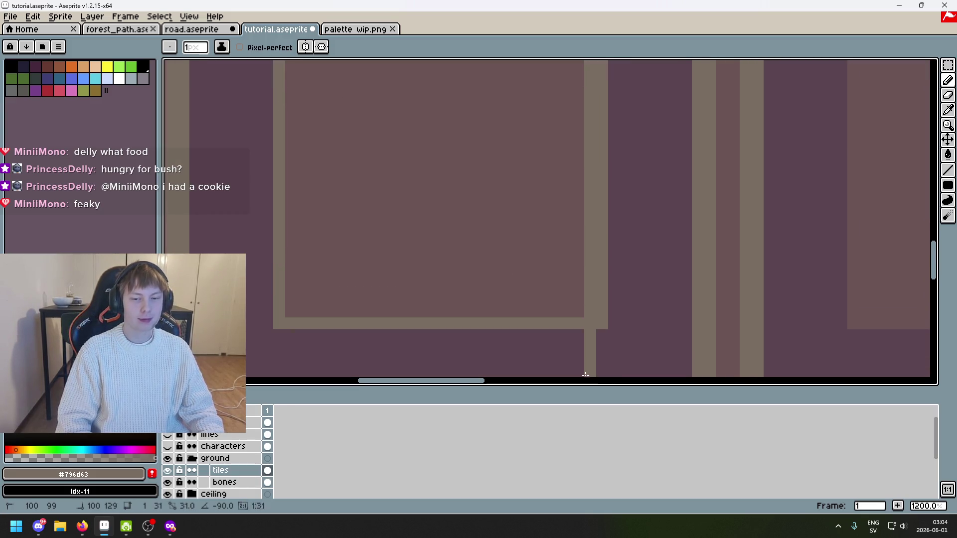
shift+click(288, 309)
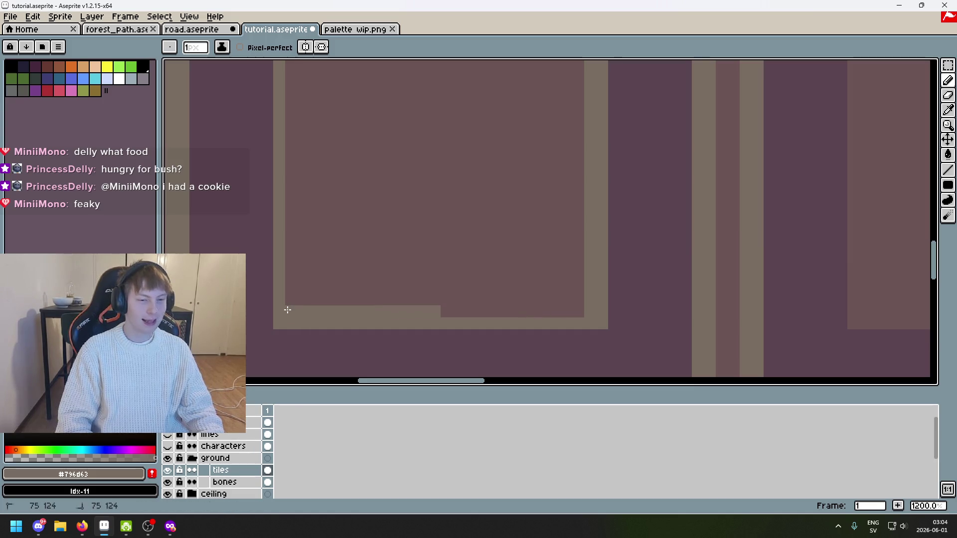
Undo the stepped bottom border and redraw it as a straight row
key(v)
key(b)
key(ctrl+z)
click(587, 312)
shift+click(295, 309)
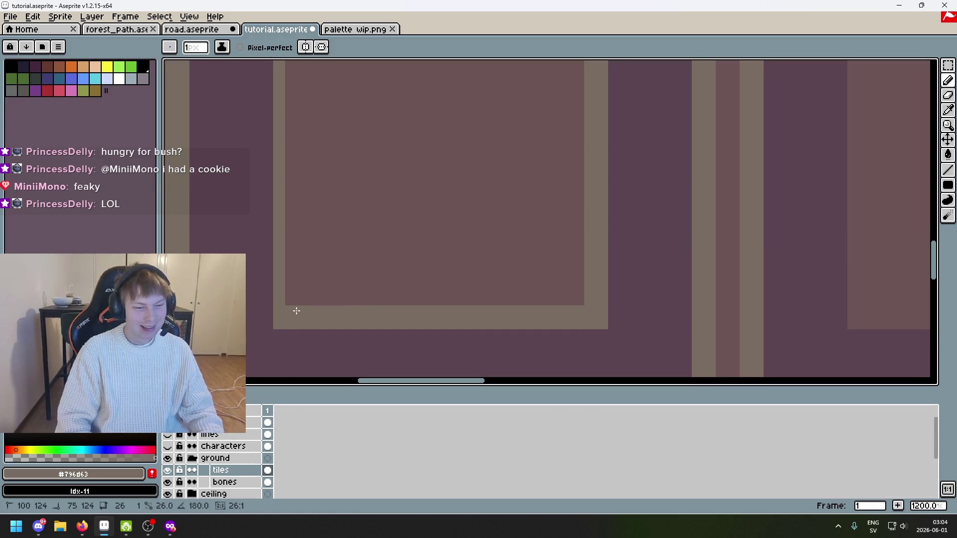
scroll(333, 277, down, 1)
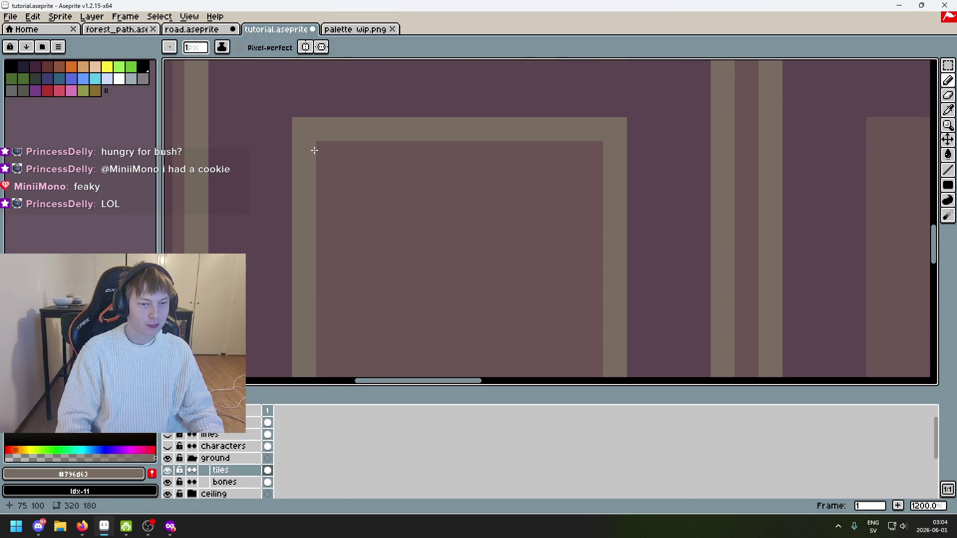
scroll(342, 239, down, 2)
Toggle the reference screenshot layer on and off to compare it with the floor tiles
scroll(346, 220, down, 1)
scroll(249, 230, left, 3)
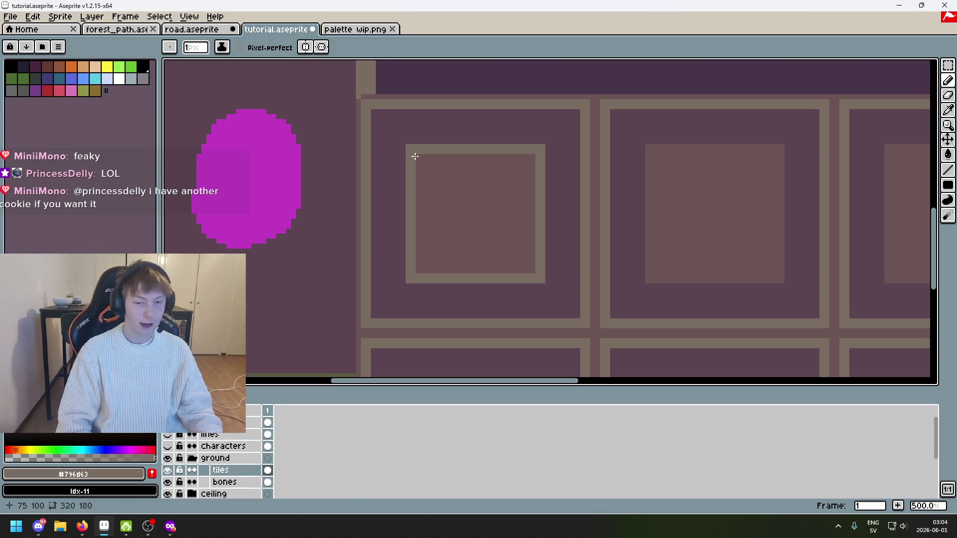
scroll(413, 156, right, 3)
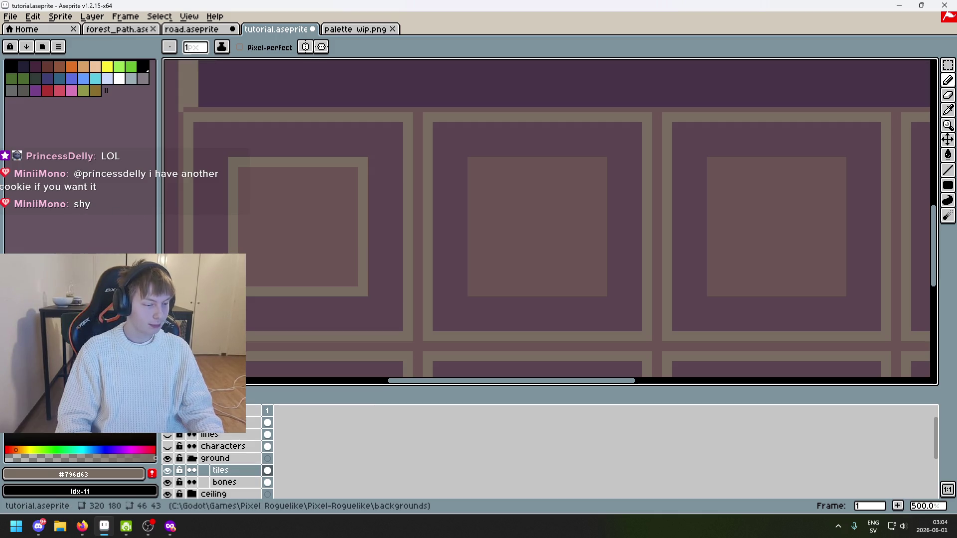
scroll(262, 252, left, 1)
scroll(389, 261, down, 1)
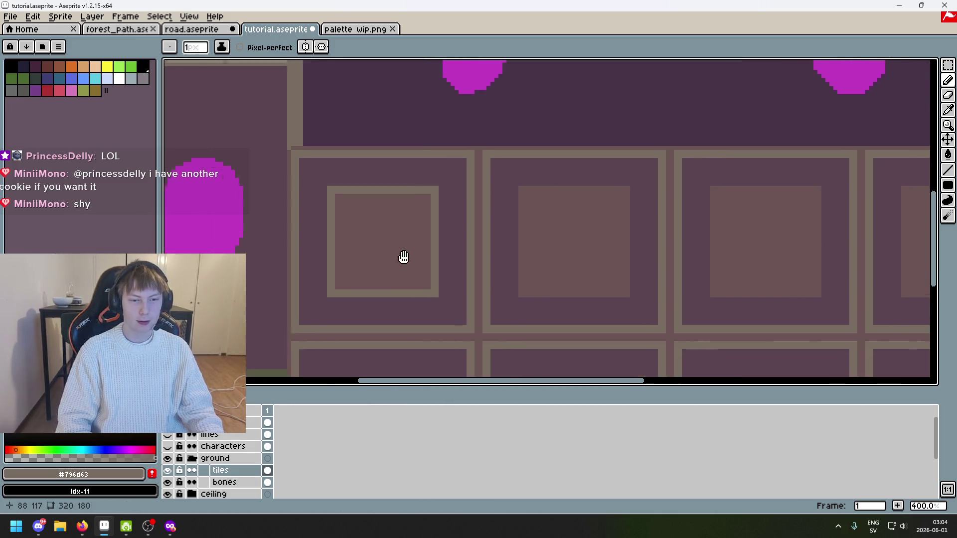
scroll(423, 258, left, 1)
scroll(419, 209, up, 2)
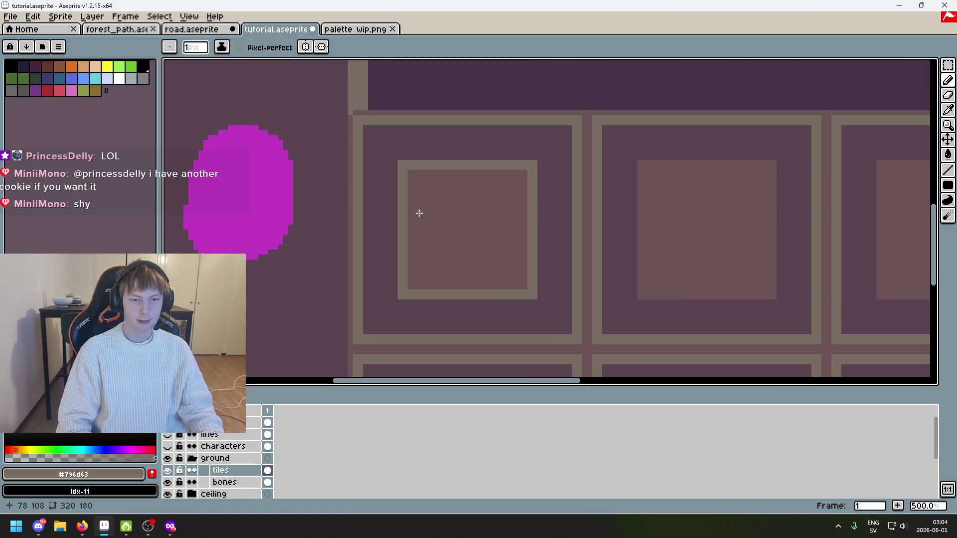
click(167, 423)
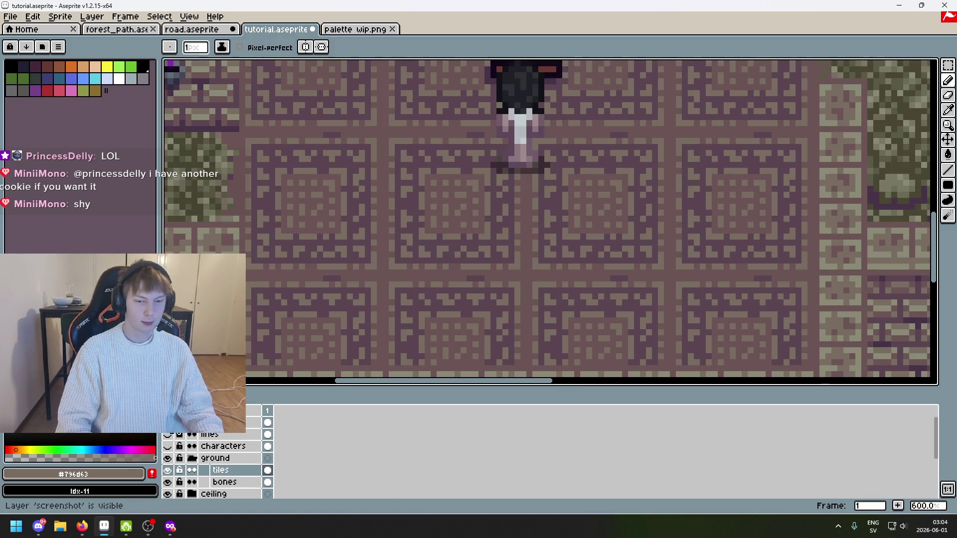
click(168, 423)
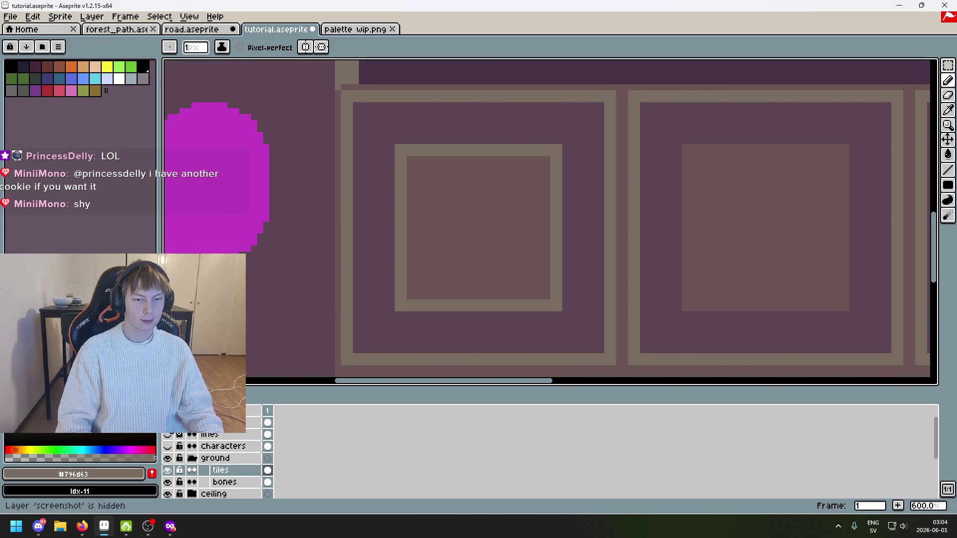
click(168, 423)
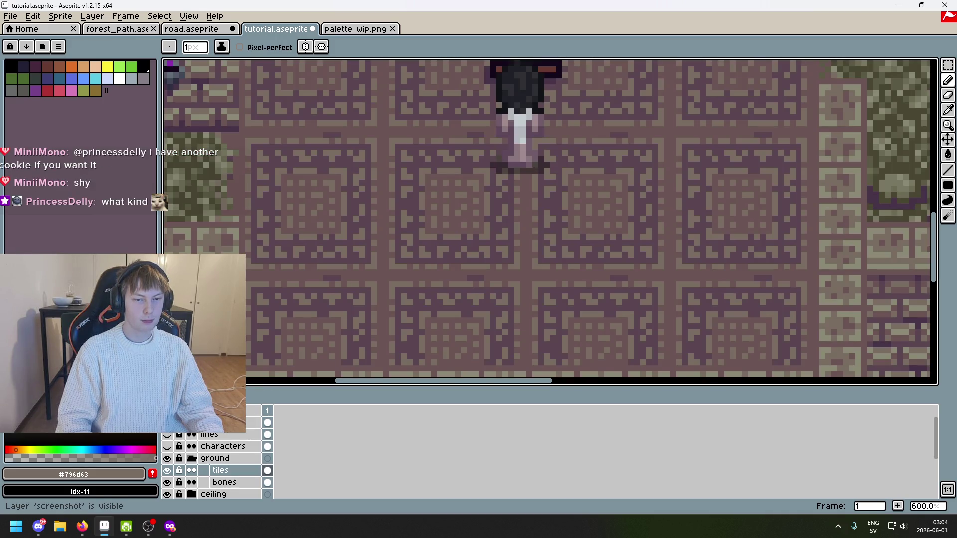
click(168, 423)
Pan across the floor sketch and flip the screenshot again to study the reference's patterned floor
scroll(526, 296, down, 4)
drag(526, 296, 487, 205)
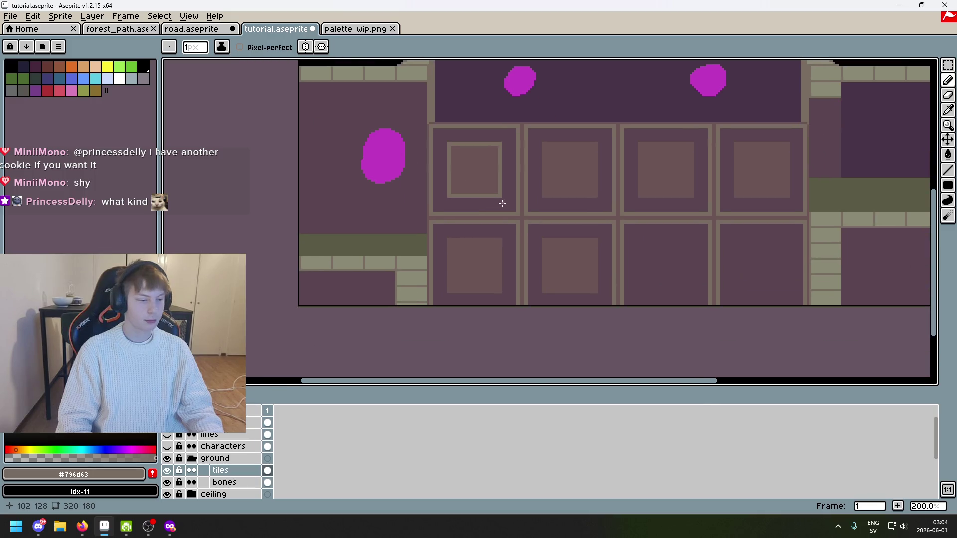
scroll(498, 208, up, 2)
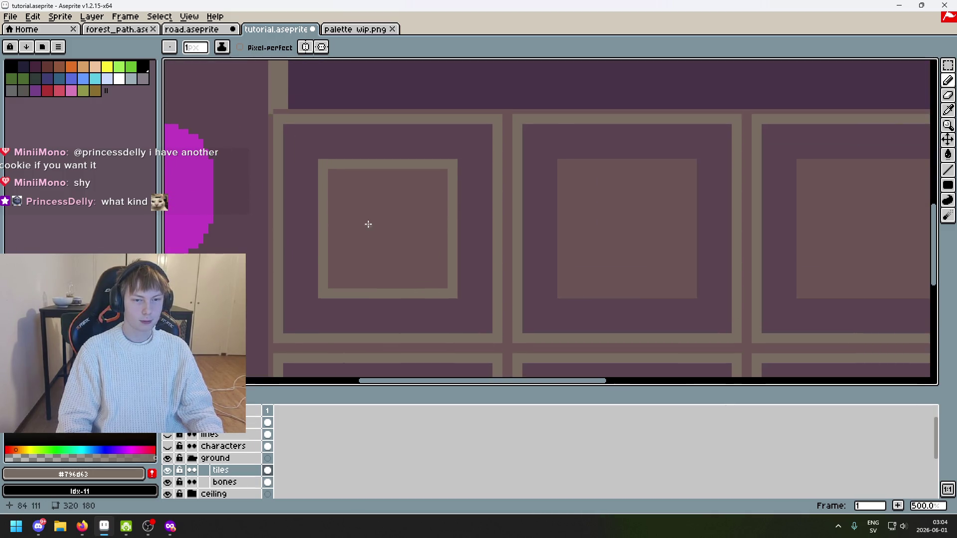
scroll(367, 224, down, 4)
scroll(410, 220, up, 1)
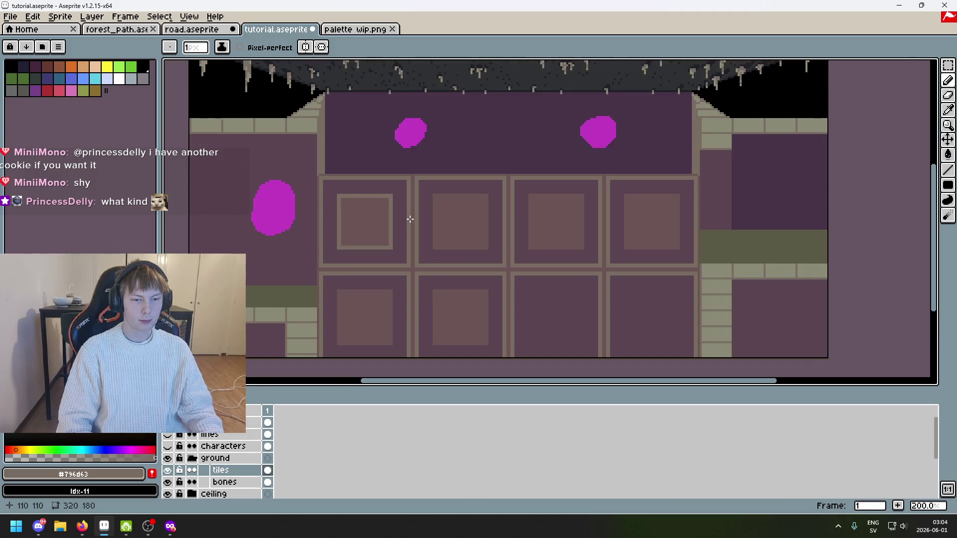
scroll(498, 149, down, 3)
scroll(481, 181, up, 2)
click(168, 423)
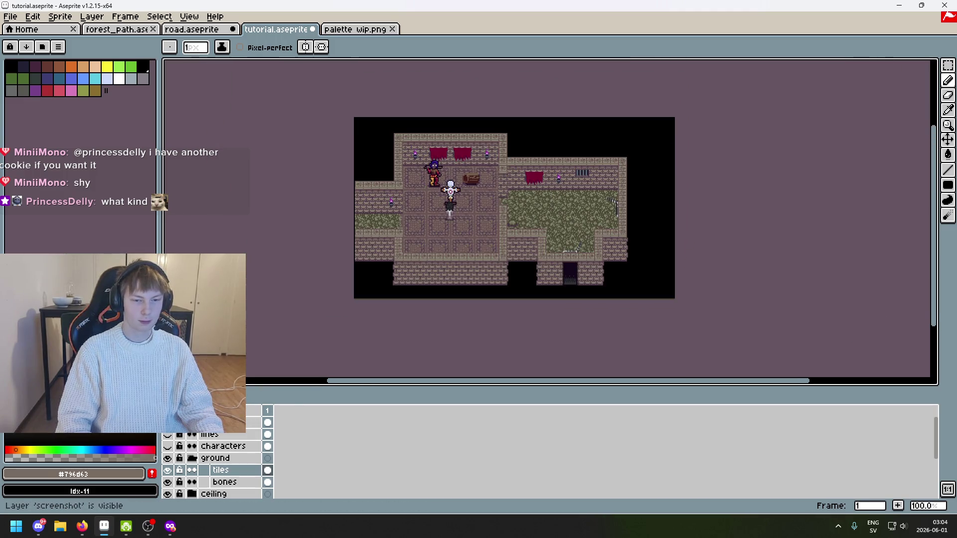
click(168, 423)
click(168, 423)
scroll(344, 169, up, 2)
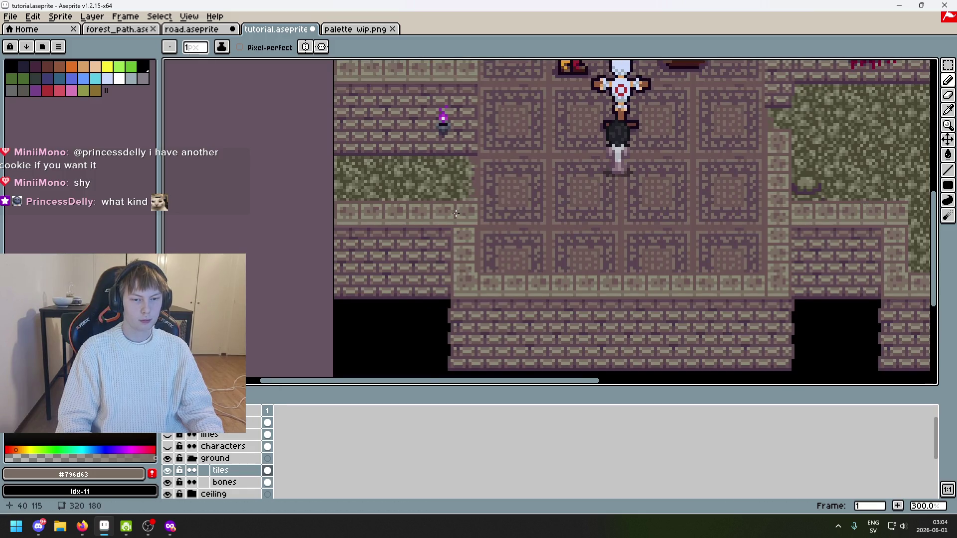
drag(344, 169, 225, 187)
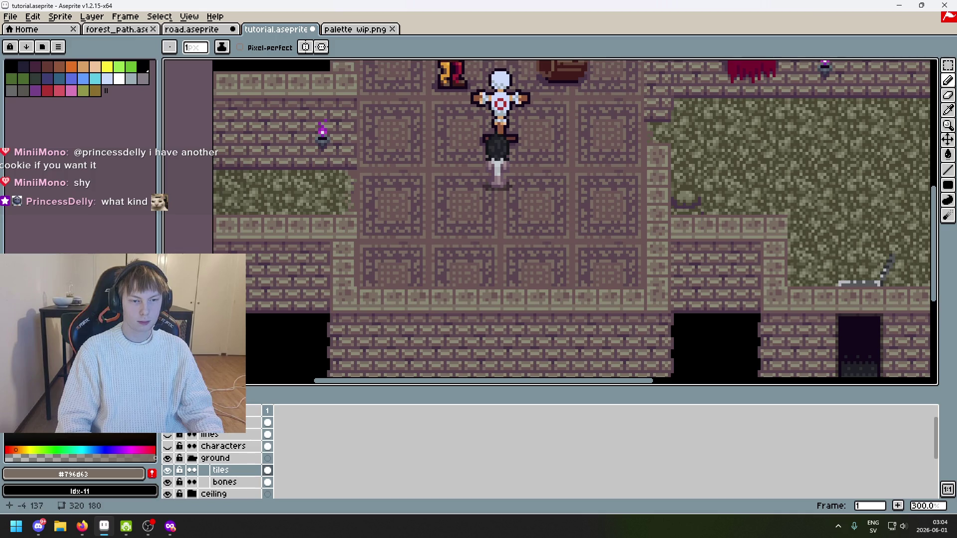
Unlock and hide the screenshot layer, then choose the Rectangular Marquee tool
click(179, 423)
click(167, 422)
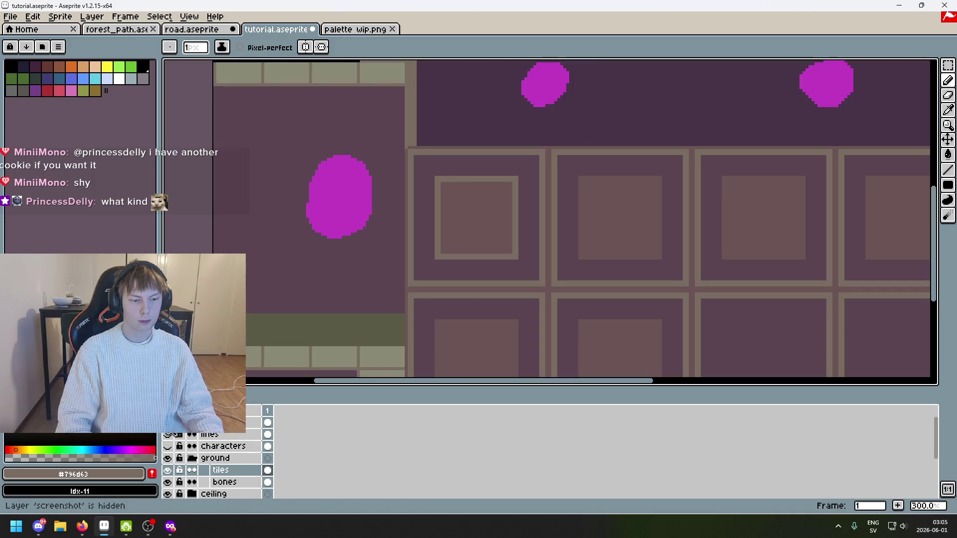
scroll(424, 219, down, 2)
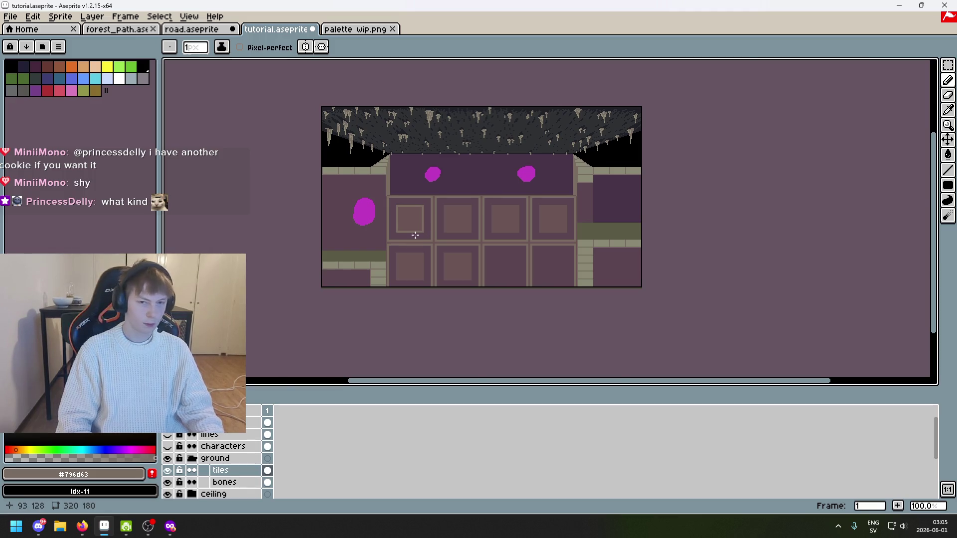
scroll(412, 220, up, 5)
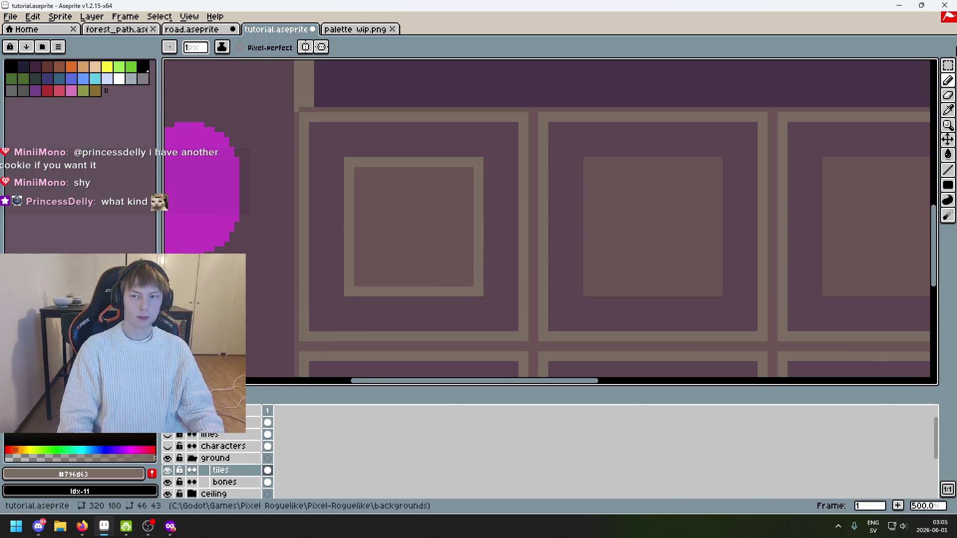
click(948, 66)
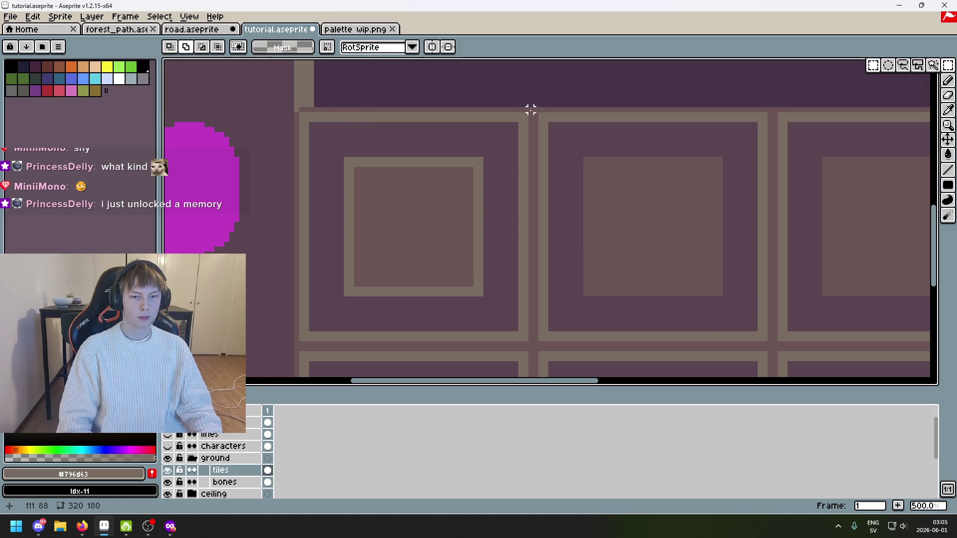
Copy the first outlined floor tile onto the neighbouring tile and deselect
drag(311, 124, 519, 330)
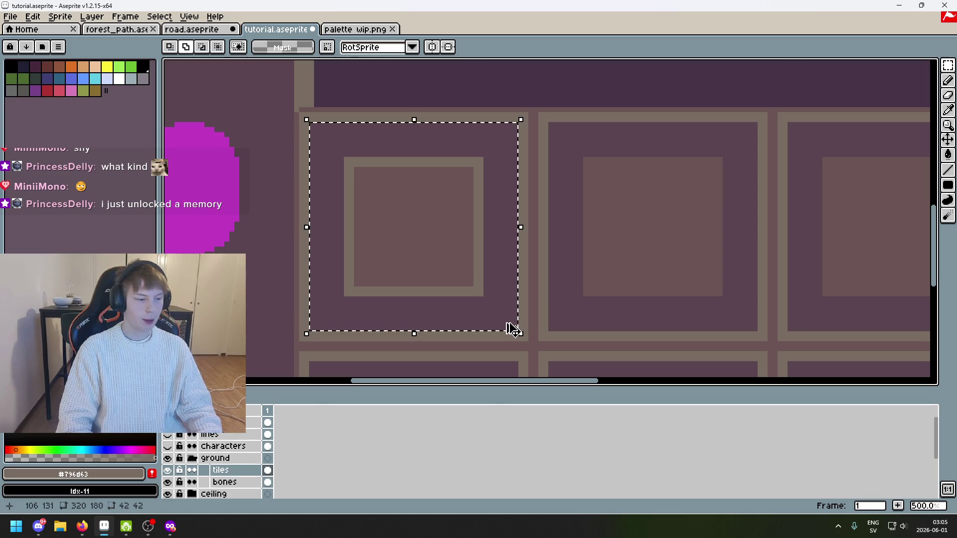
click(468, 283)
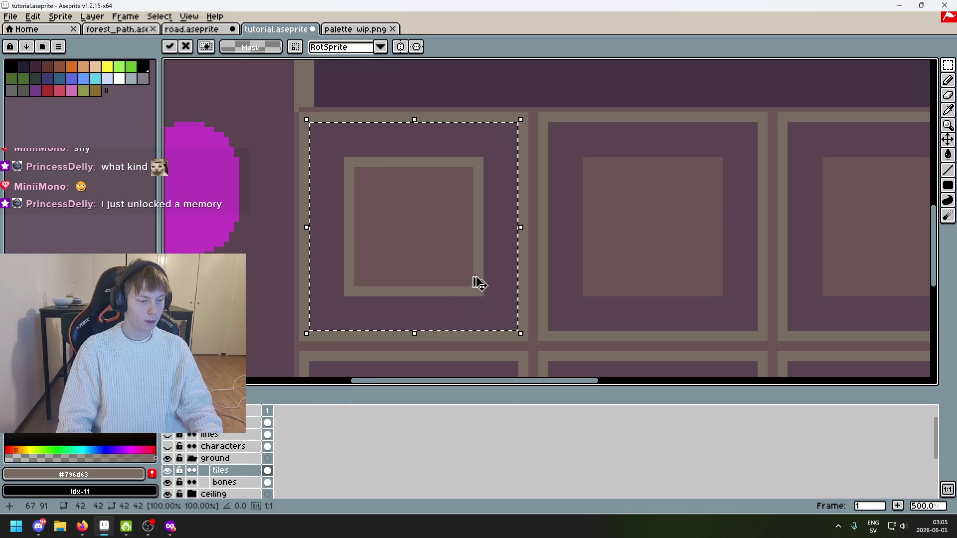
mouse_move(401, 240)
mouse_down()
mouse_move(605, 252)
mouse_move(641, 243)
mouse_up()
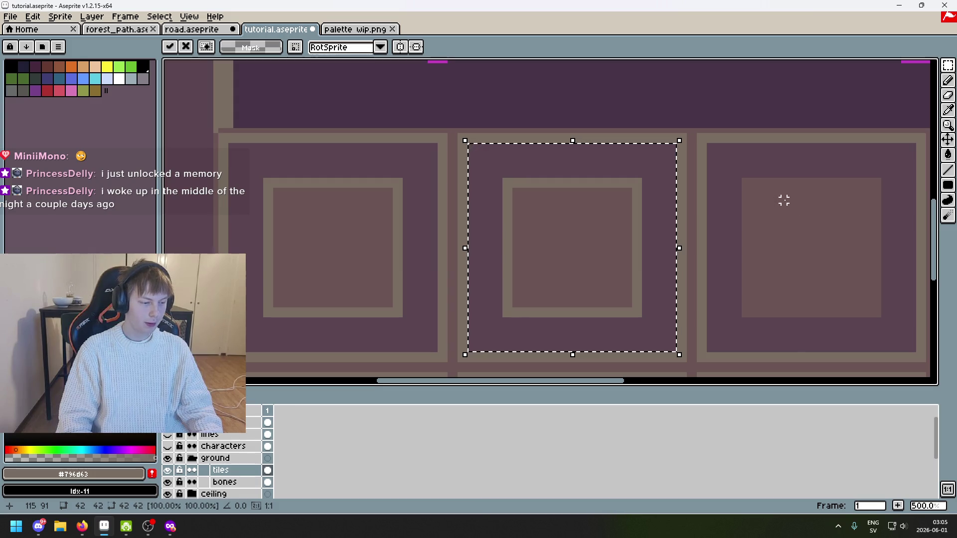
scroll(763, 206, down, 1)
drag(754, 211, 558, 188)
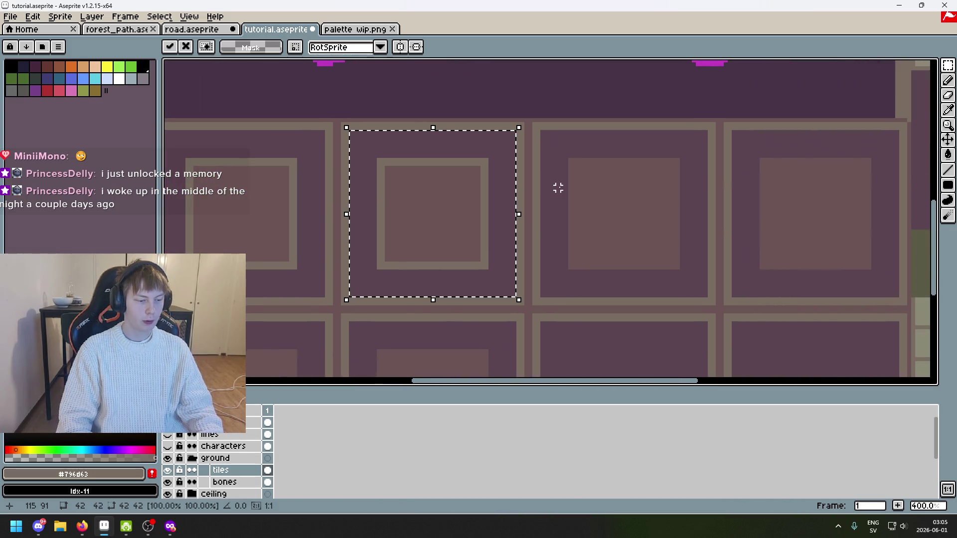
key(Return)
key(ctrl+d)
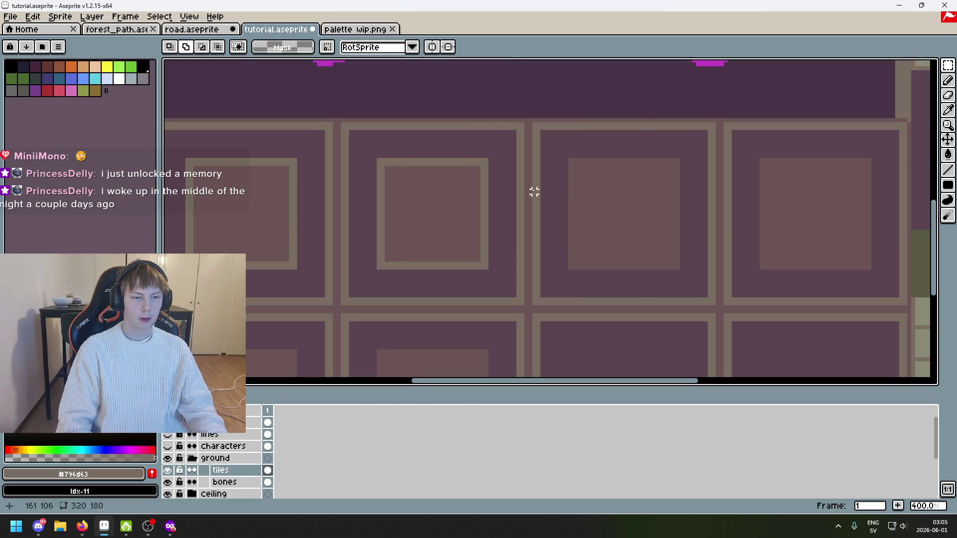
Duplicate the outlined tile one more tile to the right
scroll(339, 123, up, 1)
drag(339, 122, 576, 352)
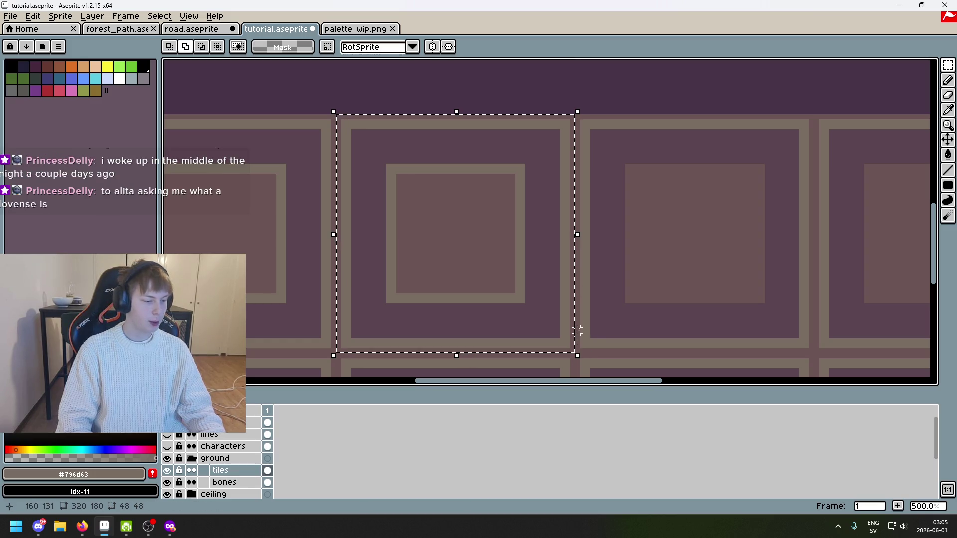
scroll(611, 316, down, 1)
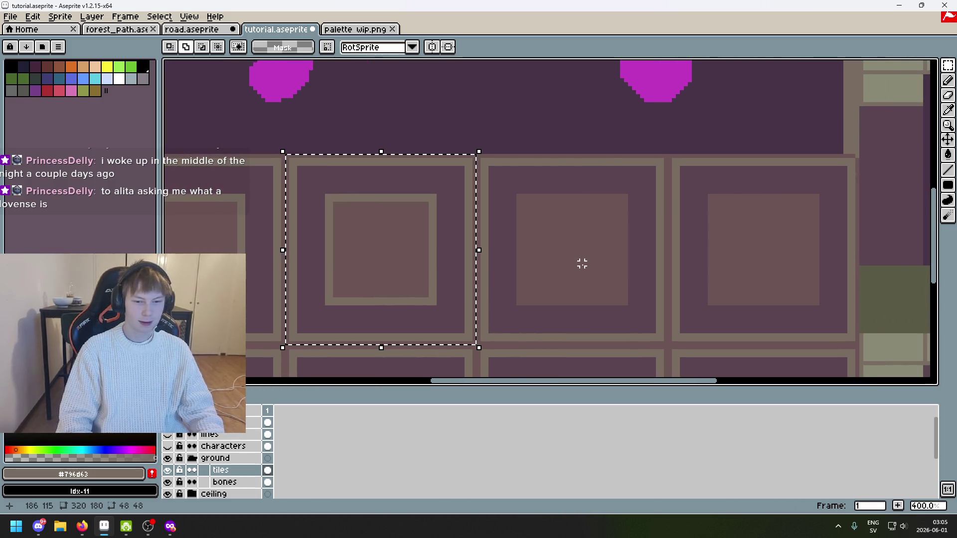
key(ctrl+t)
mouse_move(405, 265)
mouse_down()
mouse_move(585, 269)
mouse_move(587, 256)
mouse_move(581, 261)
mouse_up()
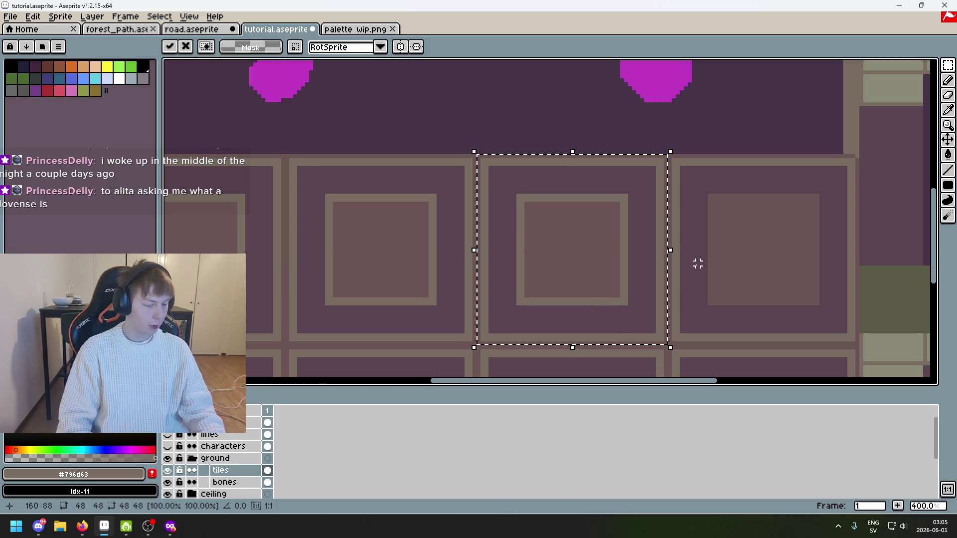
scroll(702, 251, down, 1)
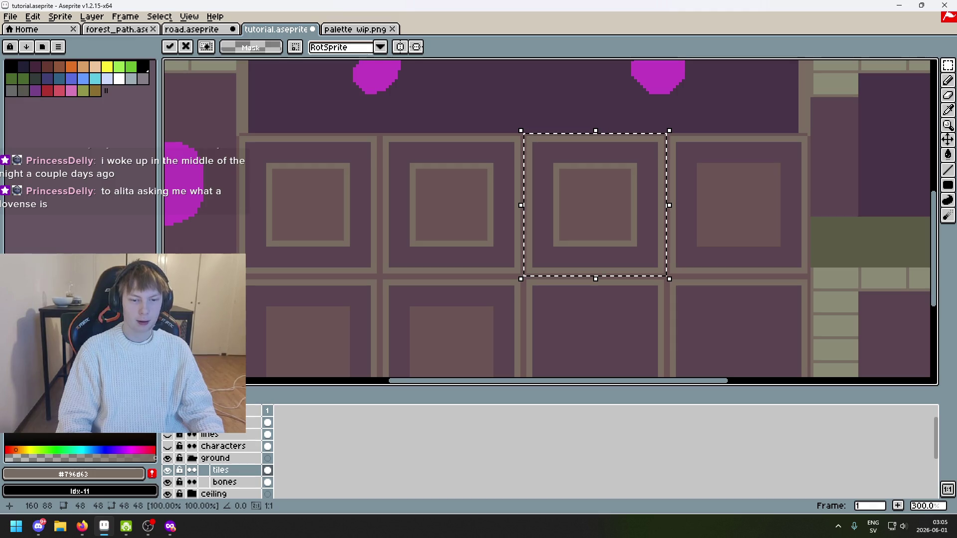
click(441, 332)
Copy the outlined tile onto two tiles in the lower row
drag(442, 332, 588, 246)
key(ctrl+shift+d)
drag(598, 187, 462, 314)
key(Return)
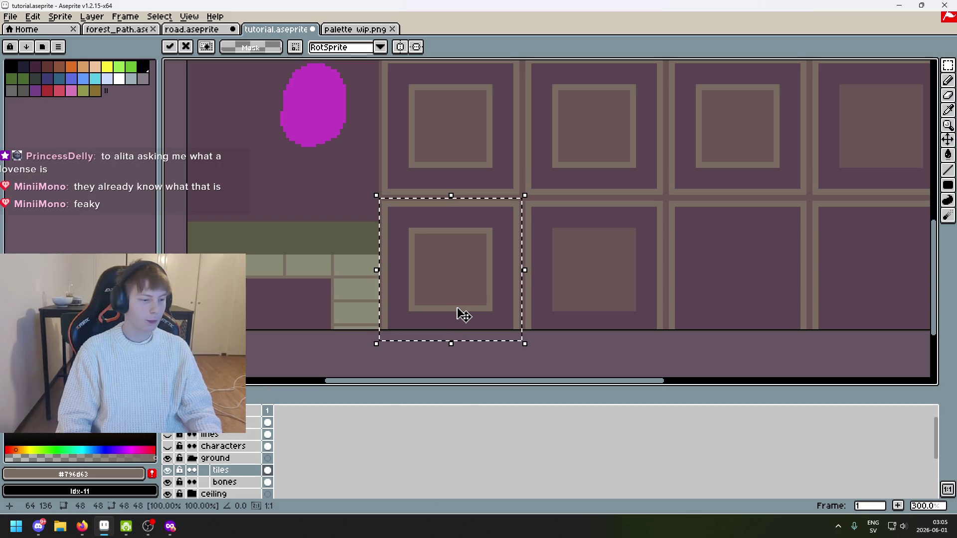
key(ctrl+d)
mouse_move(573, 256)
mouse_down()
mouse_move(453, 253)
mouse_move(459, 222)
mouse_move(463, 266)
mouse_up()
key(ctrl+shift+d)
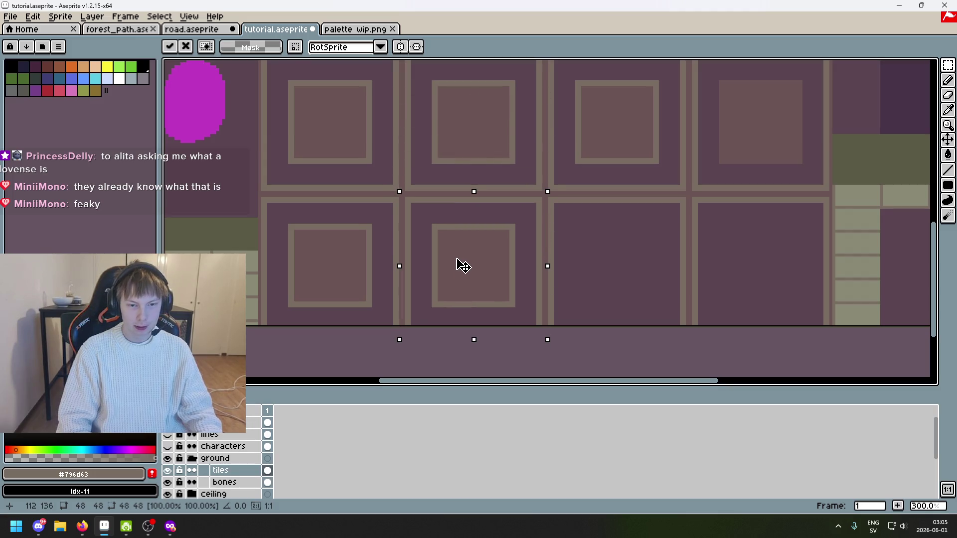
key(ctrl+d)
key(ctrl+v)
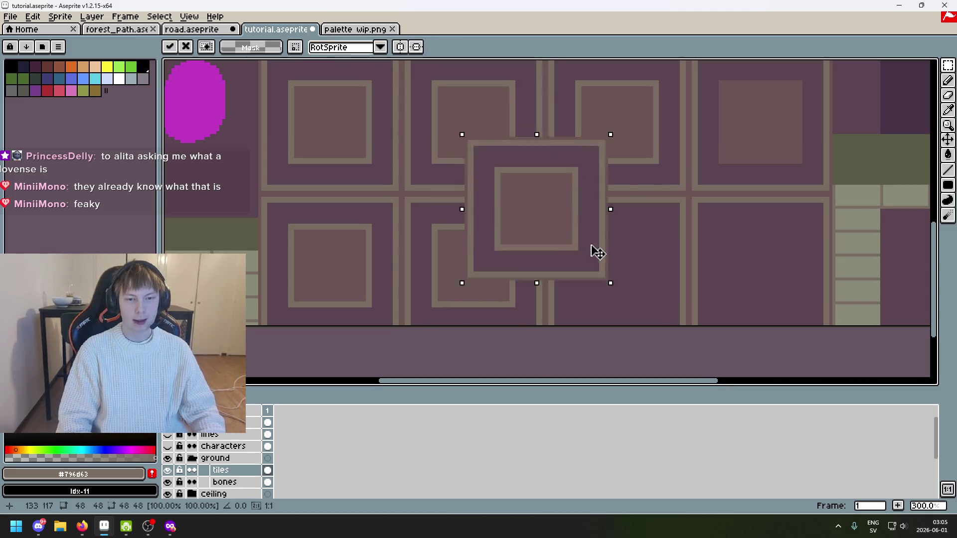
mouse_move(598, 253)
mouse_down()
mouse_move(633, 280)
mouse_move(652, 275)
mouse_up()
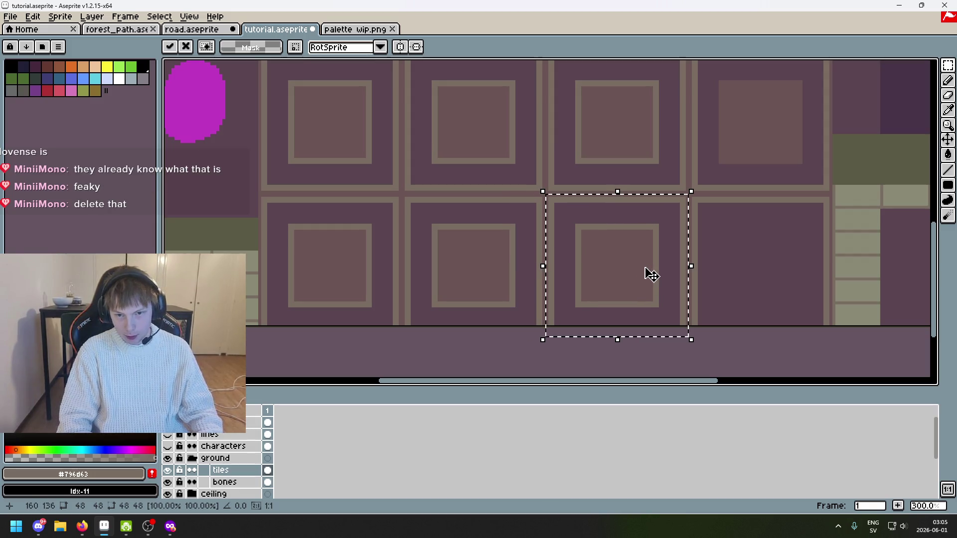
key(ctrl+d)
Paste another outlined tile onto a remaining plain tile and save tutorial.aseprite
drag(716, 244, 450, 228)
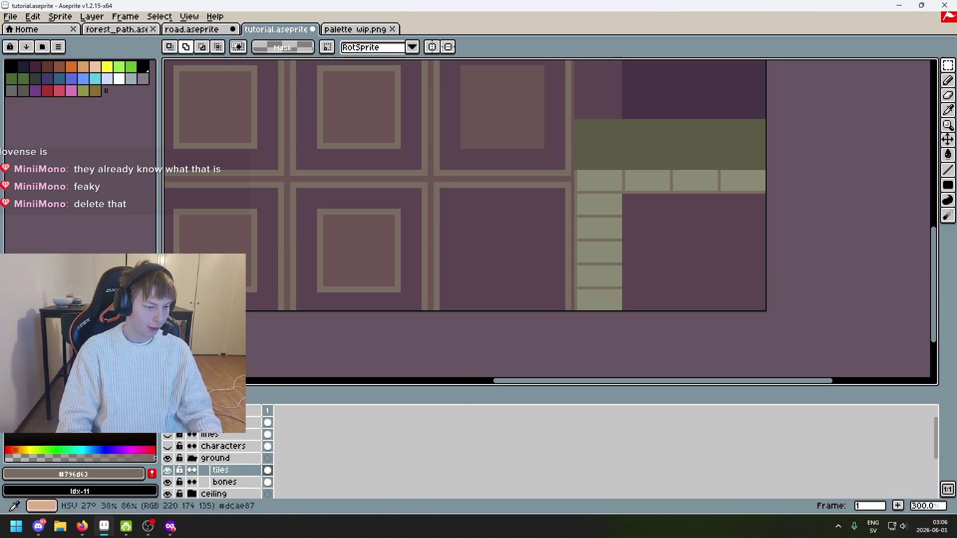
drag(555, 237, 707, 223)
key(ctrl+v)
mouse_move(424, 129)
mouse_down()
mouse_move(683, 284)
mouse_move(701, 277)
mouse_up()
key(Return)
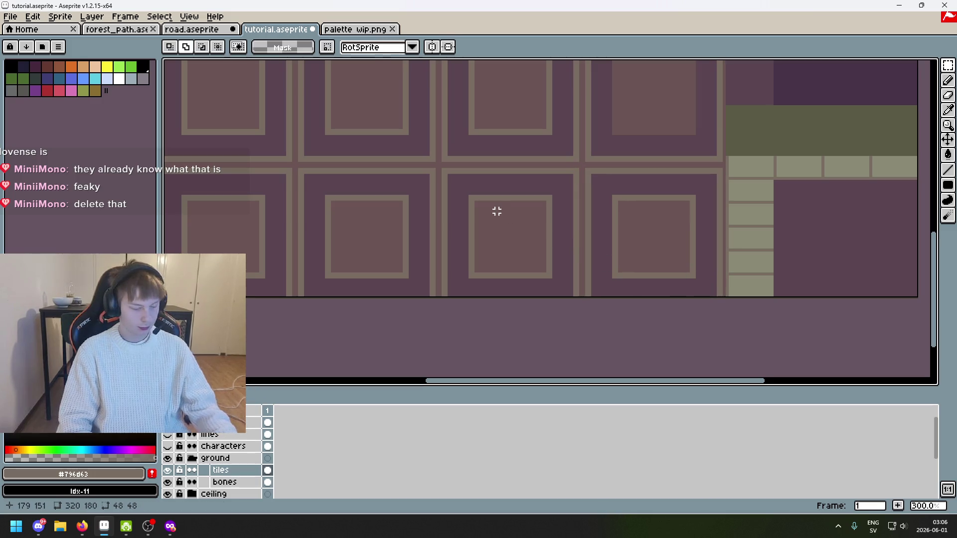
scroll(504, 224, up, 3)
key(ctrl+s)
Select a whole inset-square tile, move it into the next panel slot, and drop it
scroll(438, 165, up, 2)
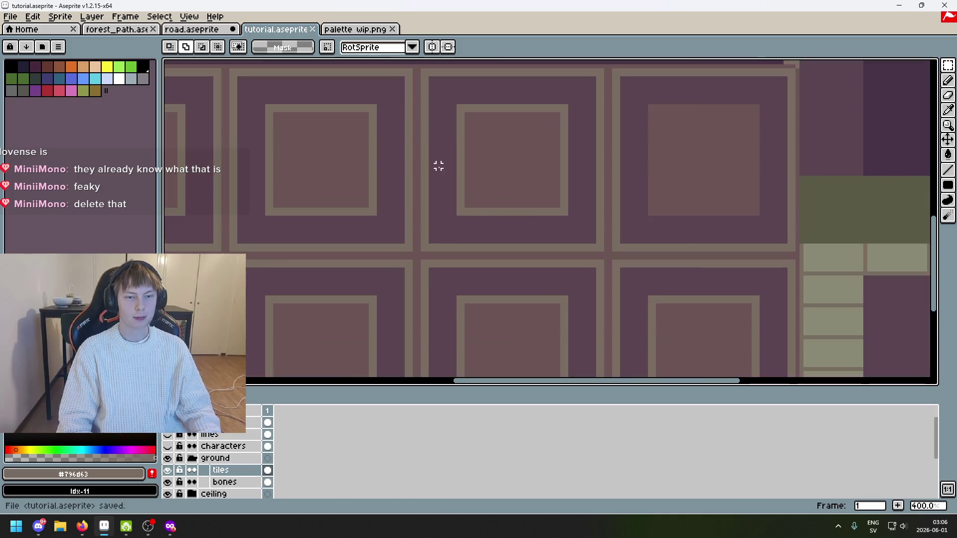
mouse_move(408, 176)
mouse_down()
mouse_move(598, 373)
mouse_move(609, 252)
mouse_move(621, 226)
mouse_up()
scroll(469, 298, down, 1)
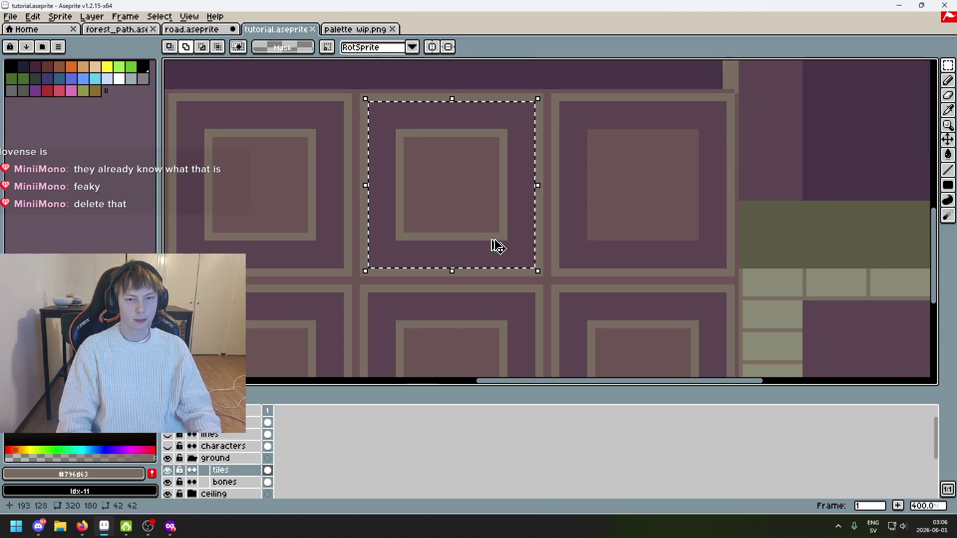
mouse_move(492, 241)
mouse_down()
mouse_move(632, 191)
mouse_move(652, 171)
mouse_up()
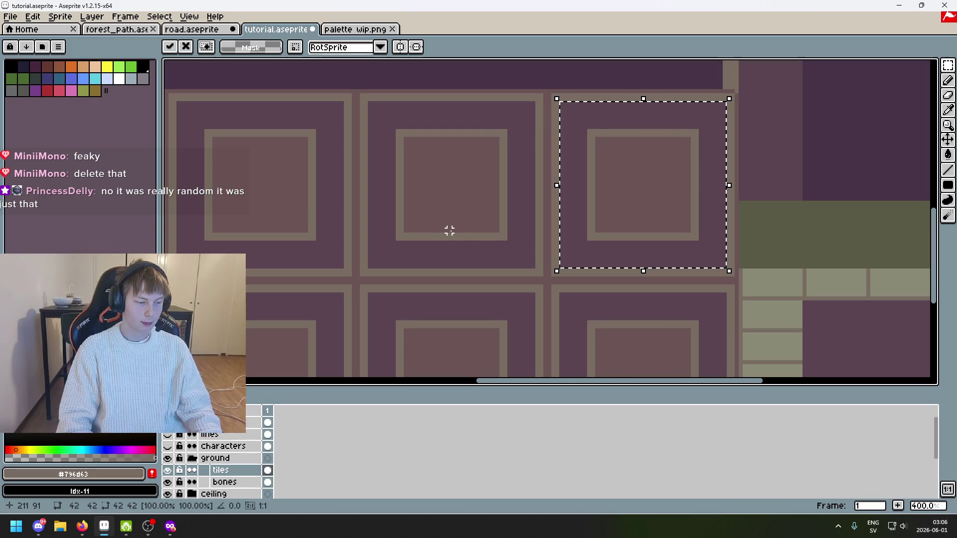
scroll(439, 234, down, 1)
click(433, 235)
scroll(453, 229, down, 2)
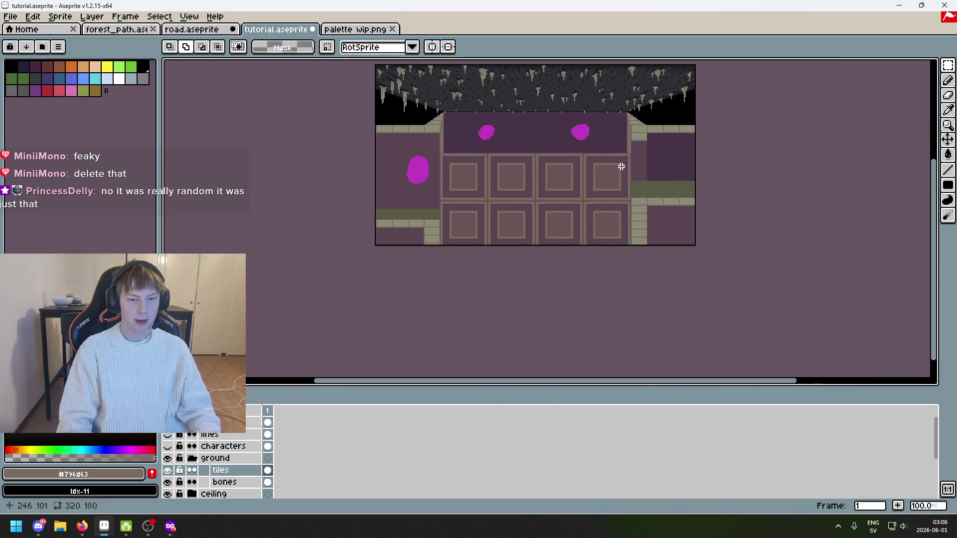
scroll(567, 168, up, 2)
key(ctrl+s)
drag(499, 186, 686, 227)
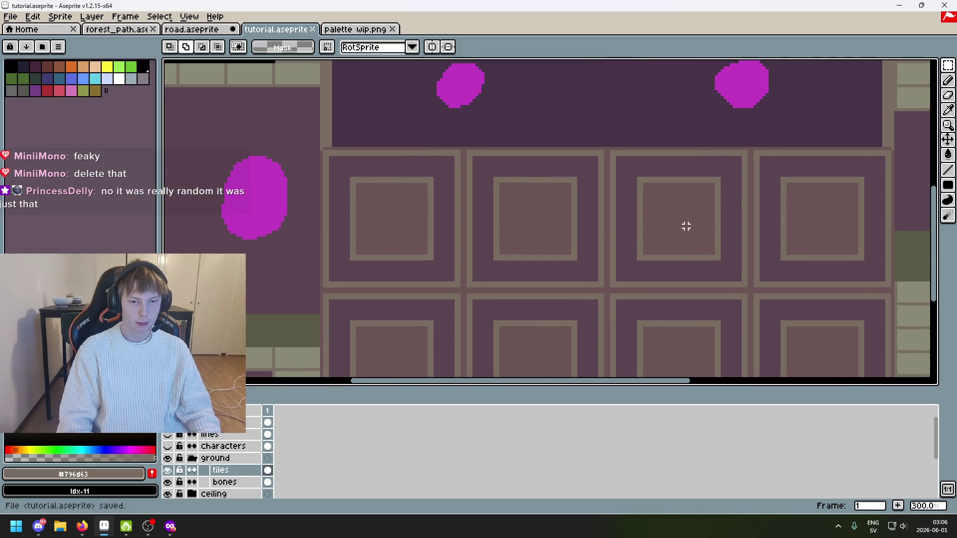
drag(499, 182, 497, 181)
scroll(535, 311, down, 1)
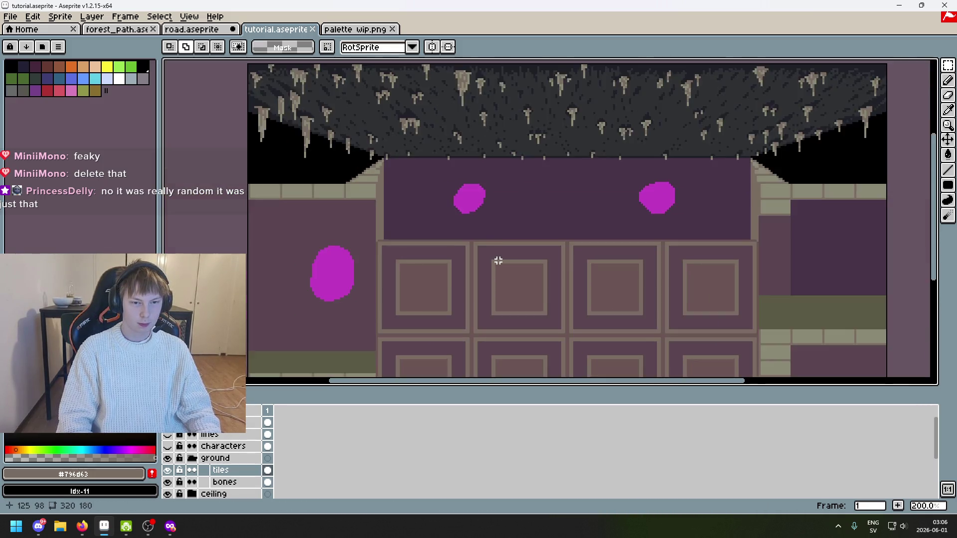
drag(496, 260, 513, 136)
click(358, 31)
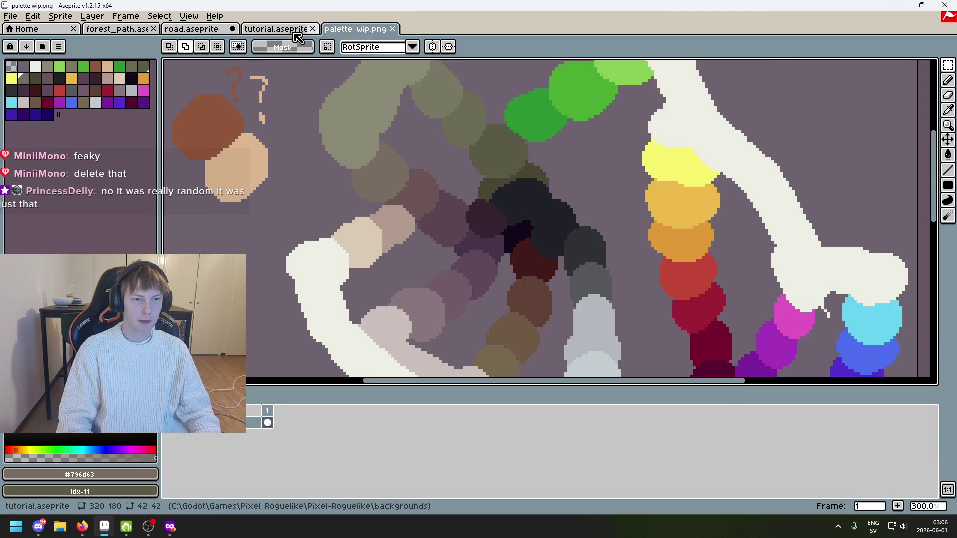
click(280, 31)
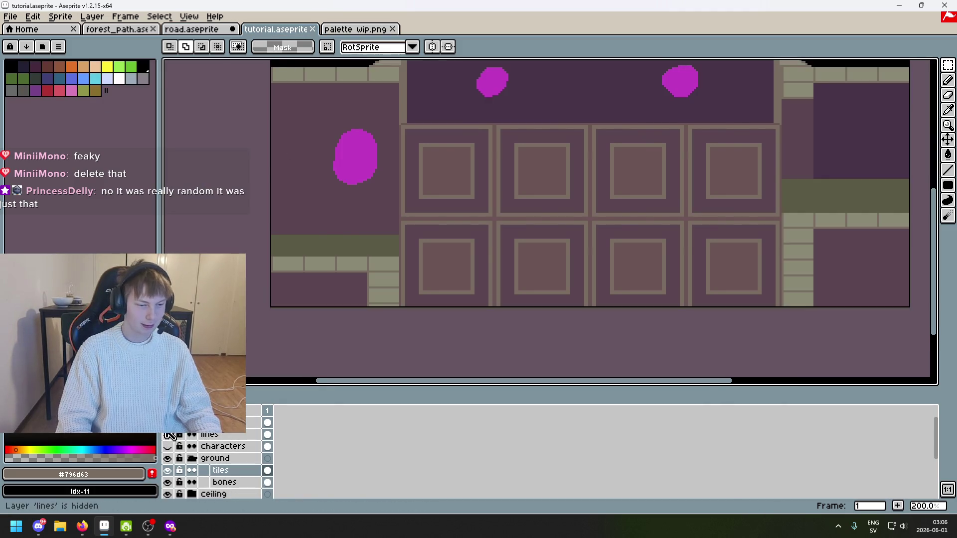
click(168, 434)
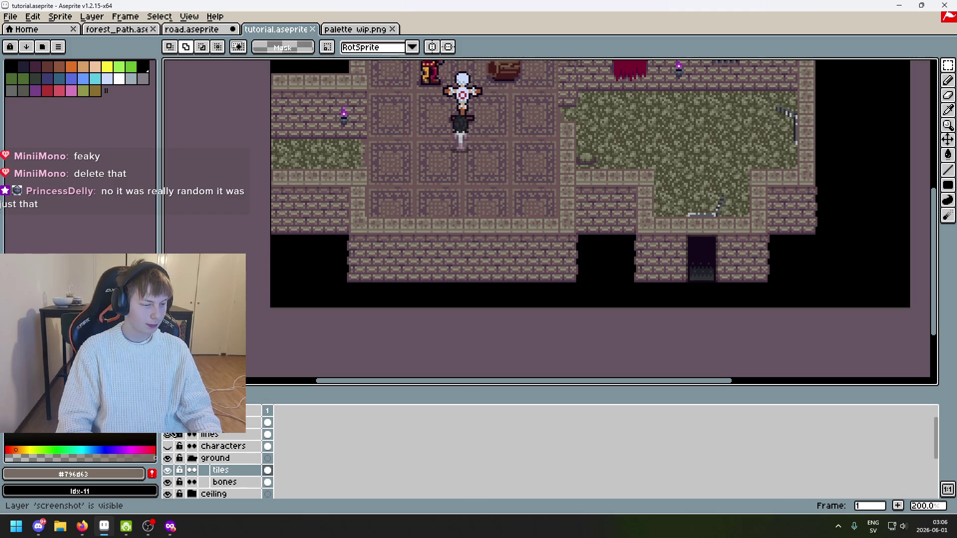
scroll(382, 76, up, 1)
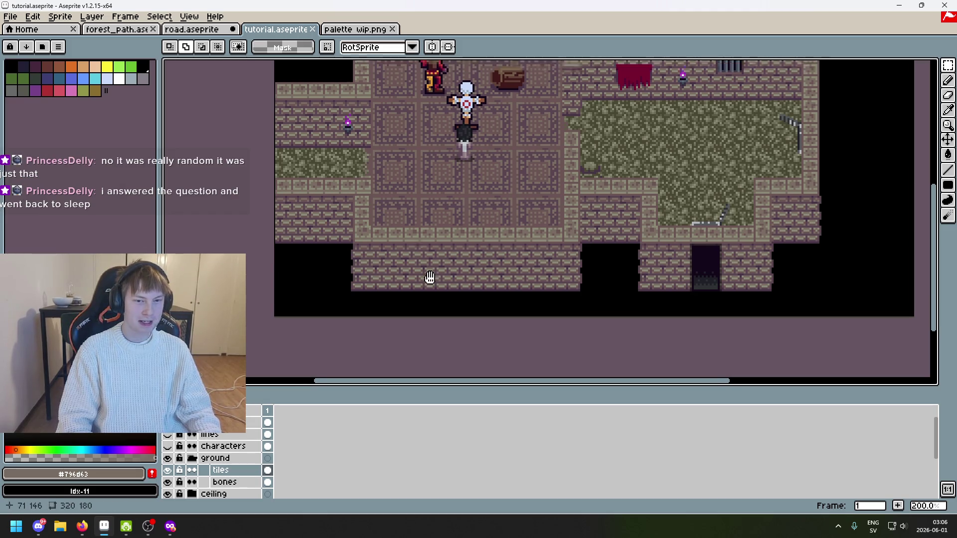
scroll(461, 265, up, 2)
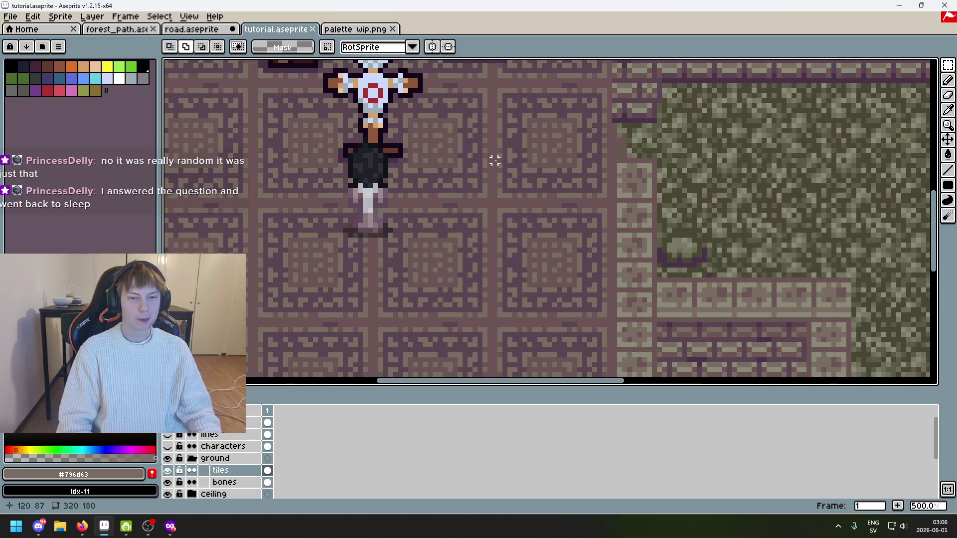
drag(494, 161, 409, 218)
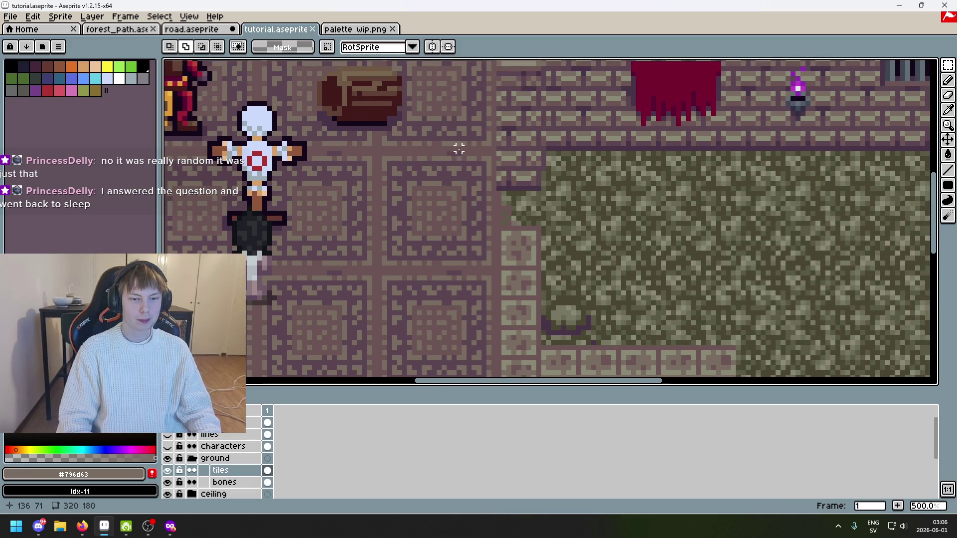
scroll(459, 149, up, 2)
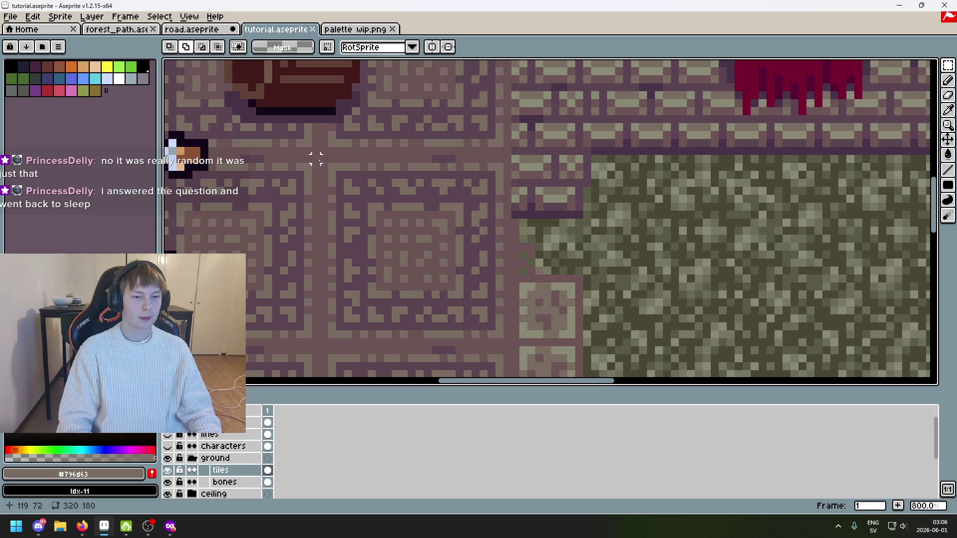
scroll(268, 223, down, 3)
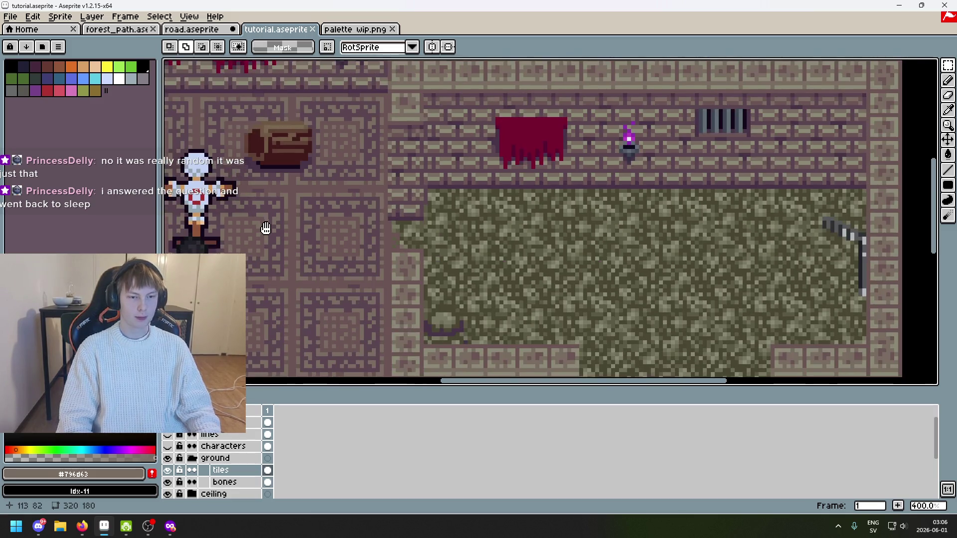
drag(268, 223, 431, 219)
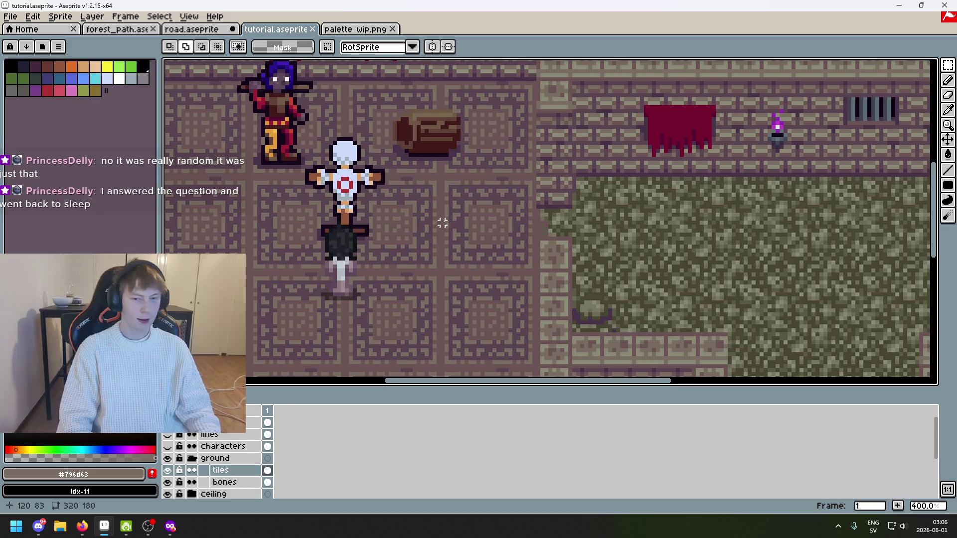
scroll(446, 179, up, 1)
mouse_move(446, 229)
mouse_down()
mouse_move(359, 272)
mouse_move(288, 289)
mouse_up()
scroll(380, 183, up, 2)
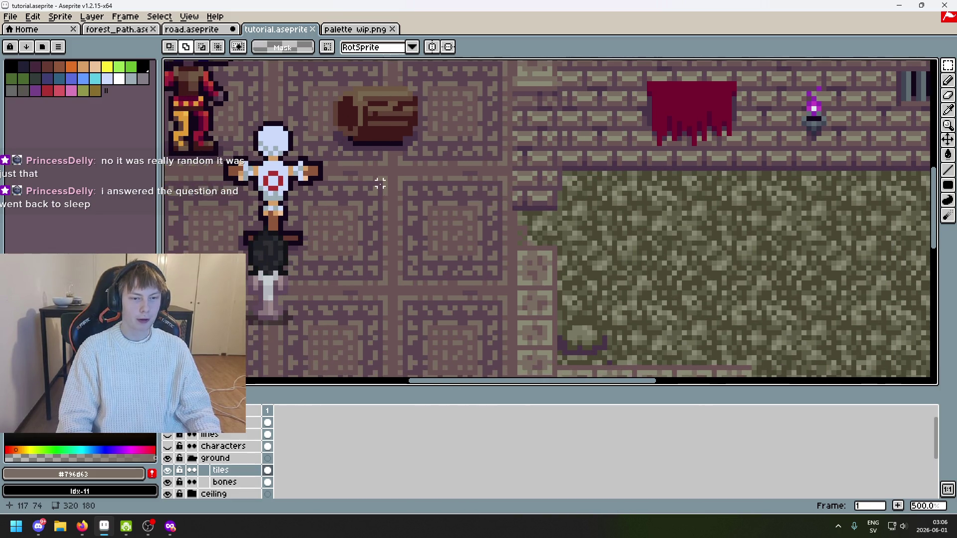
scroll(406, 172, down, 2)
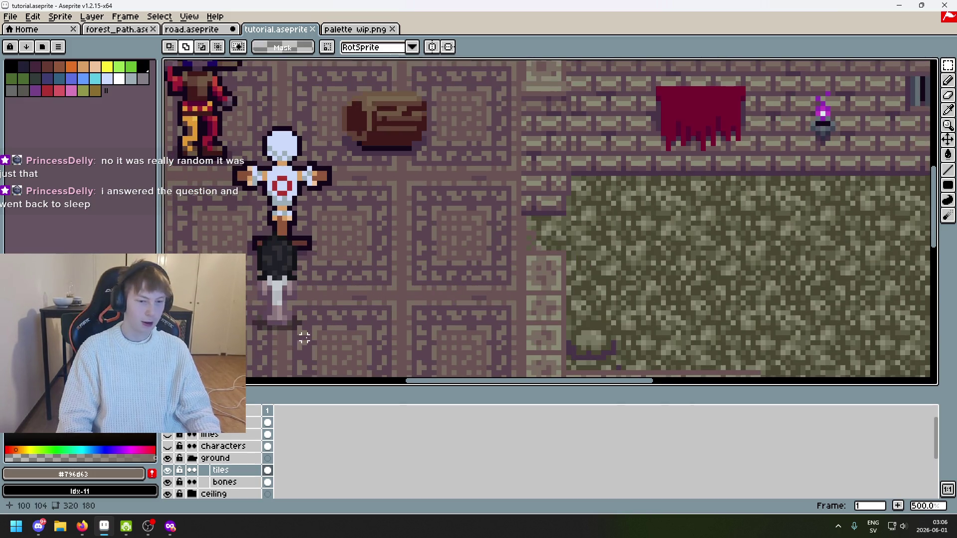
scroll(402, 265, up, 4)
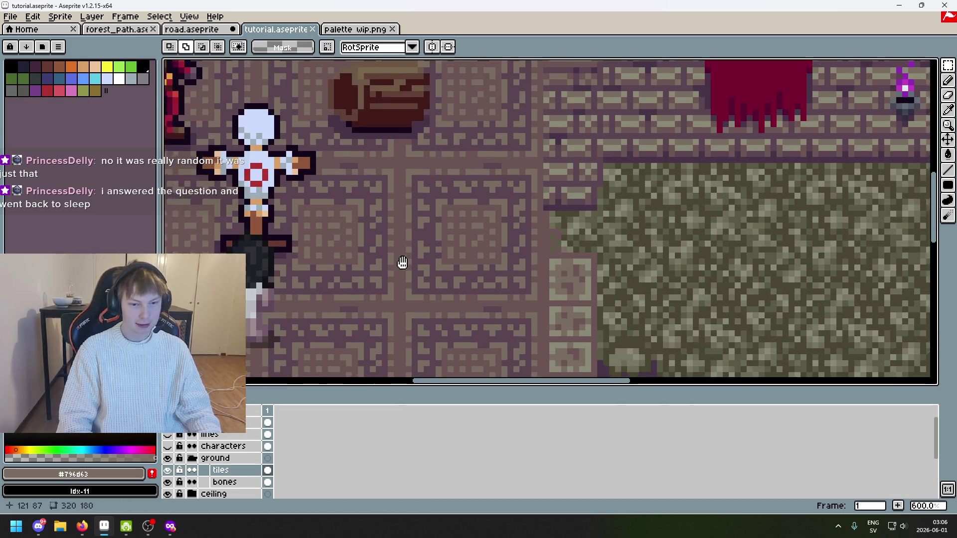
scroll(352, 175, down, 5)
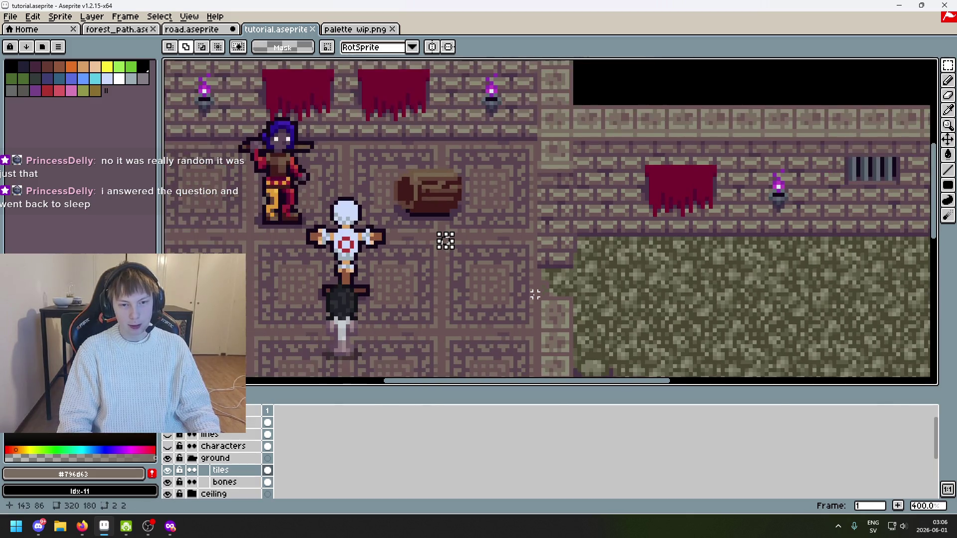
click(167, 422)
scroll(393, 331, down, 2)
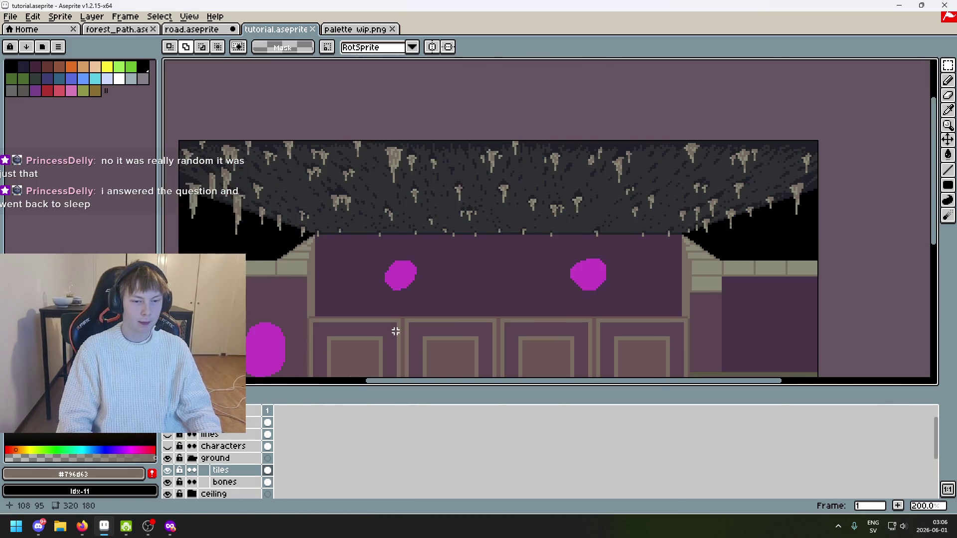
scroll(370, 313, up, 3)
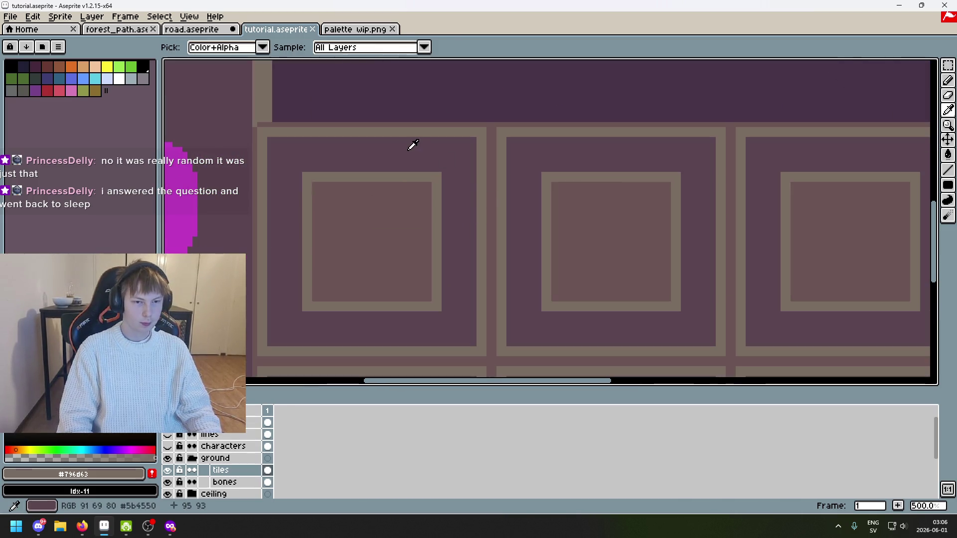
Switch to the pencil and sample the dark purple #5b4550 from the tiles
key(b)
scroll(324, 185, up, 2)
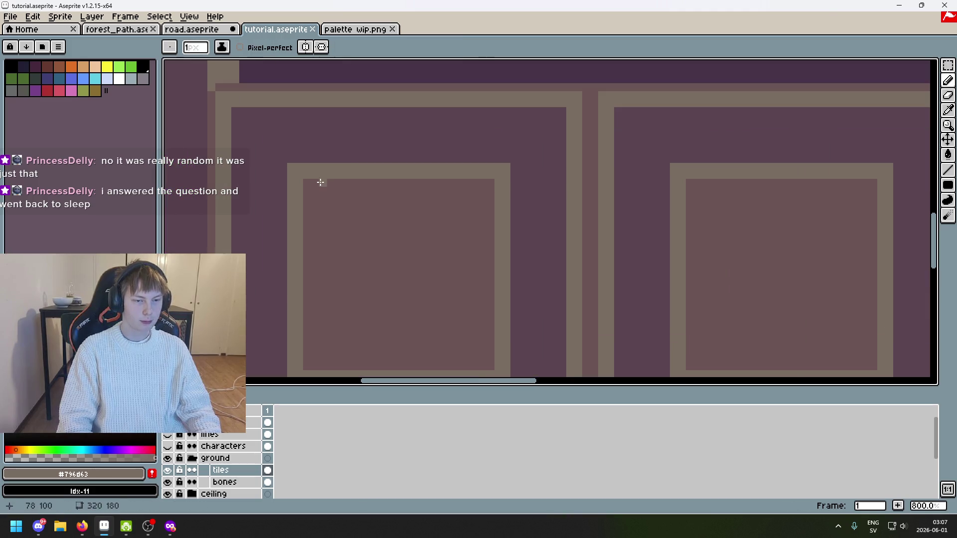
alt+click(316, 156)
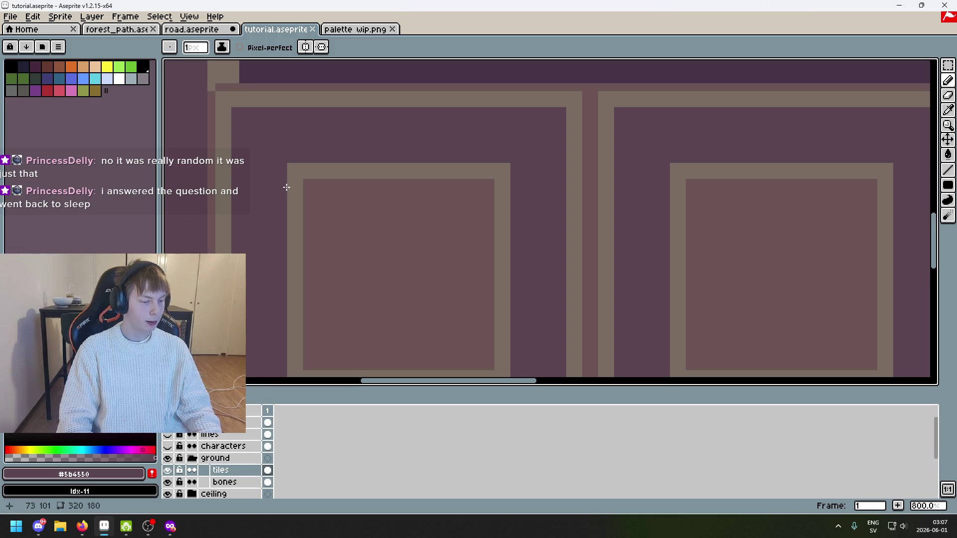
scroll(263, 217, down, 1)
scroll(314, 197, up, 2)
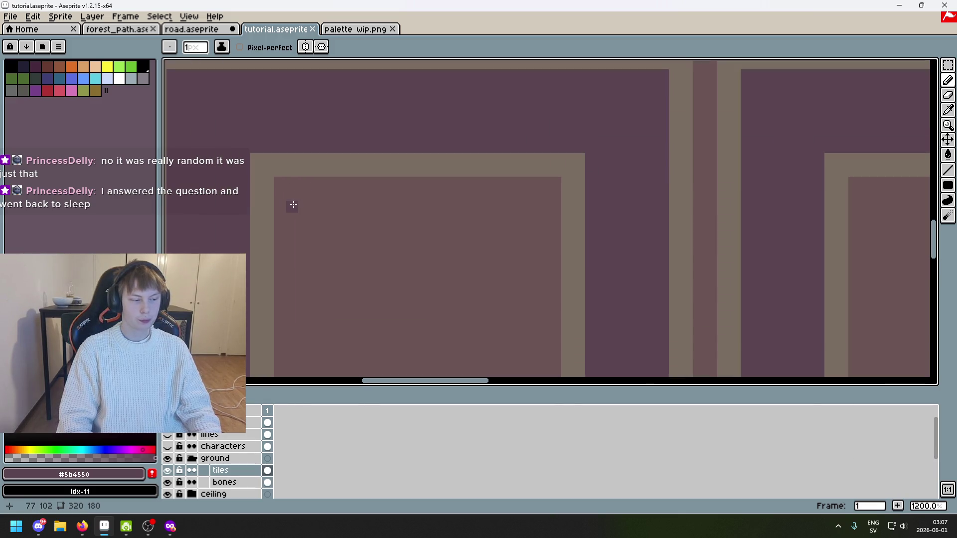
scroll(306, 222, down, 1)
scroll(341, 184, up, 2)
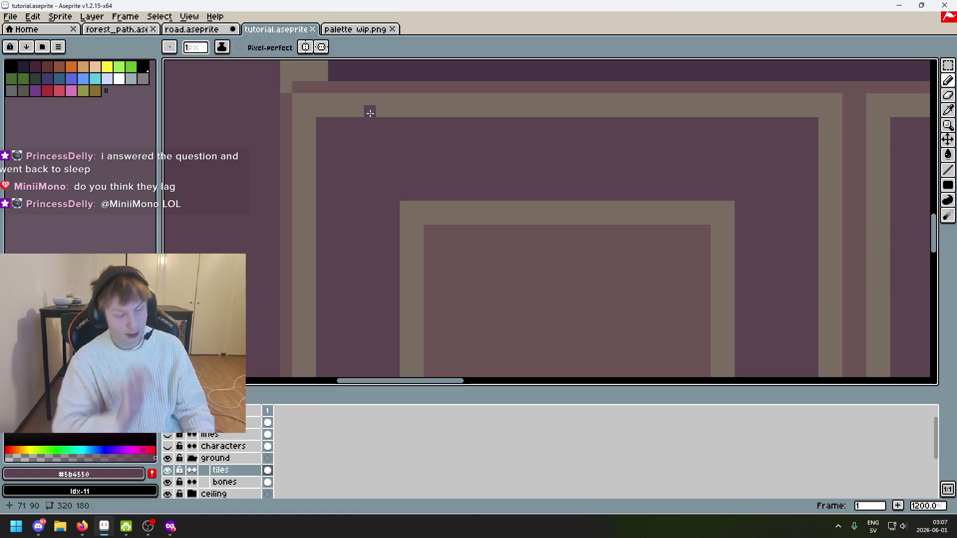
scroll(371, 113, down, 4)
scroll(398, 124, up, 1)
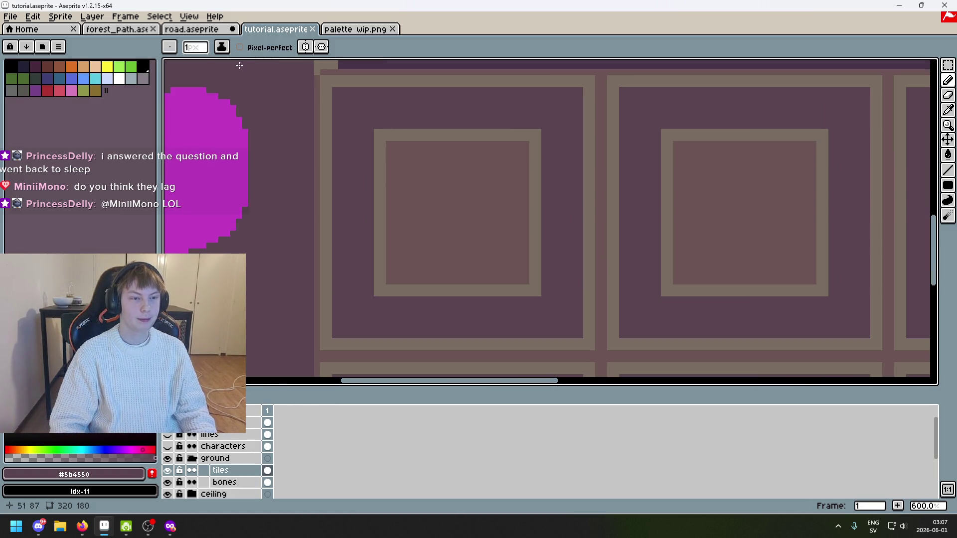
Check the palette wip.png and road.aseprite tabs and save tutorial.aseprite
click(355, 29)
click(275, 29)
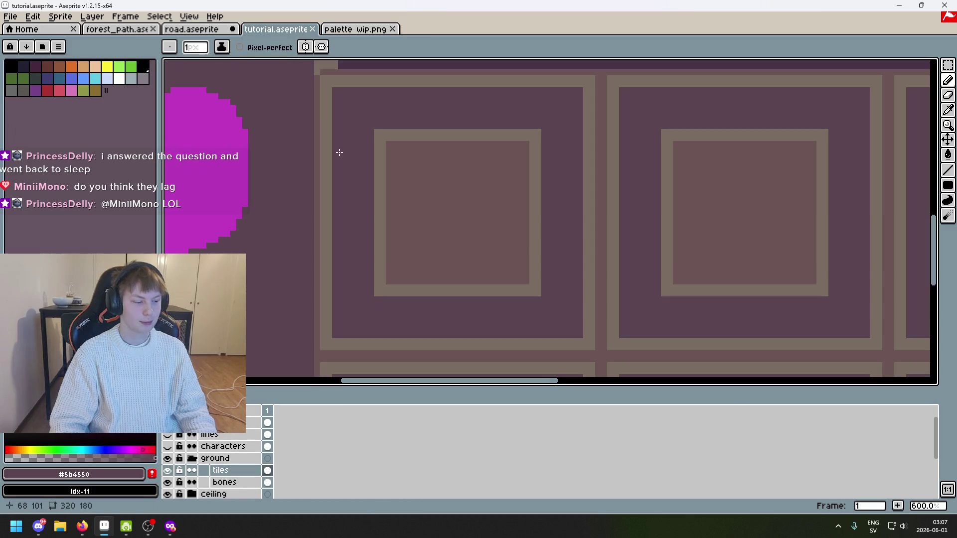
key(ctrl+s)
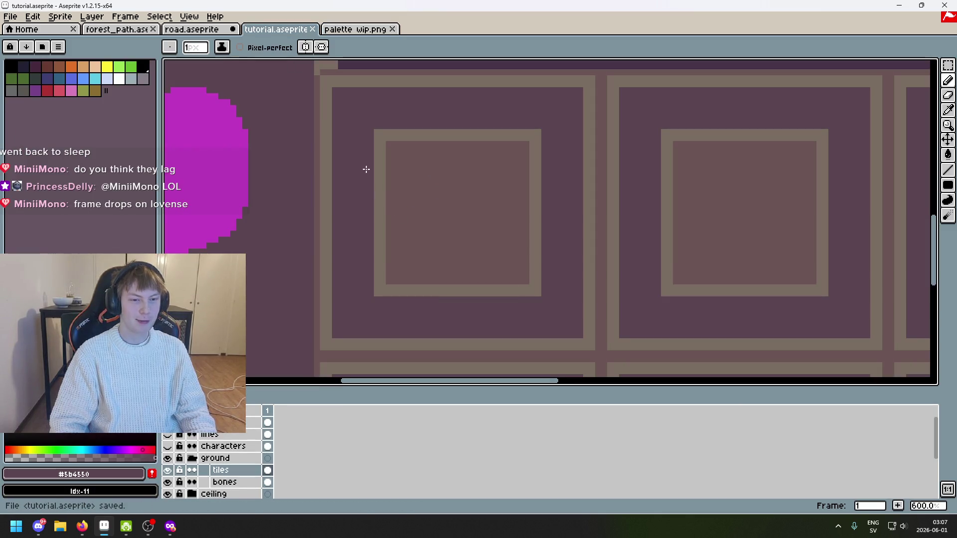
key(ctrl+shift+Tab)
scroll(314, 112, up, 2)
scroll(311, 115, down, 2)
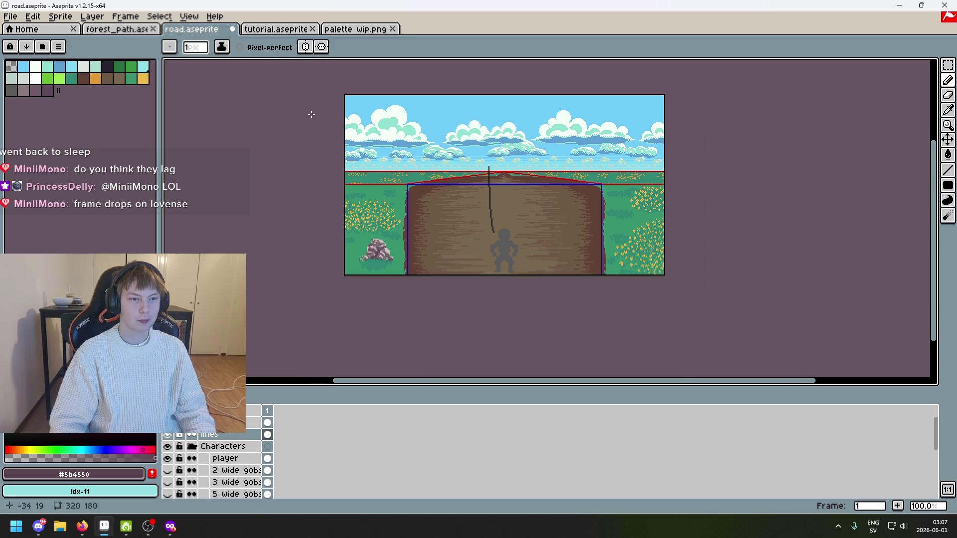
key(ctrl+Tab)
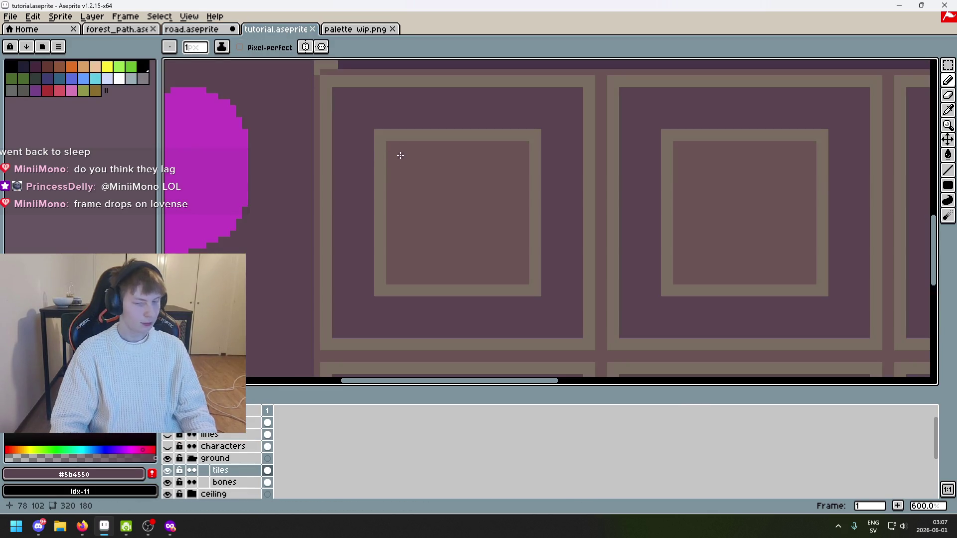
scroll(343, 98, down, 4)
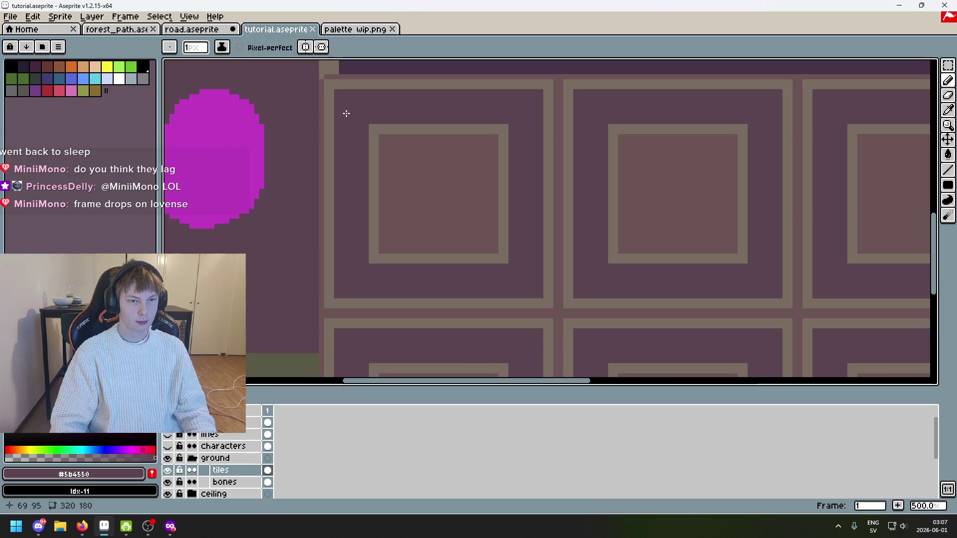
drag(470, 167, 626, 150)
scroll(626, 150, up, 2)
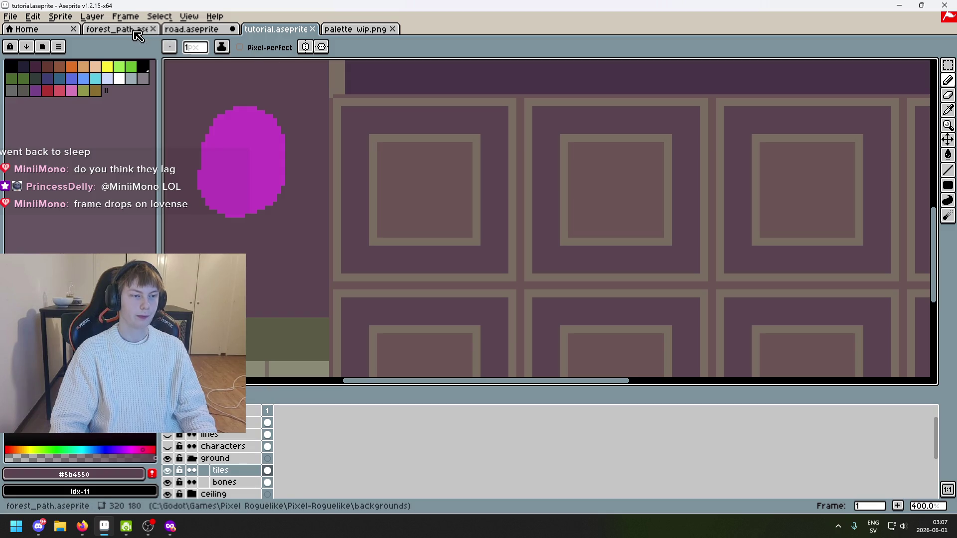
Sample the taupe border colour #796d63 from a tile in tutorial.aseprite
click(192, 29)
click(273, 31)
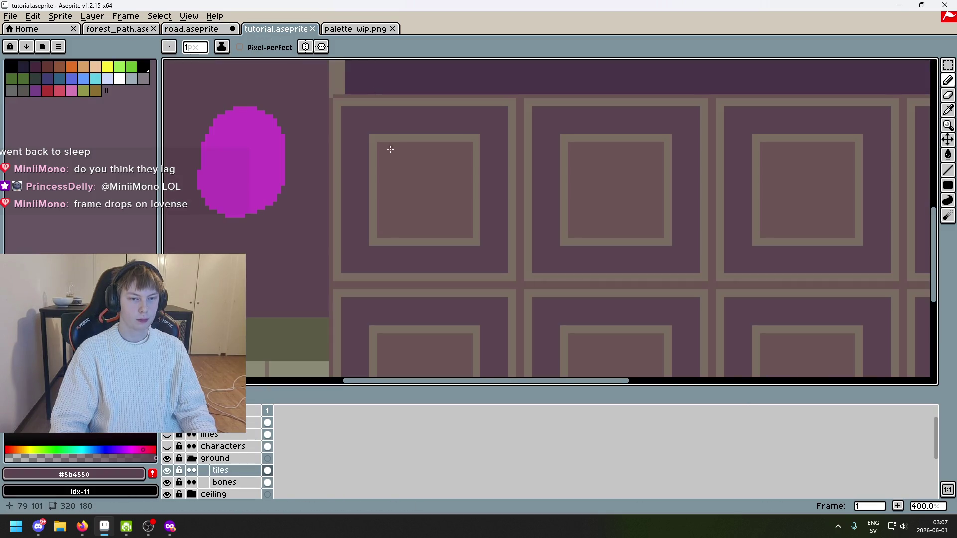
scroll(390, 150, up, 2)
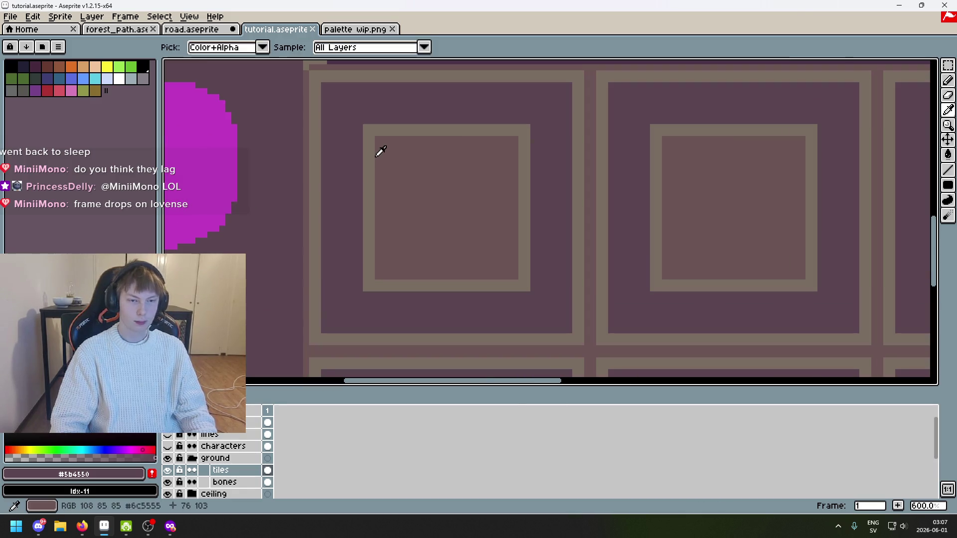
alt+click(372, 145)
scroll(332, 107, up, 1)
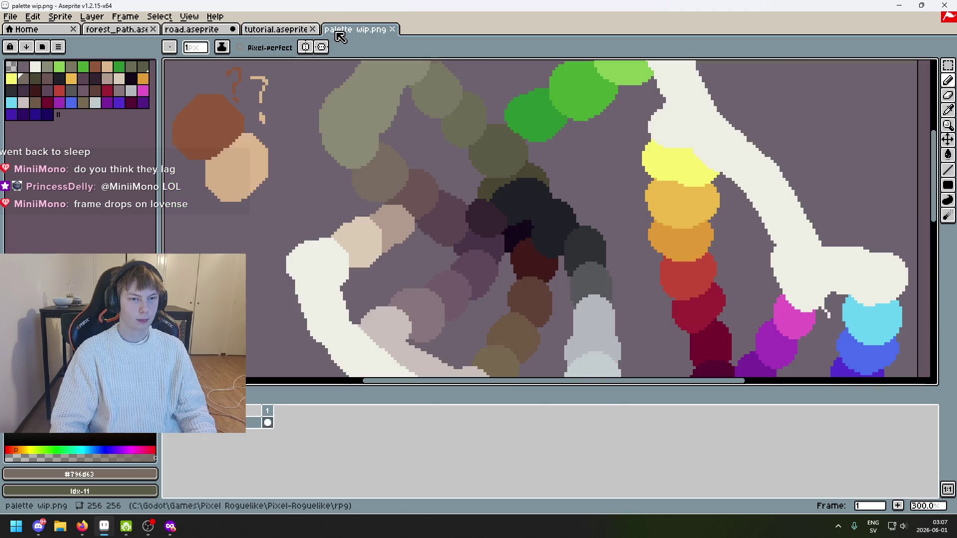
Look through the palette wip, forest path and road tabs, ending on tutorial.aseprite
click(335, 30)
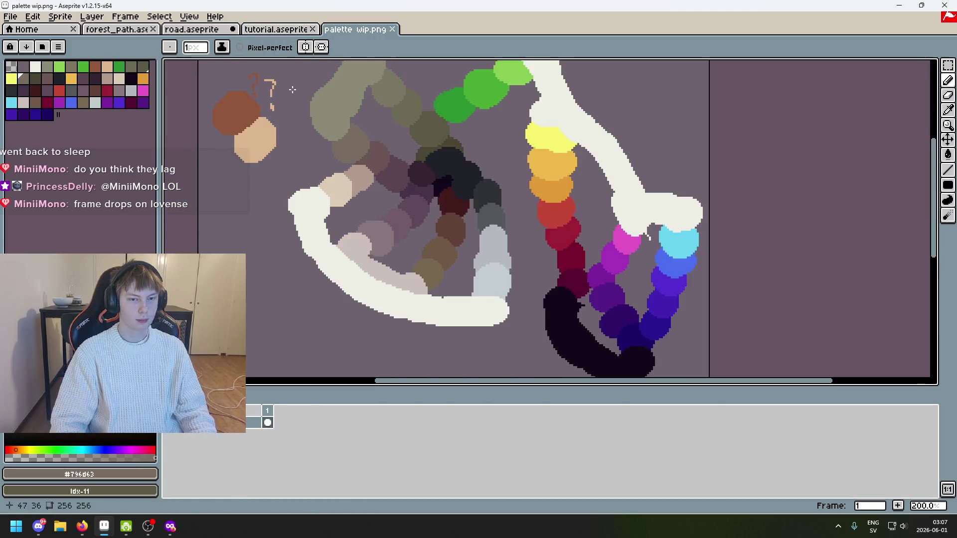
click(245, 30)
click(117, 29)
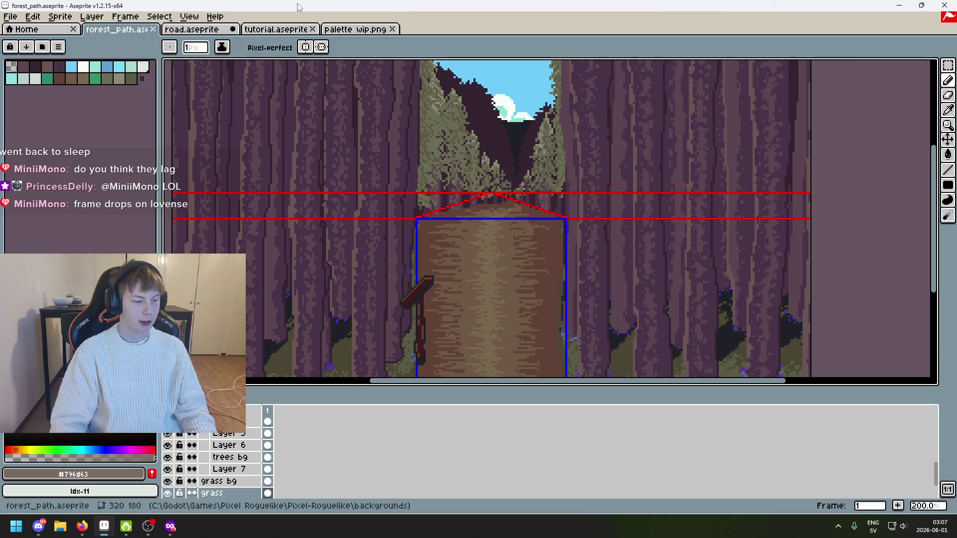
click(272, 29)
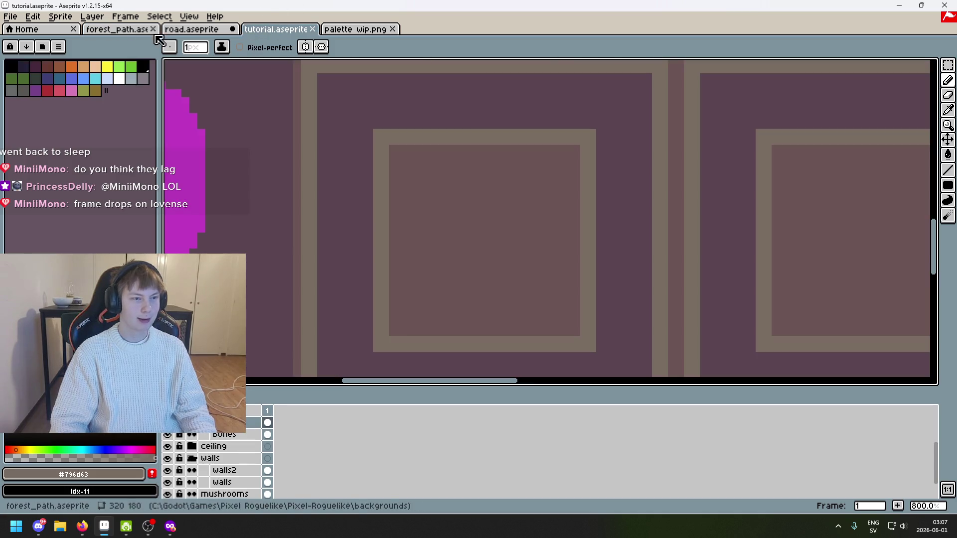
click(186, 31)
click(272, 30)
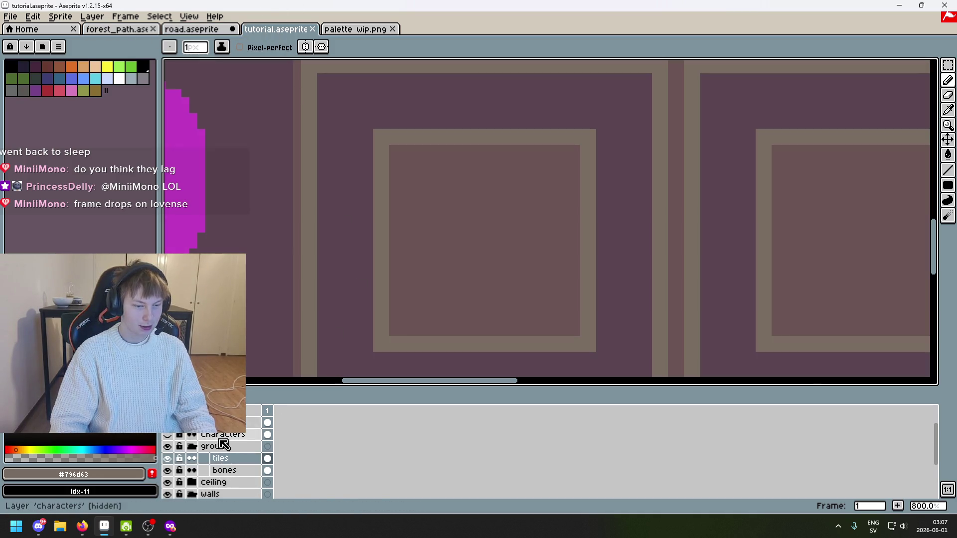
Hide the red 'lines' guide layer and show the dungeon map screenshot layer
scroll(271, 346, down, 3)
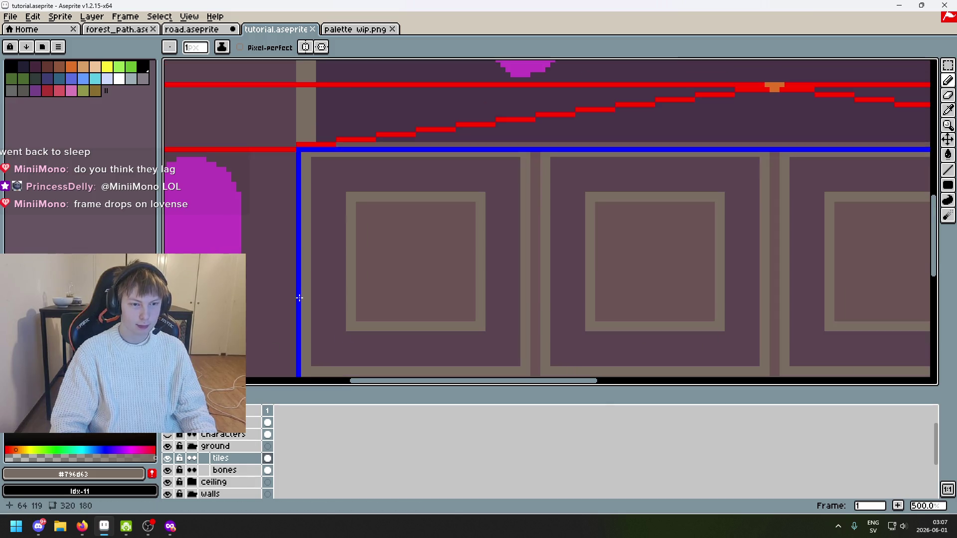
drag(313, 282, 320, 270)
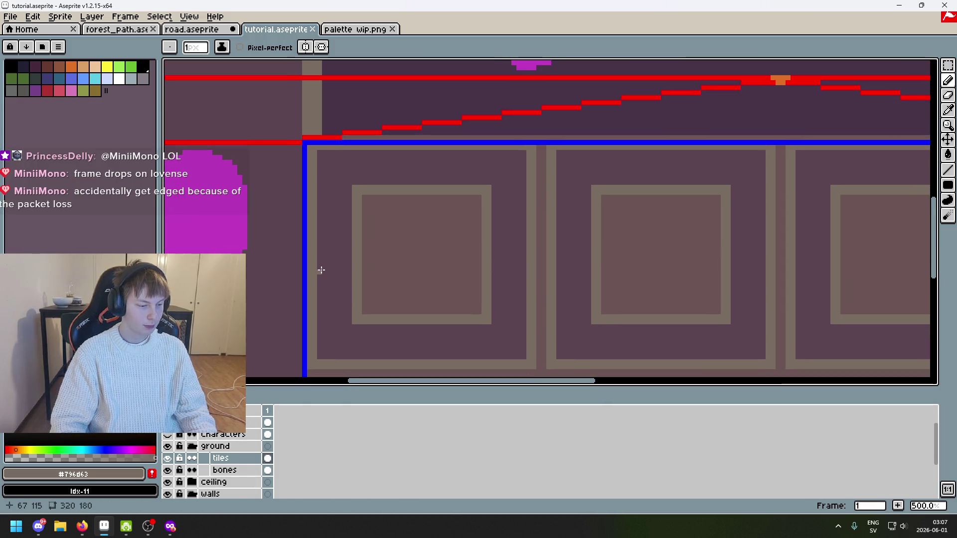
scroll(321, 270, down, 3)
mouse_move(406, 228)
mouse_down()
mouse_move(417, 177)
mouse_move(433, 239)
mouse_up()
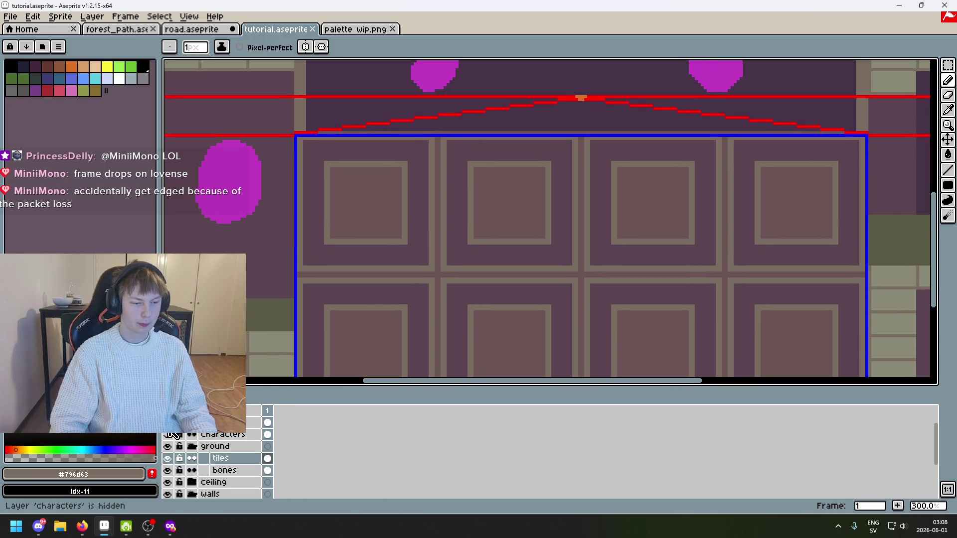
scroll(209, 449, up, 1)
click(168, 435)
click(168, 424)
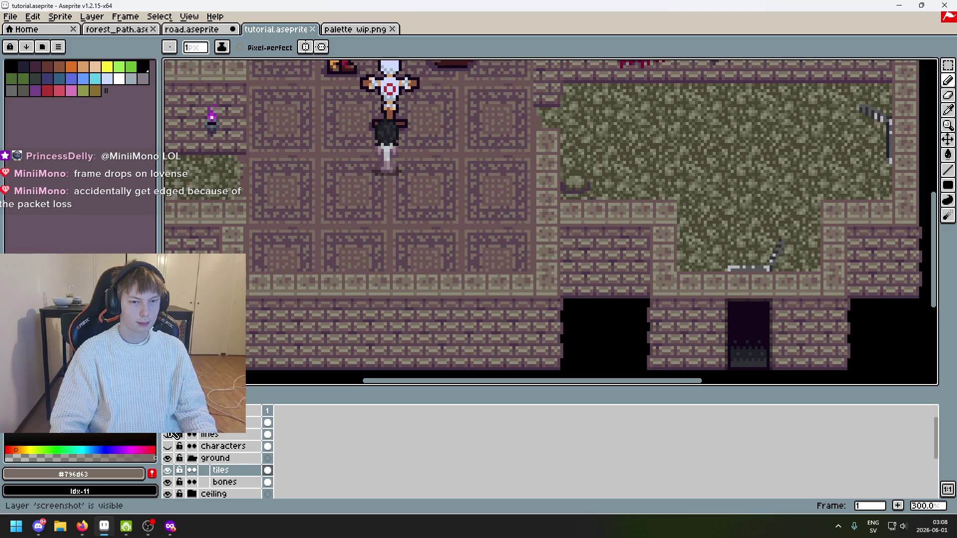
Pan to bring the reference floor tiles and the map above the character into view
scroll(471, 307, up, 2)
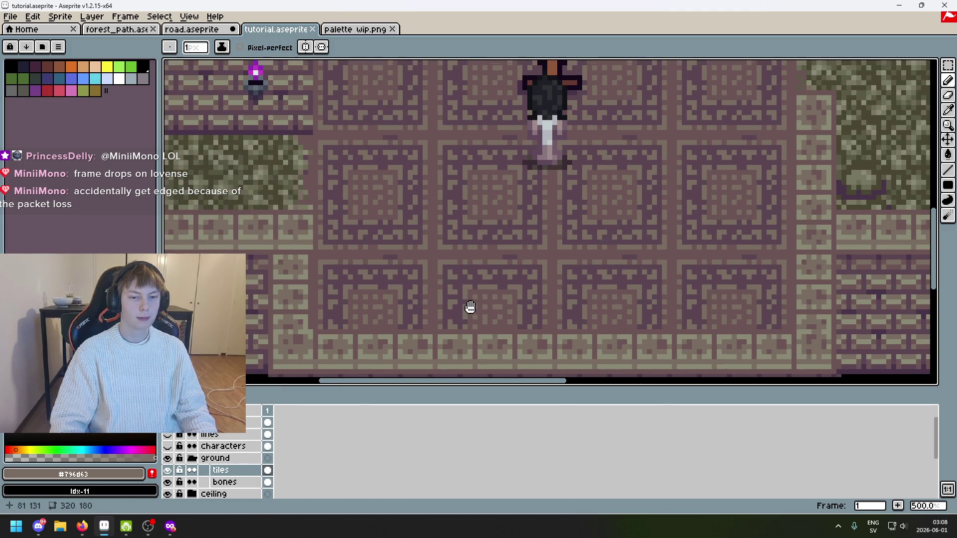
mouse_move(464, 311)
mouse_down()
mouse_move(405, 342)
mouse_move(555, 306)
mouse_move(461, 279)
mouse_move(429, 319)
mouse_up()
key(alt)
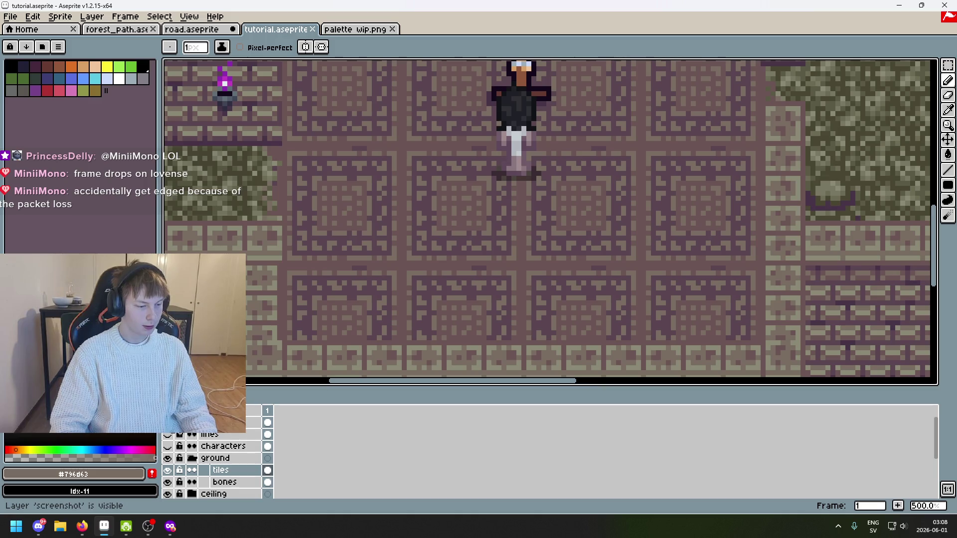
mouse_move(312, 280)
mouse_down()
mouse_move(332, 349)
mouse_move(381, 302)
mouse_move(374, 312)
mouse_up()
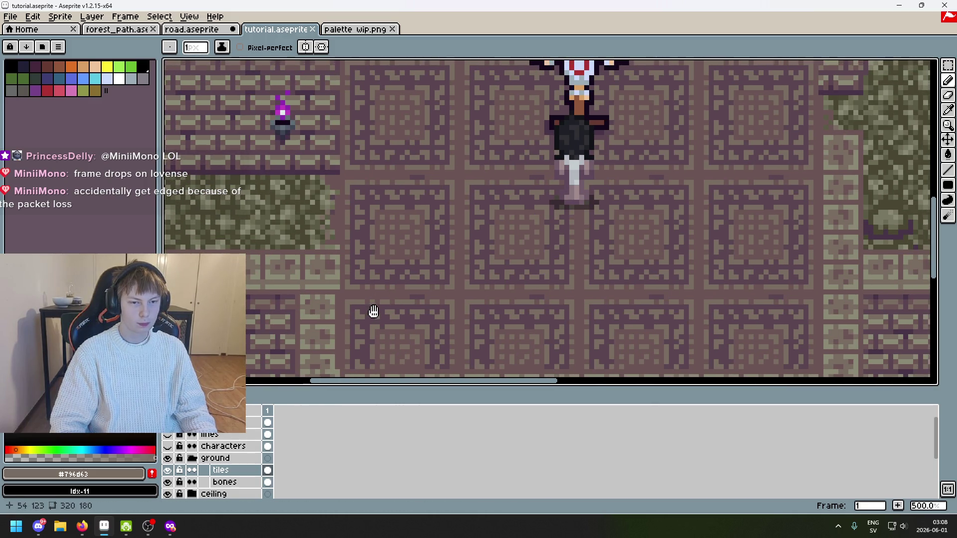
Zoom in and out over the reference and centre its floor tiles in view
scroll(382, 195, up, 5)
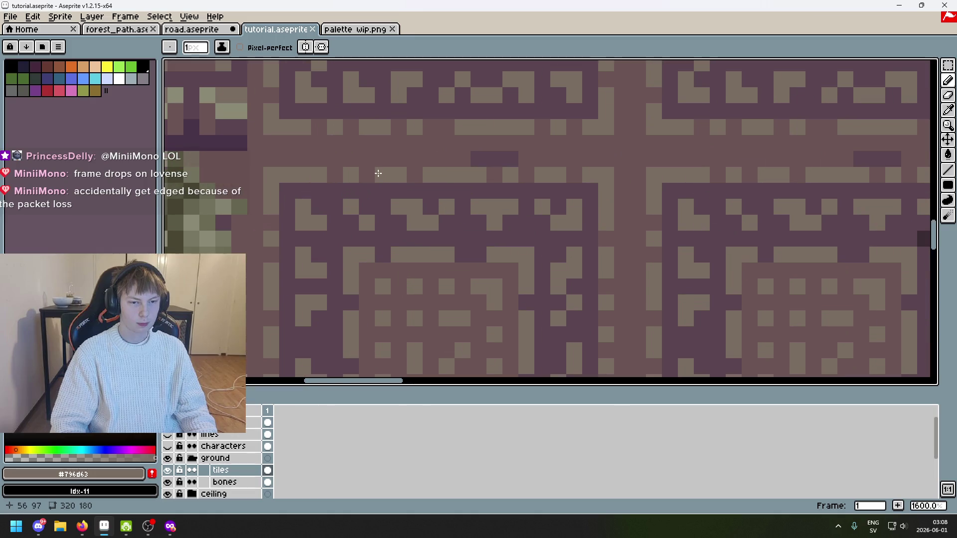
scroll(378, 173, down, 5)
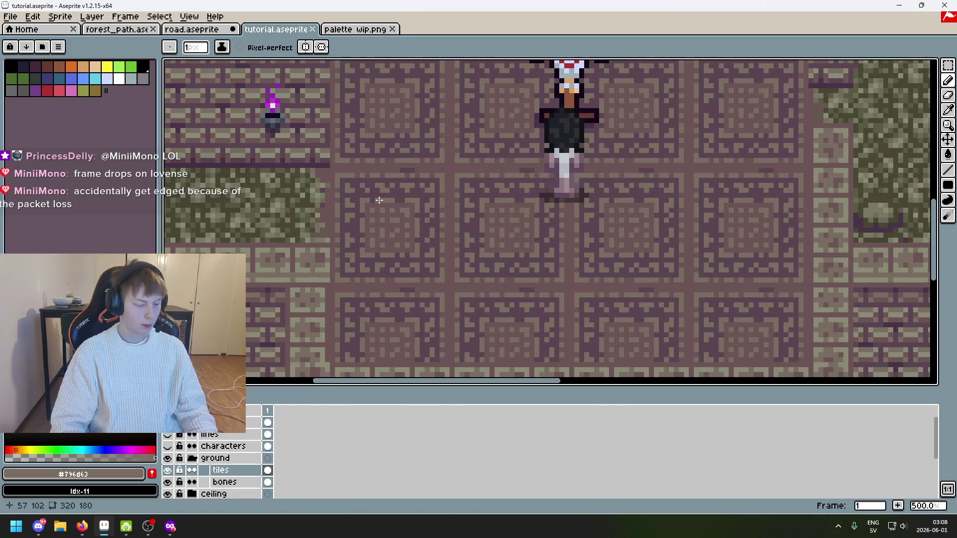
scroll(418, 248, down, 3)
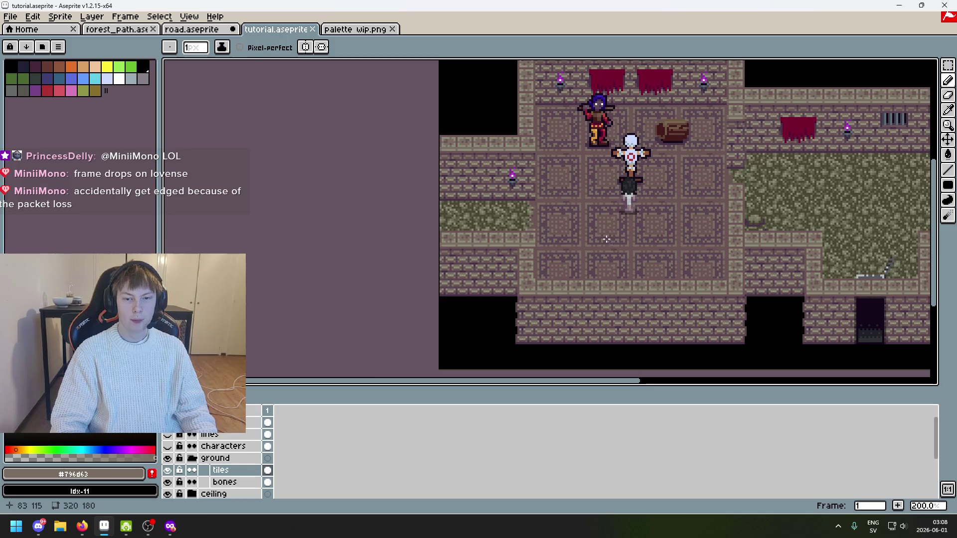
scroll(637, 211, up, 7)
scroll(578, 194, down, 3)
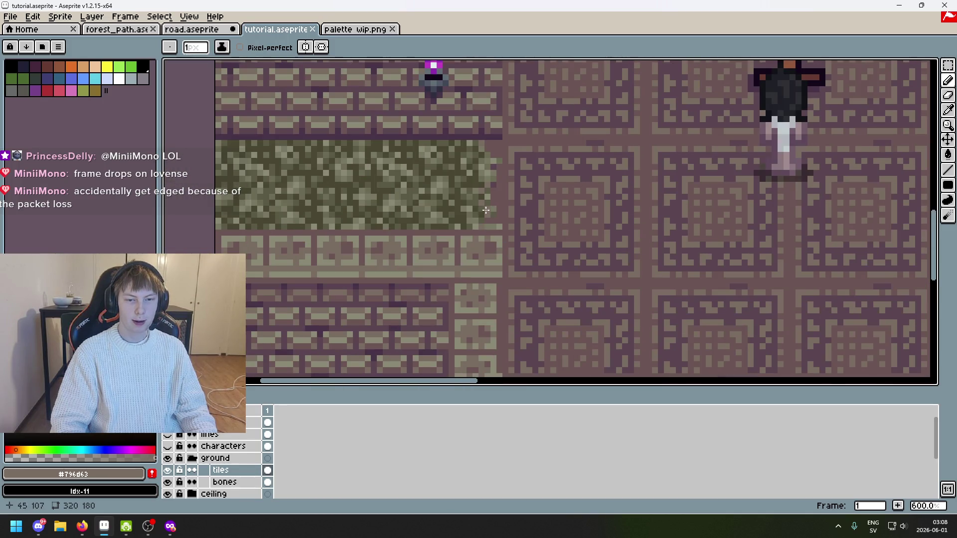
scroll(486, 211, up, 3)
scroll(495, 205, down, 4)
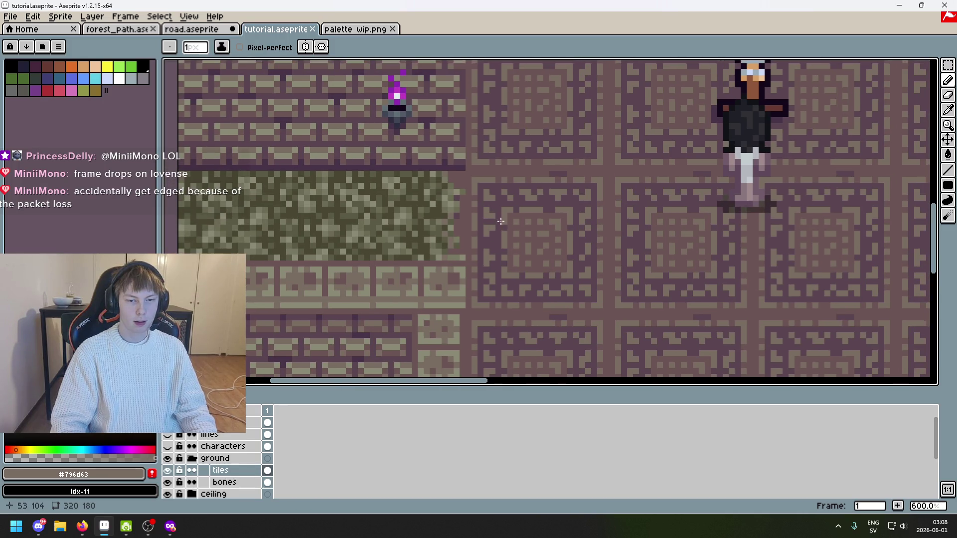
scroll(487, 202, up, 2)
scroll(509, 253, down, 3)
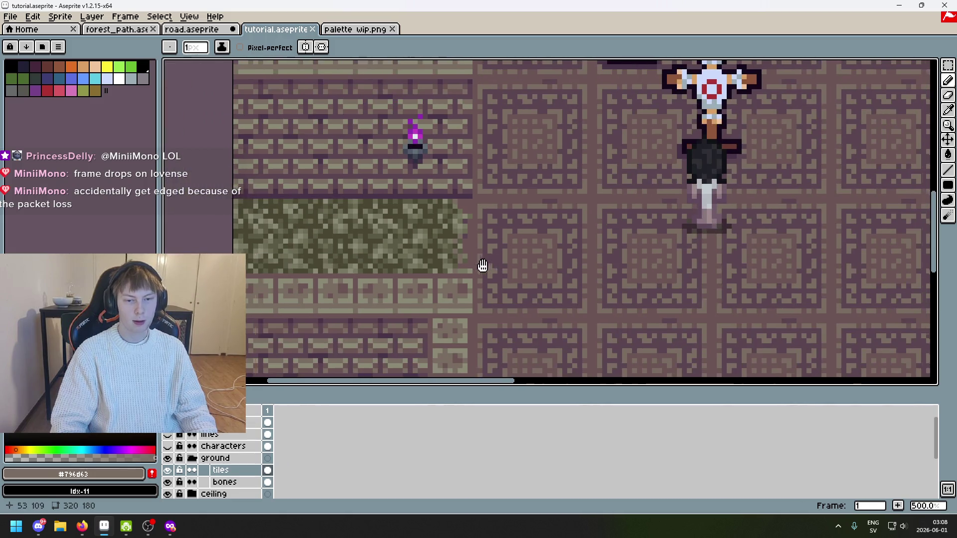
scroll(513, 248, up, 1)
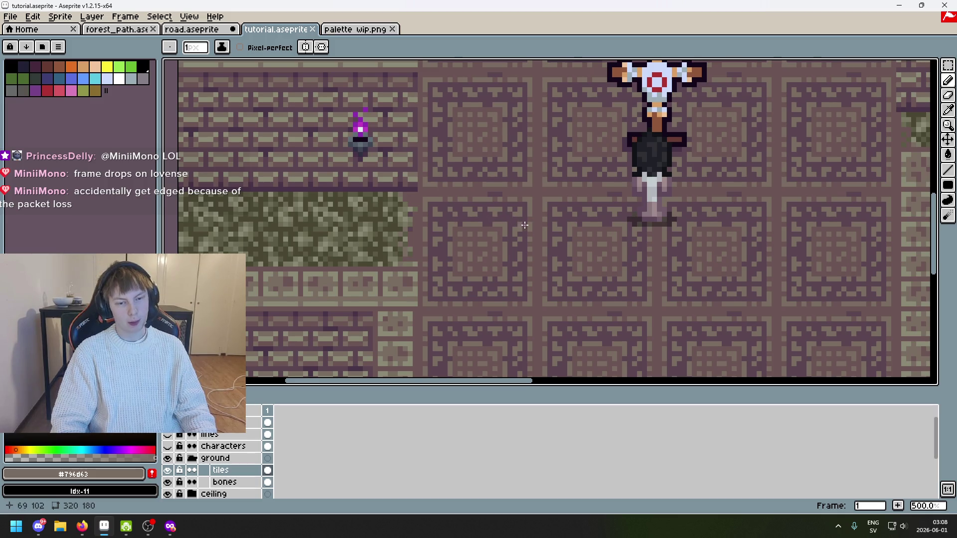
drag(525, 226, 443, 234)
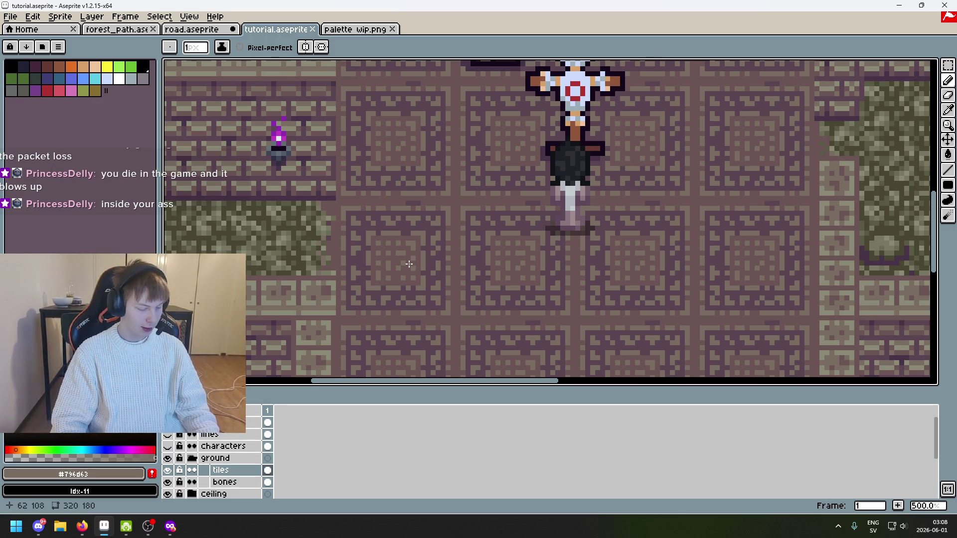
scroll(419, 301, down, 1)
scroll(420, 301, down, 1)
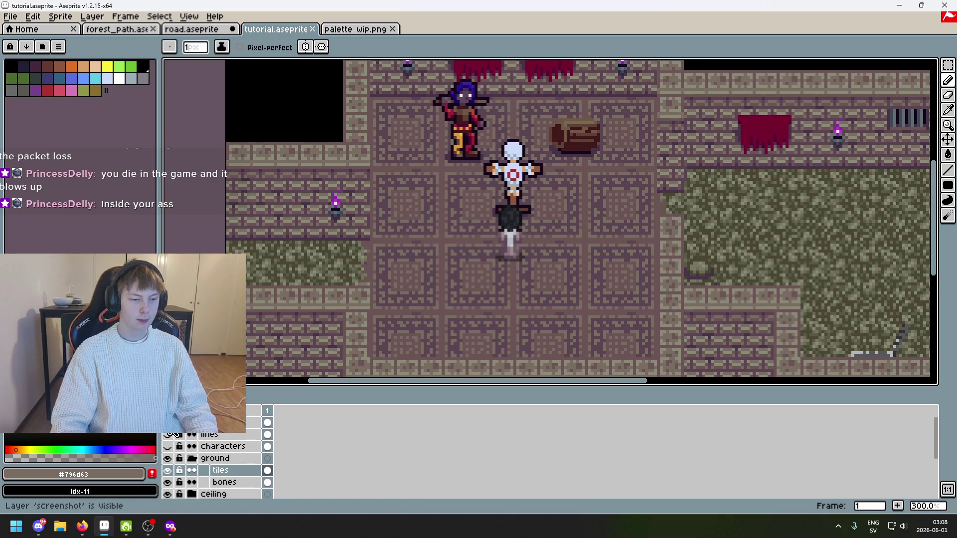
scroll(392, 253, down, 1)
Save tutorial.aseprite, undo the last pencil stroke, and save the file again
scroll(392, 252, up, 2)
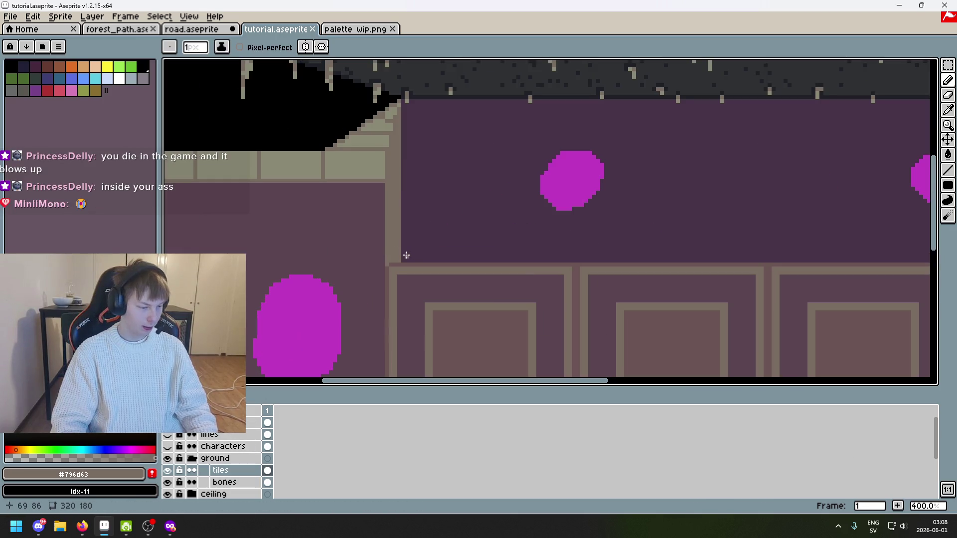
scroll(407, 255, down, 1)
scroll(406, 224, down, 1)
scroll(428, 201, up, 1)
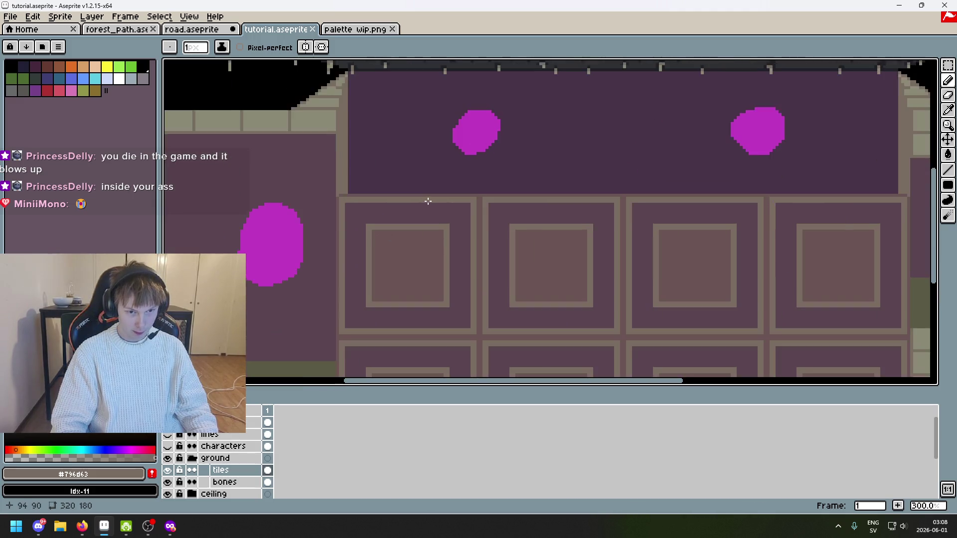
scroll(428, 201, up, 1)
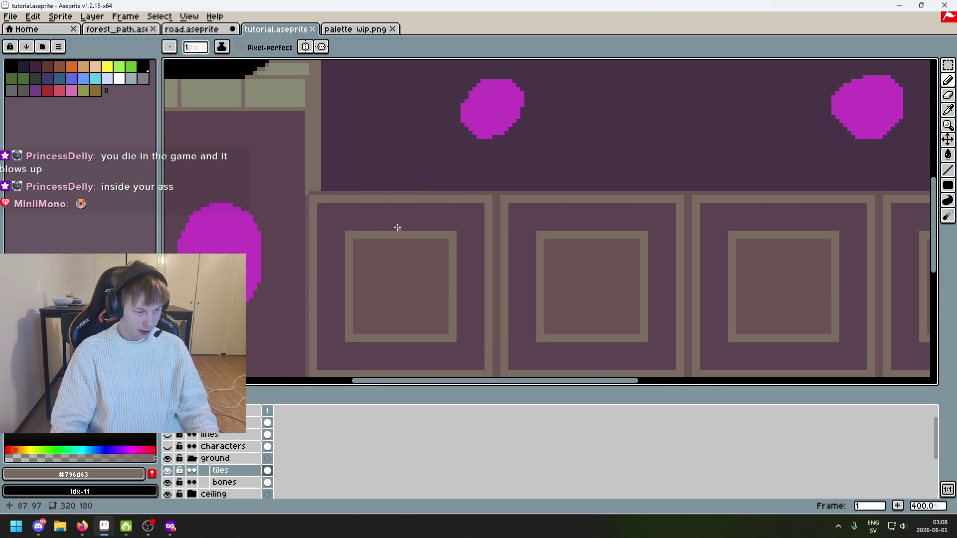
scroll(384, 228, up, 3)
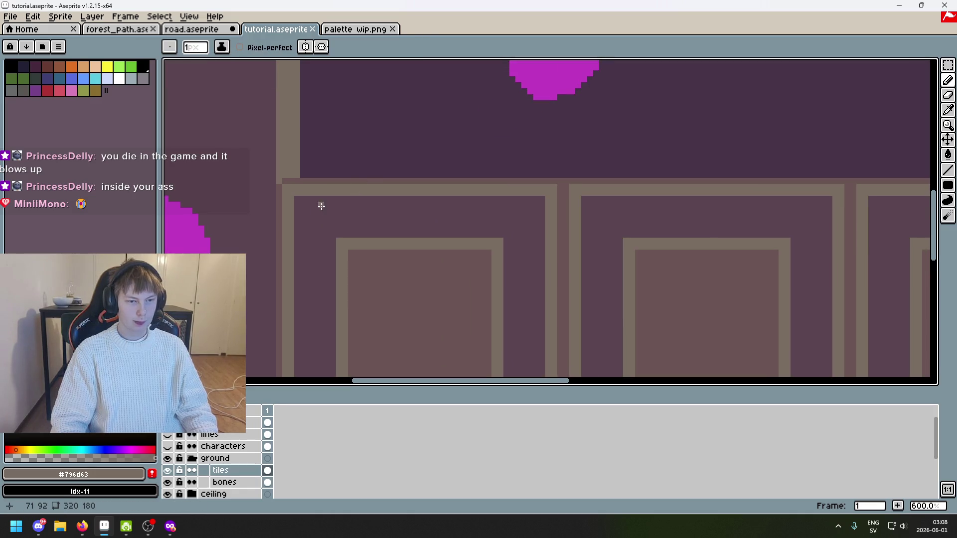
scroll(321, 205, up, 2)
key(ctrl+s)
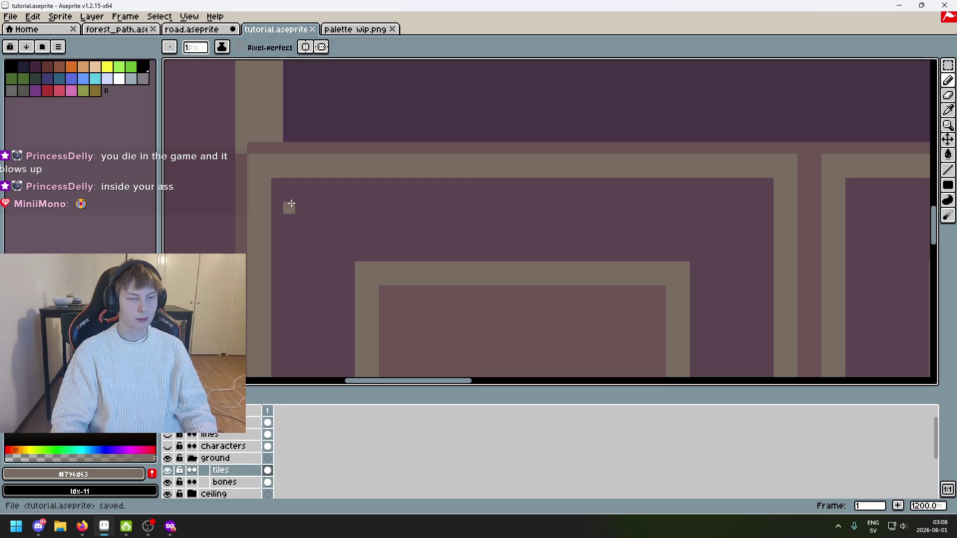
key(ctrl+s)
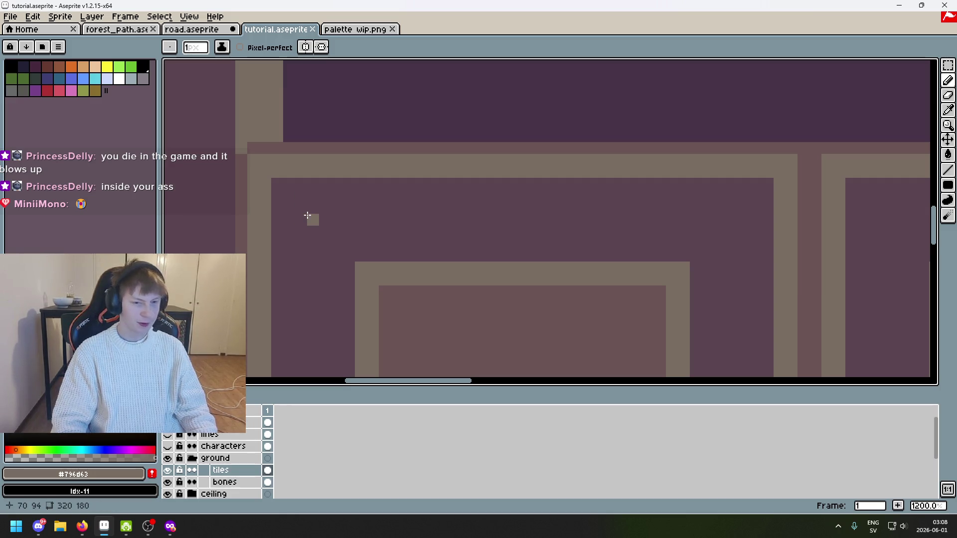
key(ctrl+z)
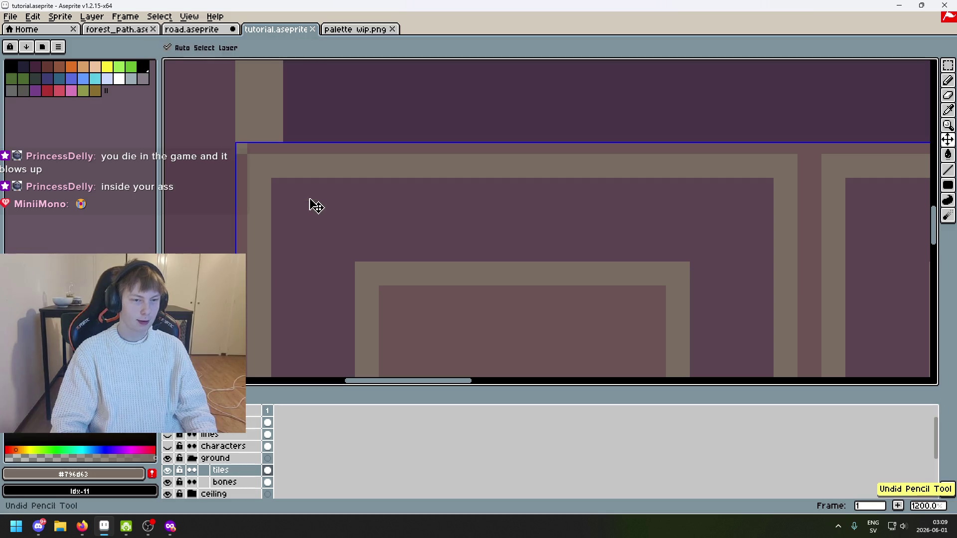
key(ctrl+s)
Undo a trial pixel stroke by the tile corner and make the screenshot layer visible
scroll(289, 201, up, 1)
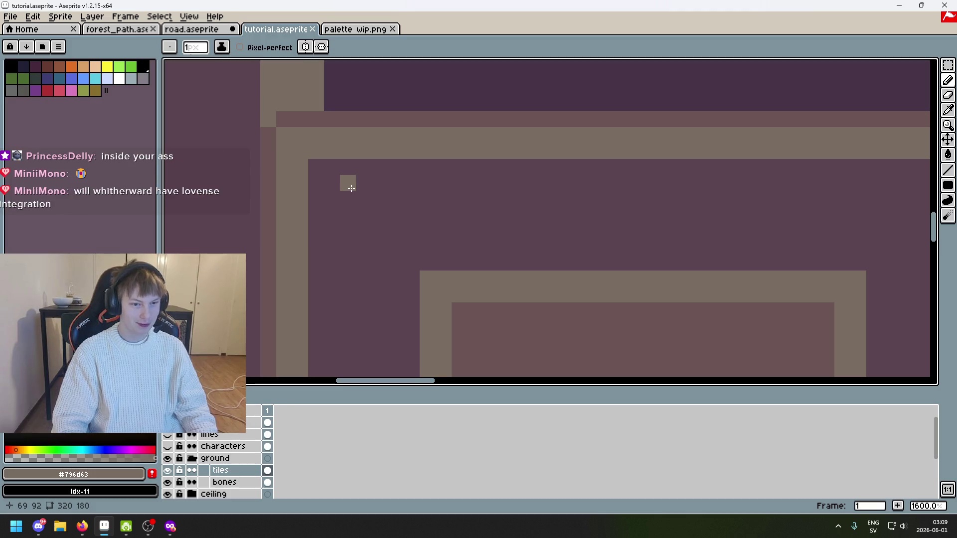
drag(348, 196, 301, 201)
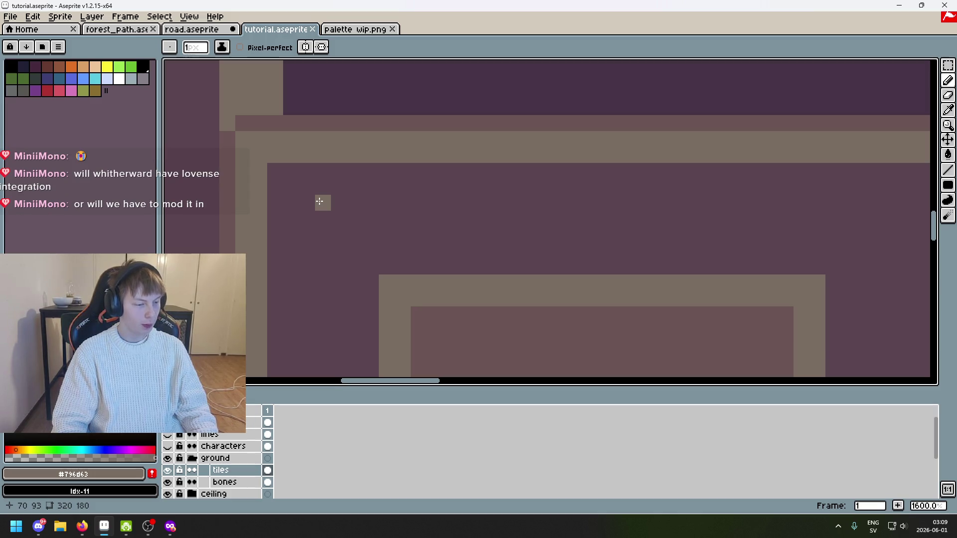
scroll(334, 202, up, 1)
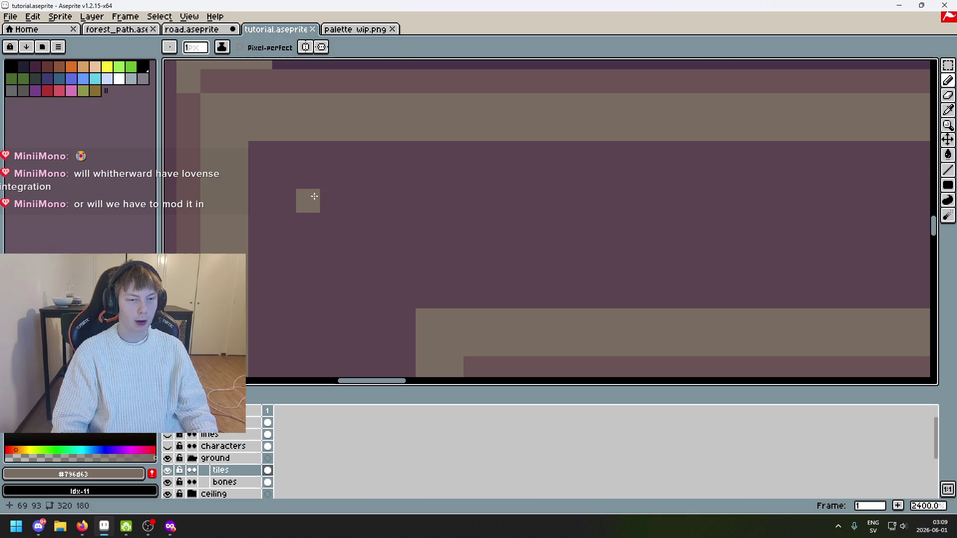
scroll(307, 199, up, 1)
drag(296, 187, 321, 179)
scroll(309, 188, down, 5)
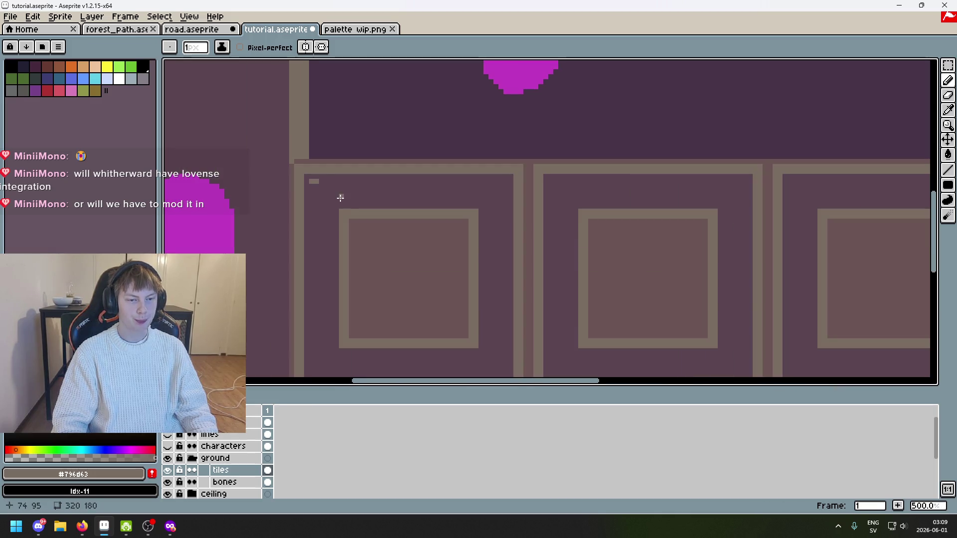
key(ctrl+z)
click(168, 422)
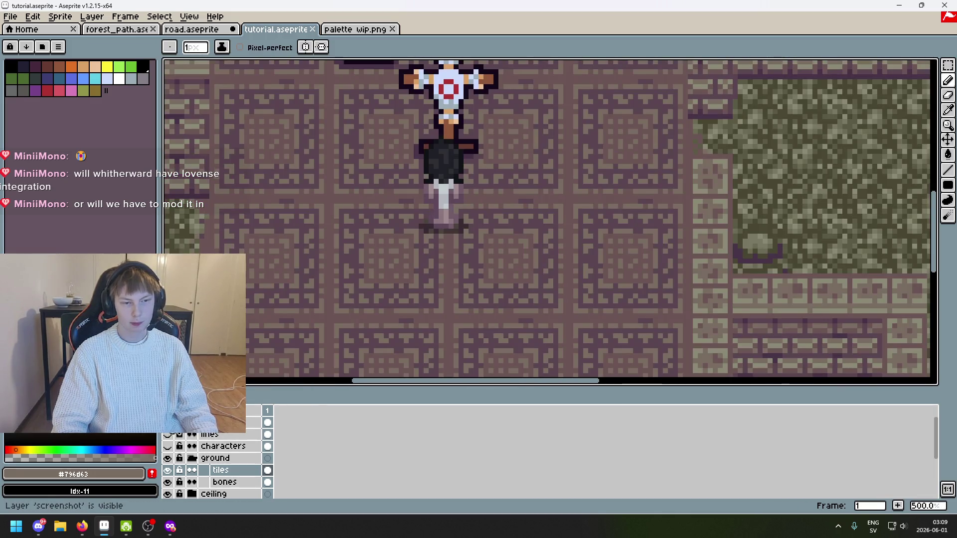
Hide the screenshot, eyedrop the taupe colour, and pencil the first dots along the tile's top edge
click(167, 423)
scroll(309, 220, up, 6)
key(i)
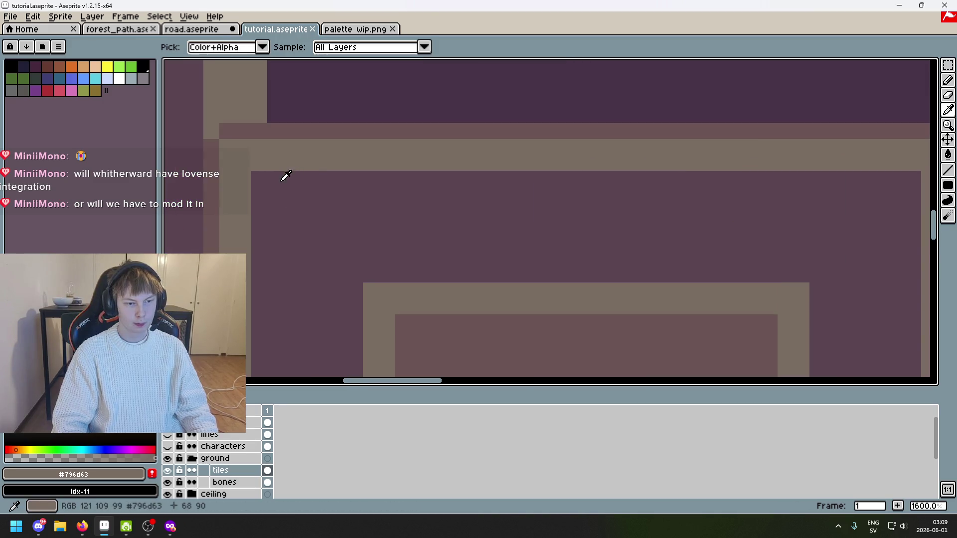
key(b)
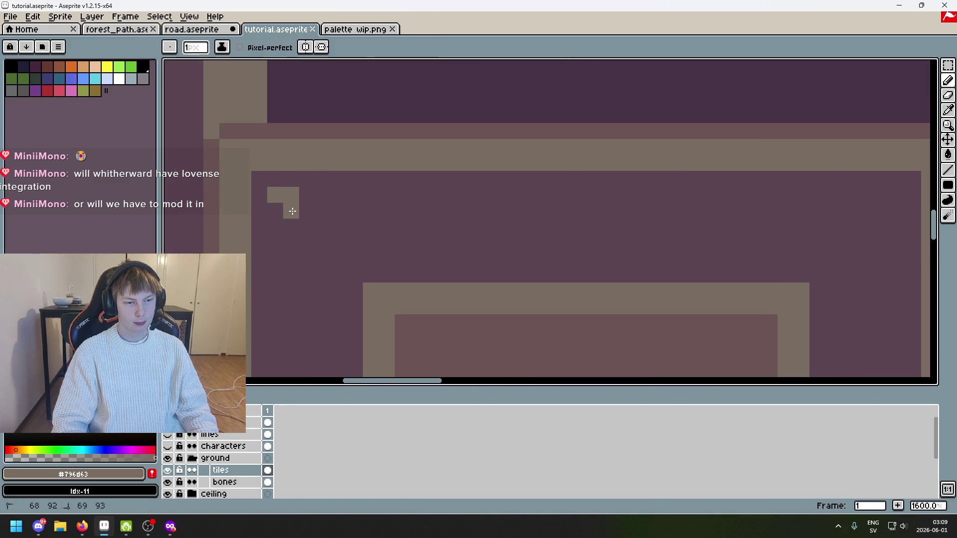
click(292, 212)
scroll(324, 212, down, 1)
drag(330, 203, 323, 213)
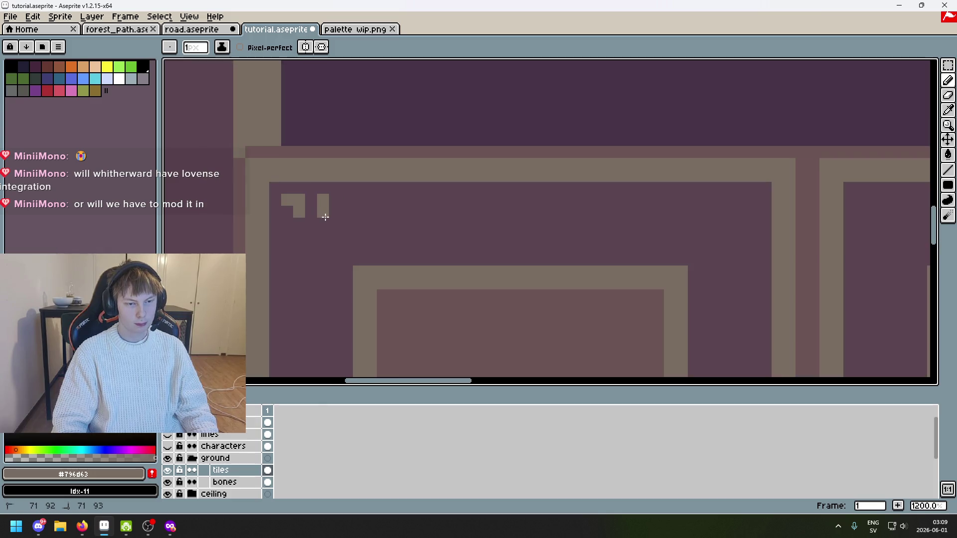
click(359, 212)
Remove a stray pixel and add diagonal dot pairs along the top edge, checking against the reference
key(ctrl+z)
click(394, 213)
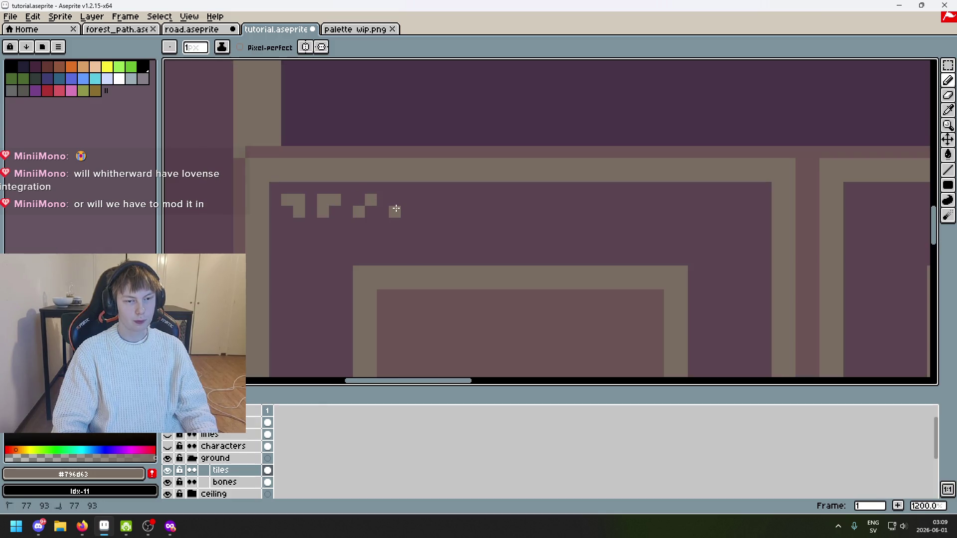
click(407, 201)
click(431, 213)
click(443, 200)
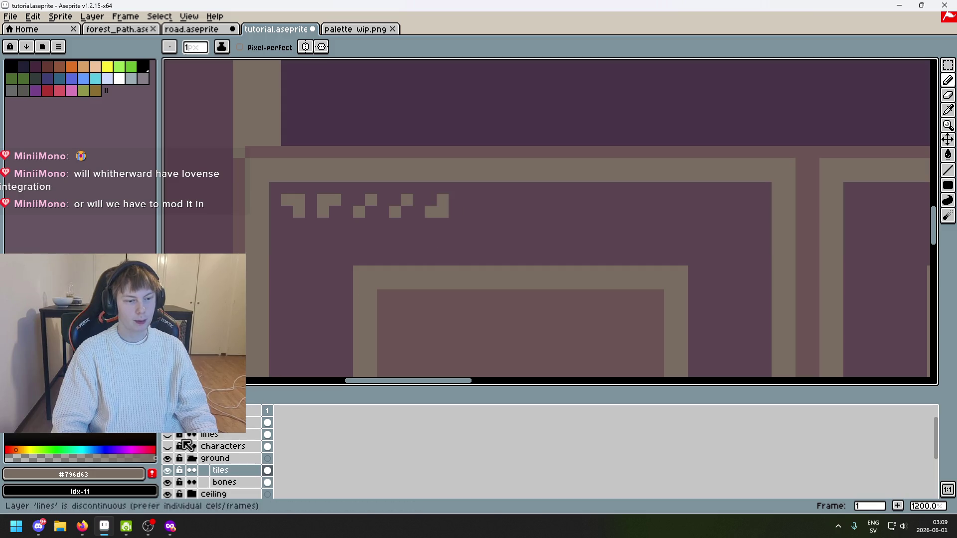
click(177, 435)
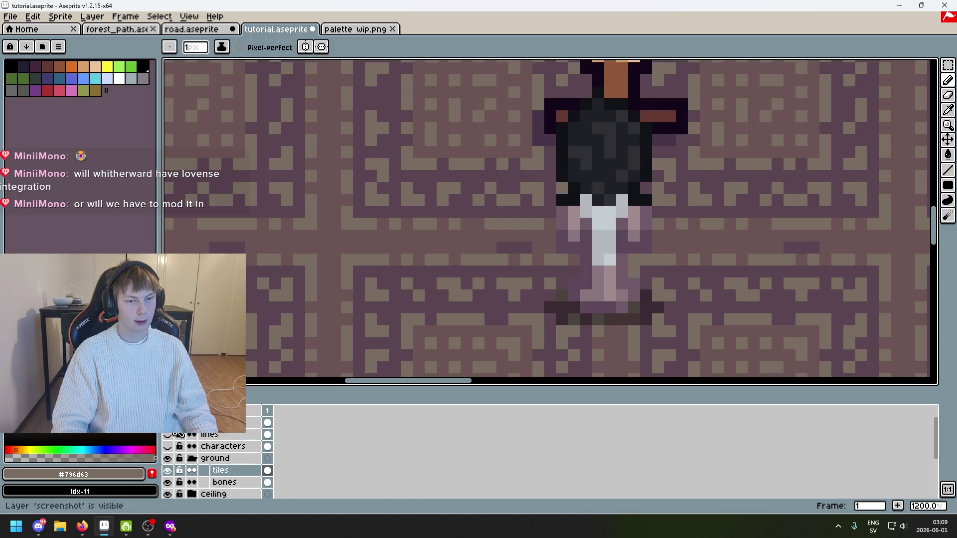
click(177, 435)
Add more dots to the top-edge row, save the file, and add a two-pixel vertical dot
scroll(352, 325, down, 4)
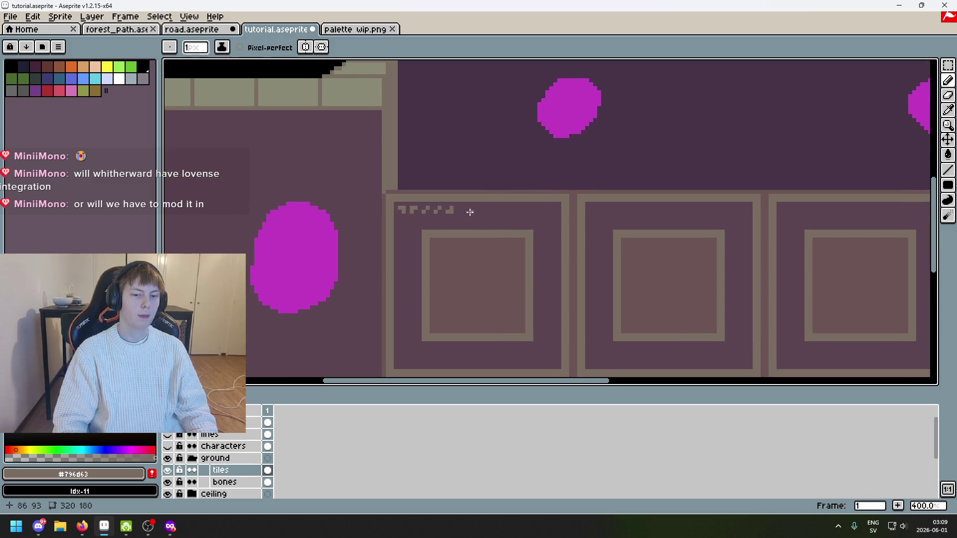
scroll(472, 210, up, 5)
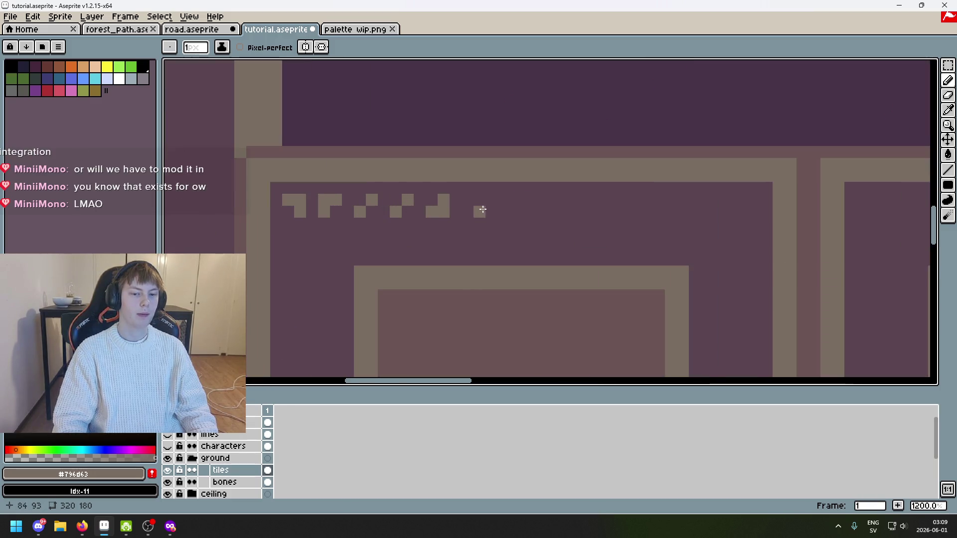
click(467, 200)
drag(500, 201, 346, 211)
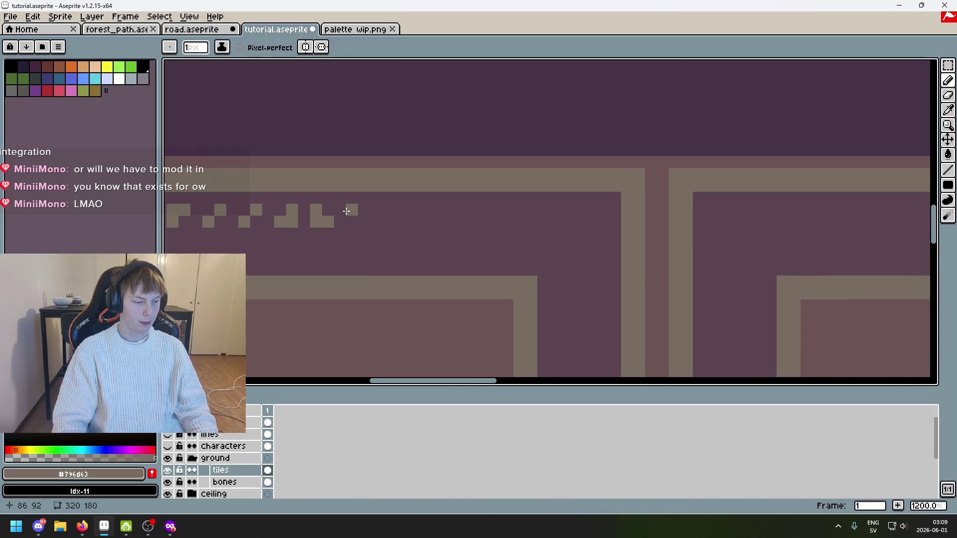
key(ctrl+s)
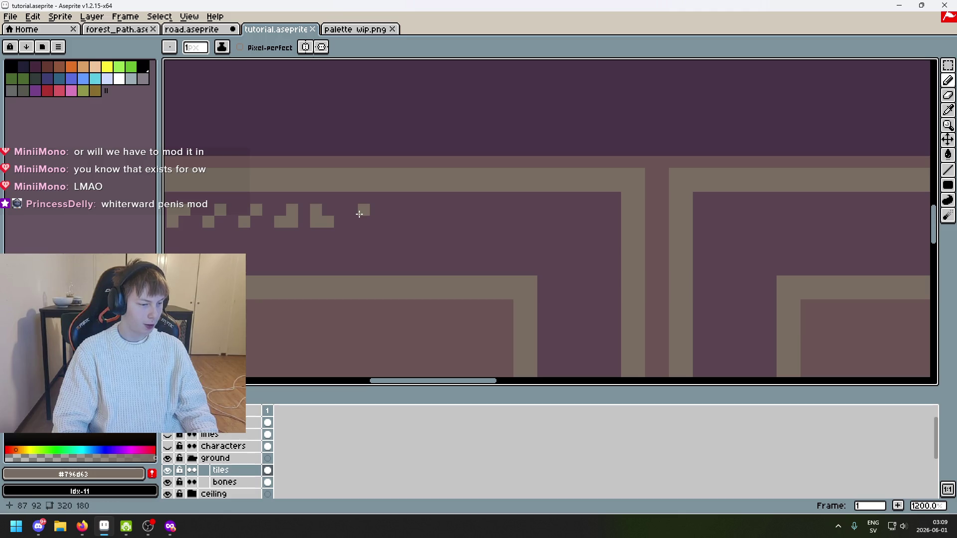
scroll(359, 214, up, 1)
drag(349, 208, 349, 223)
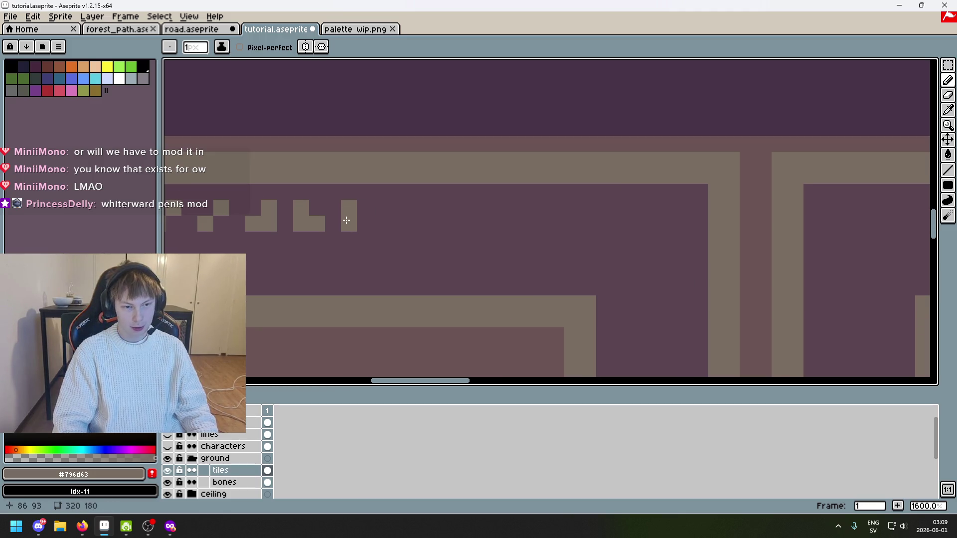
click(429, 208)
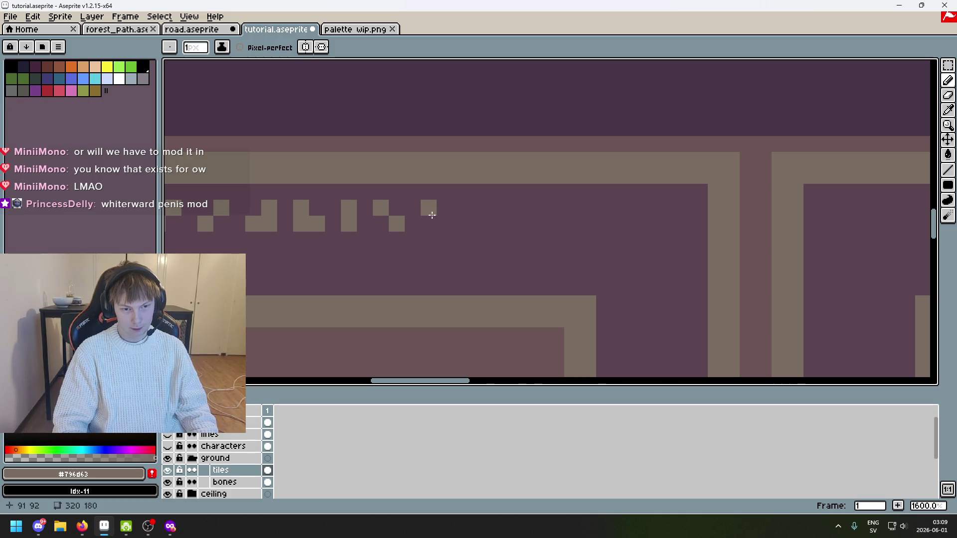
Add pixels right of the dot pattern, removing a misplaced pixel and an unwanted one
scroll(491, 229, down, 3)
scroll(464, 226, up, 3)
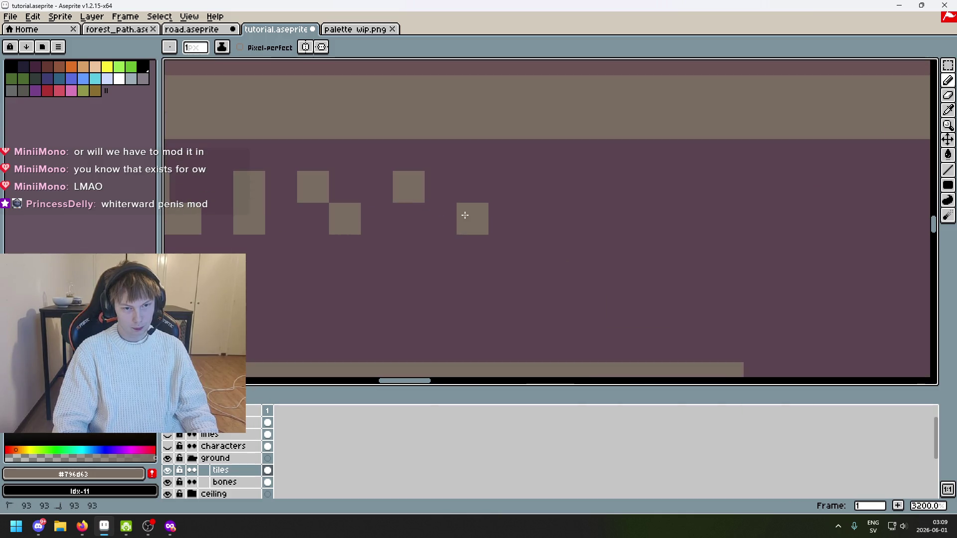
click(537, 187)
click(568, 219)
scroll(569, 218, down, 3)
drag(627, 216, 540, 220)
scroll(539, 220, up, 3)
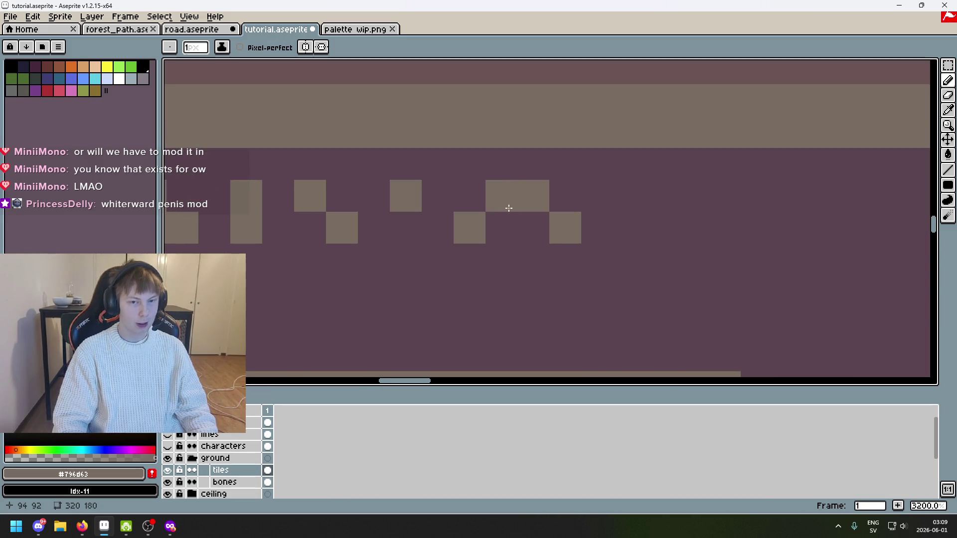
click(573, 241)
key(ctrl+z)
right_click(681, 214)
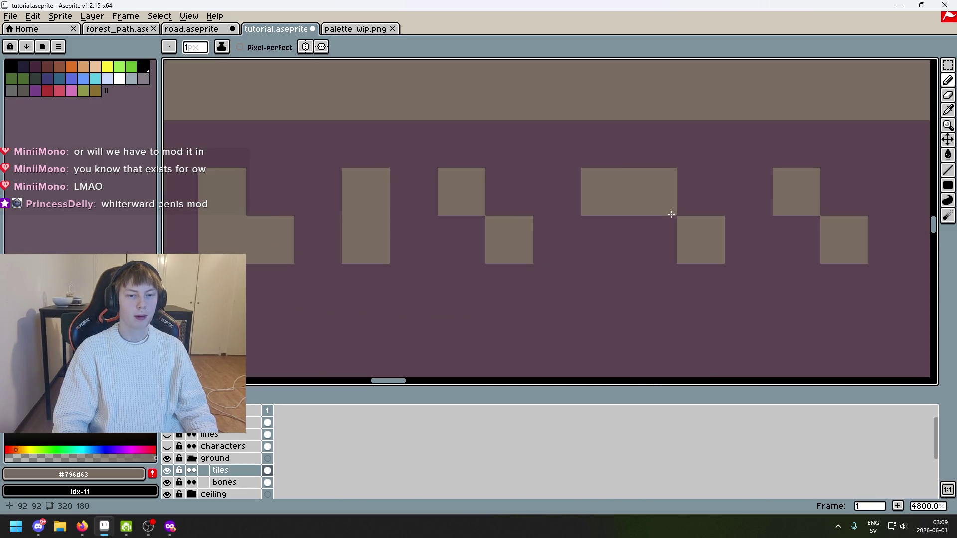
scroll(397, 202, down, 2)
mouse_move(428, 199)
mouse_down()
mouse_move(845, 218)
mouse_move(330, 223)
mouse_move(458, 199)
mouse_move(455, 241)
mouse_move(521, 216)
mouse_move(600, 241)
mouse_up()
scroll(439, 222, up, 1)
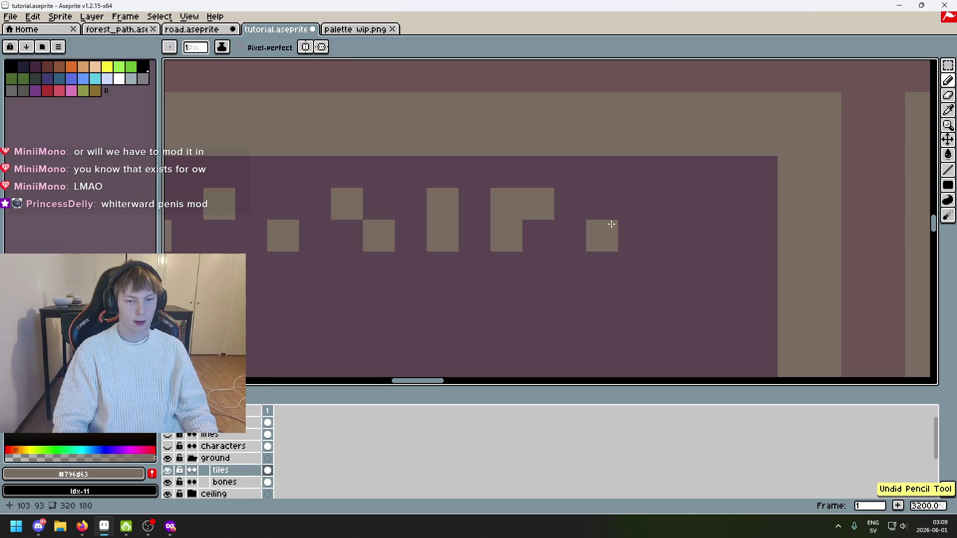
Extend the top-edge row with r-shaped, L-shaped and C-shaped dot groups toward the top-right corner
click(667, 203)
drag(667, 235, 728, 222)
click(730, 204)
drag(739, 261, 615, 147)
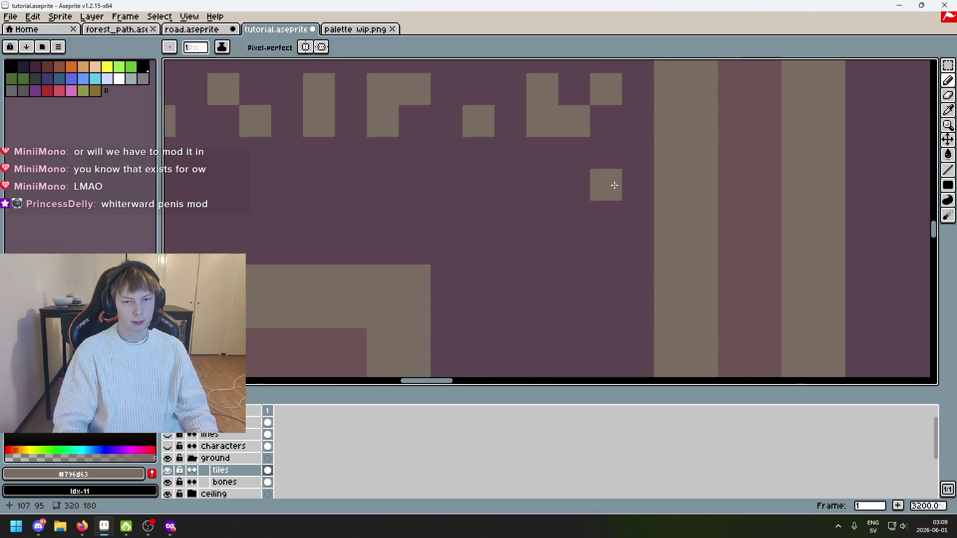
drag(613, 184, 573, 181)
drag(596, 241, 575, 217)
Continue the taupe dot pattern down the tile's inner right edge, including a wide dot block
mouse_move(562, 312)
mouse_down()
mouse_move(557, 201)
mouse_move(596, 199)
mouse_move(600, 233)
mouse_up()
drag(601, 266, 590, 184)
click(559, 215)
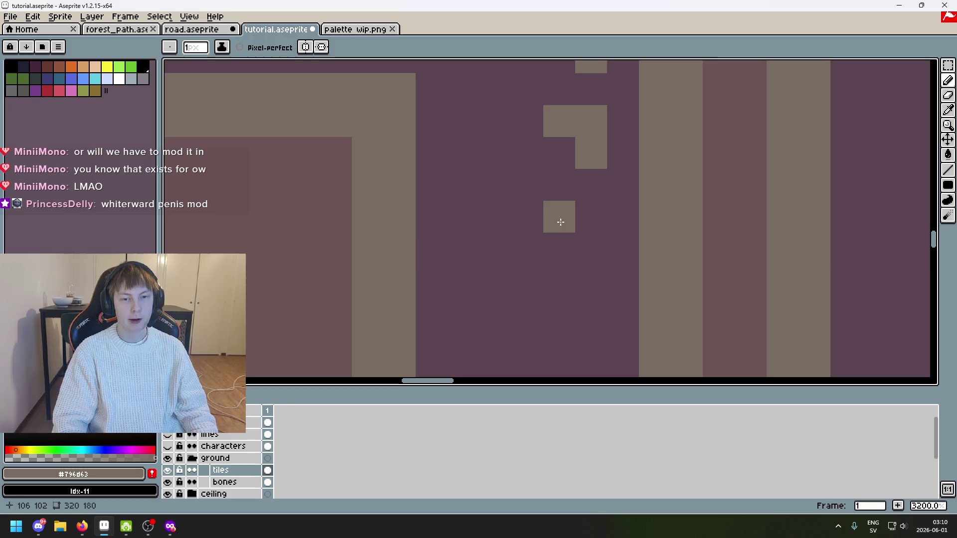
click(591, 248)
drag(562, 134, 559, 133)
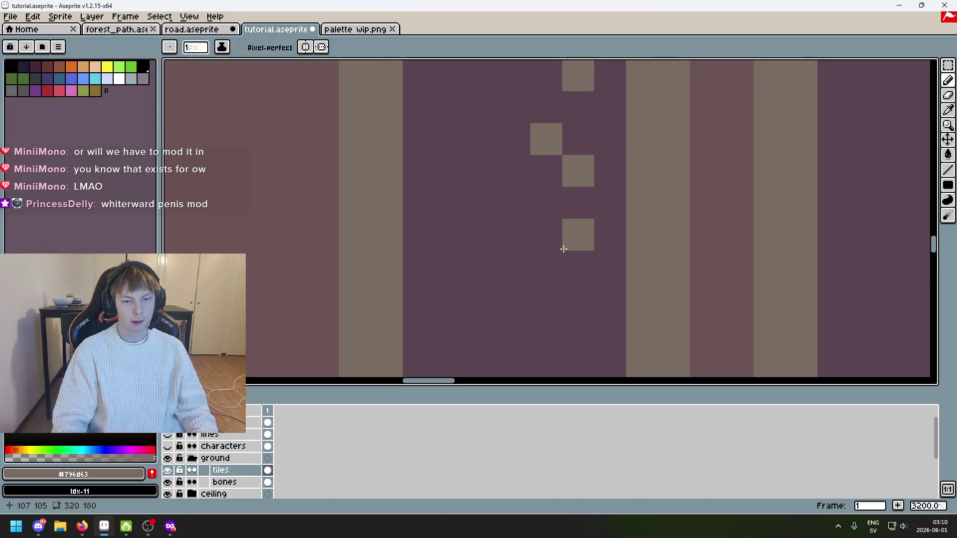
click(578, 267)
key(v)
key(b)
click(579, 235)
scroll(577, 294, down, 2)
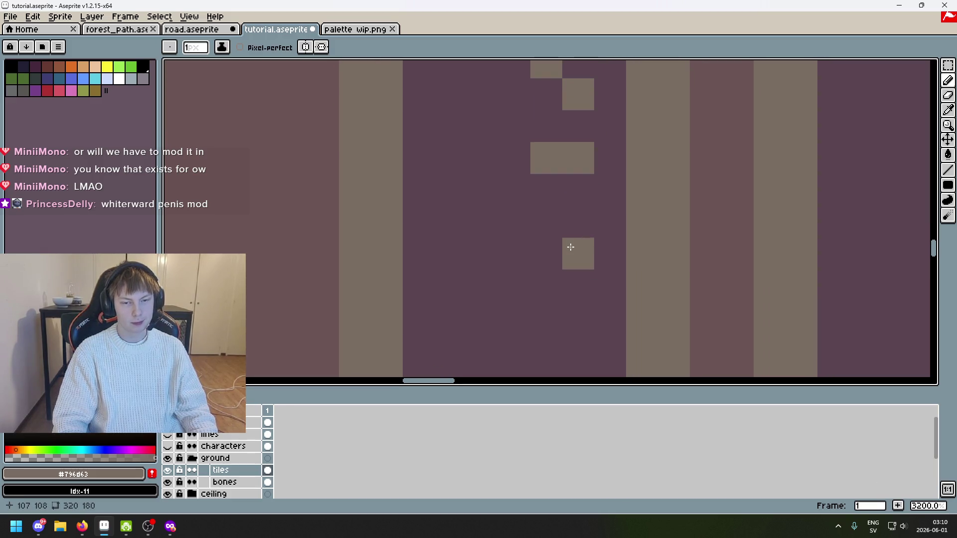
click(546, 222)
key(ctrl+z)
key(ctrl+y)
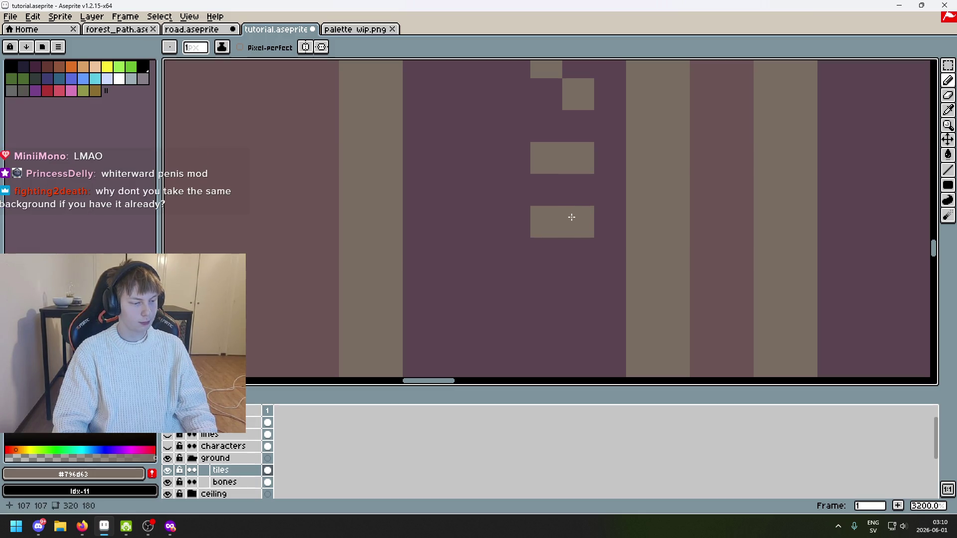
scroll(571, 218, down, 8)
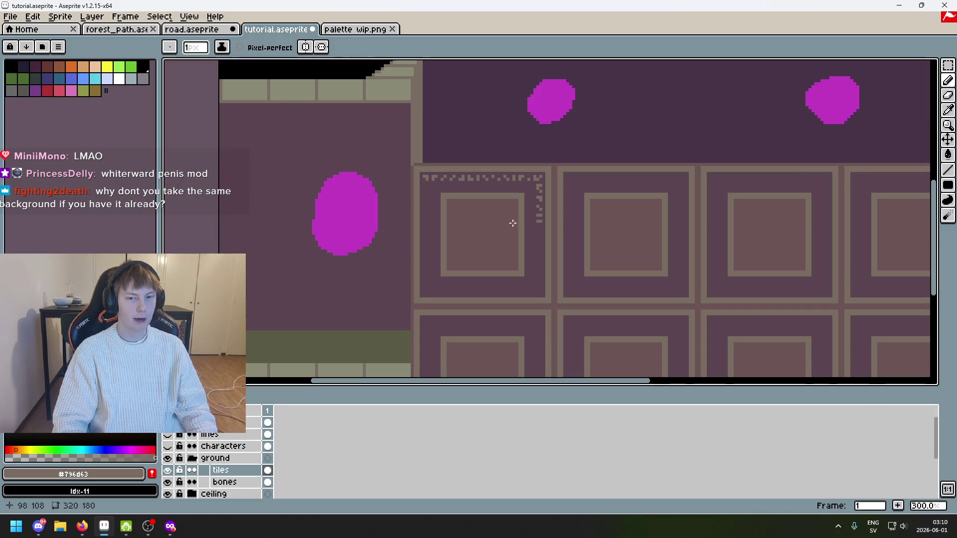
scroll(502, 201, down, 2)
scroll(449, 182, up, 2)
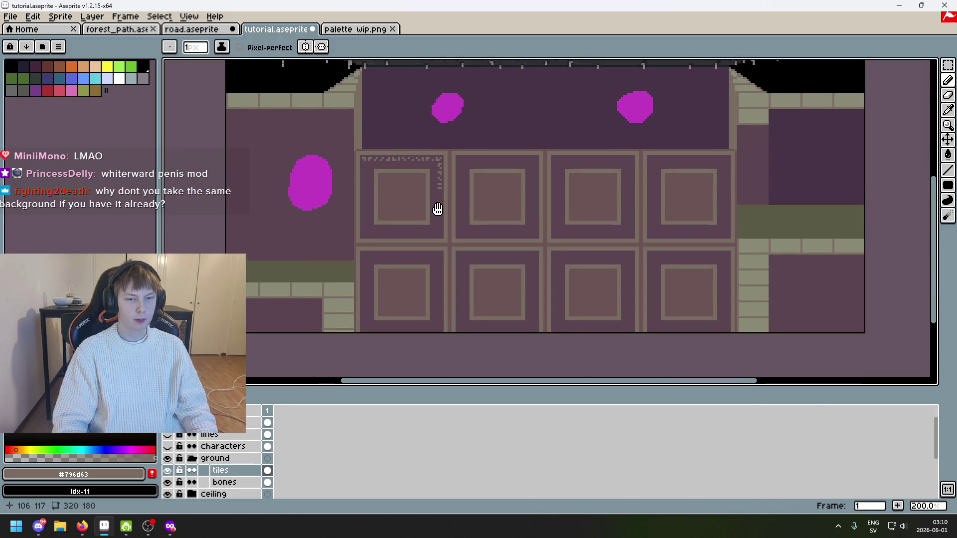
click(169, 433)
scroll(387, 174, up, 1)
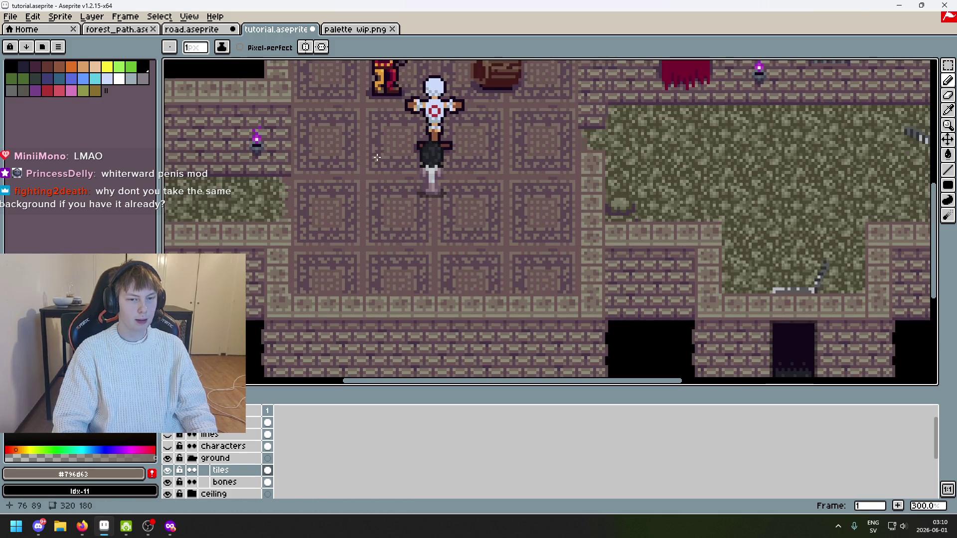
scroll(413, 231, up, 2)
mouse_move(455, 214)
mouse_down()
mouse_move(469, 234)
mouse_move(515, 250)
mouse_move(528, 274)
mouse_move(565, 246)
mouse_move(497, 212)
mouse_up()
scroll(568, 246, down, 1)
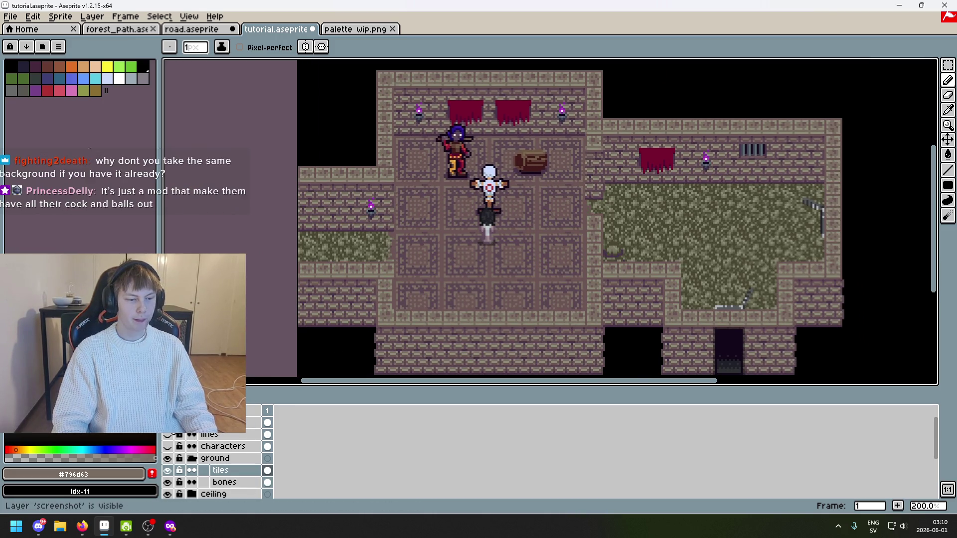
scroll(497, 212, up, 2)
mouse_move(447, 235)
mouse_down()
mouse_move(391, 224)
mouse_move(410, 212)
mouse_up()
scroll(410, 212, up, 5)
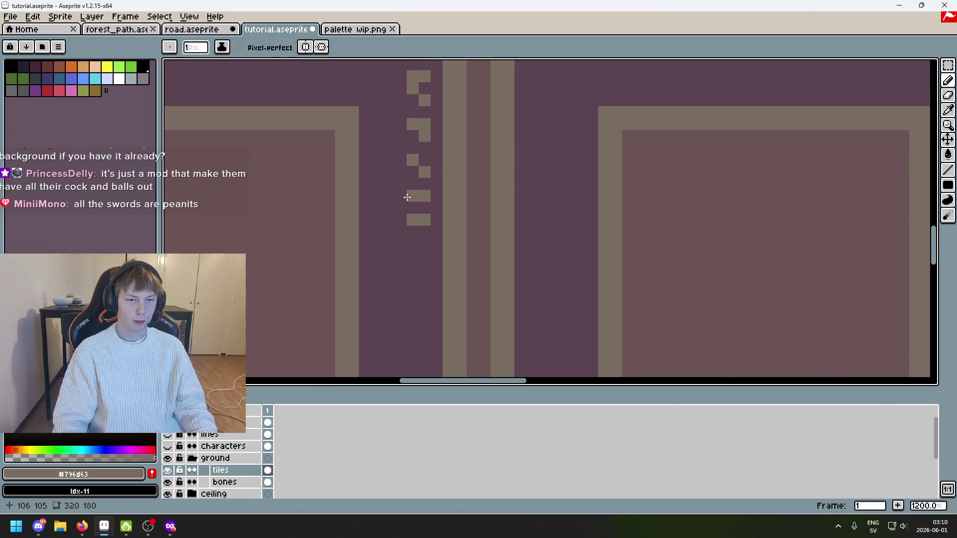
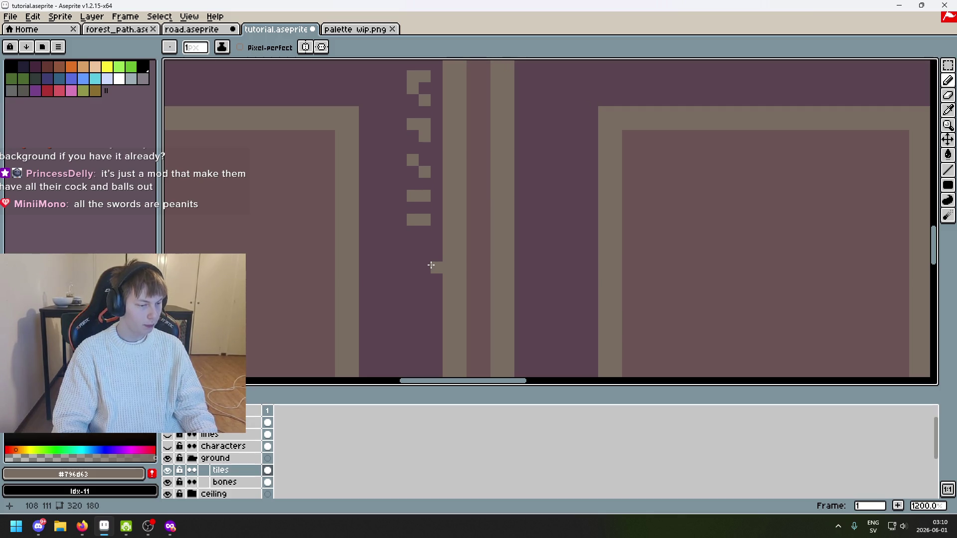
Add trim pixels down the right edge beside the middle and lower squares
mouse_move(431, 265)
mouse_down()
mouse_move(551, 241)
mouse_move(534, 269)
mouse_move(457, 220)
mouse_up()
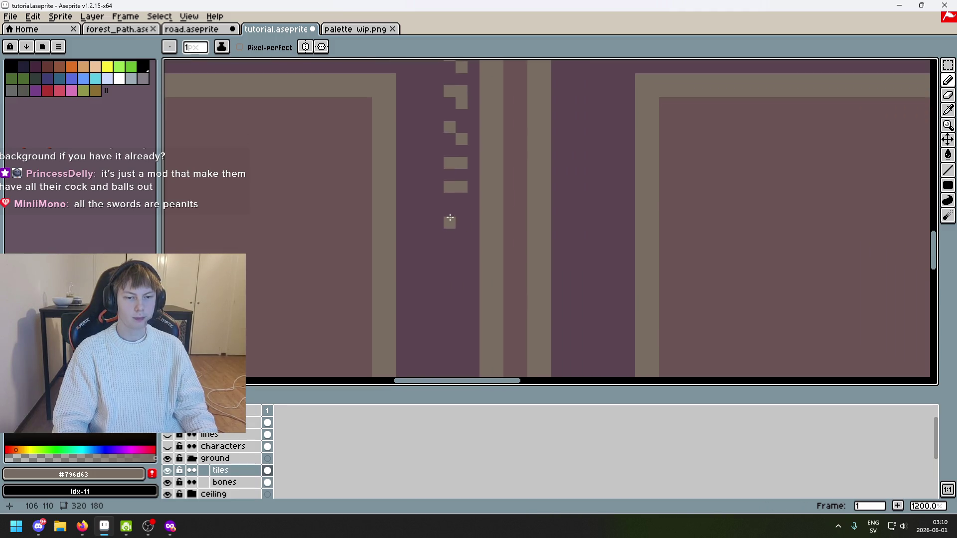
click(458, 237)
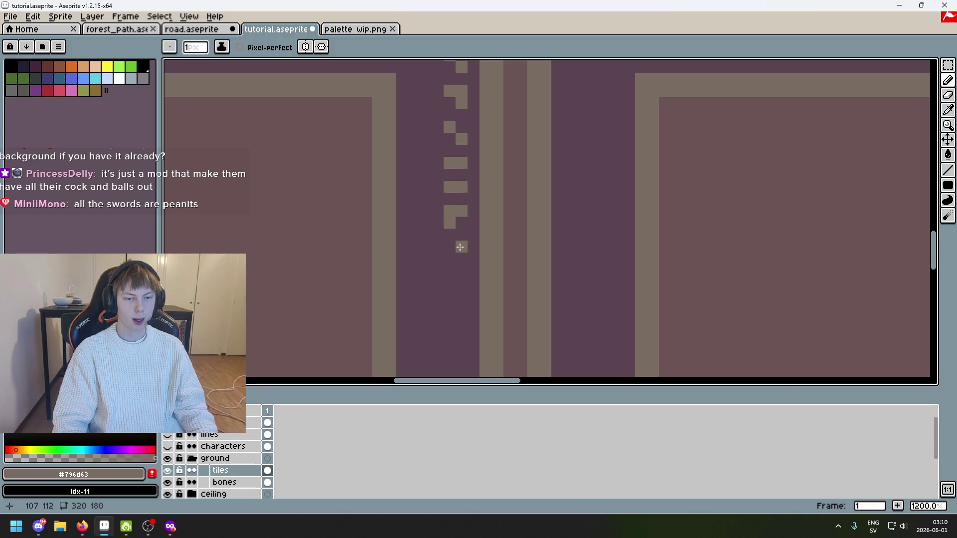
scroll(450, 272, up, 3)
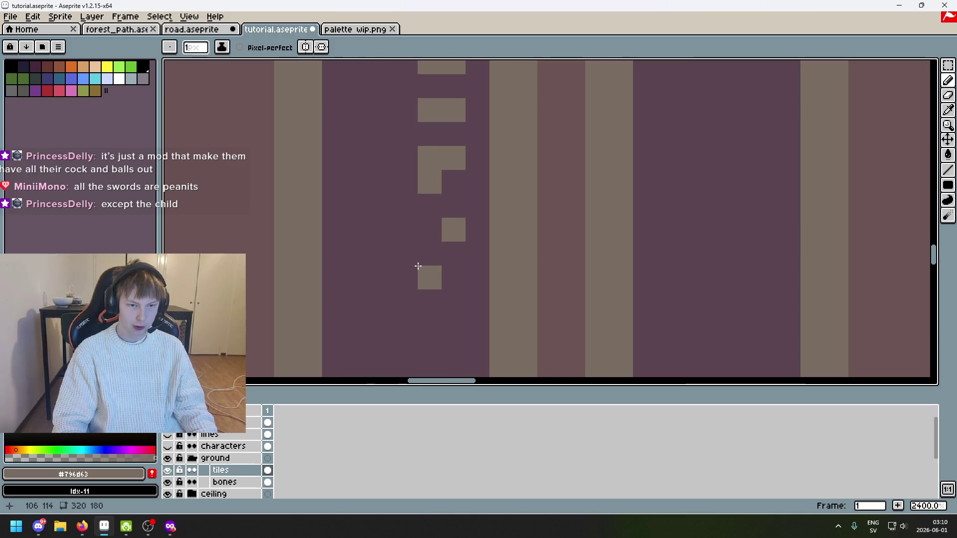
scroll(532, 248, down, 3)
scroll(526, 246, up, 4)
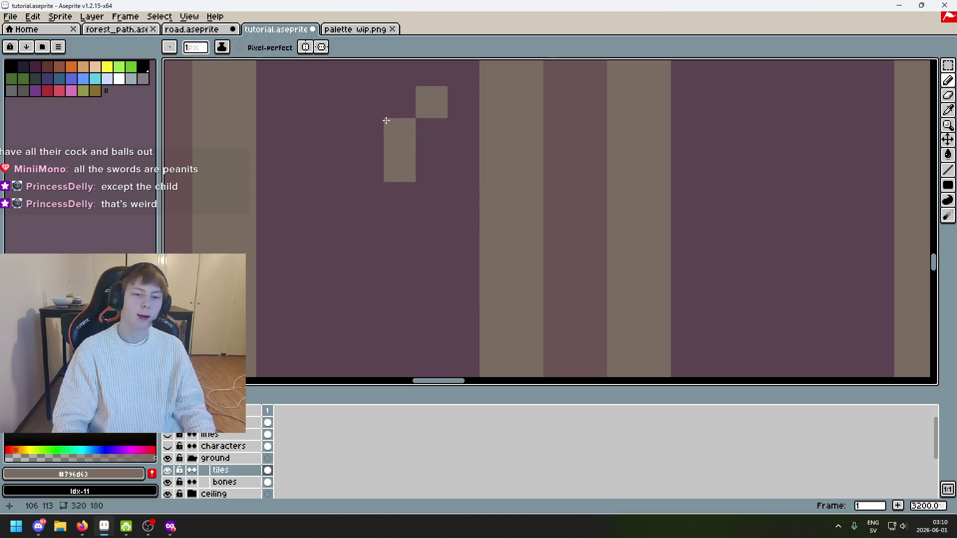
key(v)
key(b)
click(435, 166)
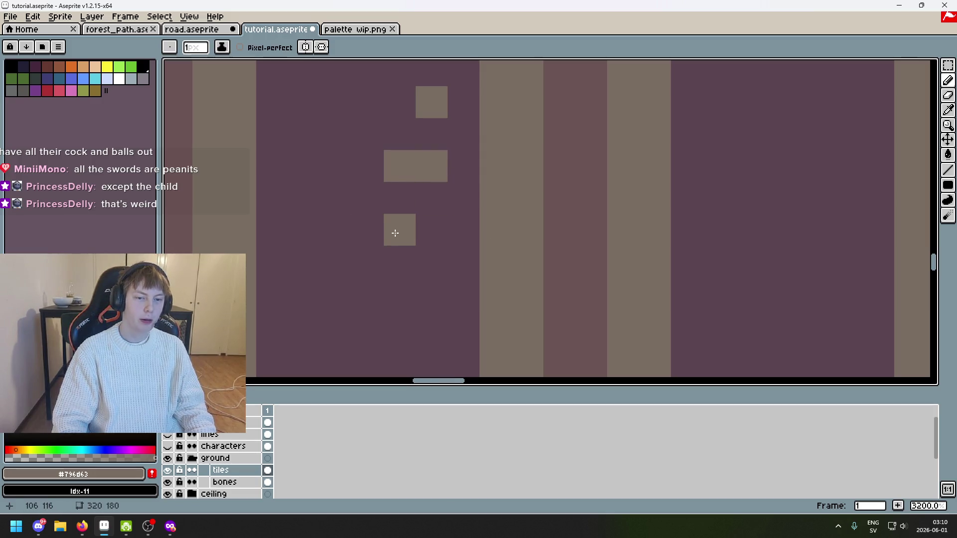
click(398, 262)
click(432, 229)
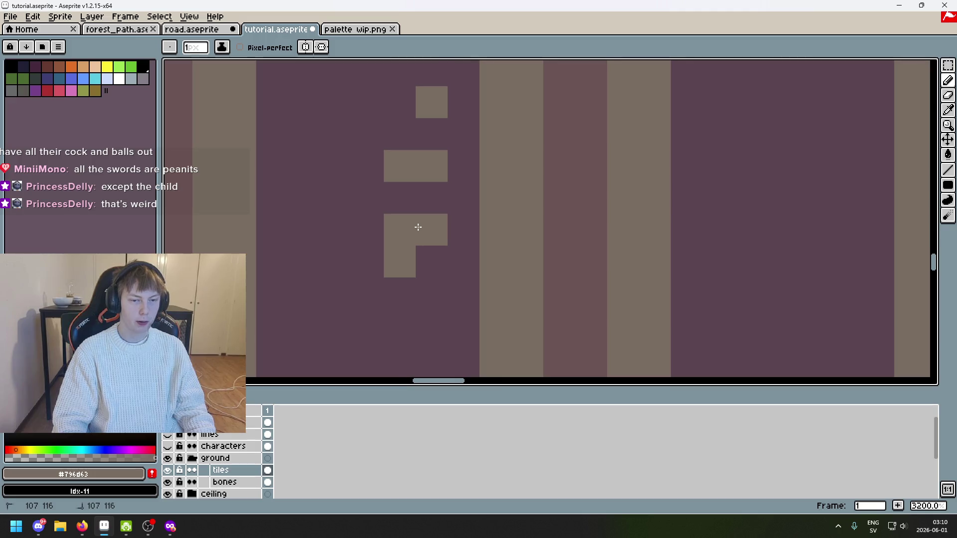
scroll(464, 186, down, 3)
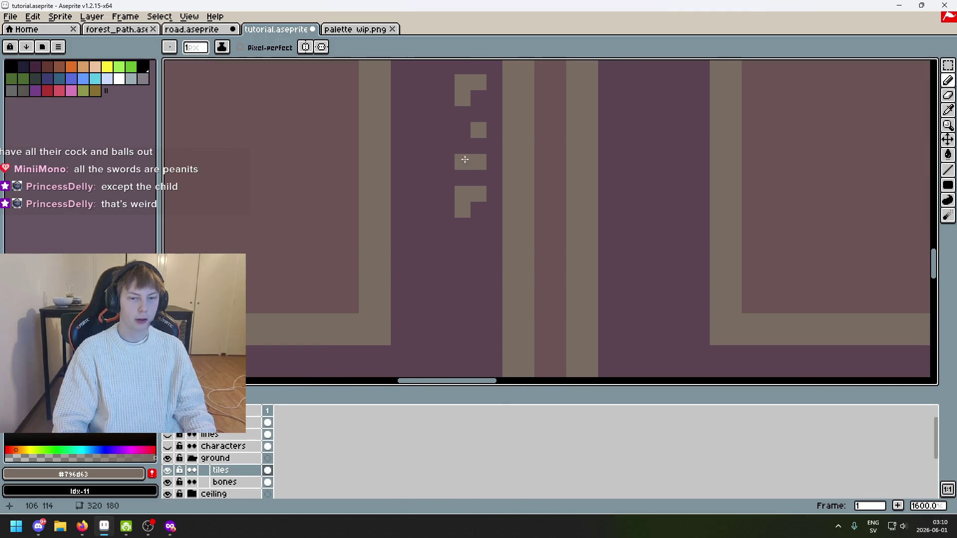
click(479, 241)
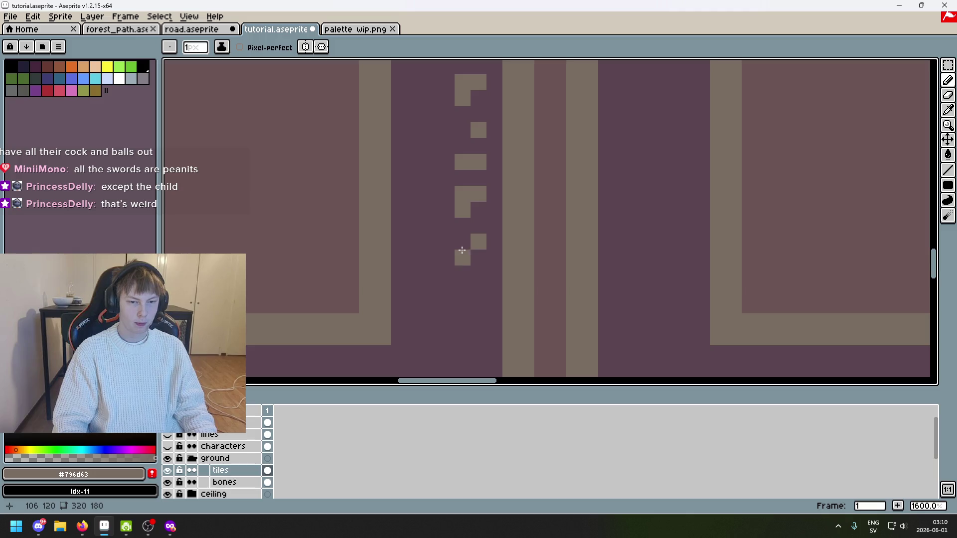
Remove the stray pixel below the F shape and add the next trim pixel toward the bottom
drag(499, 215, 506, 198)
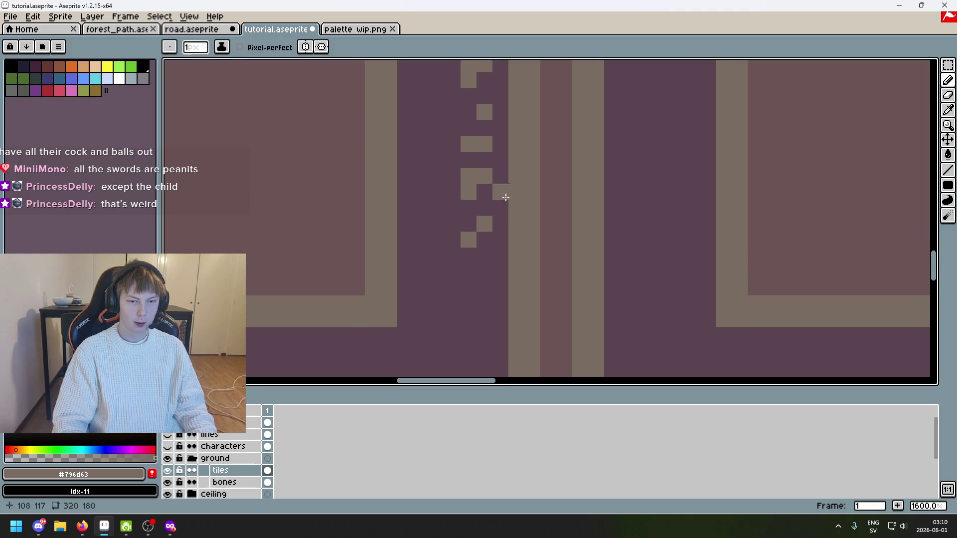
key(ctrl+z)
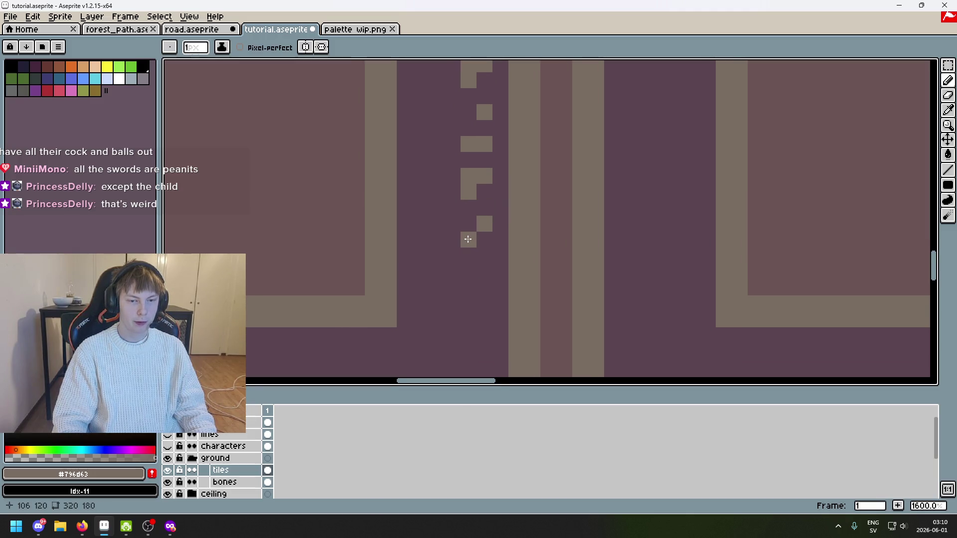
scroll(481, 182, down, 1)
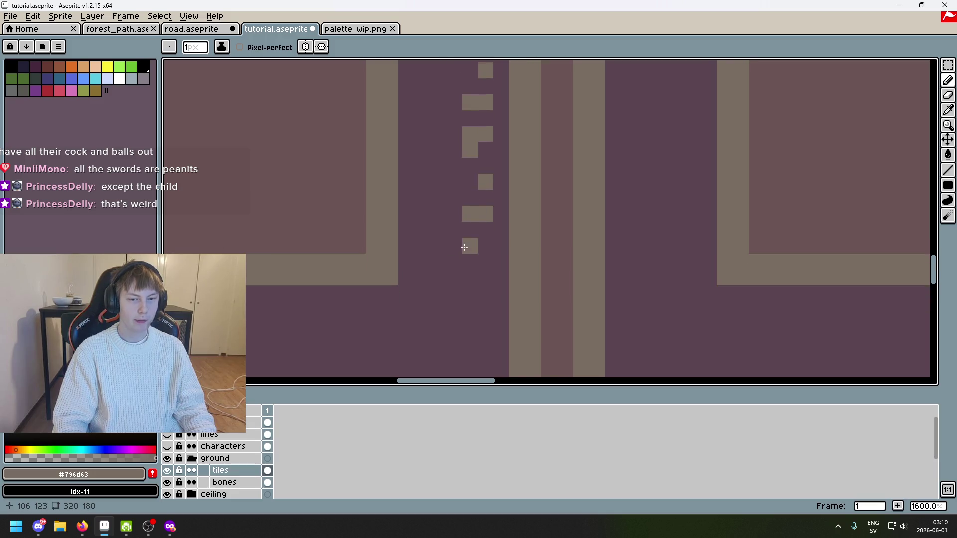
scroll(464, 247, down, 6)
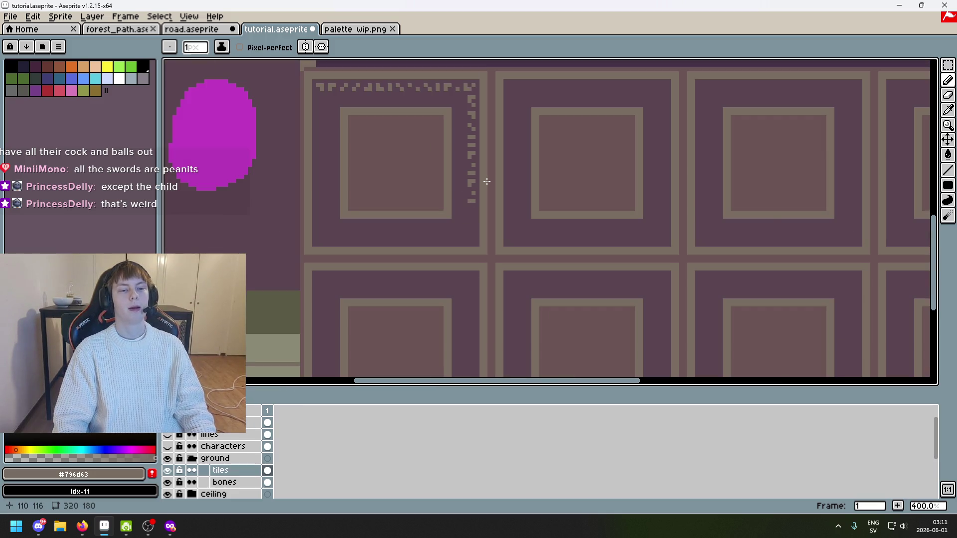
scroll(487, 182, up, 3)
scroll(452, 234, up, 3)
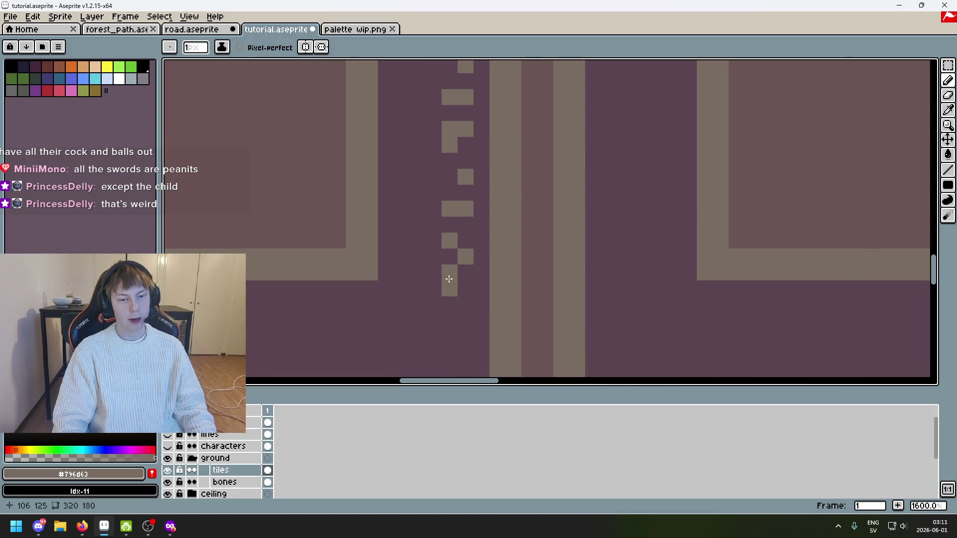
mouse_move(449, 279)
mouse_down()
mouse_move(455, 240)
mouse_move(482, 228)
mouse_up()
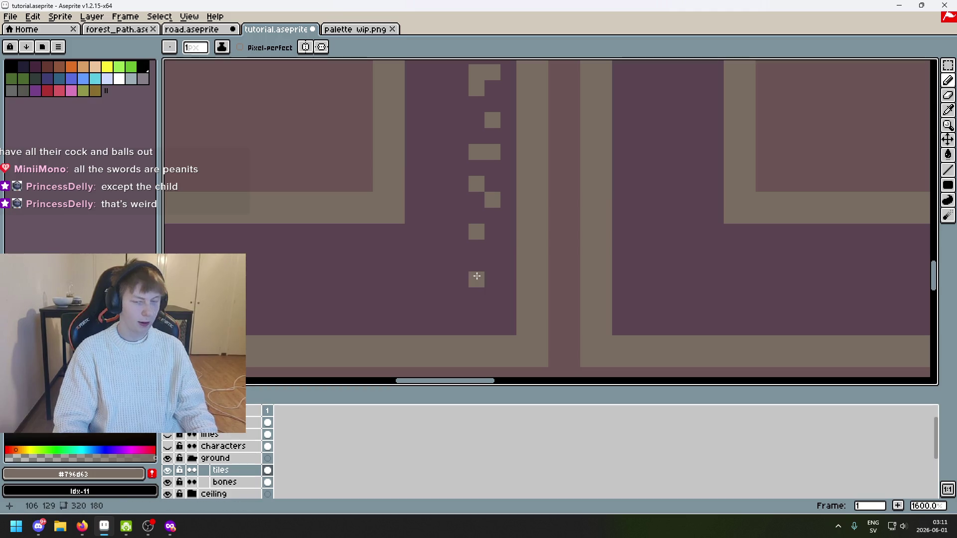
scroll(494, 249, up, 2)
scroll(487, 253, down, 3)
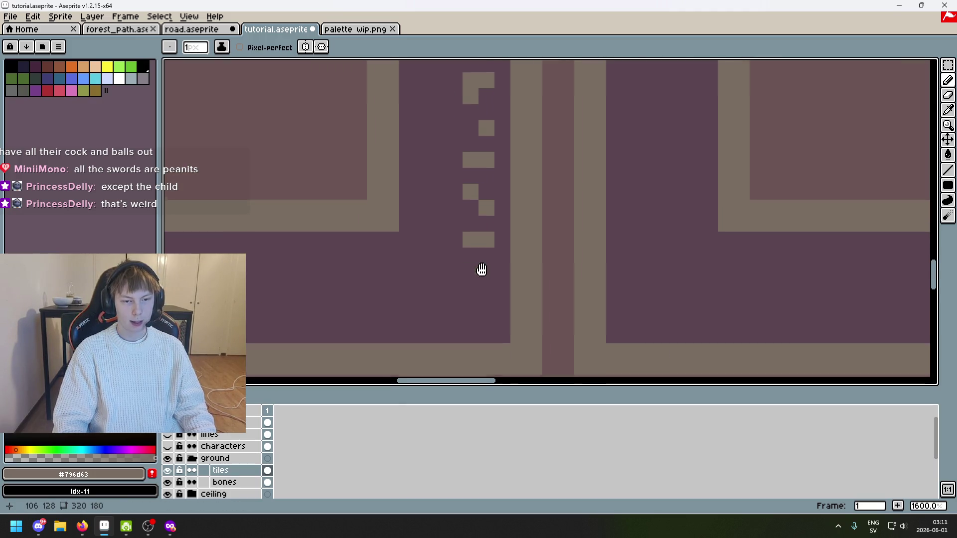
scroll(499, 255, up, 1)
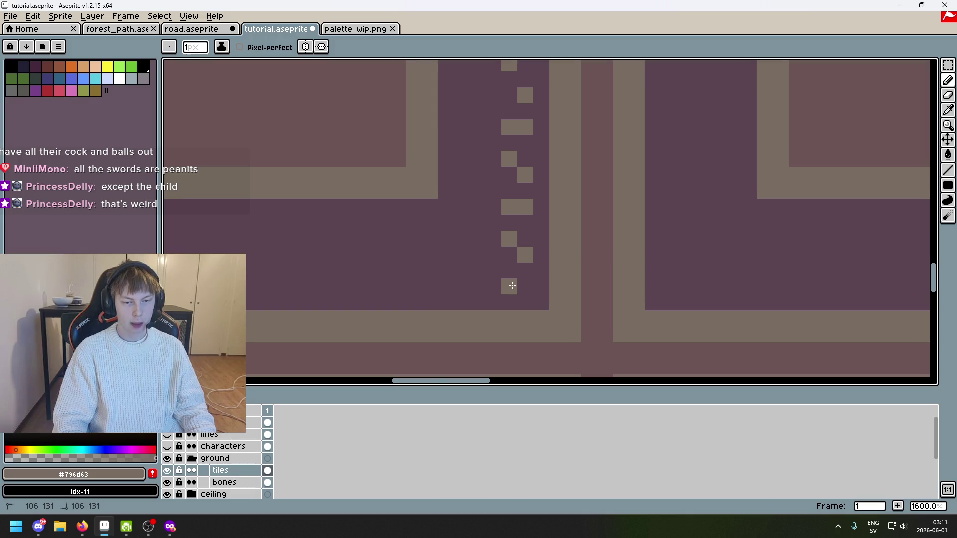
click(502, 272)
scroll(501, 271, down, 2)
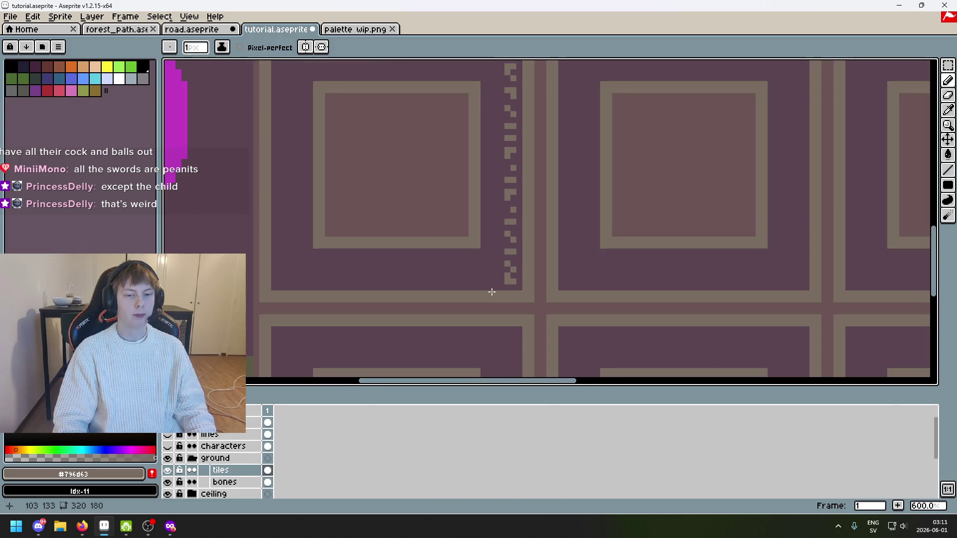
Paint the zigzag pixels around the bottom corner, forming the L-shaped step
scroll(502, 272, up, 4)
click(539, 268)
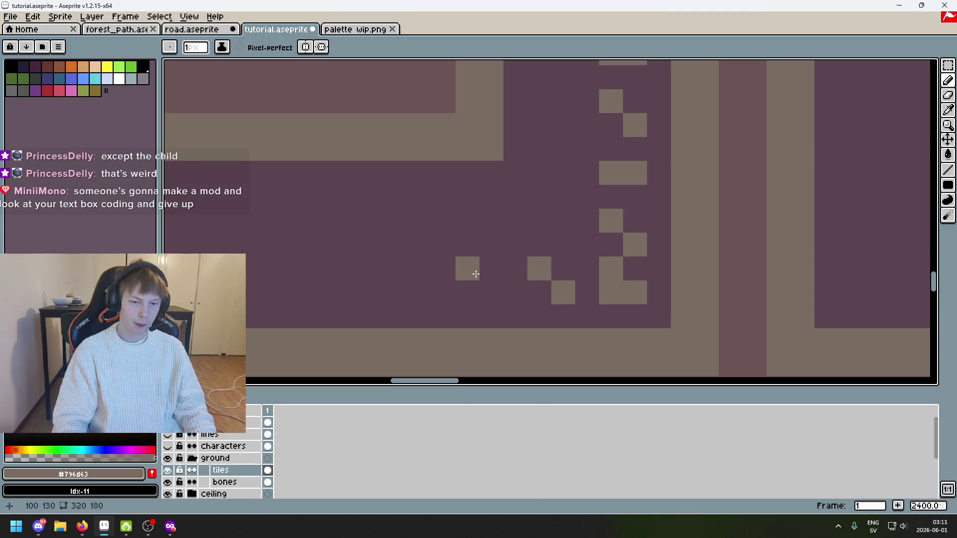
click(491, 292)
click(468, 269)
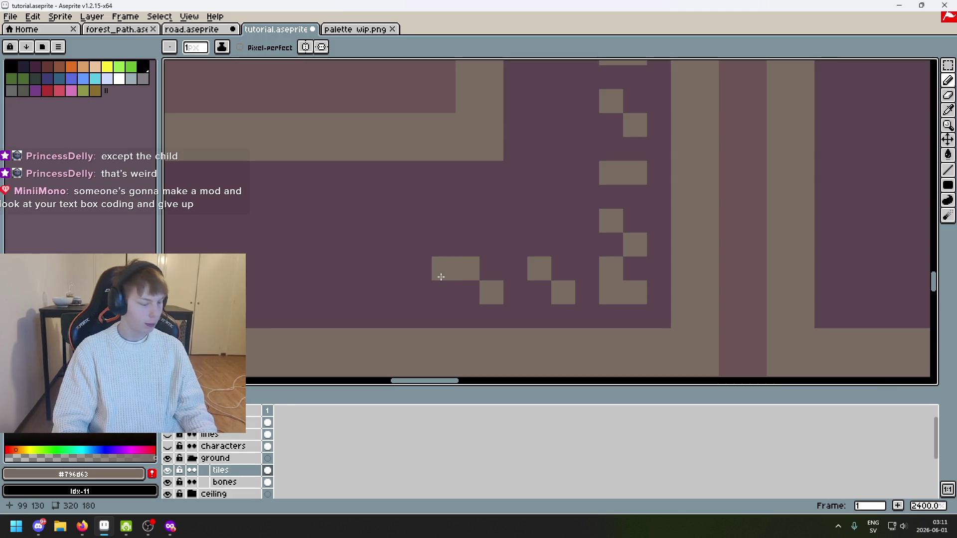
key(ctrl+z)
click(492, 269)
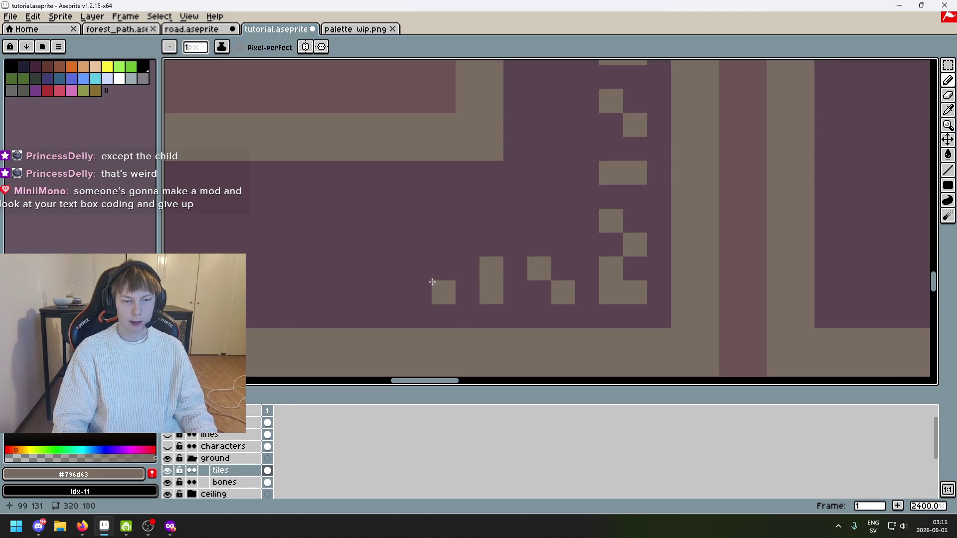
click(444, 293)
scroll(423, 272, down, 5)
scroll(398, 271, up, 5)
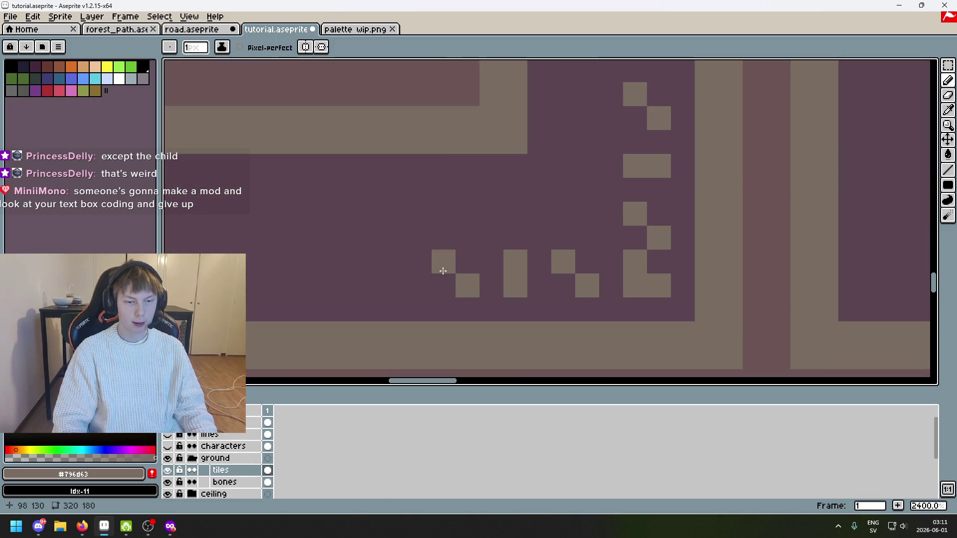
key(ctrl+z)
click(467, 262)
key(ctrl+z)
click(466, 263)
key(ctrl+z)
click(468, 286)
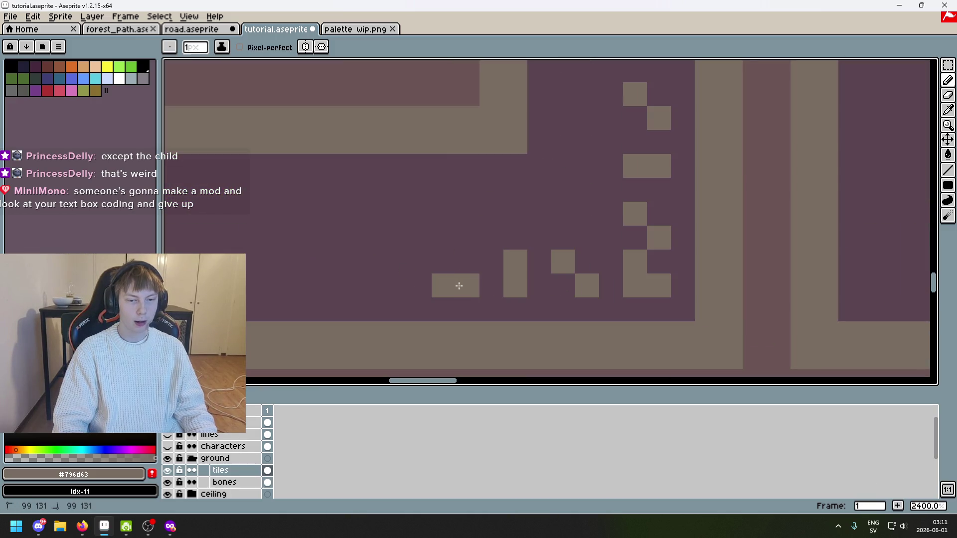
click(452, 263)
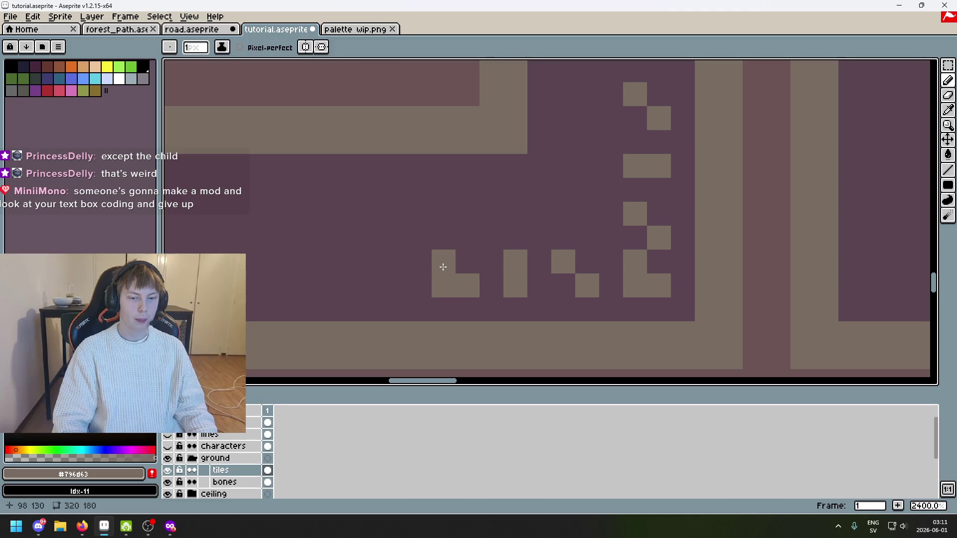
scroll(453, 265, down, 5)
scroll(461, 263, up, 5)
click(411, 269)
key(ctrl+z)
click(435, 269)
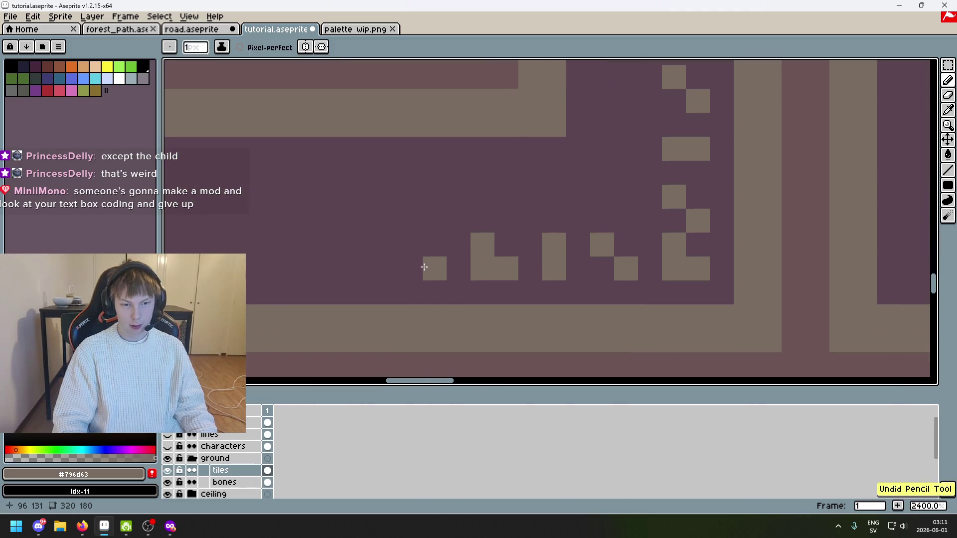
click(436, 248)
key(ctrl+z)
Continue the staircase zigzag leftward along the bottom edge, removing stray strokes
mouse_move(432, 259)
mouse_down()
mouse_move(545, 239)
mouse_move(533, 235)
mouse_up()
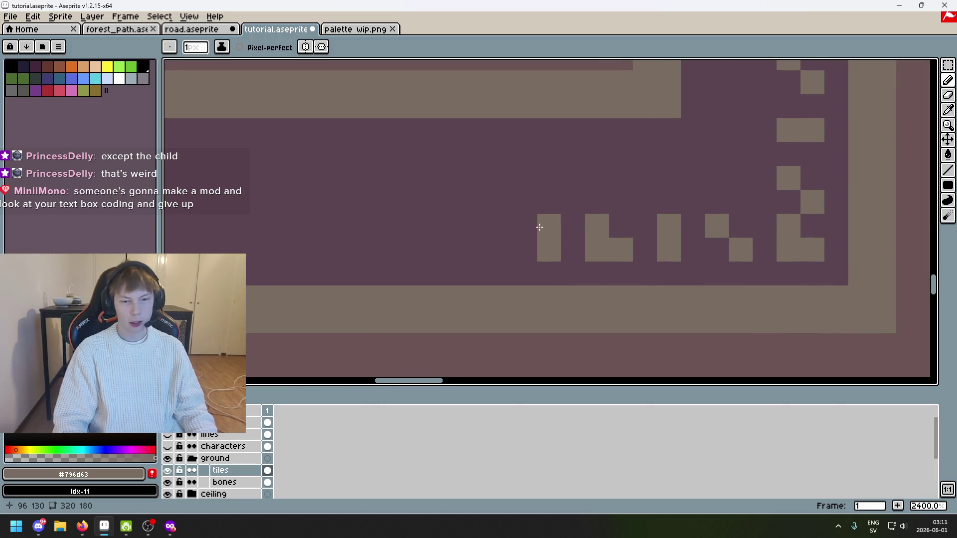
key(b)
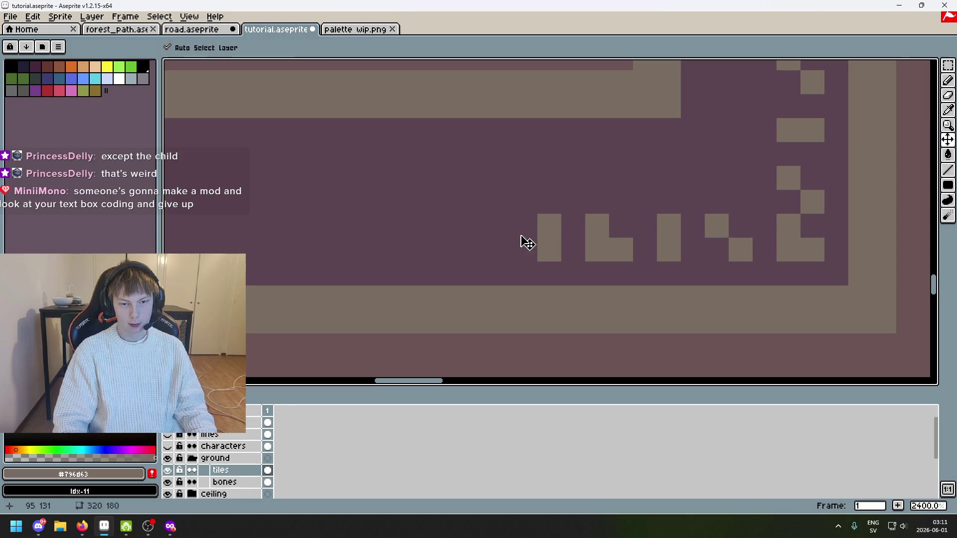
key(ctrl+z)
click(516, 236)
click(474, 247)
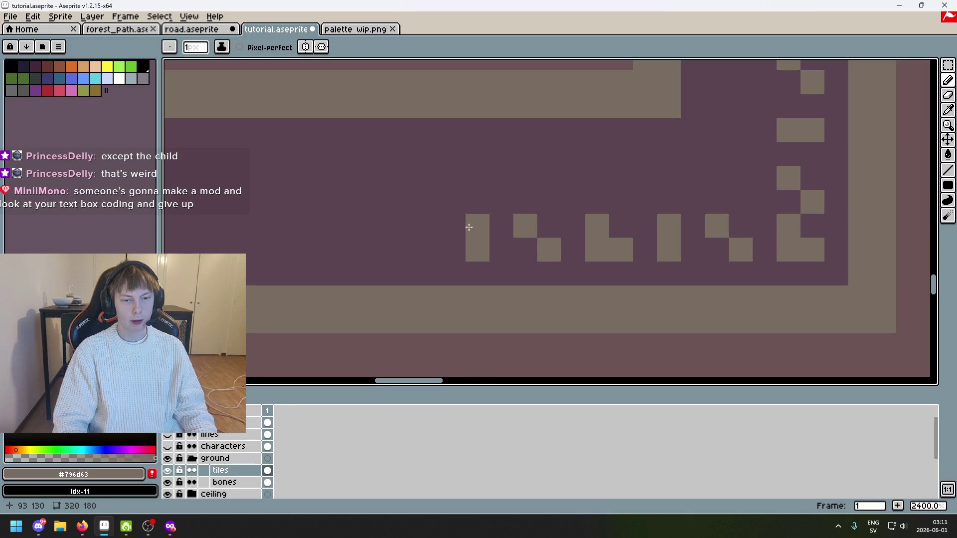
click(453, 226)
click(452, 246)
mouse_move(452, 247)
mouse_down()
mouse_move(548, 254)
mouse_move(527, 252)
mouse_up()
click(551, 240)
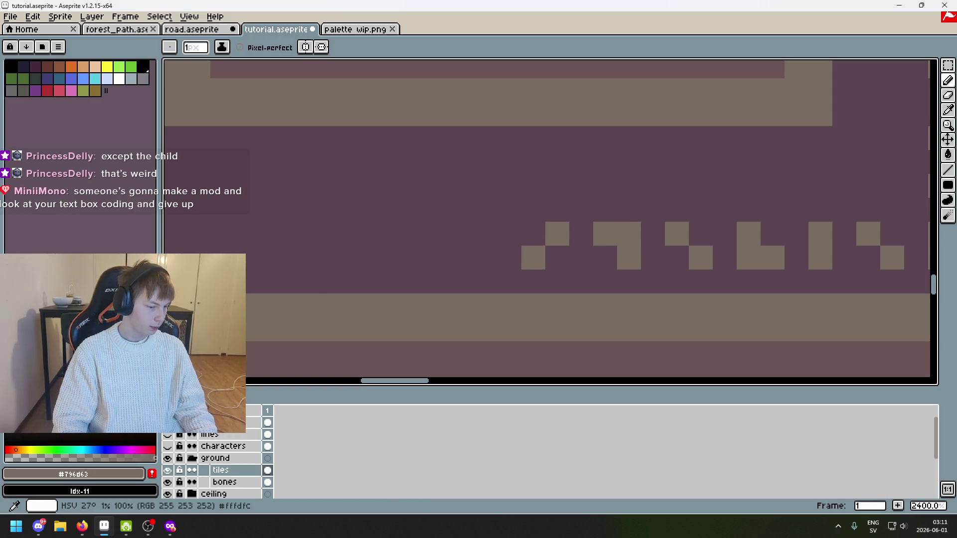
click(499, 275)
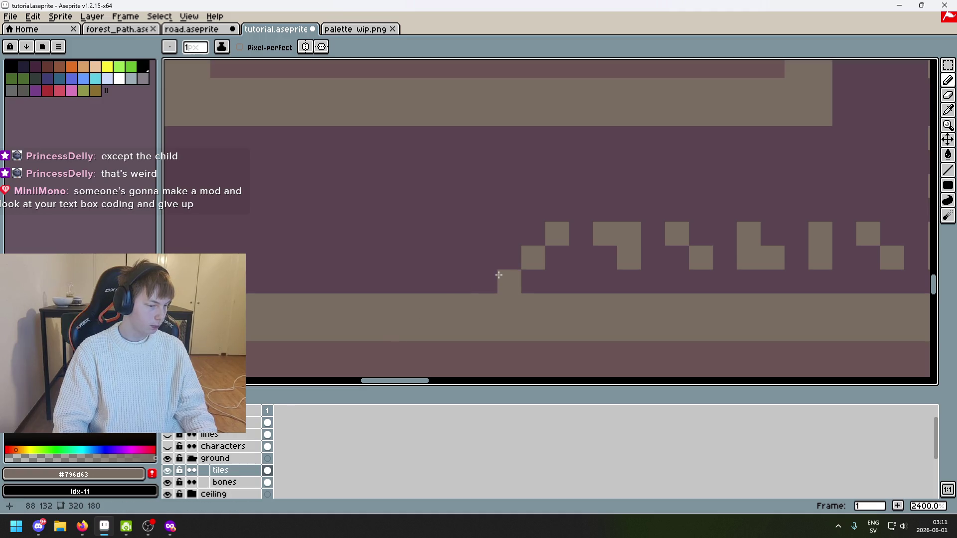
key(ctrl+z)
click(499, 267)
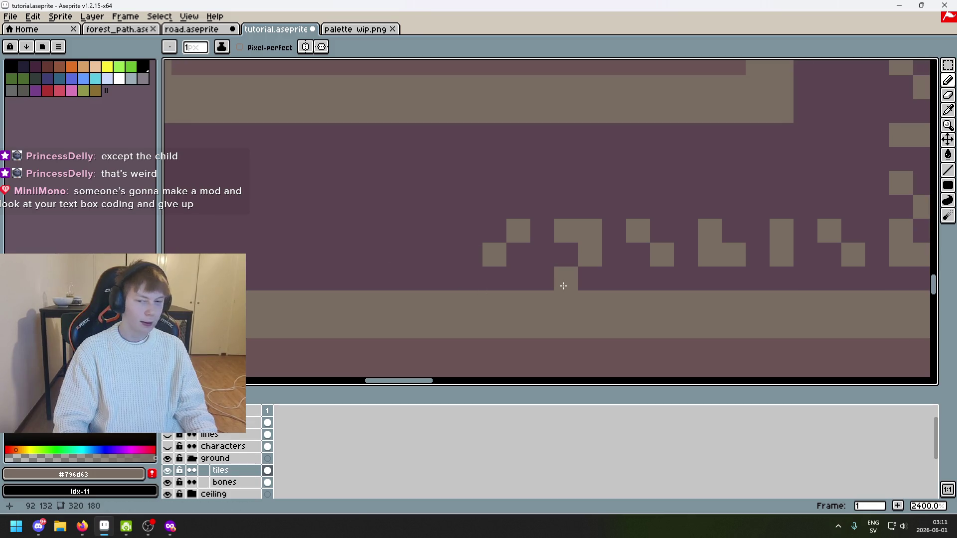
click(444, 230)
key(ctrl+z)
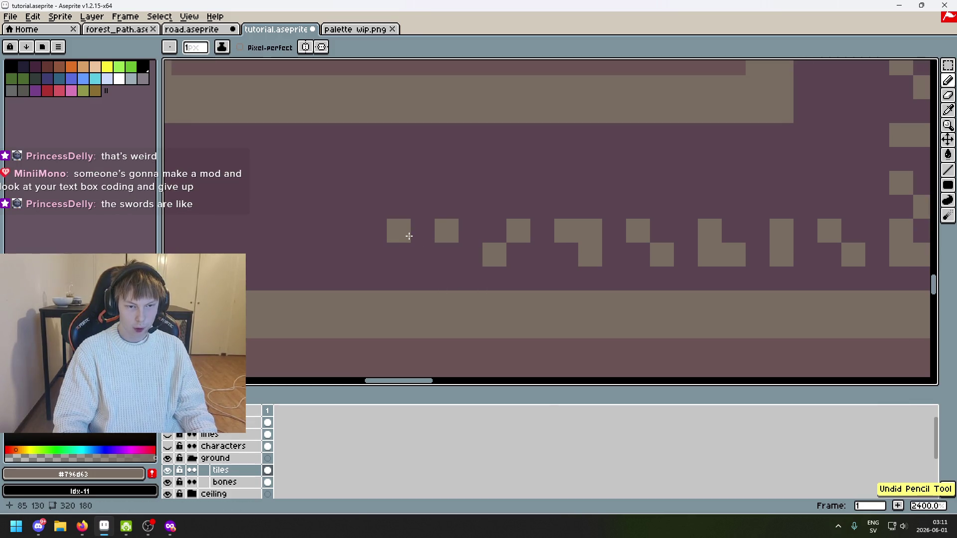
key(ctrl+z)
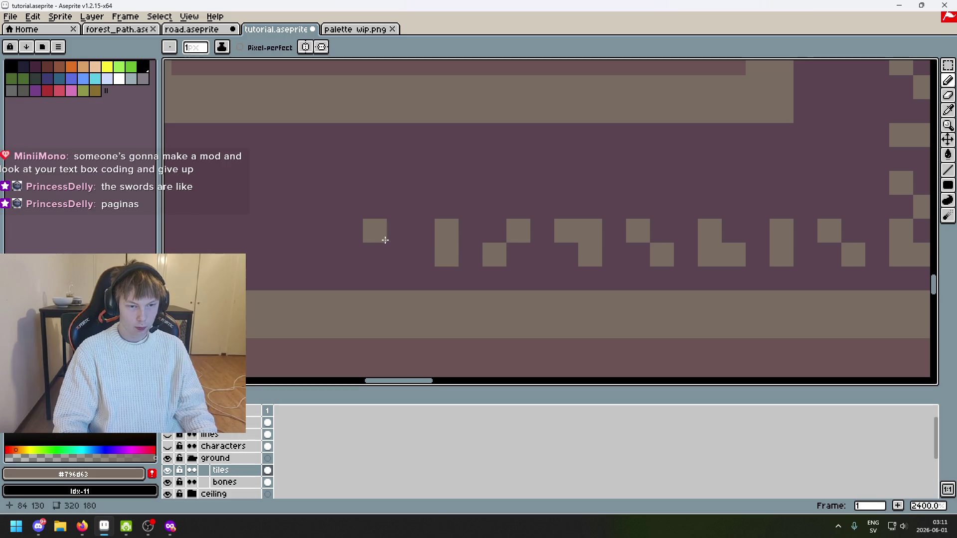
drag(349, 232, 457, 246)
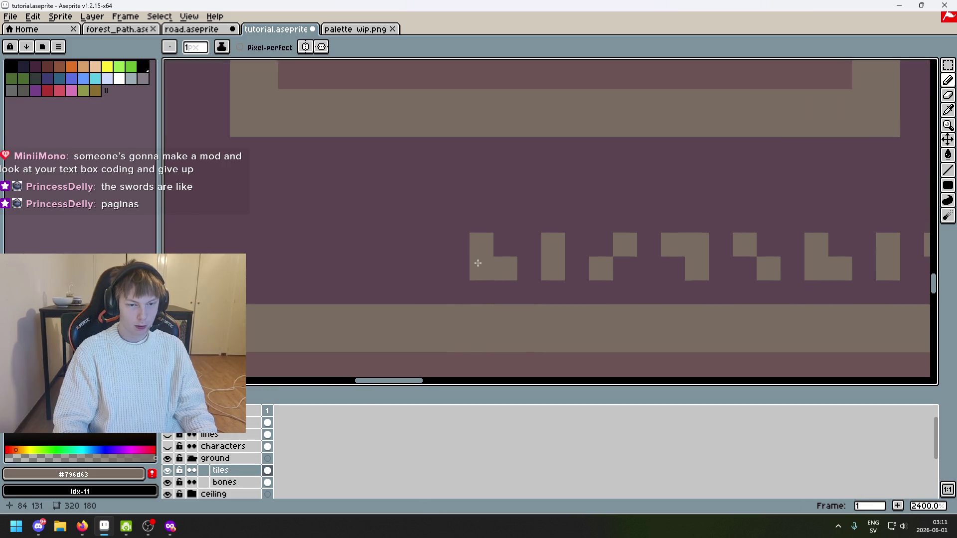
key(ctrl+z)
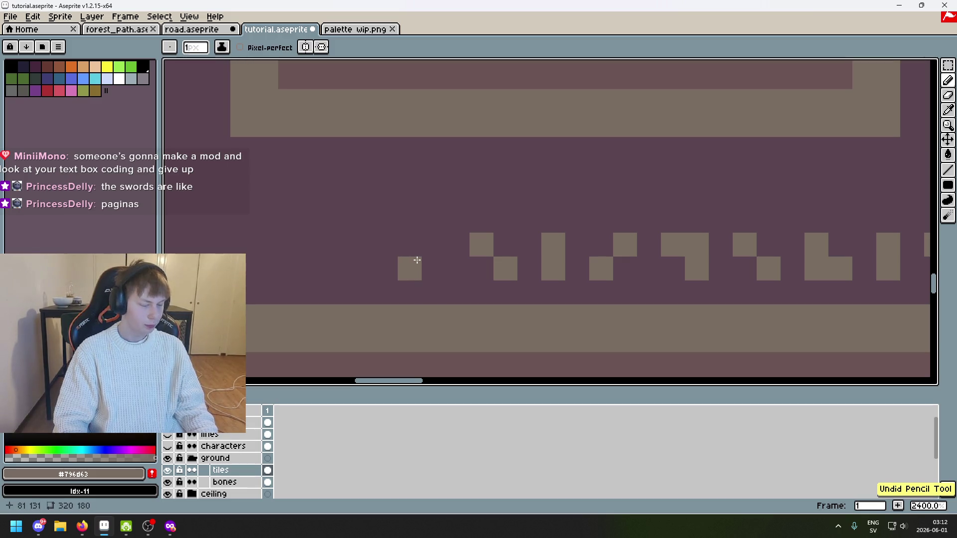
Add two-pixel trim columns and diagonal steps reaching the lower-left corner
click(434, 254)
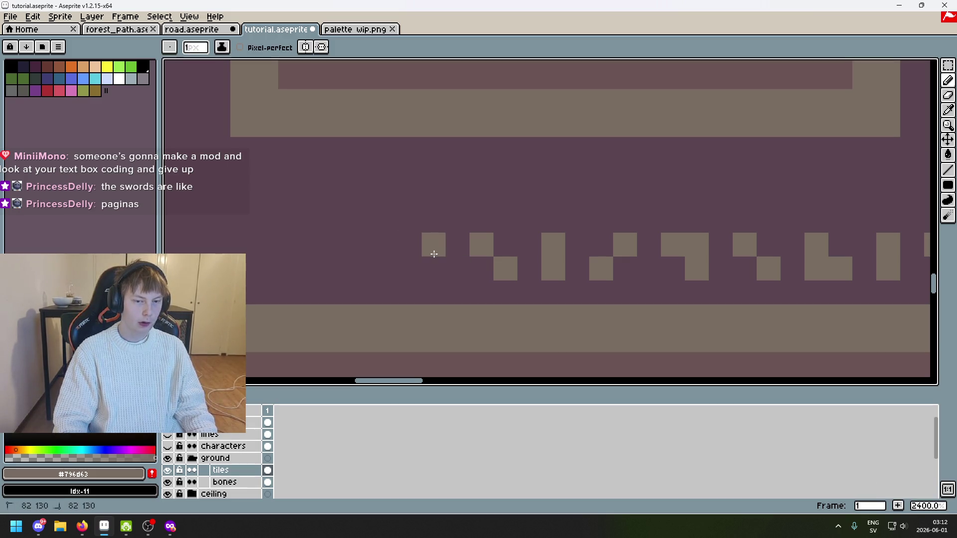
scroll(390, 261, down, 1)
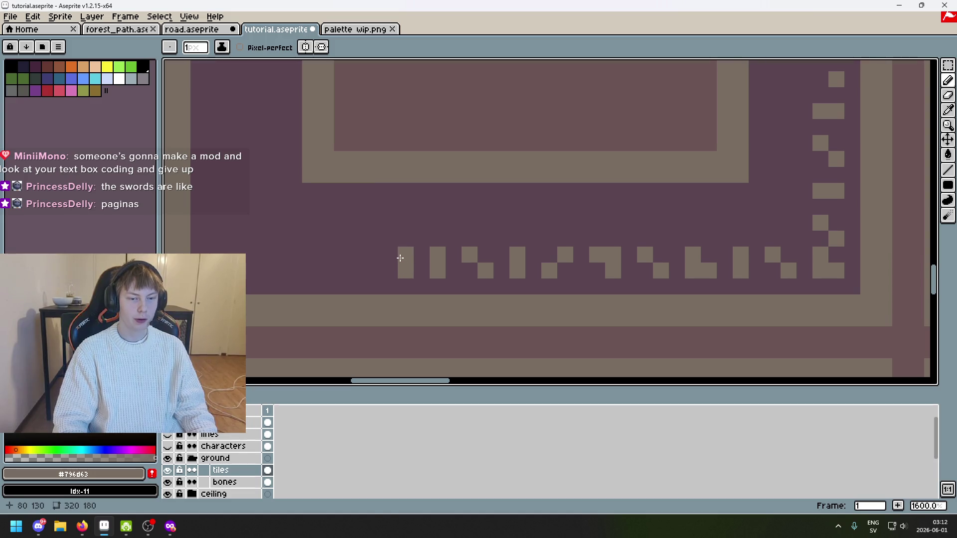
key(ctrl+z)
click(396, 257)
scroll(455, 278, up, 1)
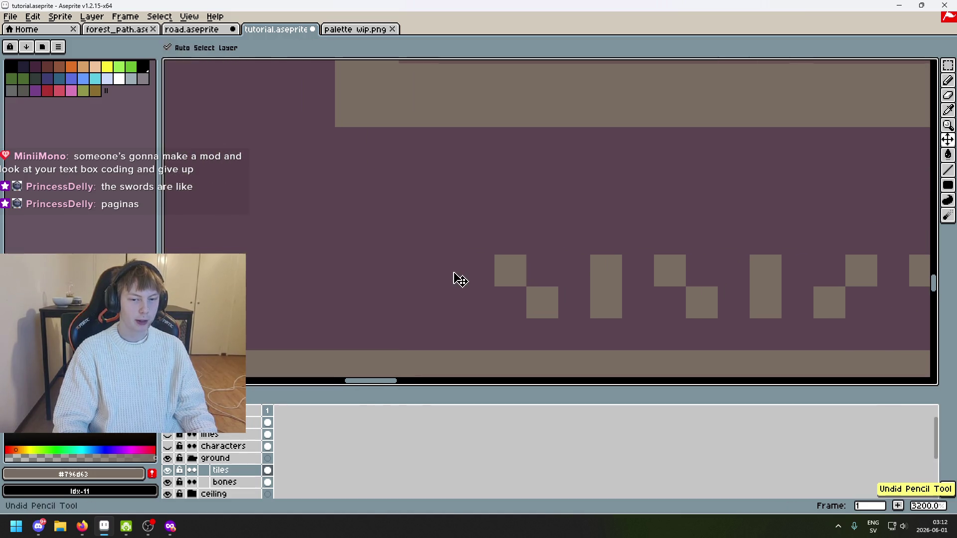
click(449, 296)
click(453, 278)
scroll(453, 277, down, 2)
scroll(612, 284, up, 2)
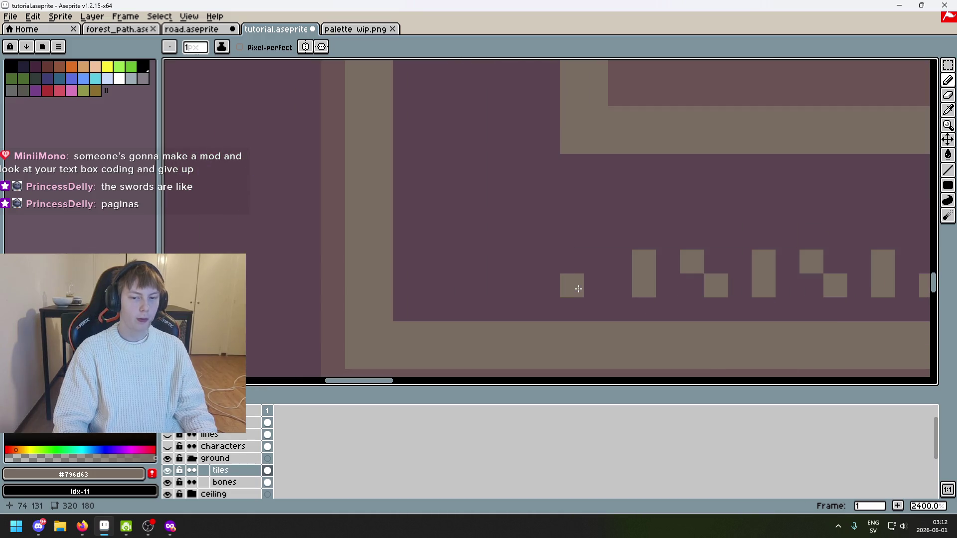
click(605, 290)
key(ctrl+z)
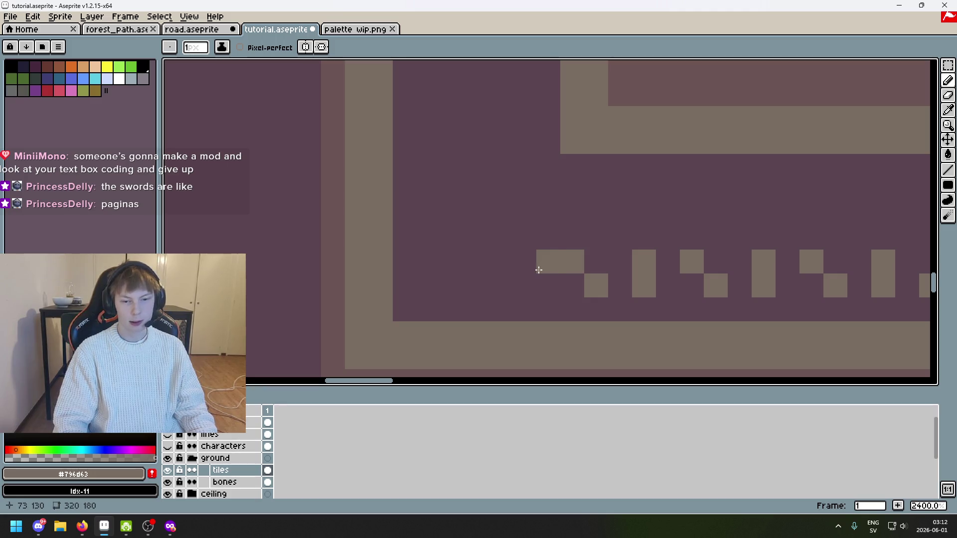
click(523, 287)
click(516, 271)
click(501, 262)
click(452, 286)
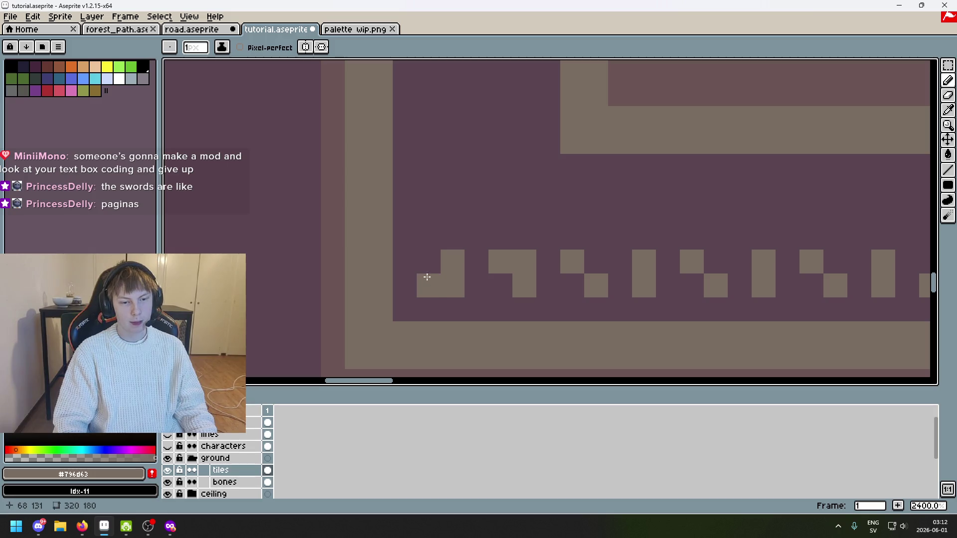
click(426, 262)
scroll(425, 264, down, 1)
scroll(424, 267, up, 1)
click(430, 220)
click(447, 213)
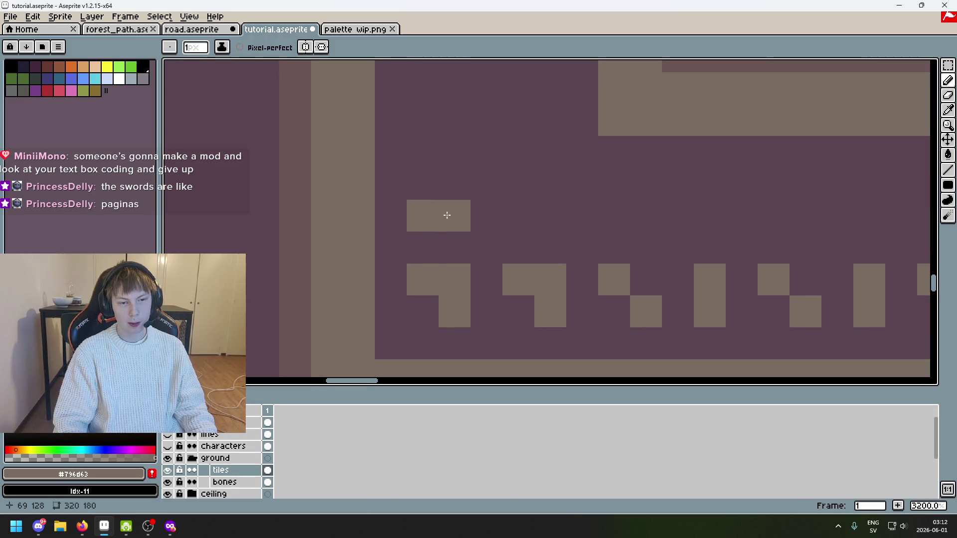
Paint over stray trim pixels in the purple background colour, then reselect the tan
click(419, 314)
alt+click(456, 252)
click(455, 279)
alt+click(454, 299)
scroll(453, 193, down, 4)
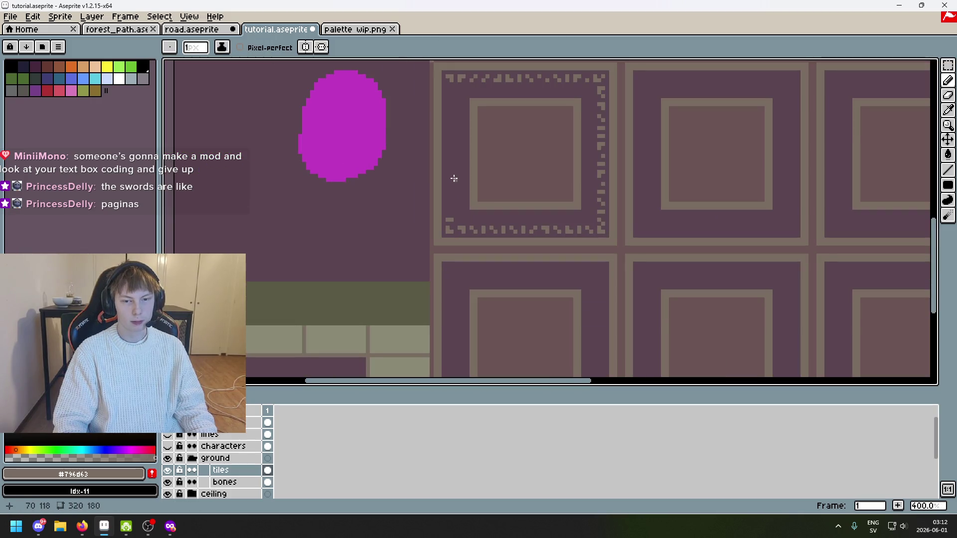
scroll(468, 192, up, 3)
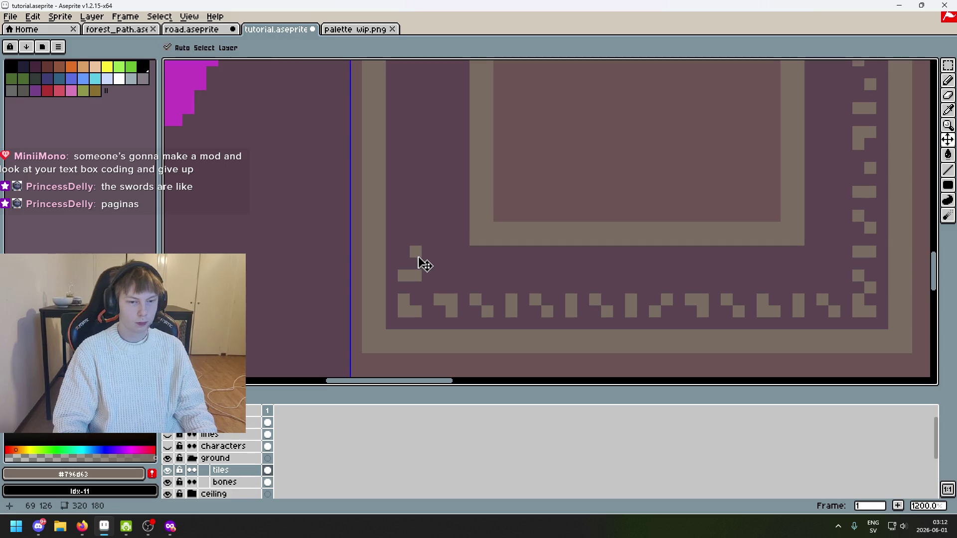
Run the tan trim column up the left side to the top corner
click(417, 263)
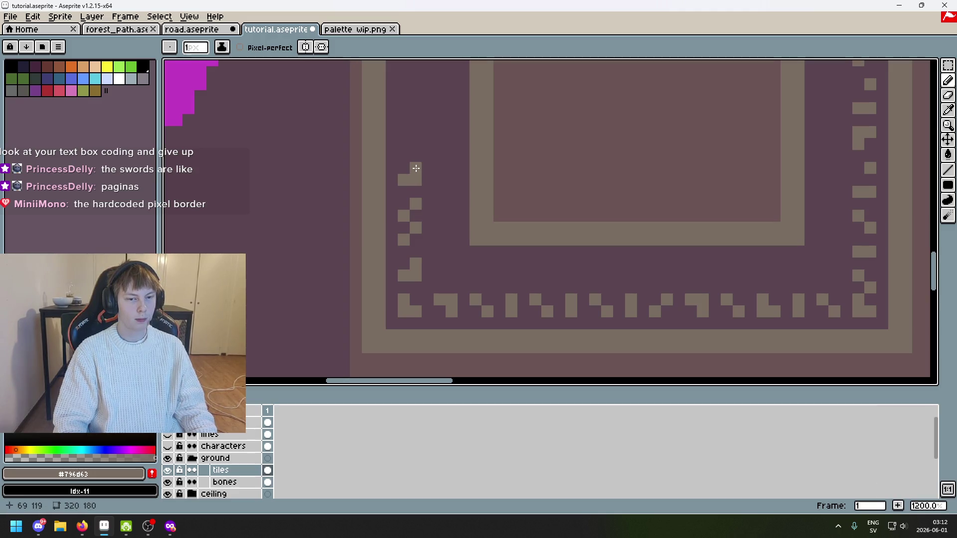
click(404, 155)
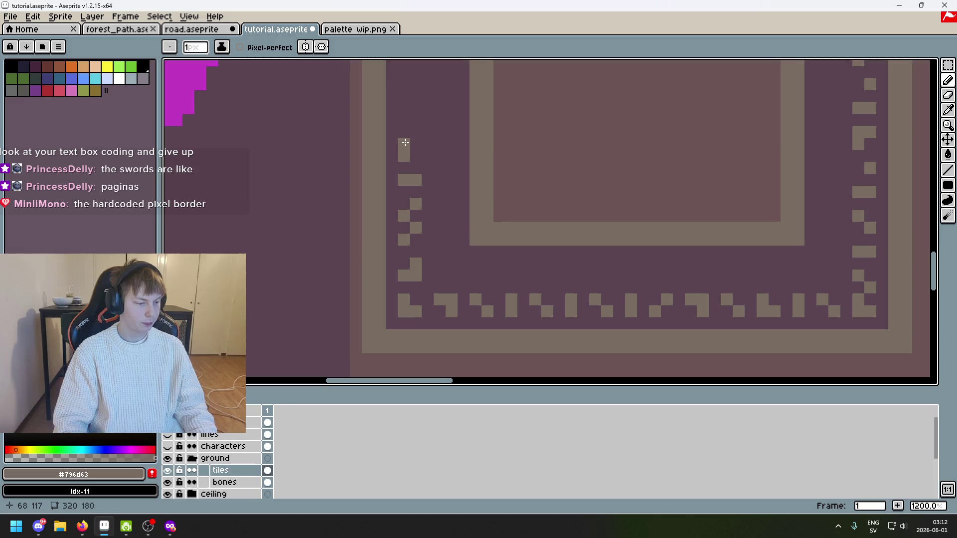
drag(409, 145, 429, 219)
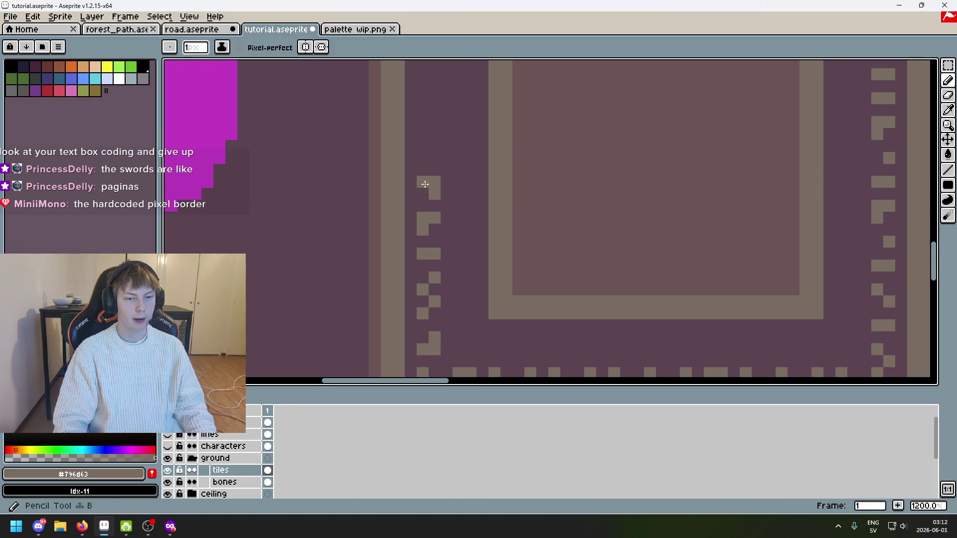
scroll(419, 227, up, 3)
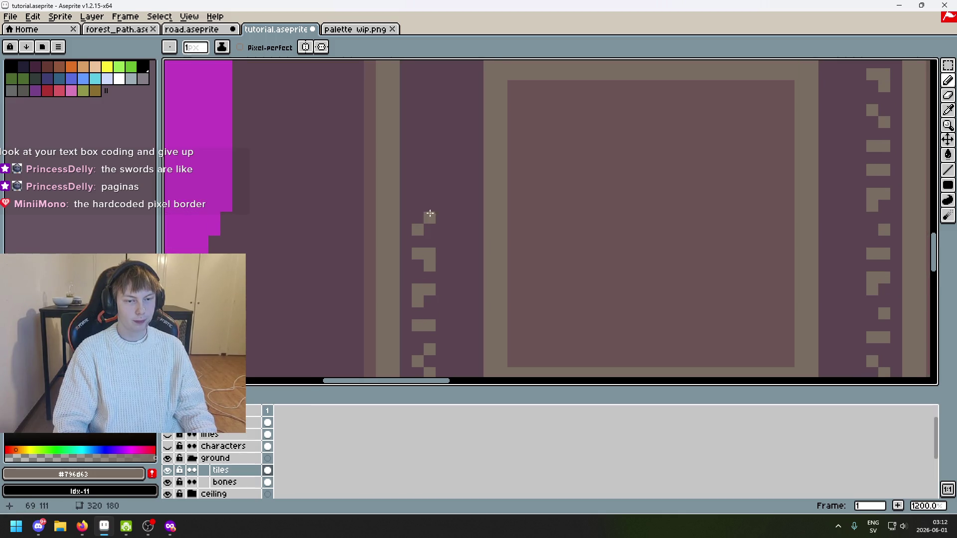
click(417, 194)
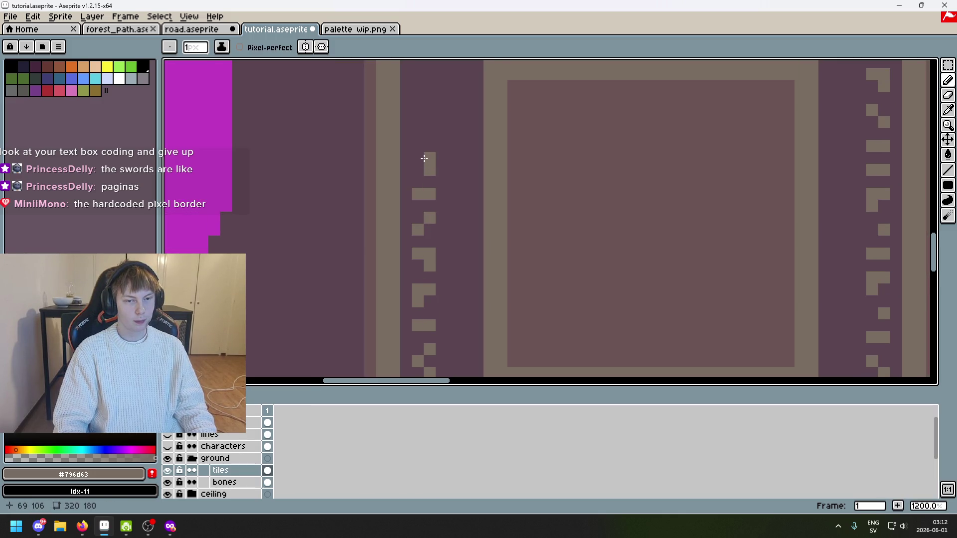
scroll(421, 156, down, 3)
scroll(434, 149, up, 4)
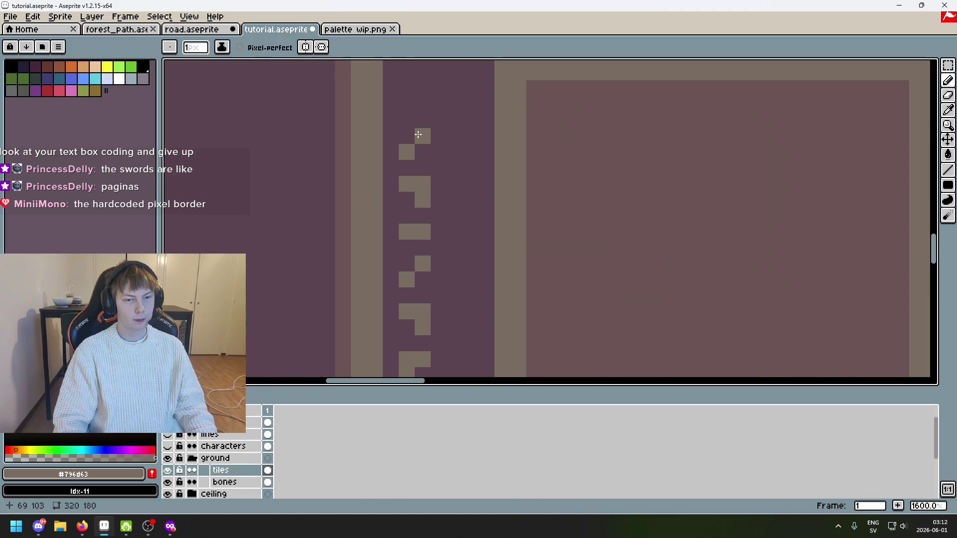
scroll(429, 165, up, 3)
click(420, 209)
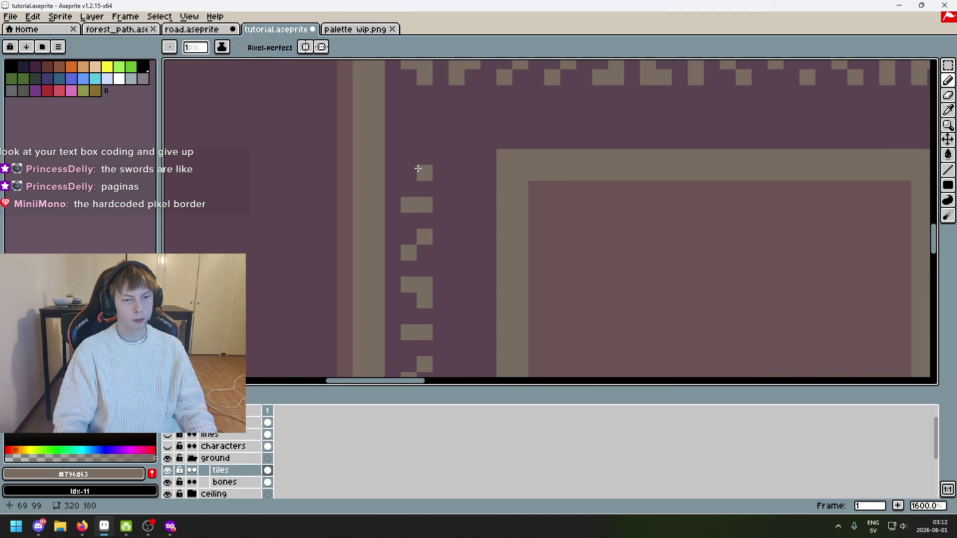
drag(417, 169, 419, 156)
click(409, 125)
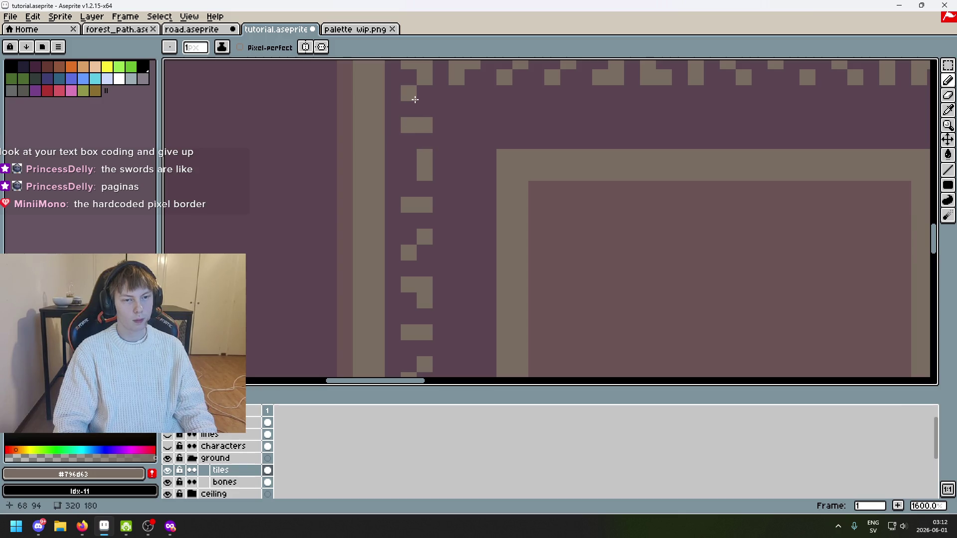
scroll(408, 107, down, 6)
scroll(422, 137, up, 3)
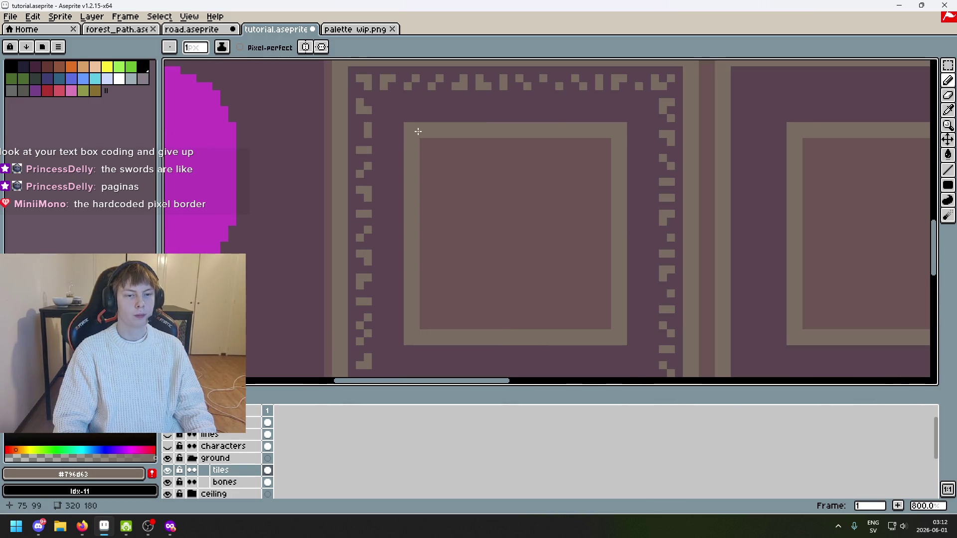
scroll(424, 132, right, 4)
click(948, 65)
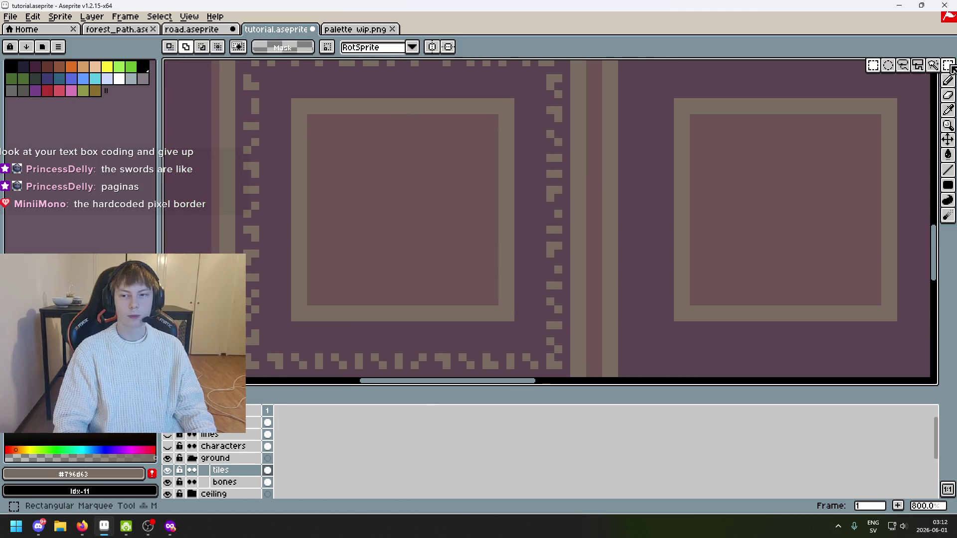
Copy the top row of trim down to the tile's bottom row
mouse_move(563, 343)
mouse_down()
mouse_move(545, 226)
mouse_move(552, 85)
mouse_move(541, 108)
mouse_move(509, 115)
mouse_move(281, 111)
mouse_up()
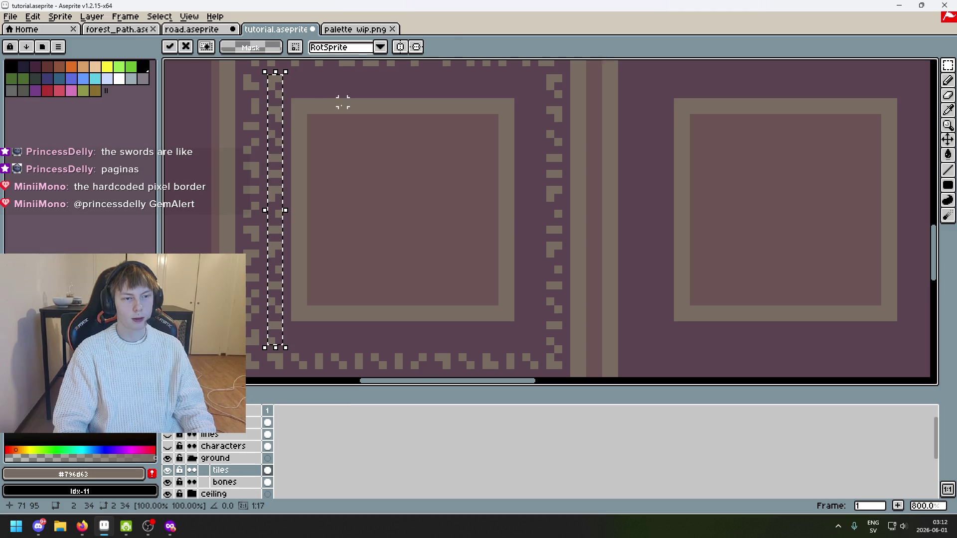
click(343, 102)
scroll(325, 185, up, 3)
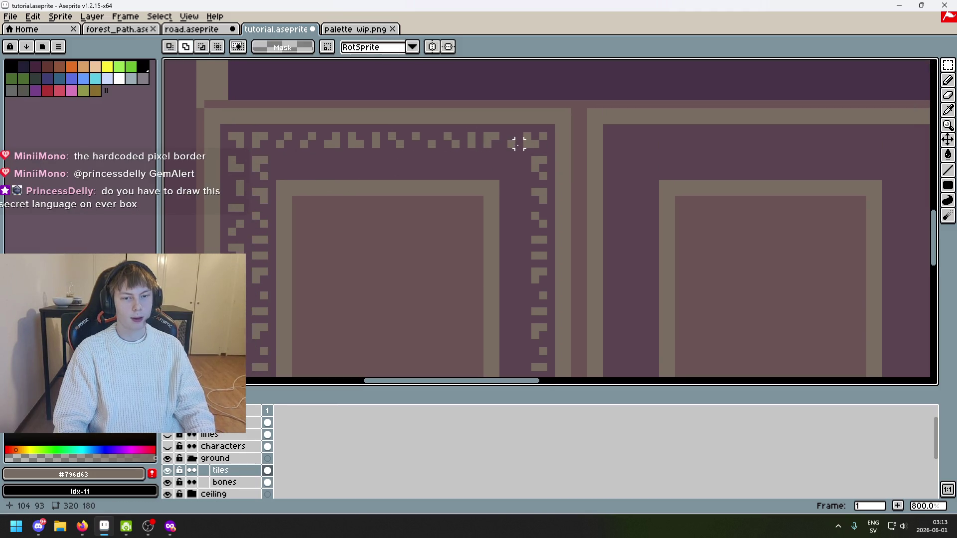
drag(278, 134, 516, 147)
scroll(520, 200, down, 1)
click(501, 102)
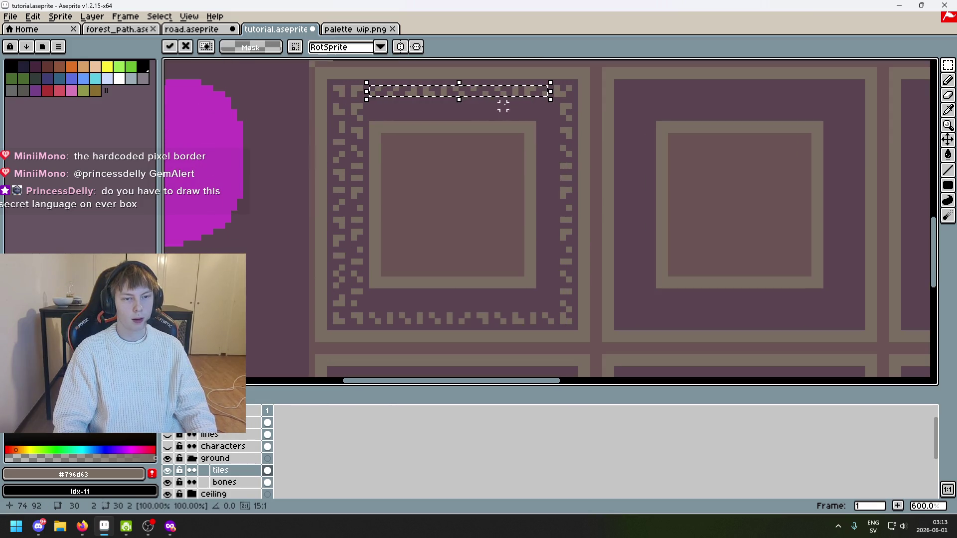
mouse_move(493, 97)
mouse_down()
mouse_move(489, 301)
mouse_move(474, 297)
mouse_up()
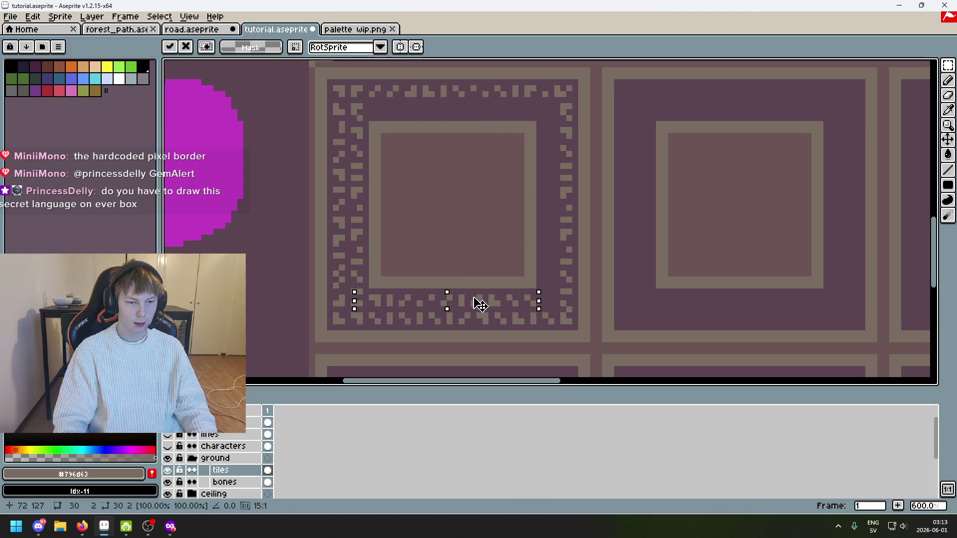
click(558, 237)
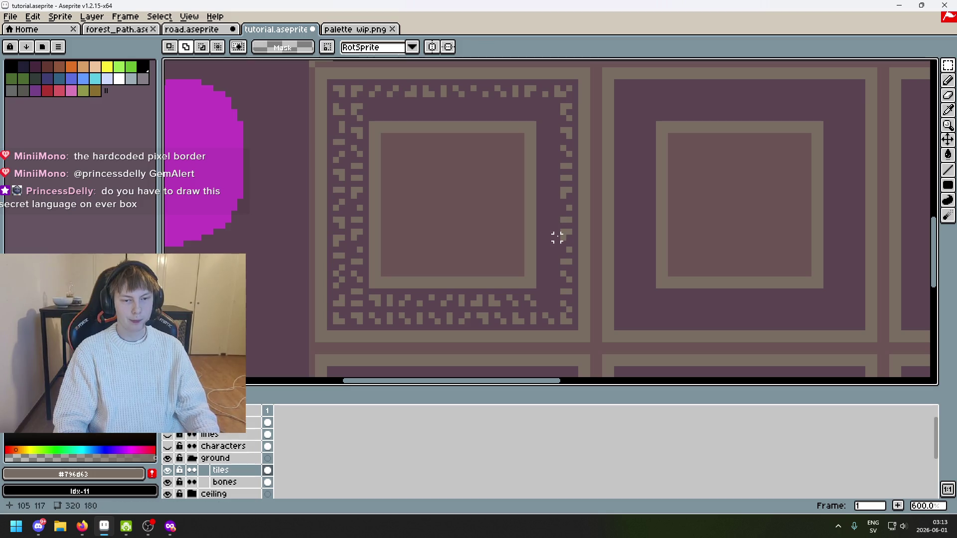
Copy the left trim column onto the right border and align it with the pattern
scroll(557, 258, up, 1)
mouse_move(557, 258)
mouse_down()
mouse_move(515, 165)
mouse_move(491, 158)
mouse_up()
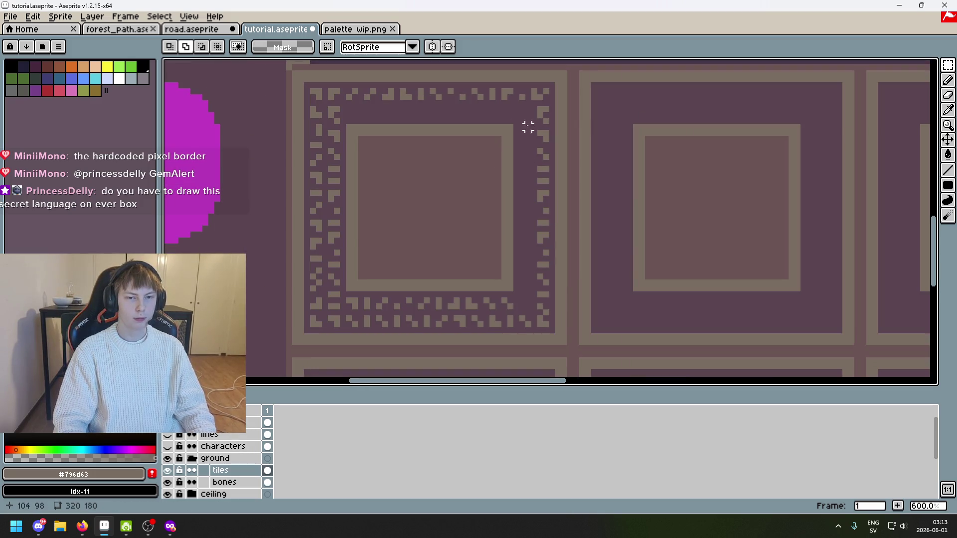
drag(313, 91, 319, 334)
scroll(312, 300, up, 1)
mouse_move(324, 172)
mouse_down()
mouse_move(592, 196)
mouse_move(593, 207)
mouse_up()
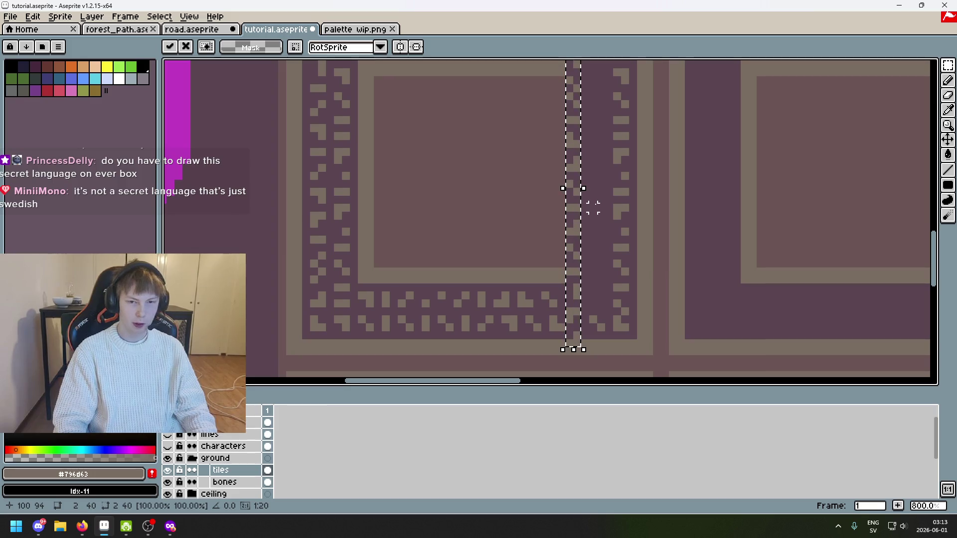
mouse_move(580, 212)
mouse_down()
mouse_move(592, 207)
mouse_move(603, 175)
mouse_move(608, 261)
mouse_up()
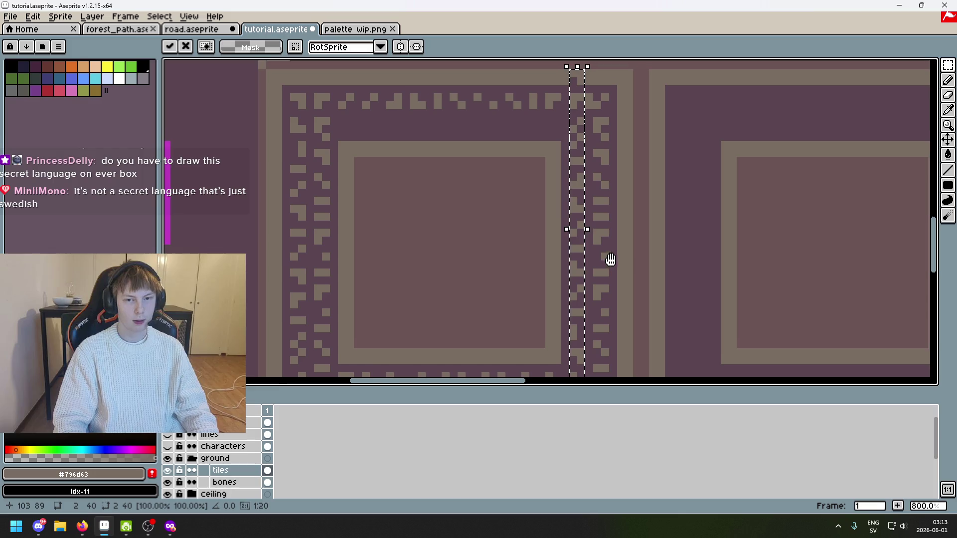
key(ctrl+z)
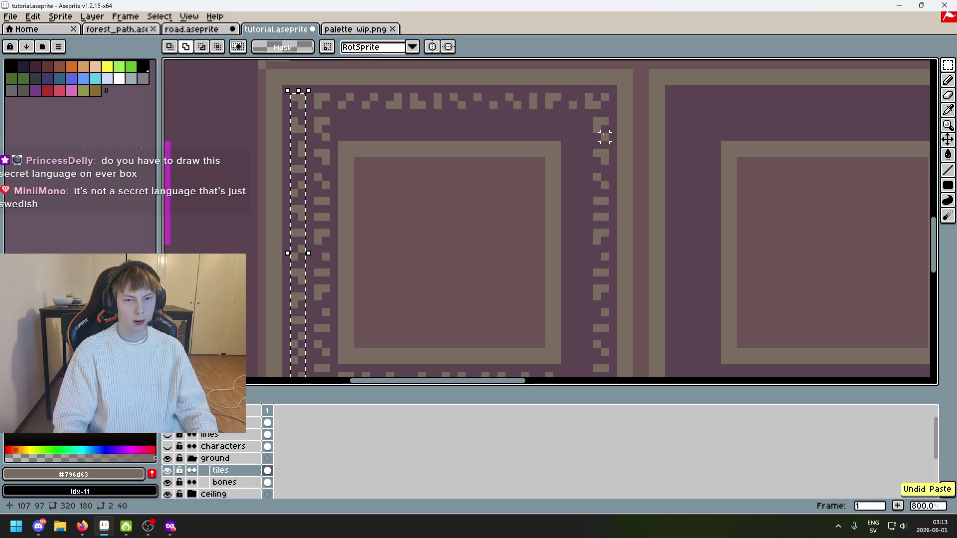
key(ctrl+y)
scroll(604, 137, up, 3)
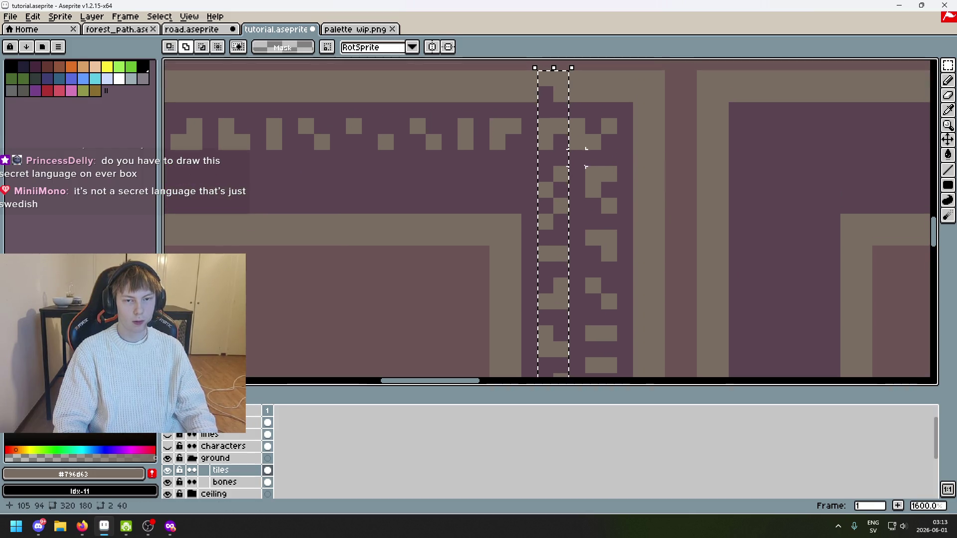
Deselect and paint over the stray tan pixels at the top-right corner in #5b4550
key(e)
click(545, 128)
key(ctrl+z)
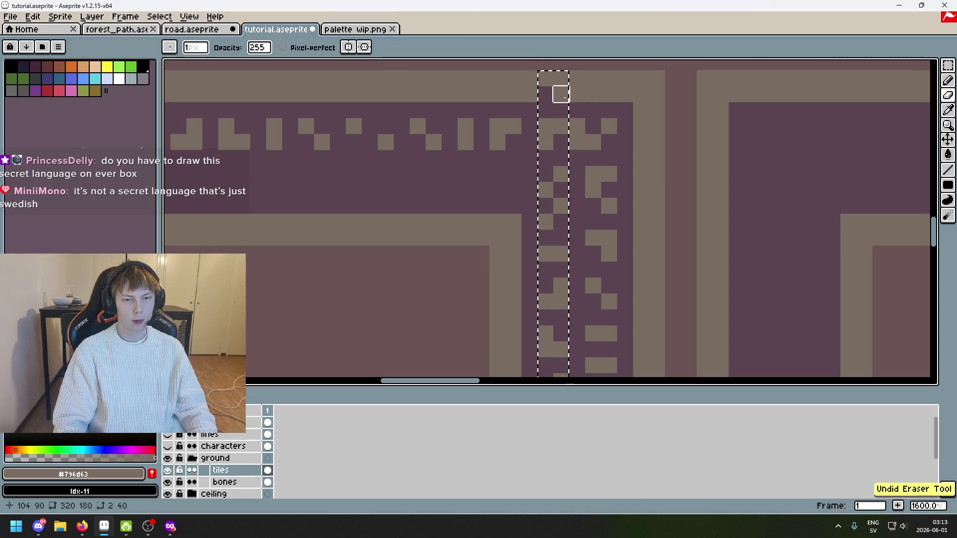
key(ctrl+d)
key(b)
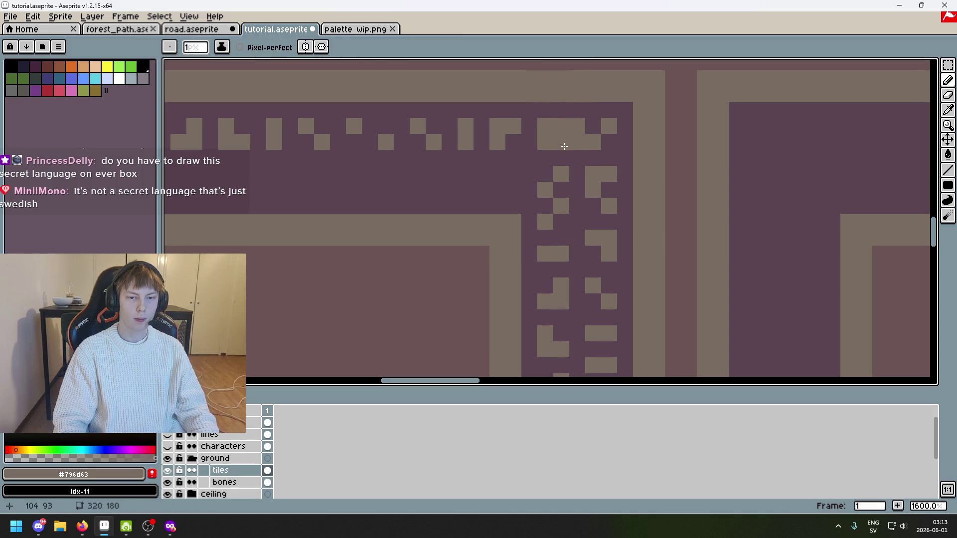
alt+click(566, 107)
drag(558, 127, 545, 126)
scroll(702, 130, down, 3)
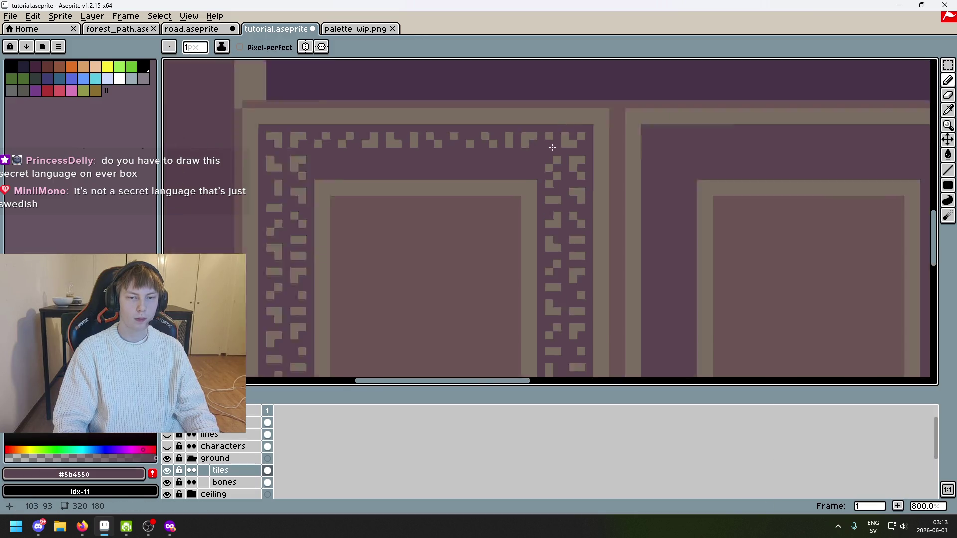
Try selecting a thin strip along the bottom trim, then clear the selection
scroll(702, 130, right, 3)
scroll(700, 188, down, 3)
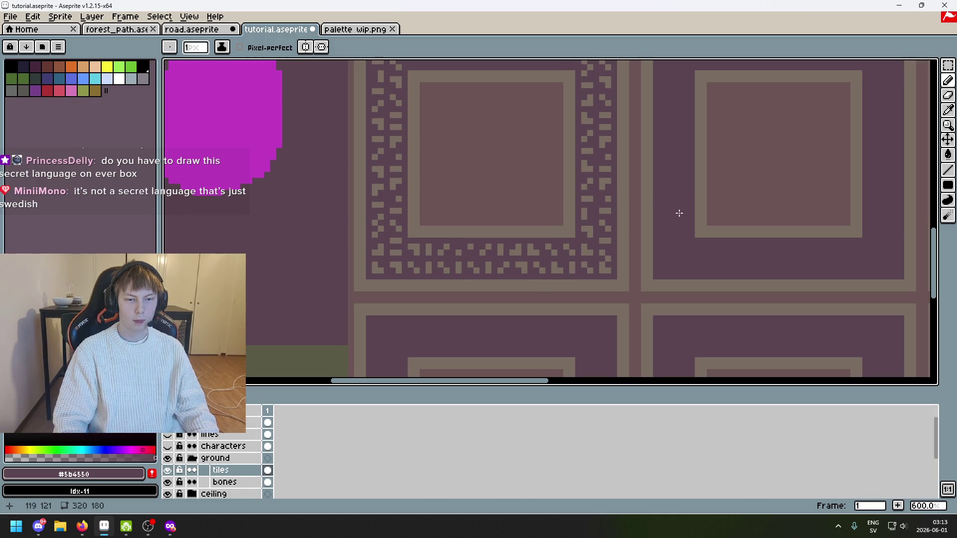
key(w)
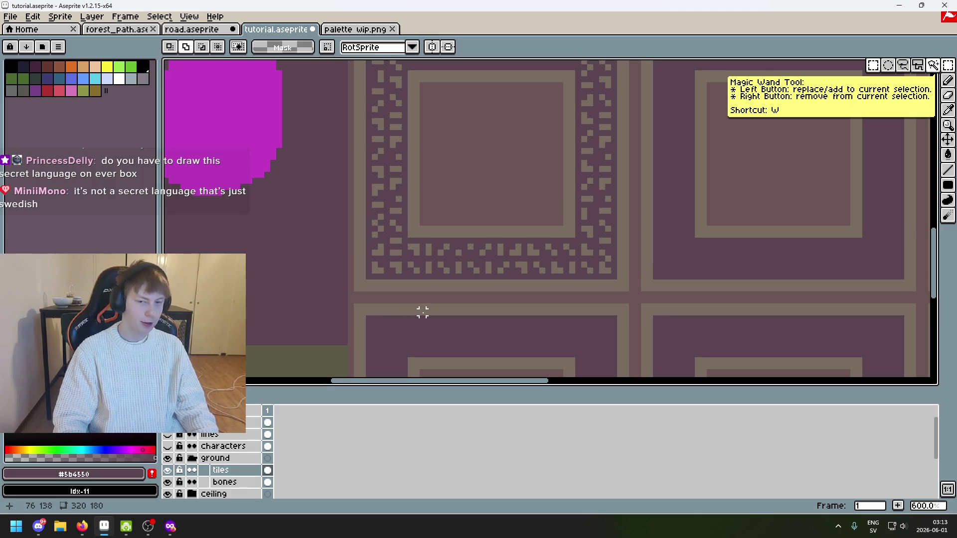
scroll(595, 283, up, 2)
mouse_move(586, 271)
mouse_down()
mouse_move(264, 271)
mouse_move(322, 261)
mouse_up()
scroll(265, 272, up, 2)
scroll(349, 261, down, 3)
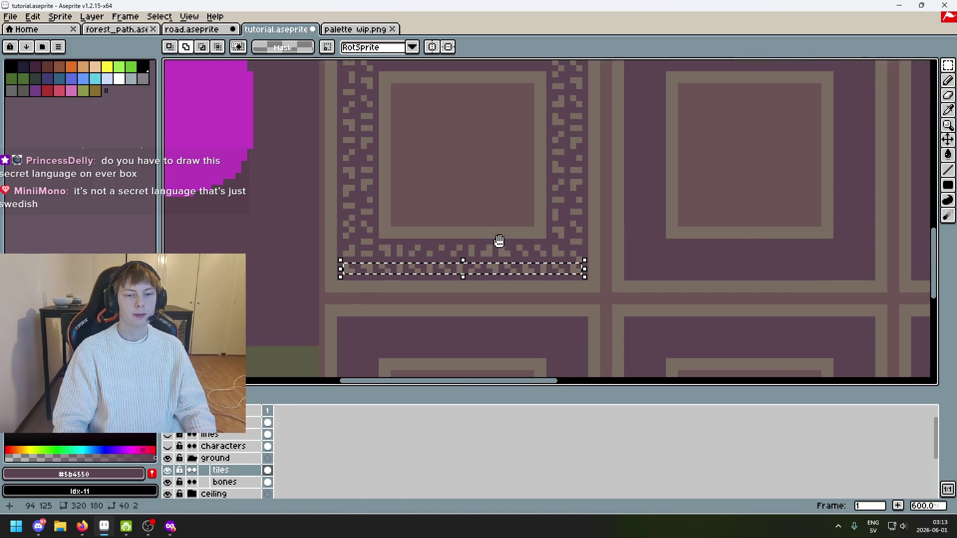
drag(498, 241, 514, 310)
scroll(532, 291, up, 1)
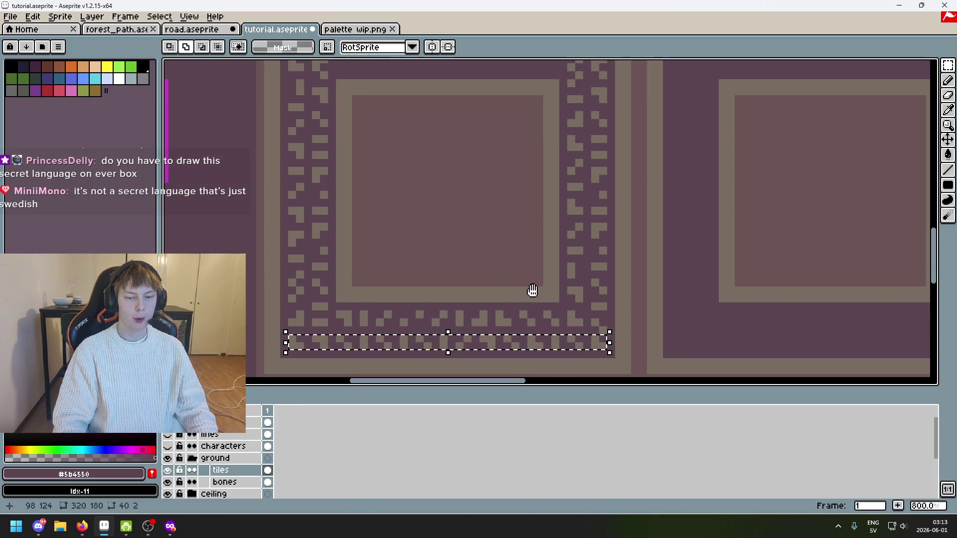
key(ctrl+d)
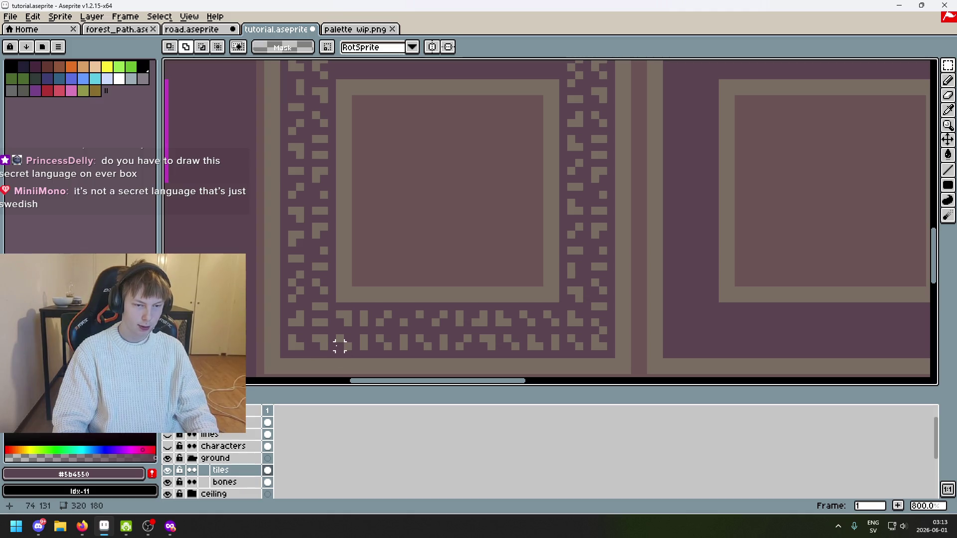
Move a 28x2 strip of the bottom rune row into the tile's top edge, commit, and save
mouse_move(339, 345)
mouse_down()
mouse_move(587, 339)
mouse_move(560, 342)
mouse_up()
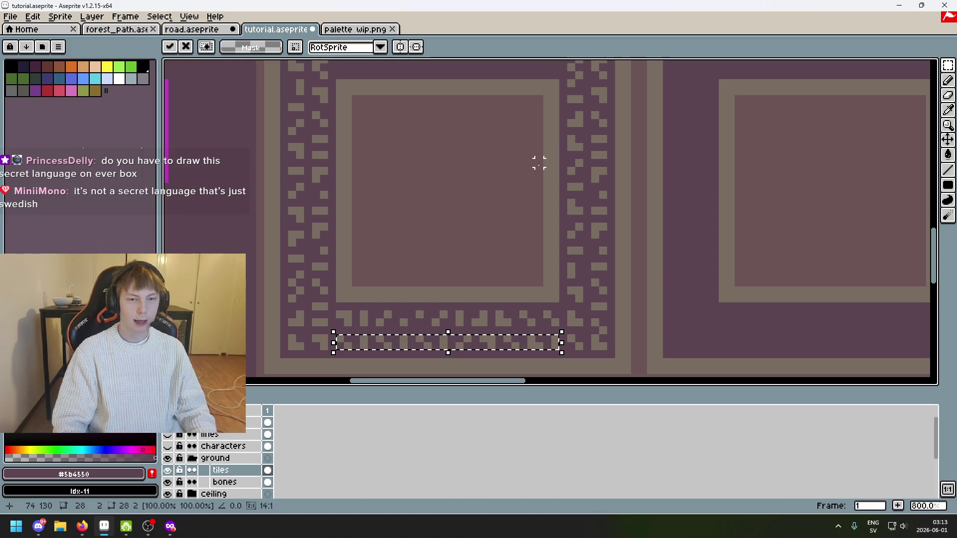
mouse_move(476, 341)
mouse_down()
mouse_move(468, 158)
mouse_move(483, 81)
mouse_move(486, 184)
mouse_move(483, 177)
mouse_up()
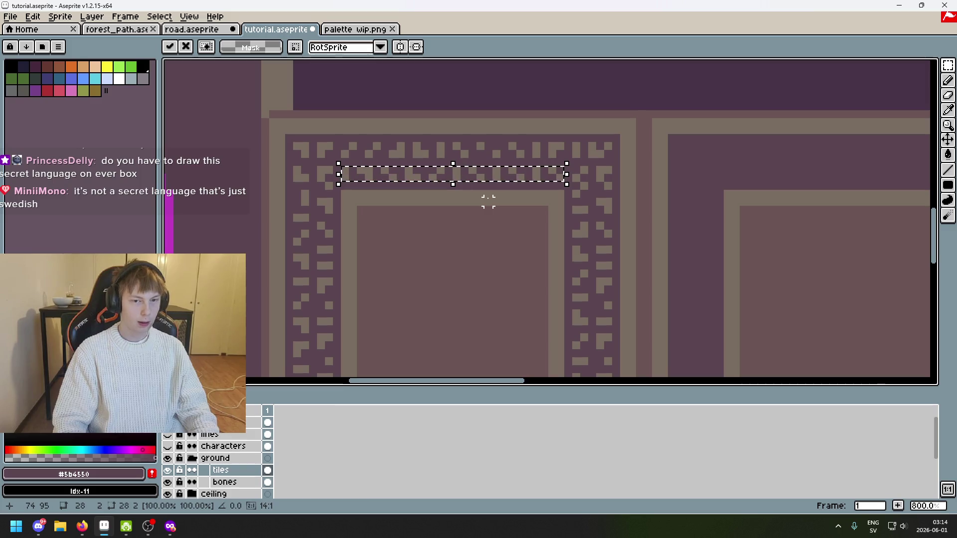
key(Return)
key(ctrl+d)
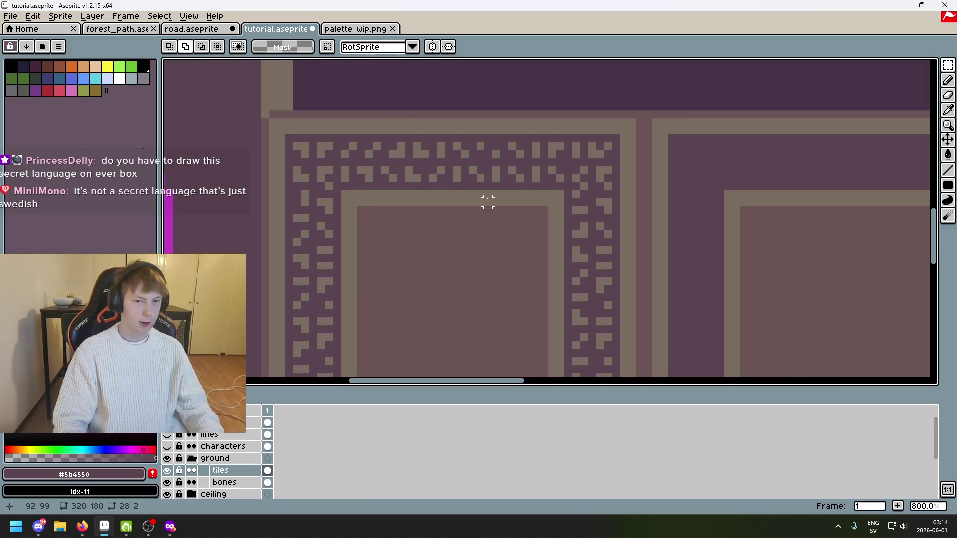
scroll(488, 202, down, 4)
key(ctrl+s)
Select the whole rune-bordered tile and Ctrl-drag a copy onto the plain tile to its right
scroll(446, 206, up, 3)
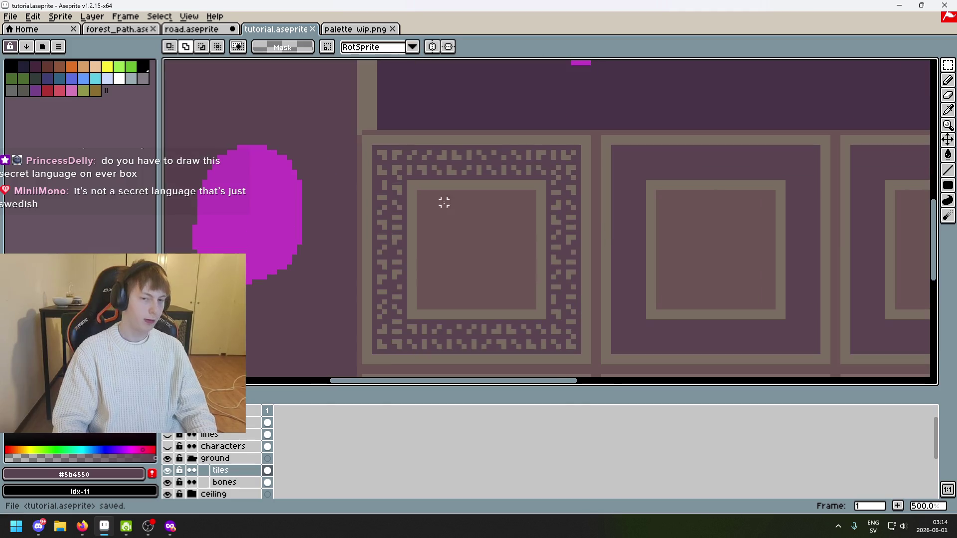
scroll(552, 156, down, 1)
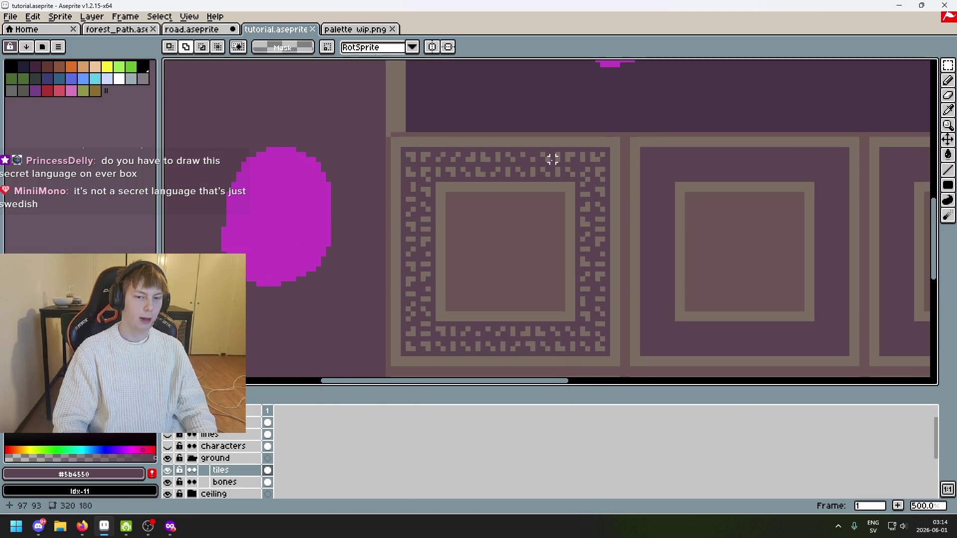
scroll(368, 195, up, 1)
scroll(445, 189, down, 3)
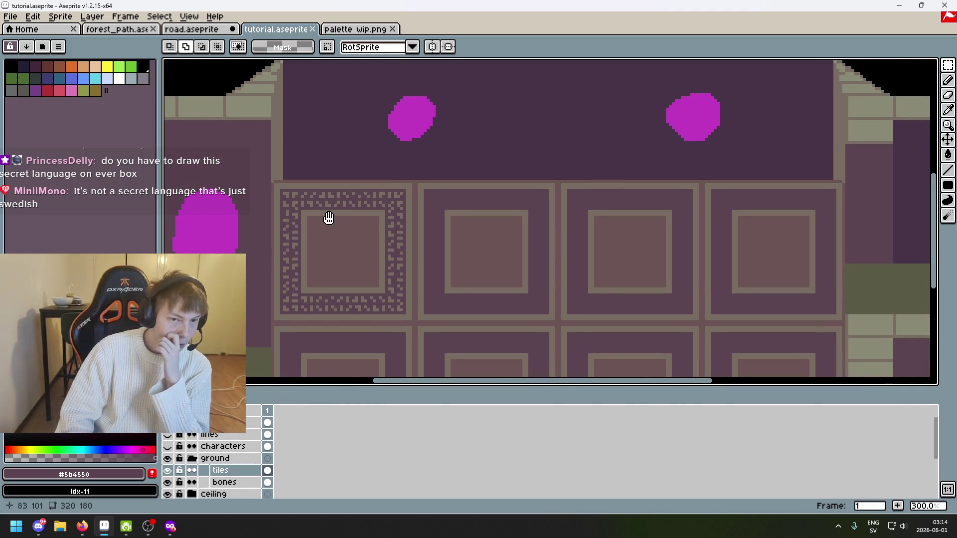
scroll(368, 216, up, 1)
scroll(376, 257, down, 1)
scroll(388, 204, up, 3)
scroll(353, 197, down, 1)
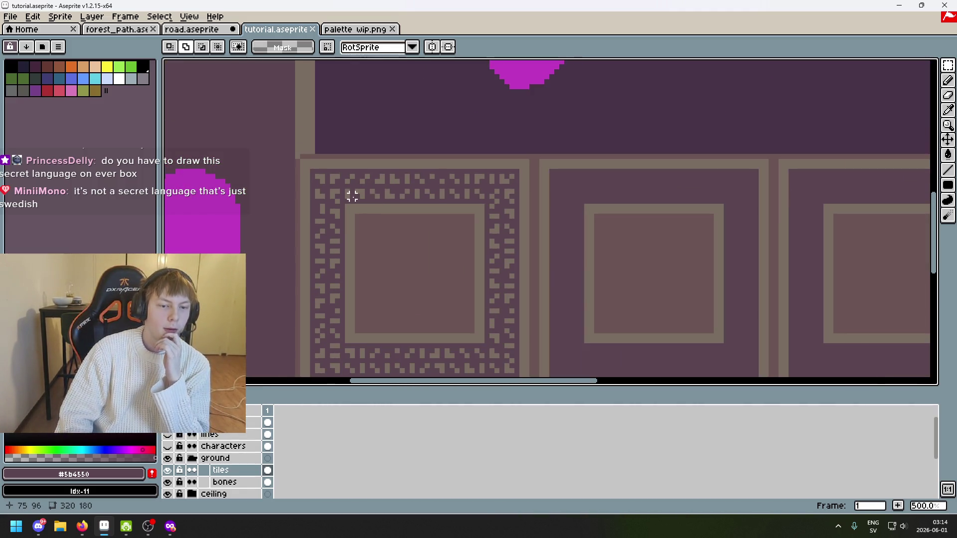
scroll(471, 187, up, 2)
scroll(520, 212, down, 1)
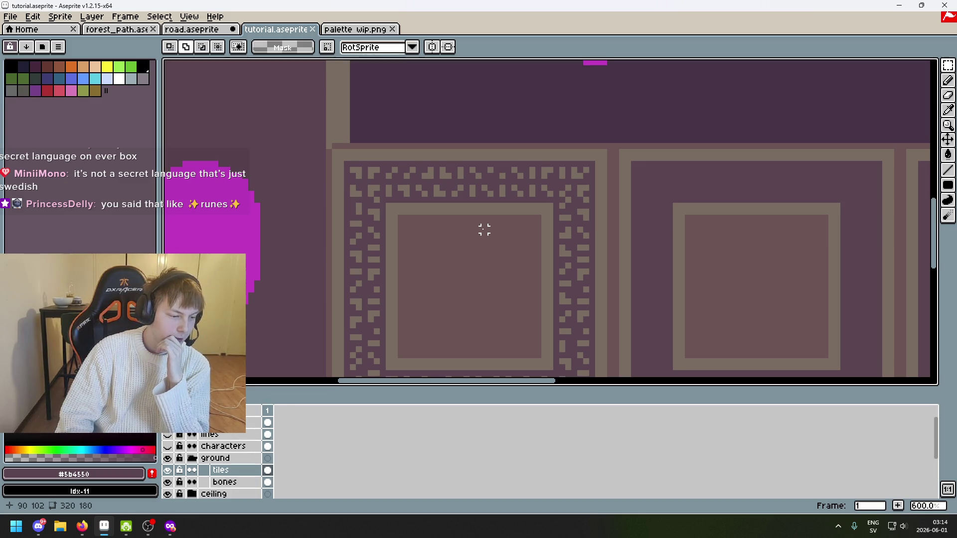
scroll(461, 254, down, 1)
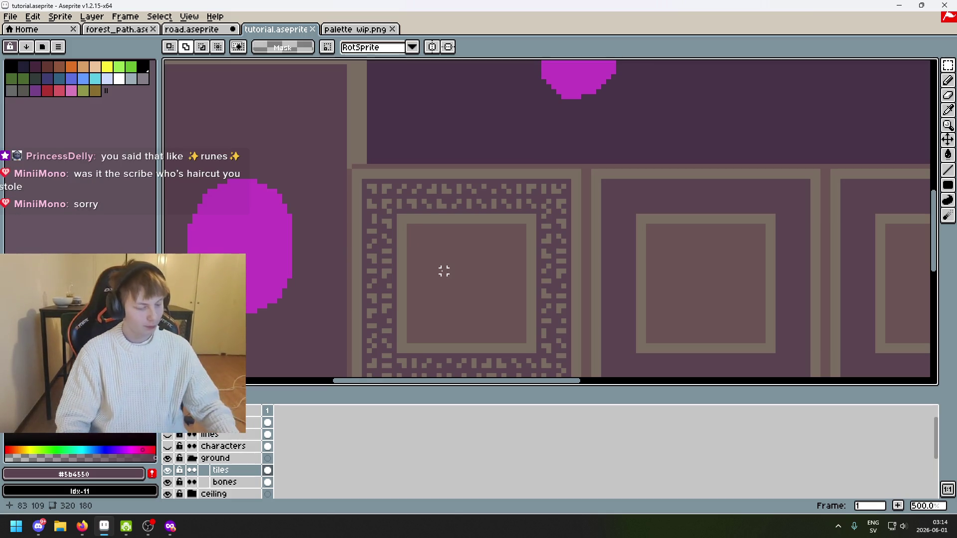
scroll(588, 162, up, 2)
mouse_move(594, 161)
mouse_down()
mouse_move(368, 336)
mouse_move(224, 375)
mouse_move(249, 374)
mouse_move(214, 375)
mouse_move(272, 344)
mouse_move(220, 365)
mouse_up()
scroll(498, 239, down, 3)
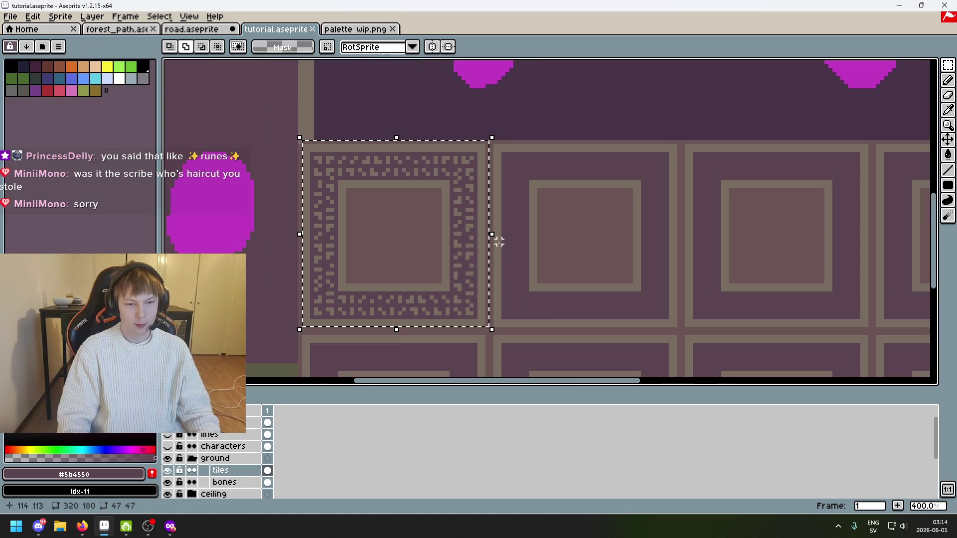
mouse_move(463, 224)
mouse_down()
mouse_move(513, 211)
mouse_move(627, 217)
mouse_up()
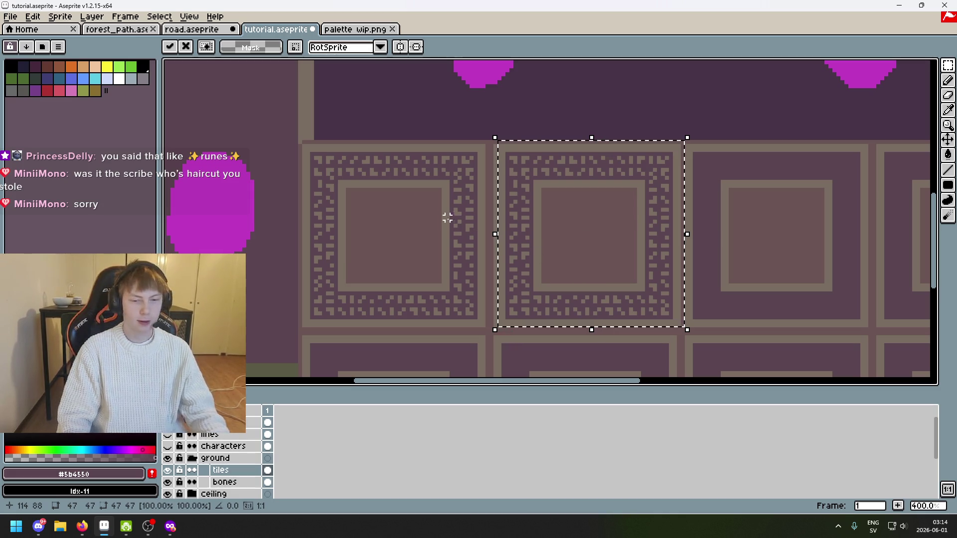
Place the copied tile, undo it, and briefly turn the tile into a custom brush
click(447, 205)
scroll(498, 159, up, 5)
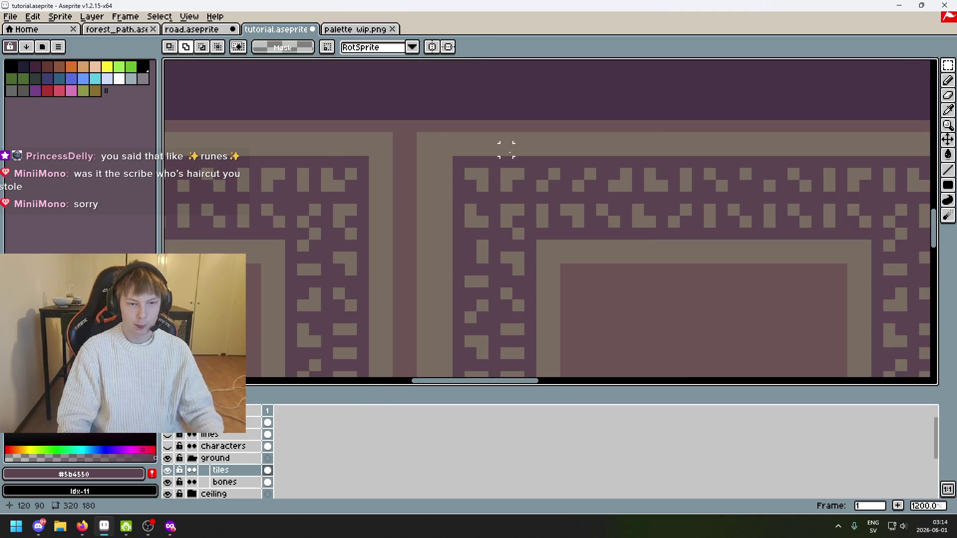
scroll(506, 150, down, 4)
key(ctrl+z)
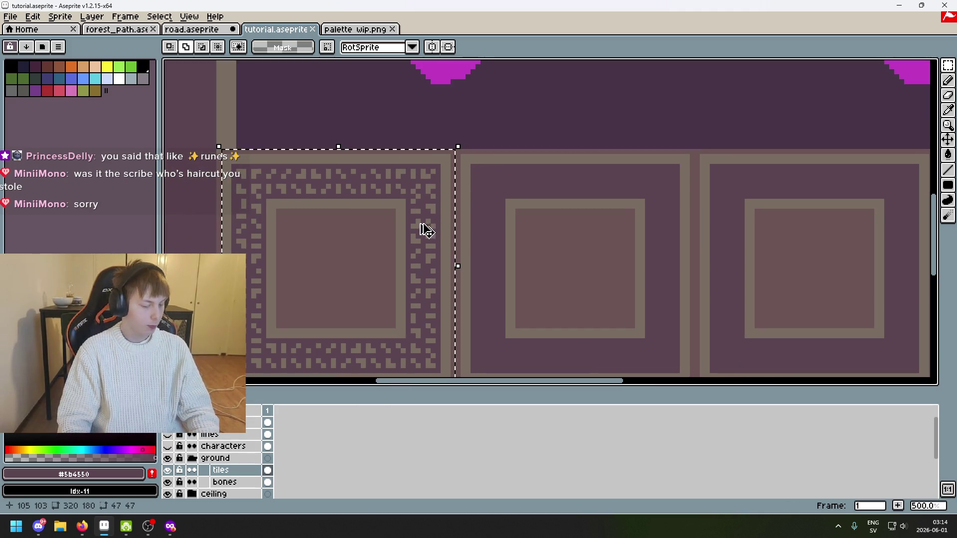
drag(603, 241, 633, 200)
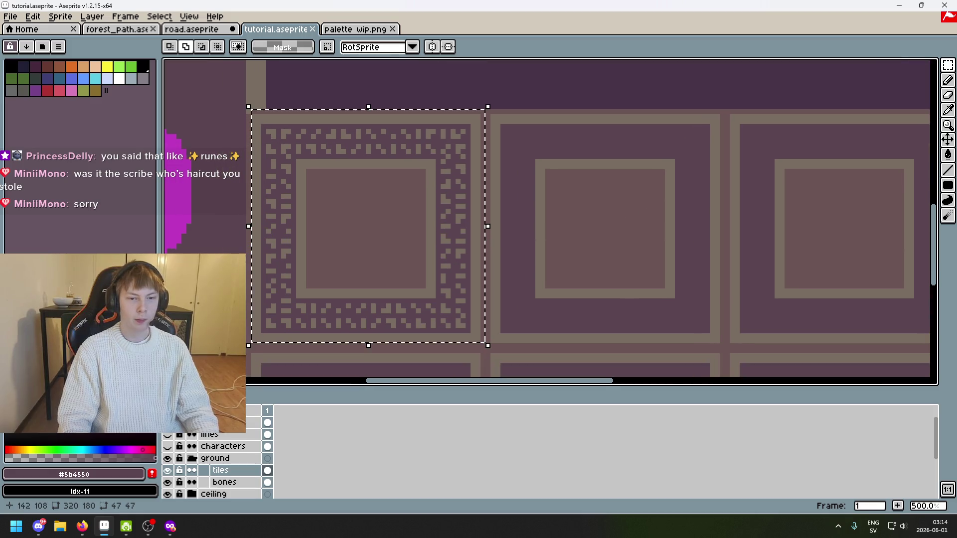
key(ctrl+b)
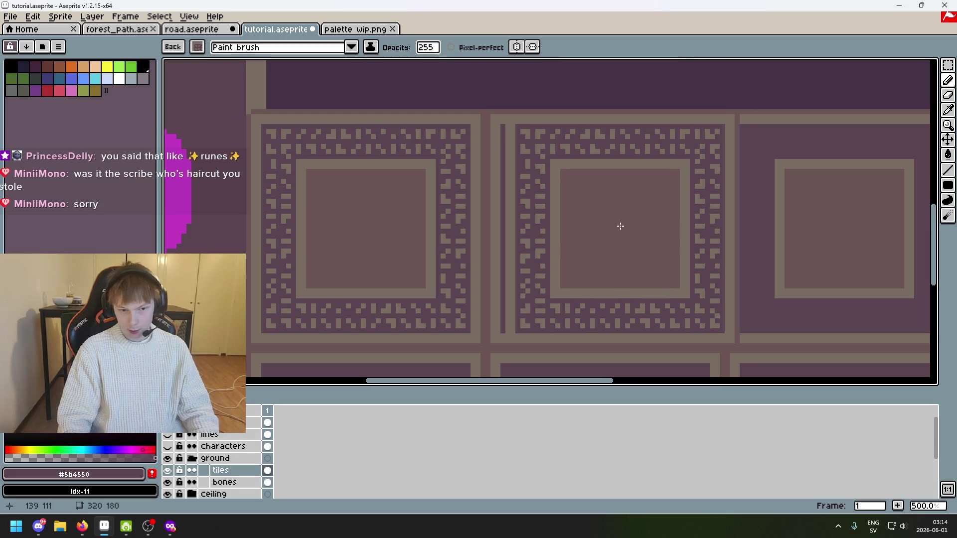
key(Escape)
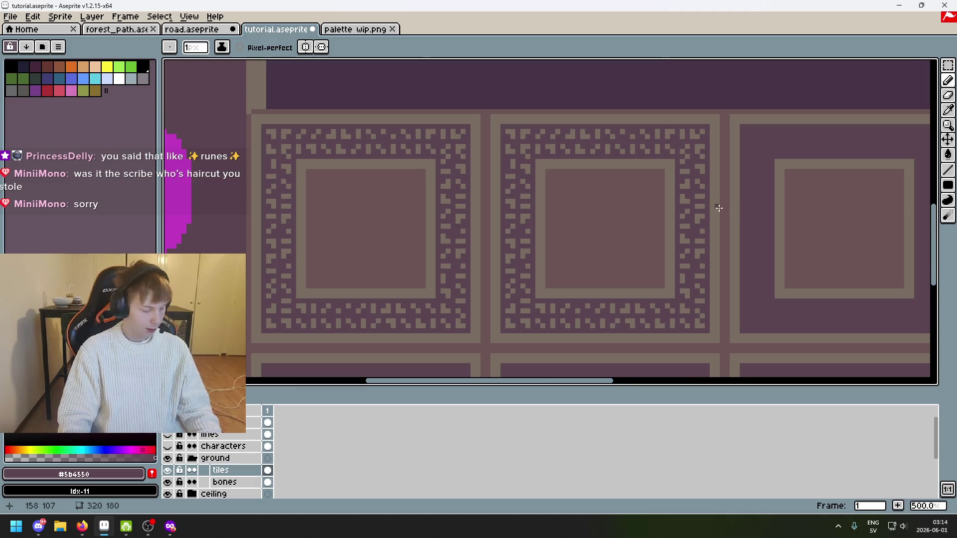
Switch to the Rectangular Marquee, reframe the tile row, and save tutorial.aseprite
scroll(715, 208, down, 2)
scroll(483, 178, up, 1)
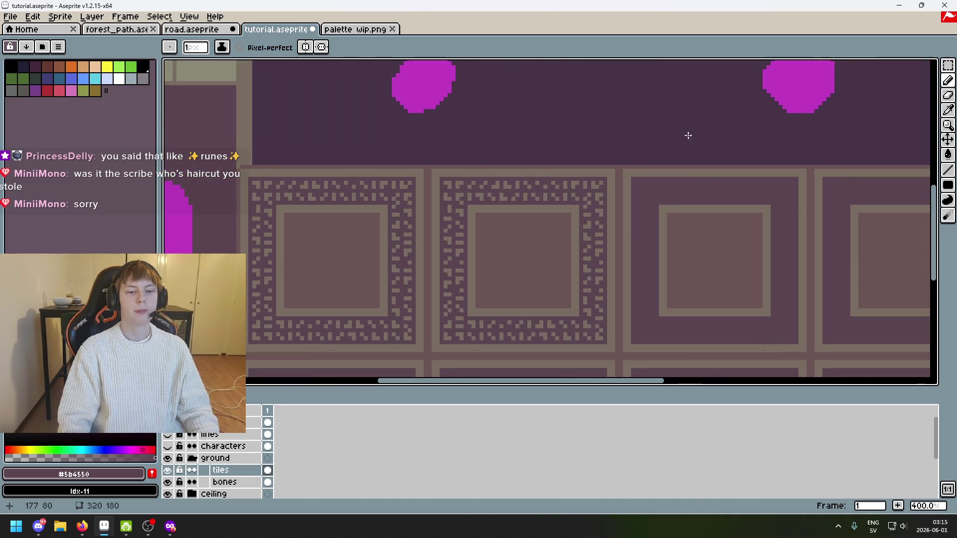
key(m)
drag(427, 161, 459, 145)
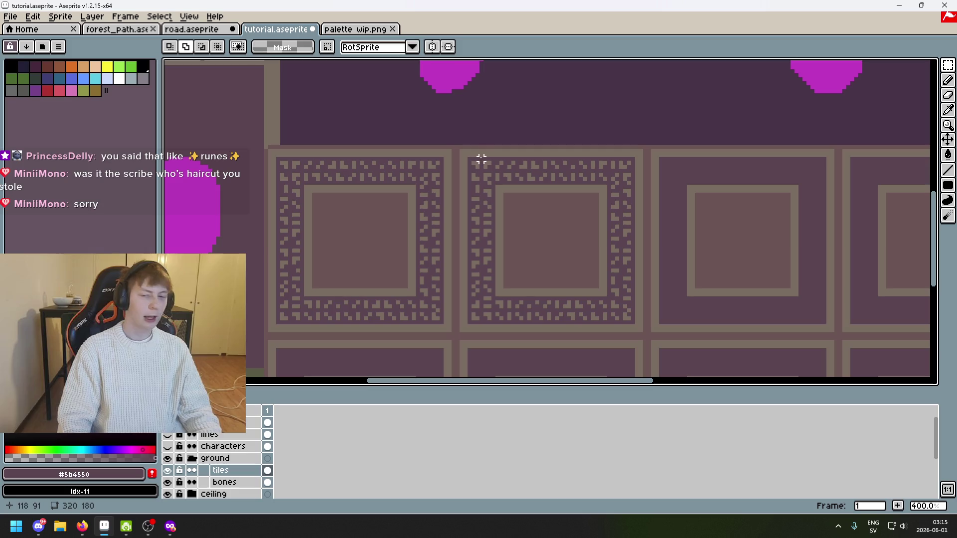
scroll(626, 154, up, 8)
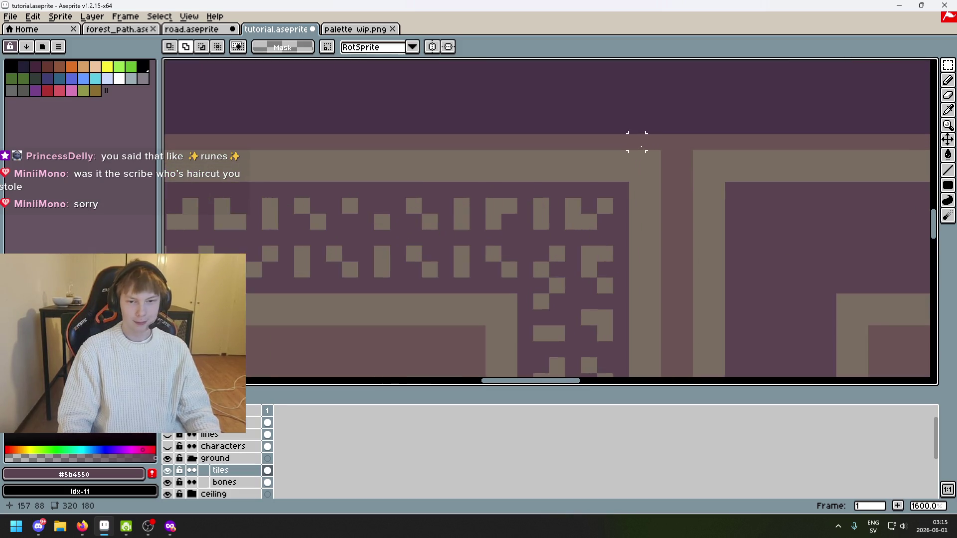
key(ctrl+s)
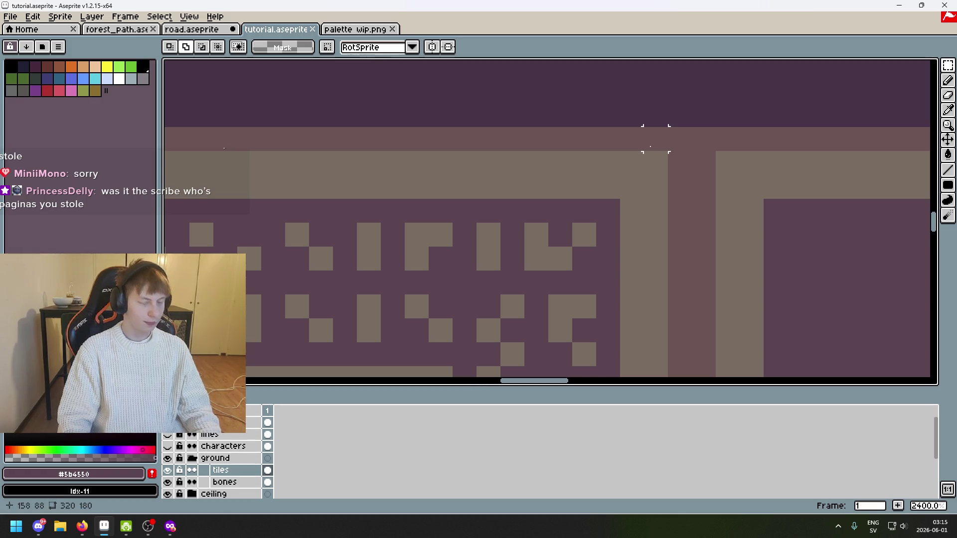
scroll(654, 139, down, 4)
scroll(334, 129, down, 3)
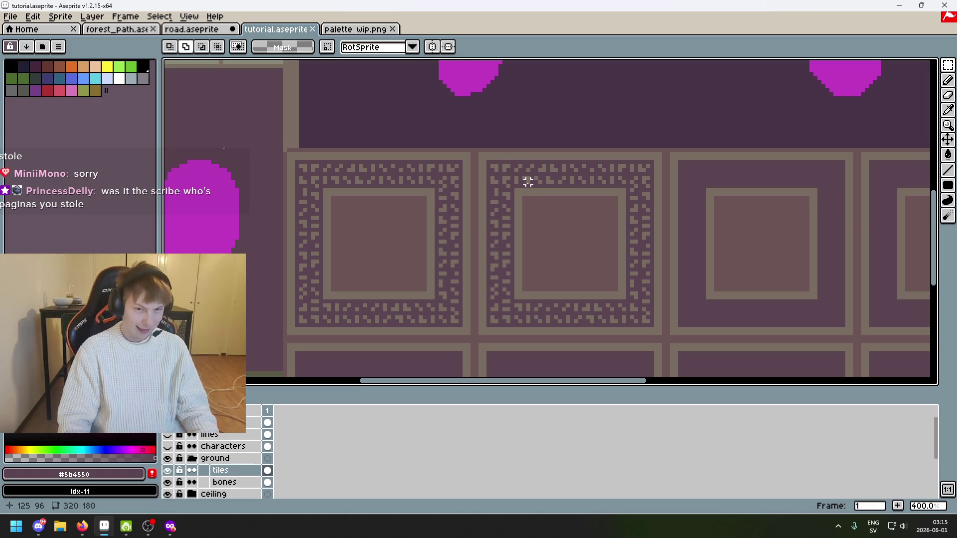
drag(528, 180, 528, 159)
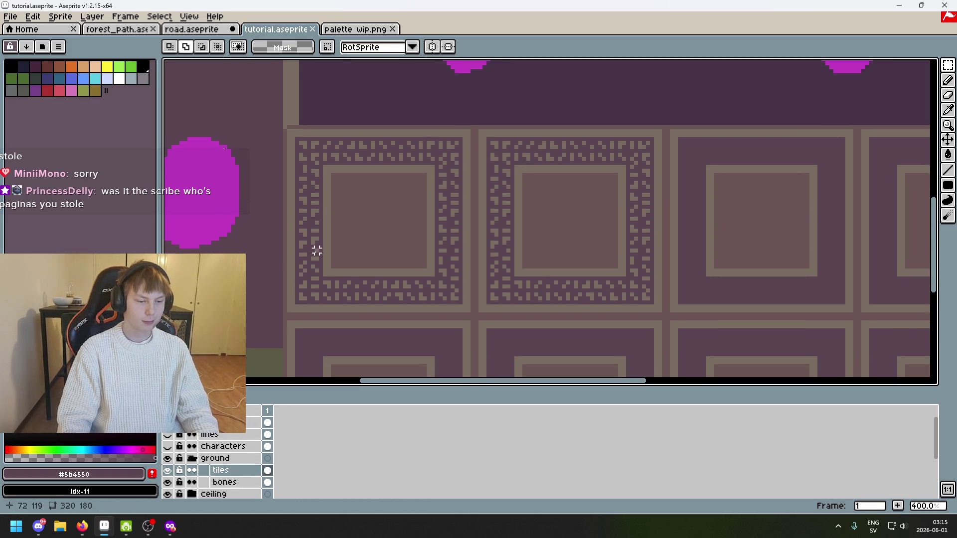
key(ctrl+s)
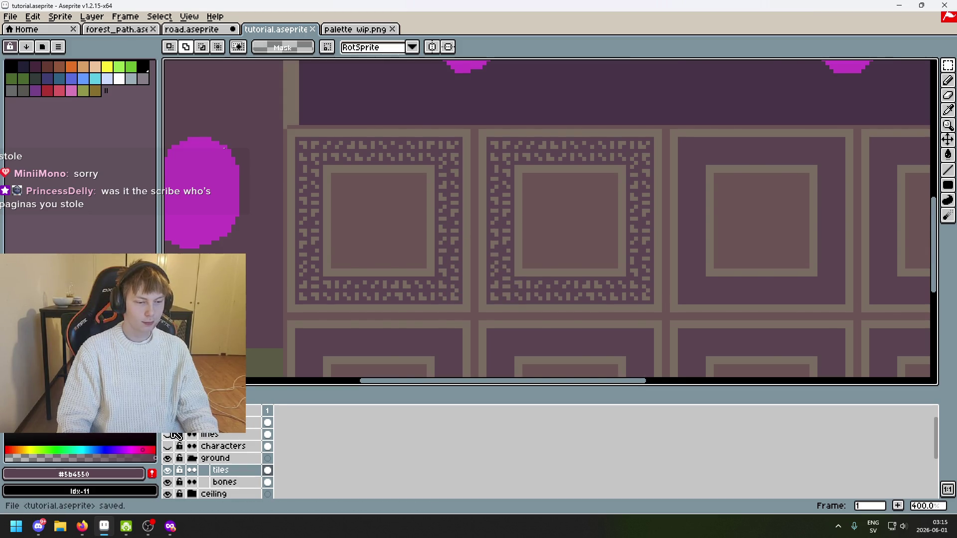
Show the reference screenshot over the tiles, hide the timeline, and save
click(174, 434)
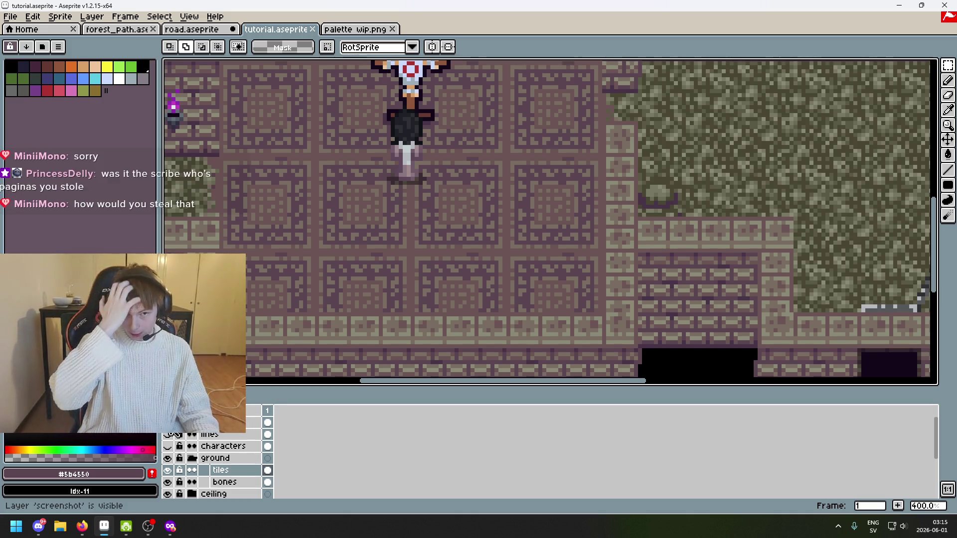
scroll(323, 137, up, 1)
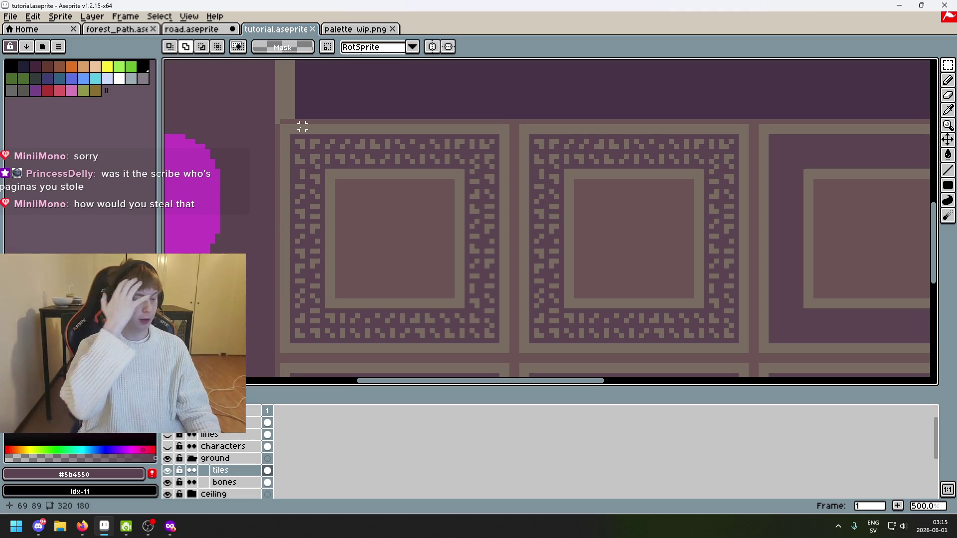
key(Tab)
key(Tab)
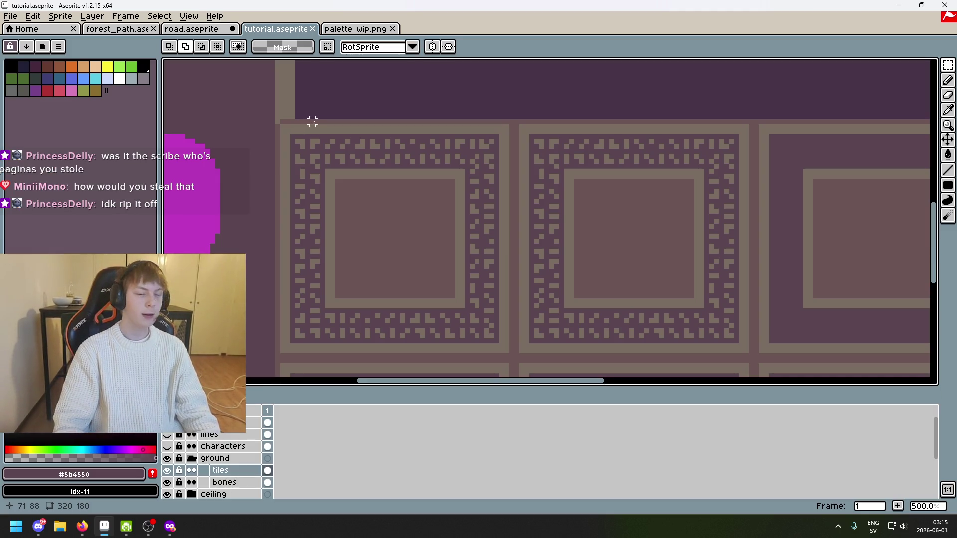
key(Tab)
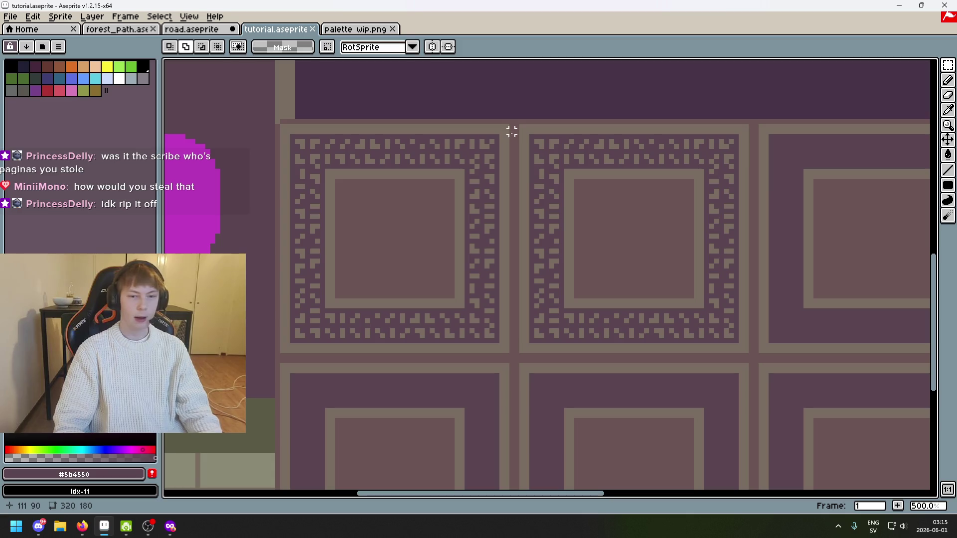
key(Tab)
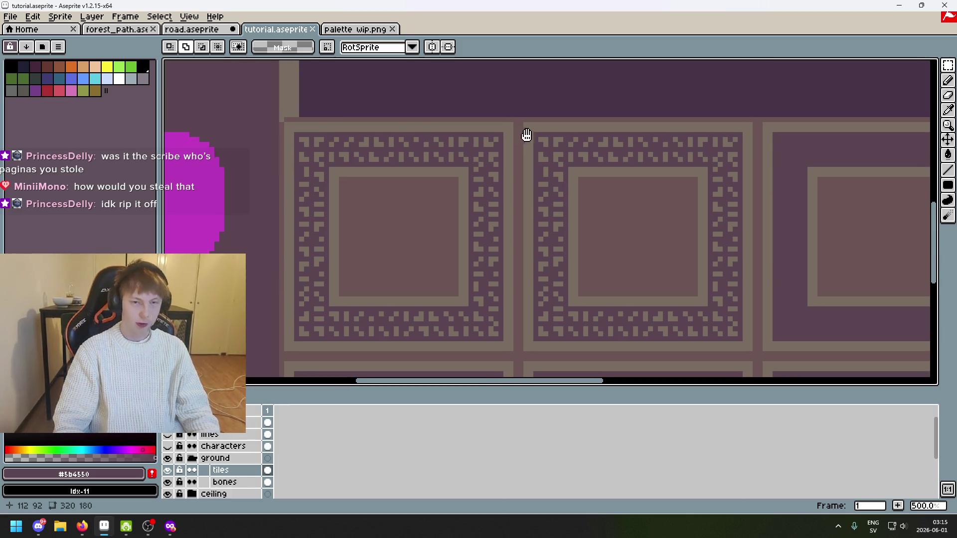
drag(520, 139, 579, 124)
key(ctrl+s)
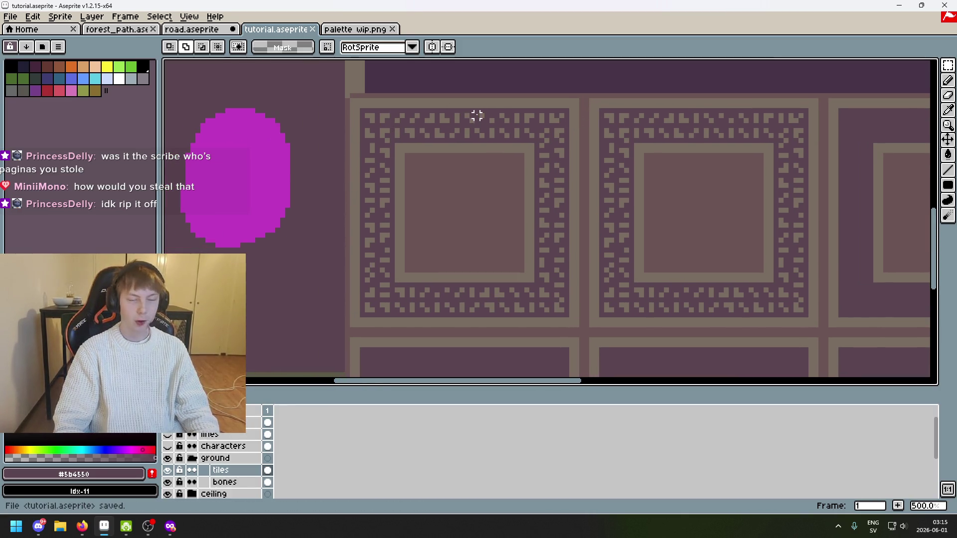
scroll(471, 115, up, 4)
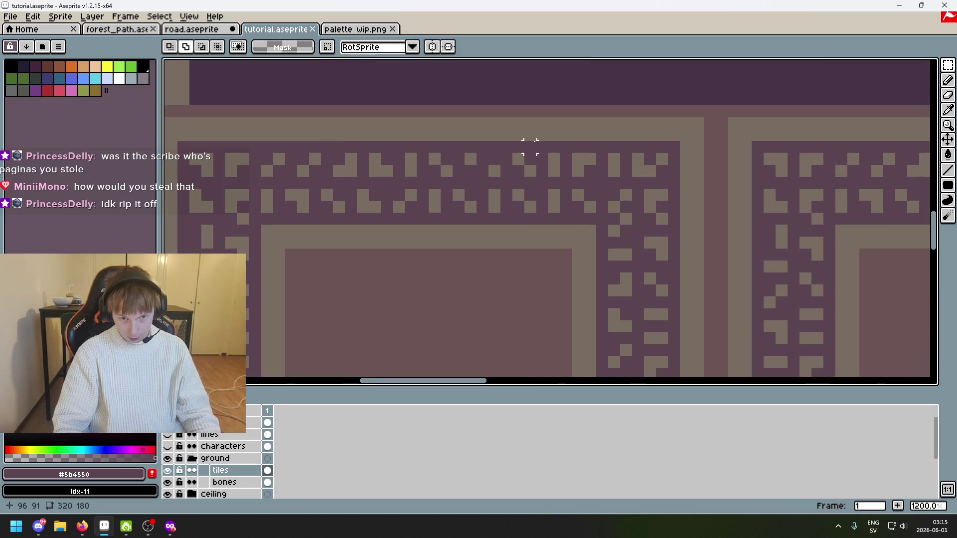
Switch to the Pencil, pan across the tiles, and save the file
key(b)
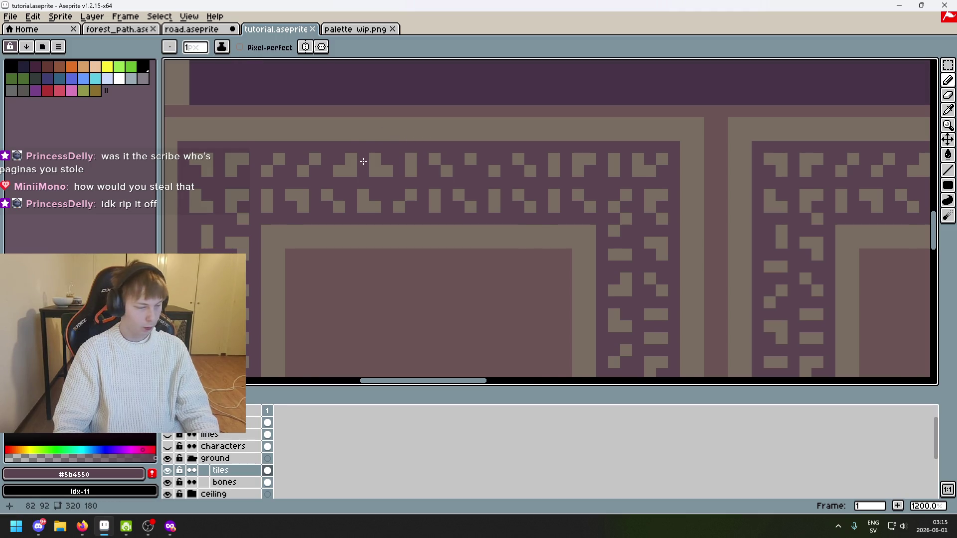
scroll(363, 160, down, 2)
key(ctrl+s)
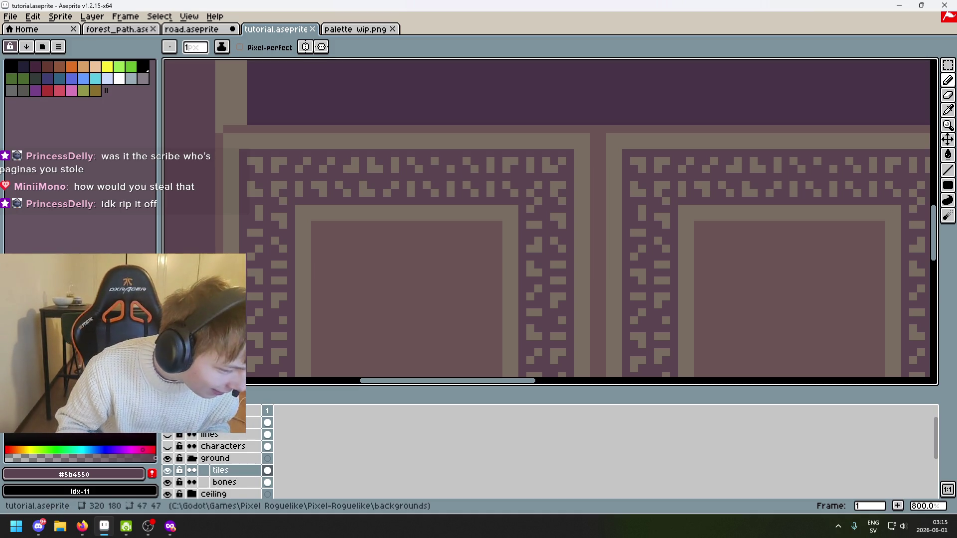
scroll(294, 404, down, 1)
drag(384, 353, 497, 323)
drag(446, 351, 384, 372)
key(ctrl+s)
drag(457, 338, 491, 247)
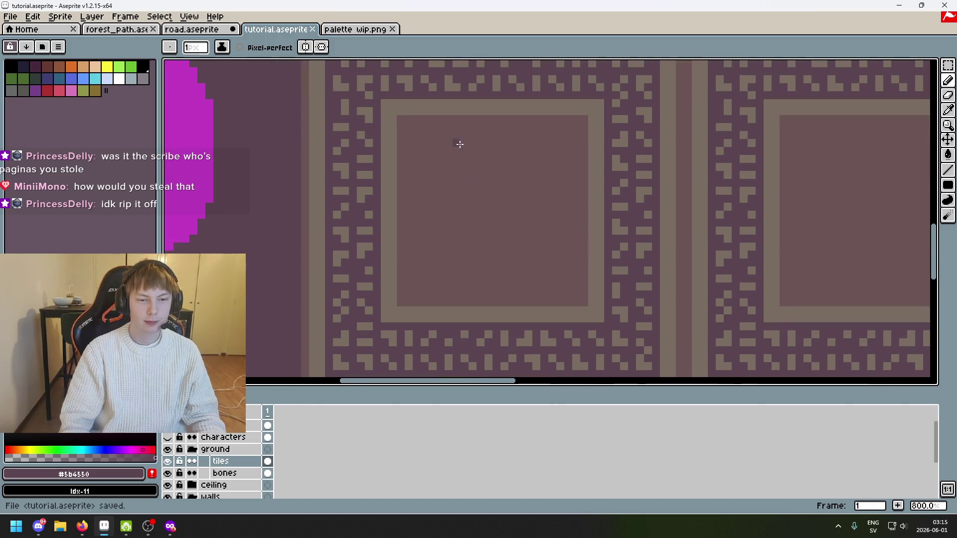
scroll(179, 435, up, 1)
Toggle the screenshot layer to compare, then pick trim colour #796d63 from the tile
click(167, 424)
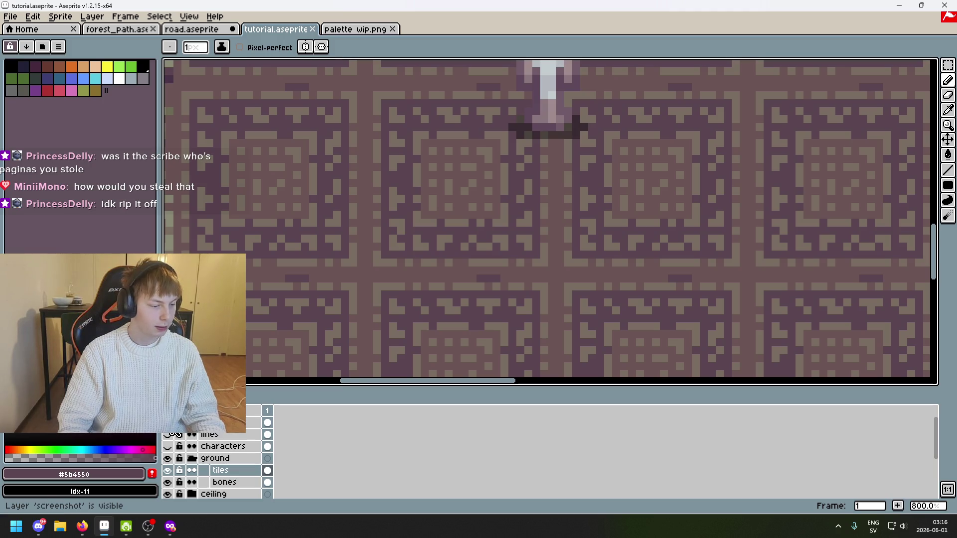
click(168, 423)
key(ctrl+s)
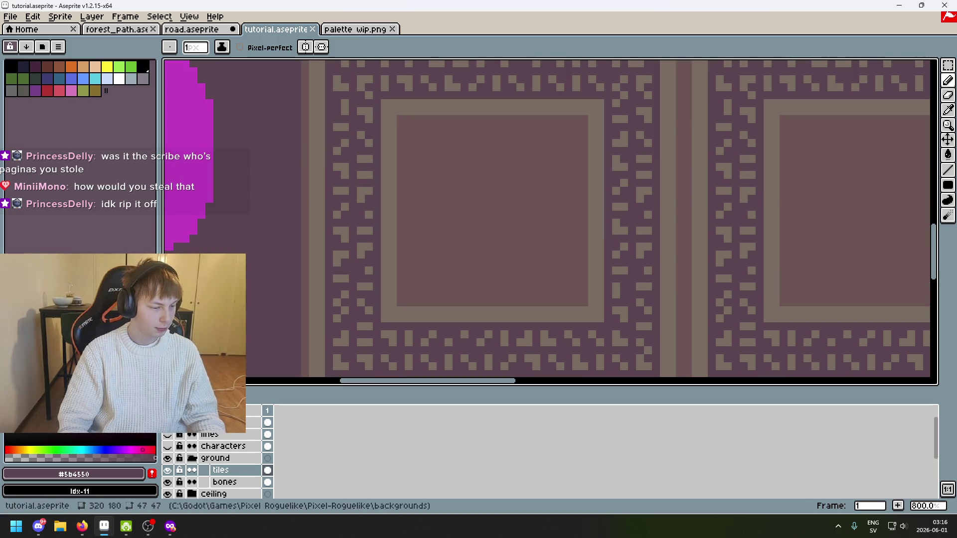
mouse_move(511, 212)
mouse_down()
mouse_move(569, 231)
mouse_move(536, 231)
mouse_up()
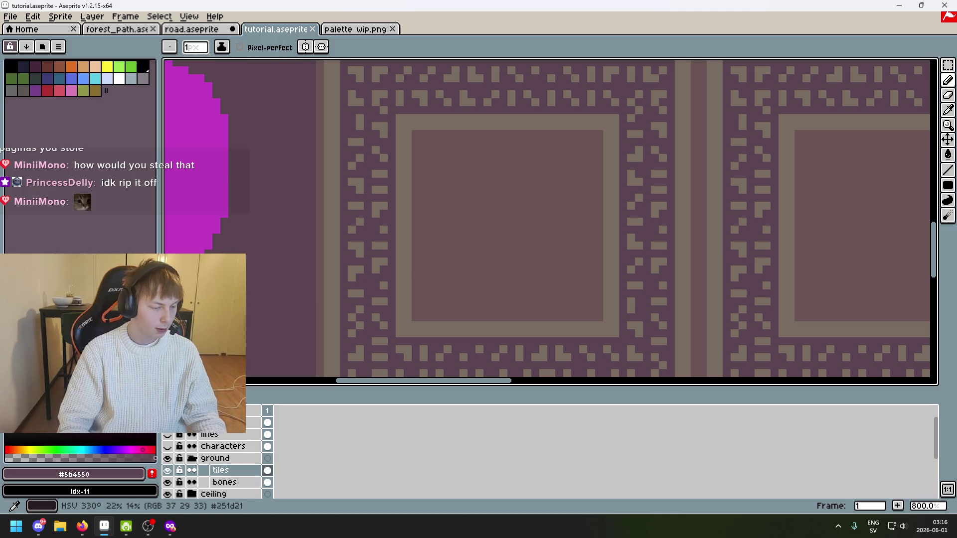
click(167, 422)
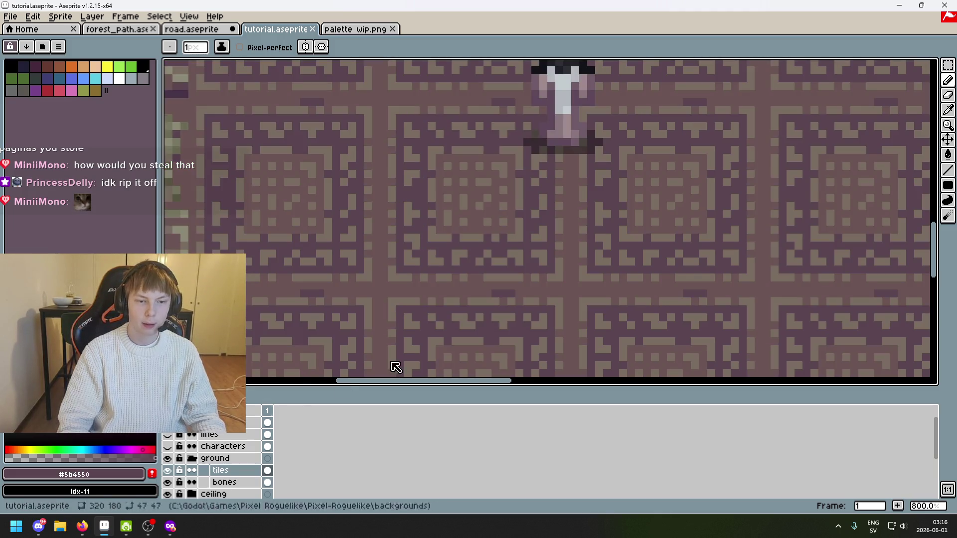
scroll(474, 250, up, 2)
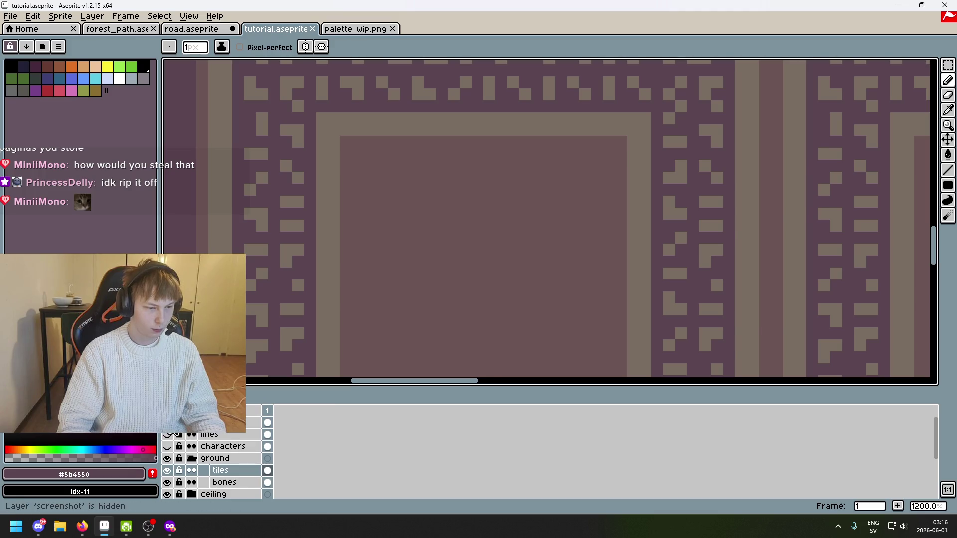
click(167, 422)
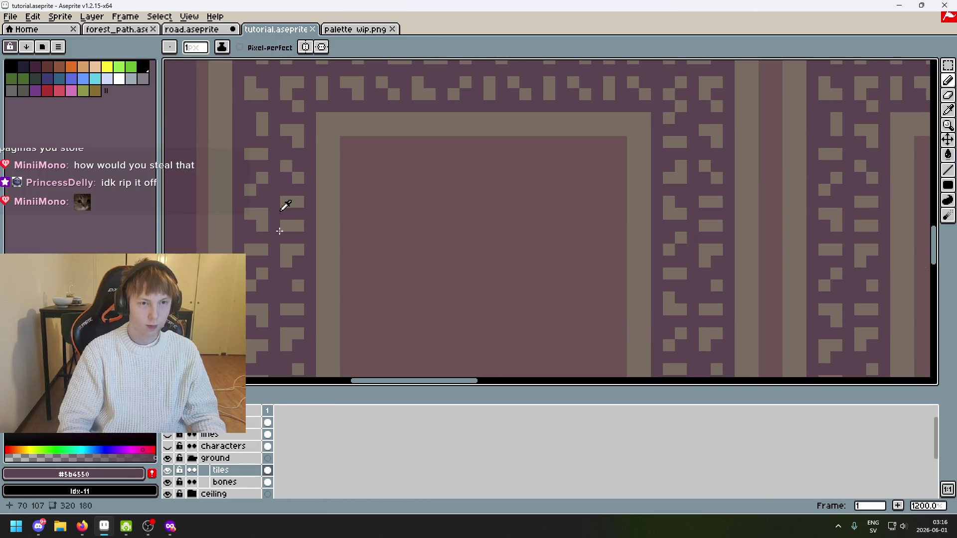
alt+click(299, 130)
scroll(300, 130, down, 4)
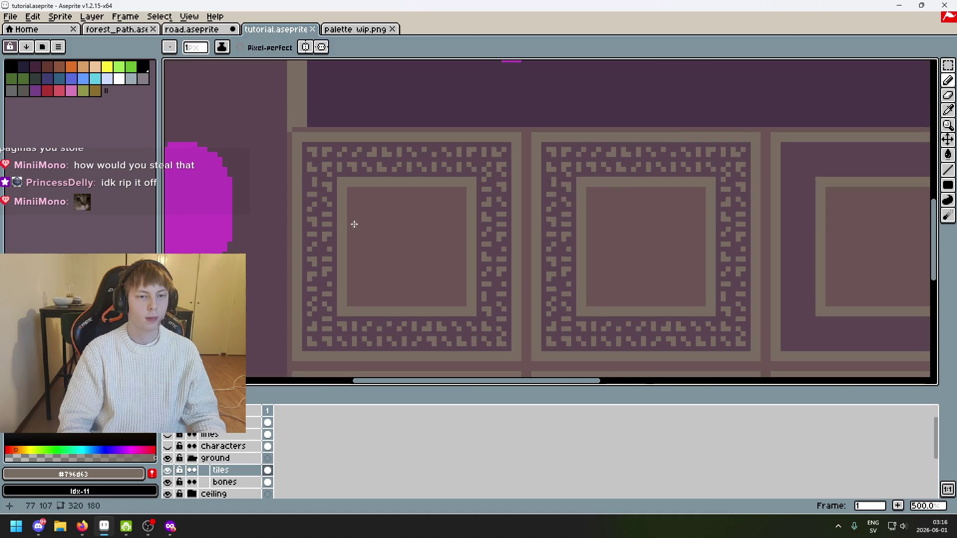
Copy a strip of the top zigzag border into the top of the inner square
click(949, 66)
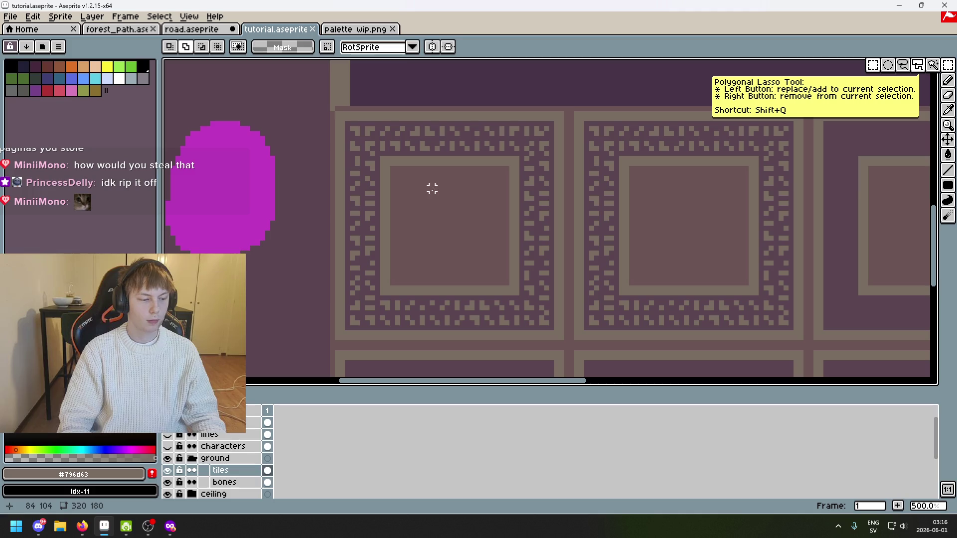
click(167, 422)
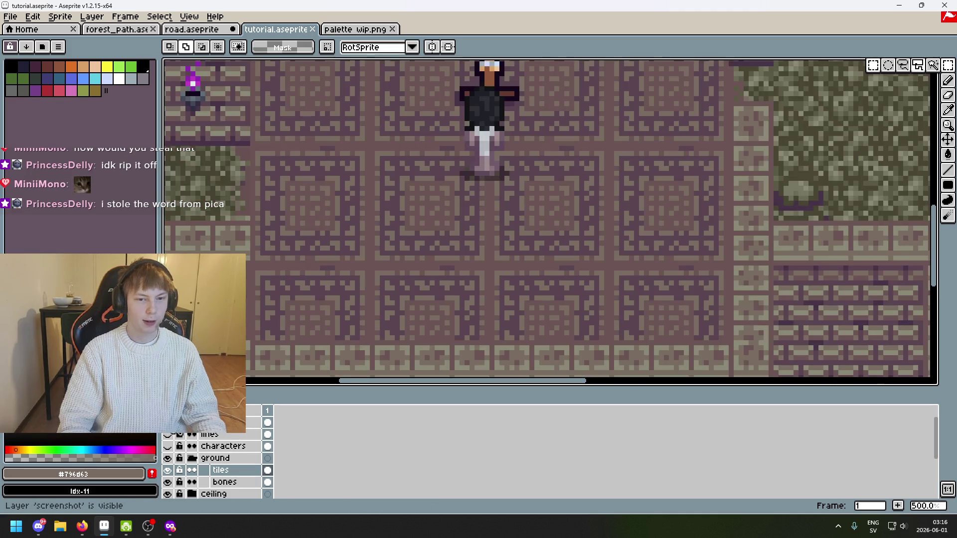
scroll(427, 197, up, 4)
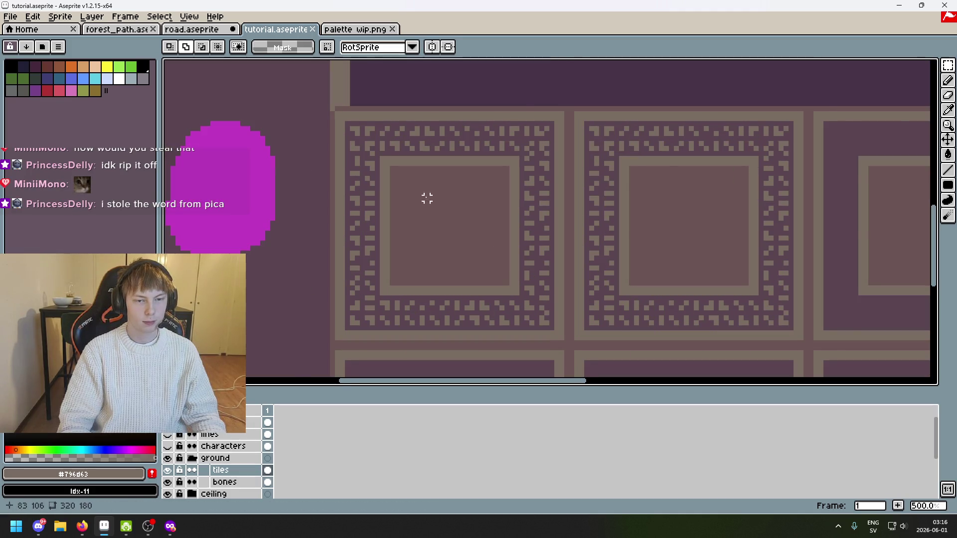
mouse_move(410, 134)
mouse_down()
mouse_move(560, 107)
mouse_move(592, 106)
mouse_move(589, 130)
mouse_move(603, 132)
mouse_up()
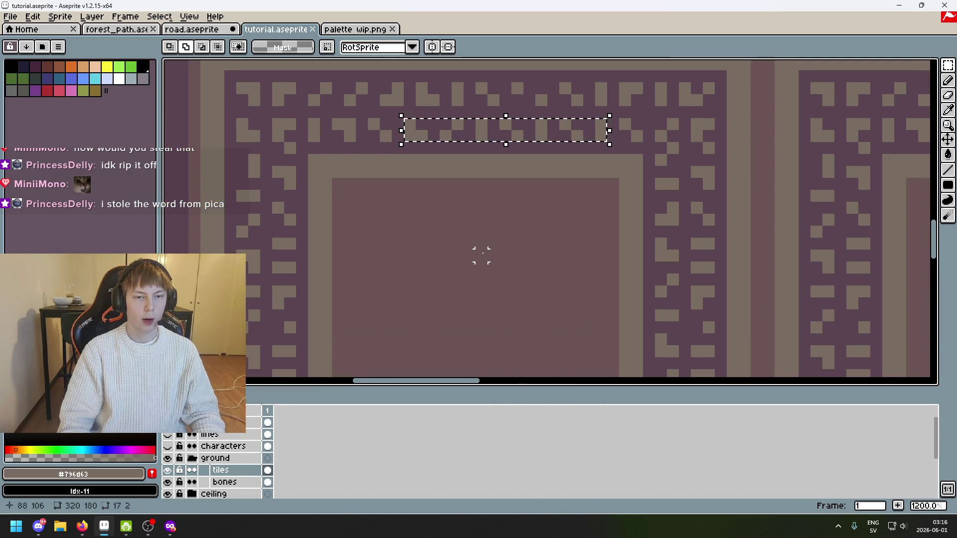
scroll(499, 234, down, 4)
scroll(523, 164, up, 6)
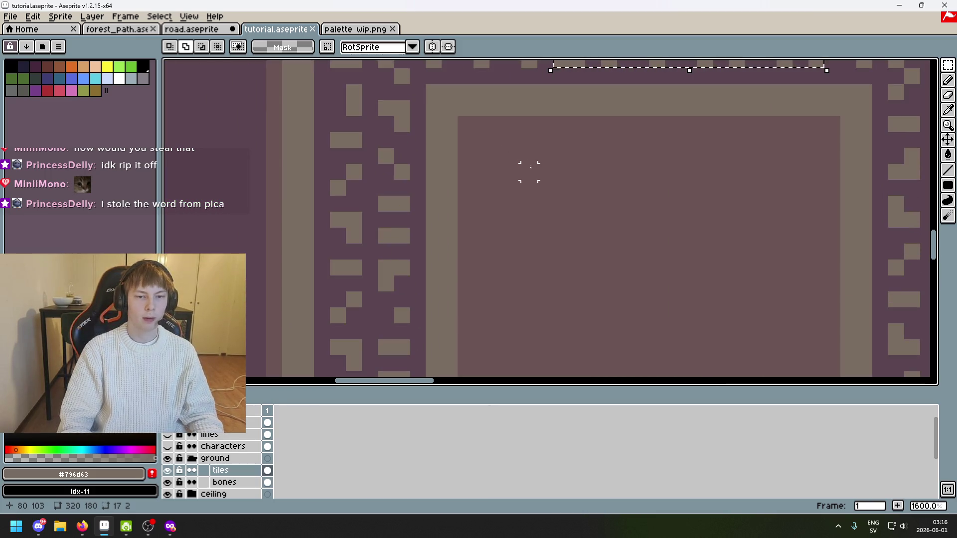
scroll(515, 218, down, 2)
click(565, 121)
mouse_move(570, 121)
mouse_down()
mouse_move(549, 203)
mouse_move(498, 199)
mouse_move(509, 200)
mouse_up()
click(504, 199)
With the Pencil, take fill colour #6c5555, then pick trim colour #796d63 from the tile
key(b)
alt+click(501, 210)
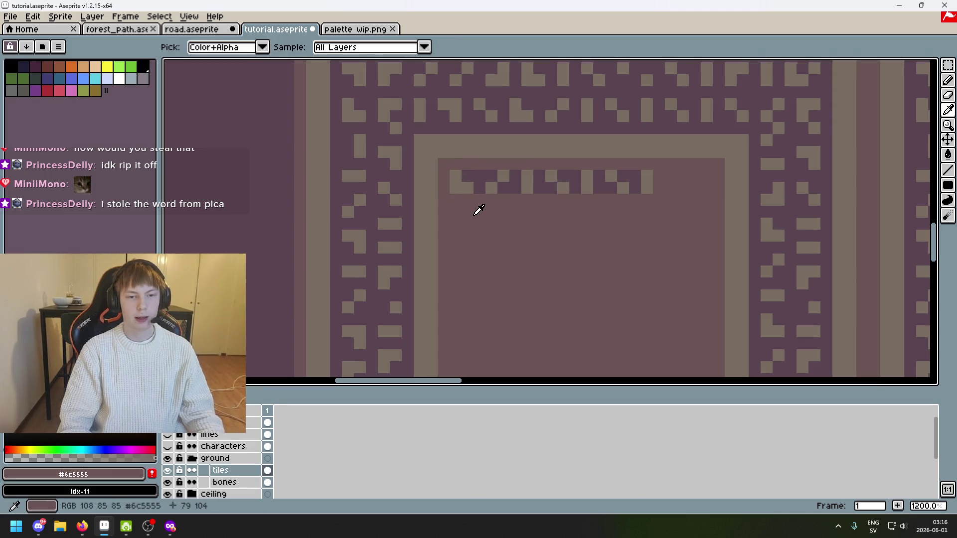
scroll(474, 180, up, 1)
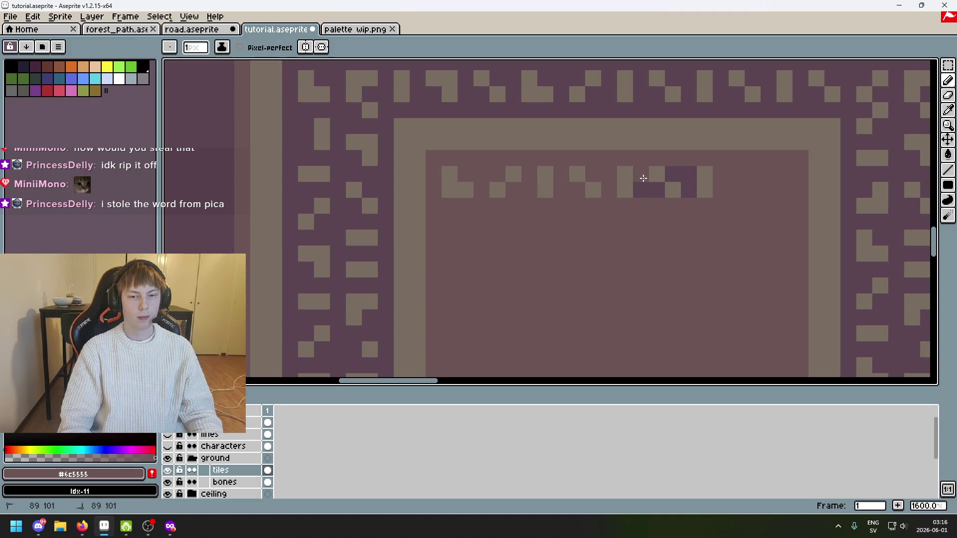
scroll(677, 174, down, 2)
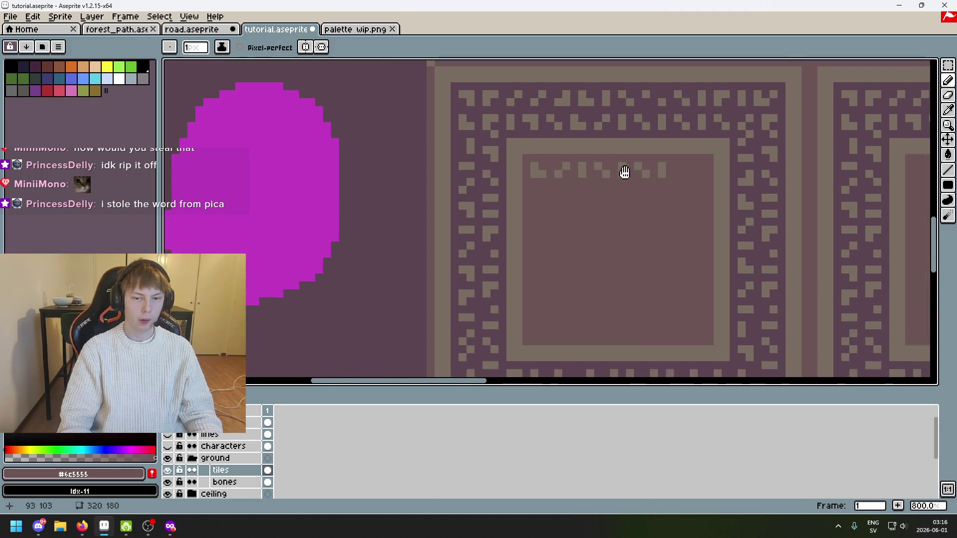
scroll(641, 178, right, 5)
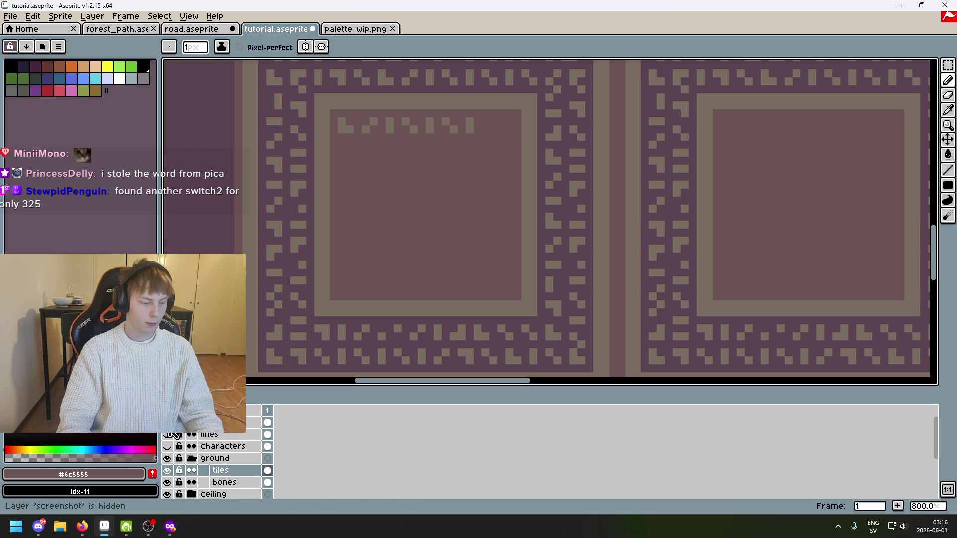
click(176, 433)
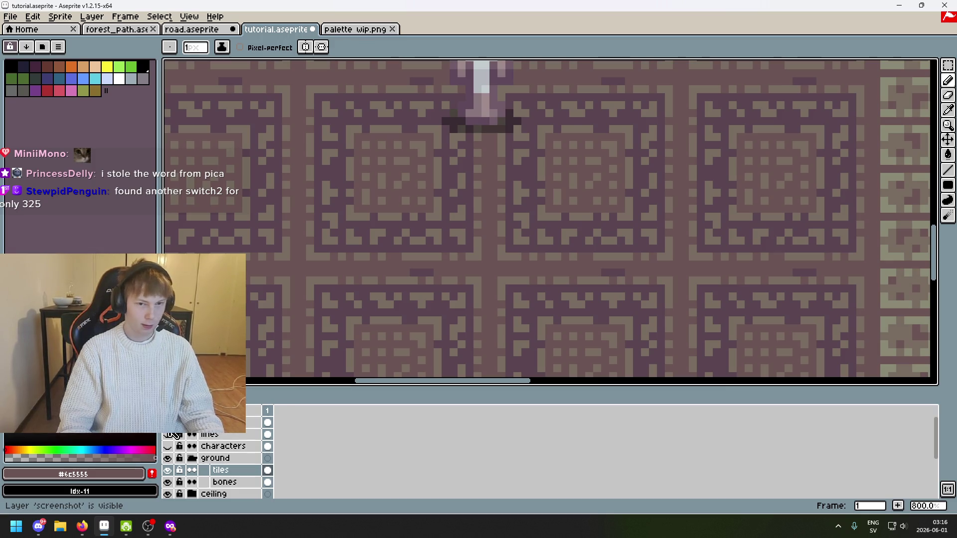
scroll(492, 201, up, 2)
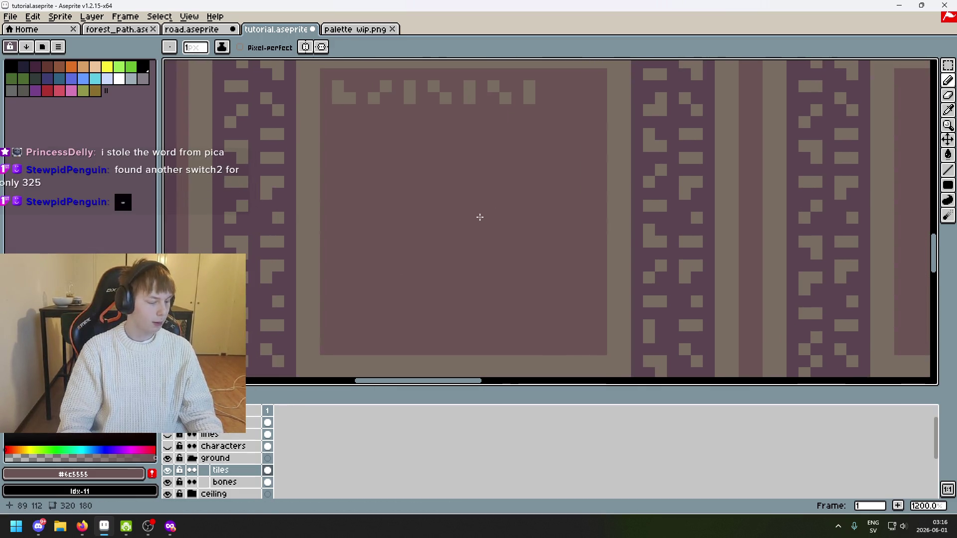
scroll(479, 216, up, 3)
scroll(511, 254, right, 2)
alt+click(474, 194)
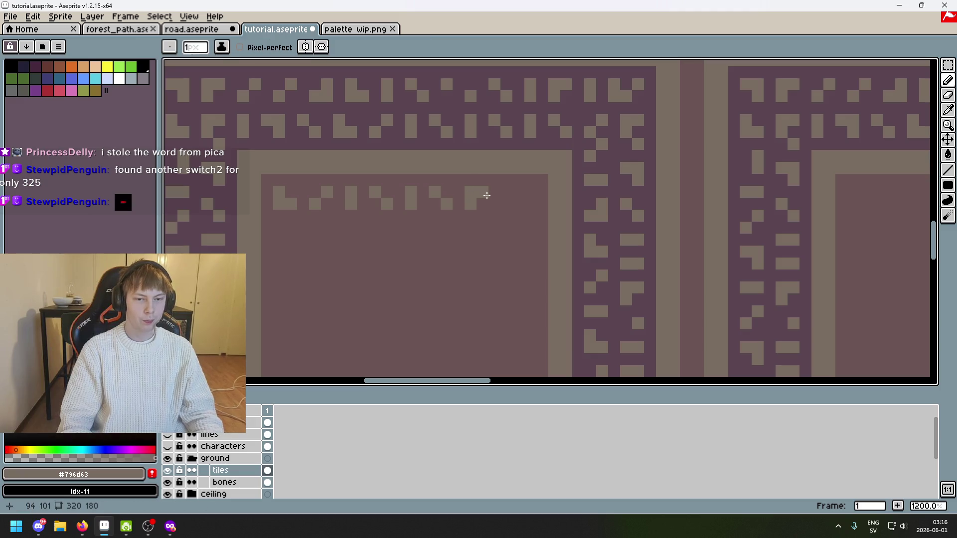
Pencil extra pixels at the trim row's corner, then undo the stray stroke
click(495, 202)
click(530, 198)
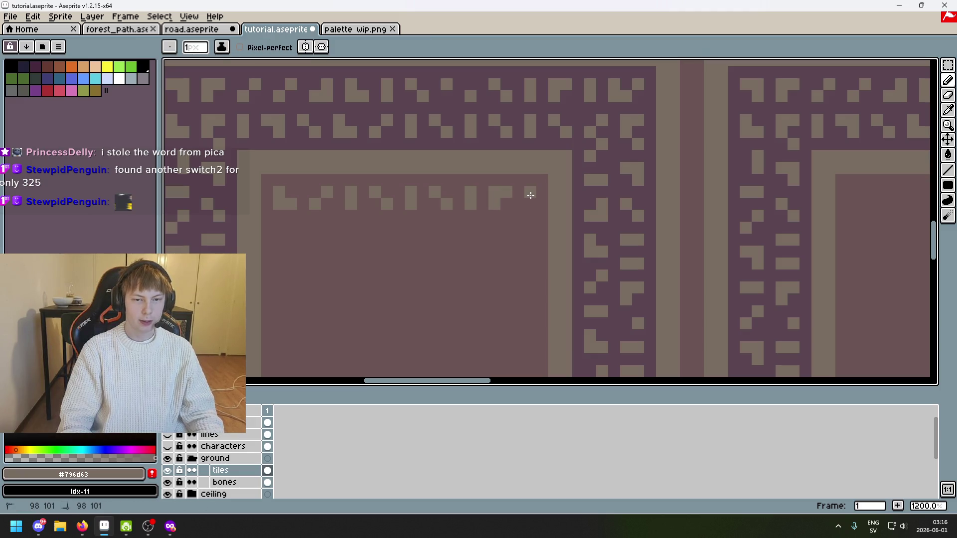
click(527, 209)
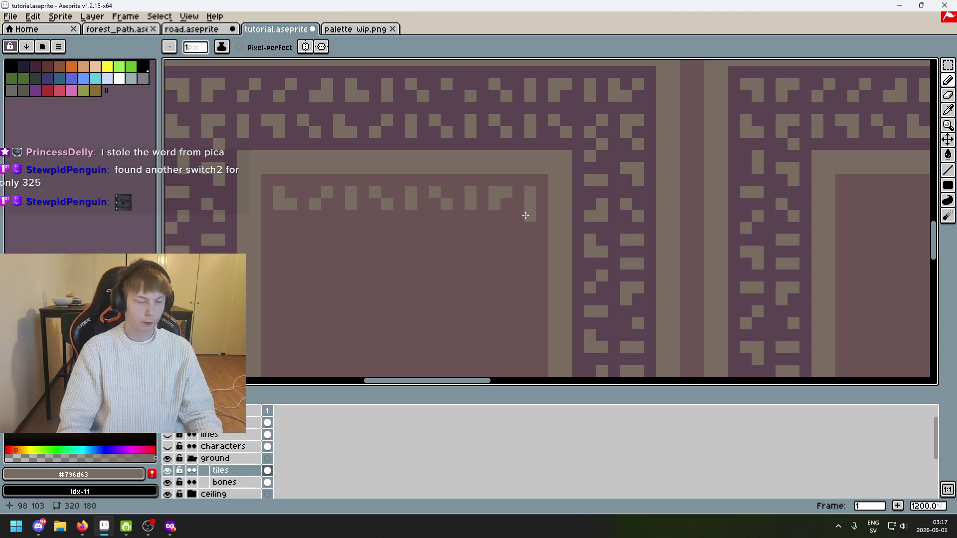
key(ctrl+z)
click(518, 215)
drag(523, 215, 591, 169)
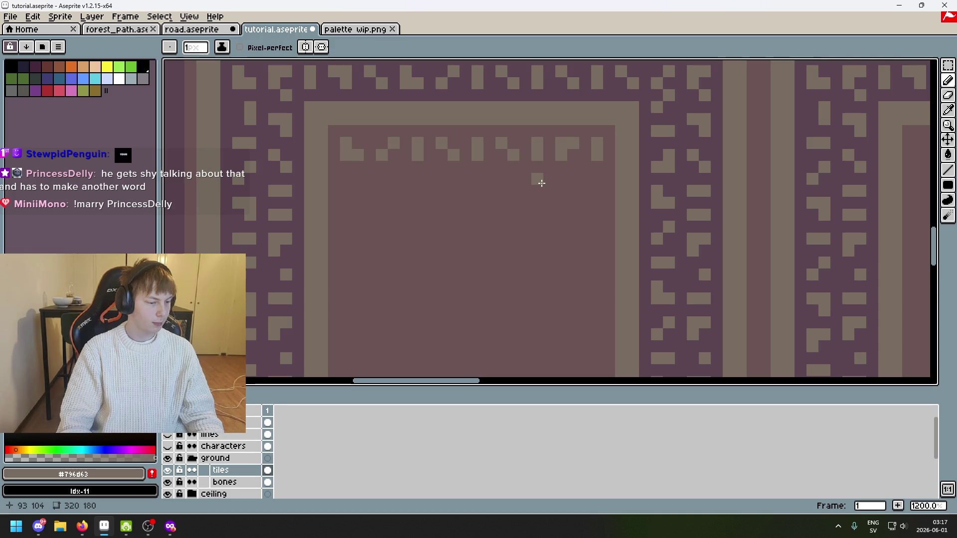
drag(541, 183, 501, 173)
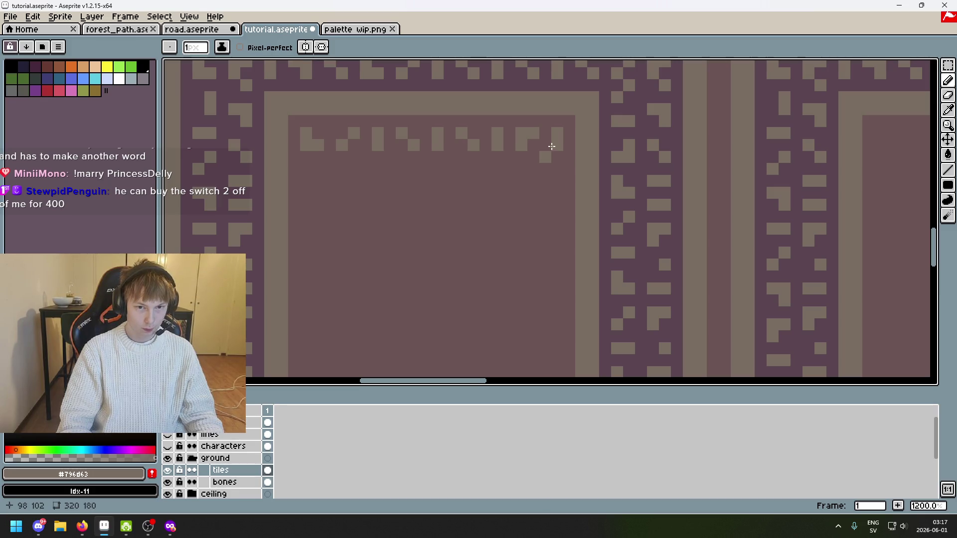
key(ctrl+z)
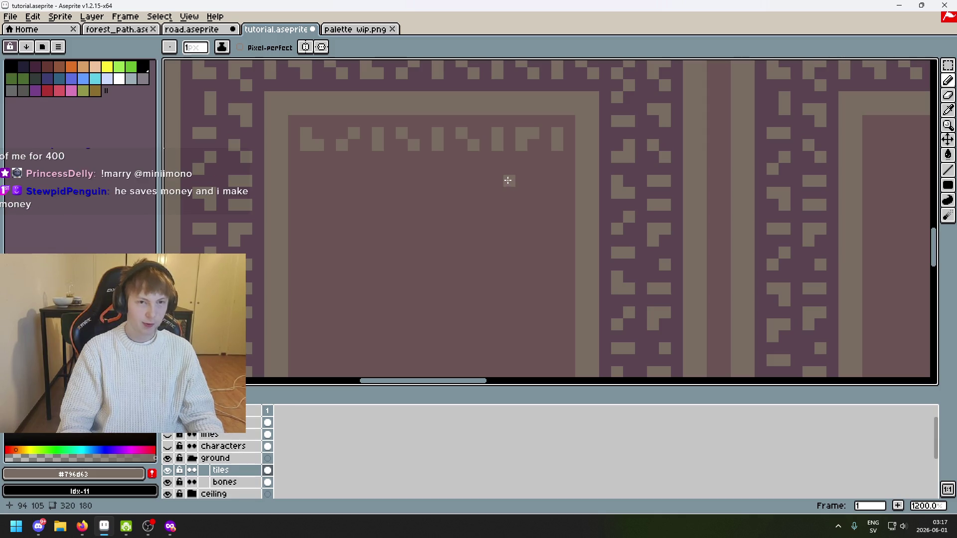
scroll(533, 201, down, 2)
key(m)
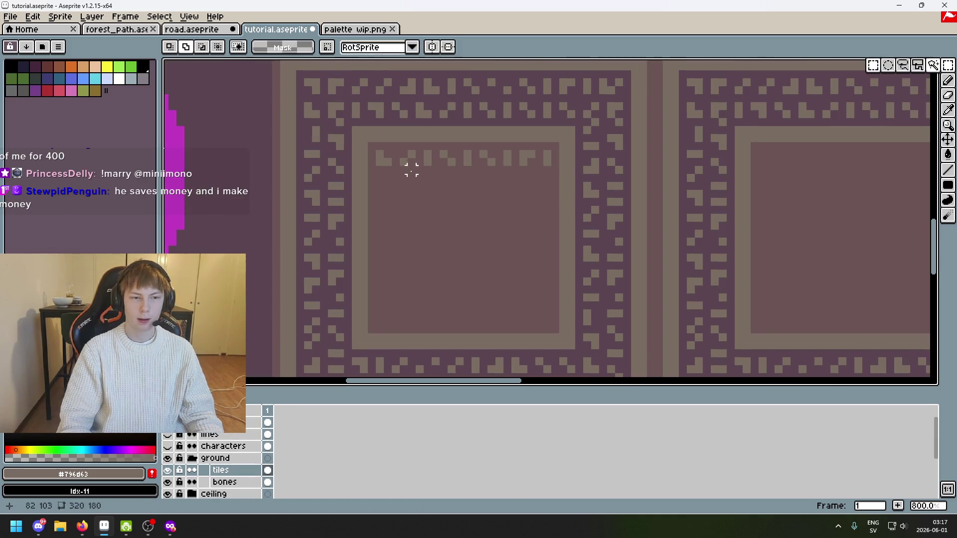
Select a narrow column of the zigzag border and move it left
mouse_move(391, 64)
mouse_down()
mouse_move(374, 321)
mouse_move(381, 359)
mouse_up()
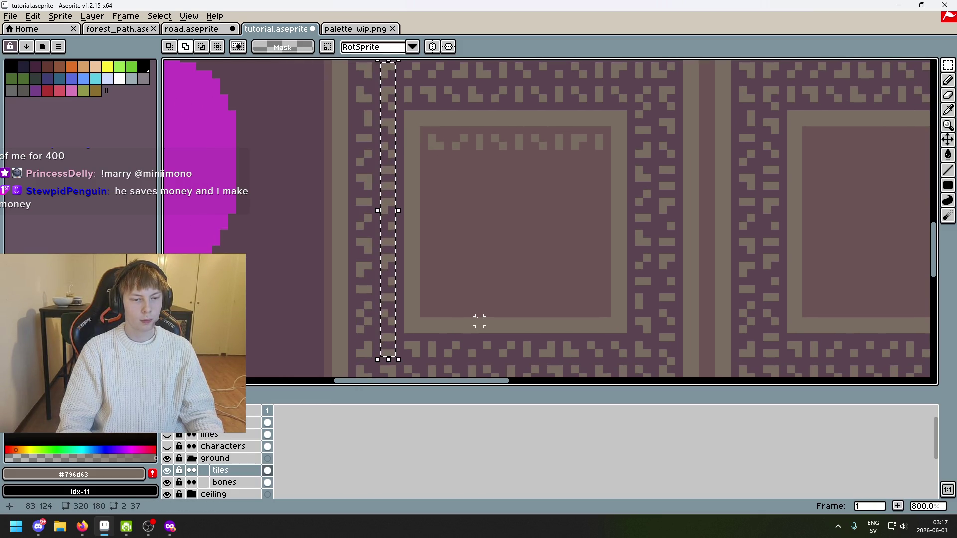
key(ctrl+t)
key(ctrl+z)
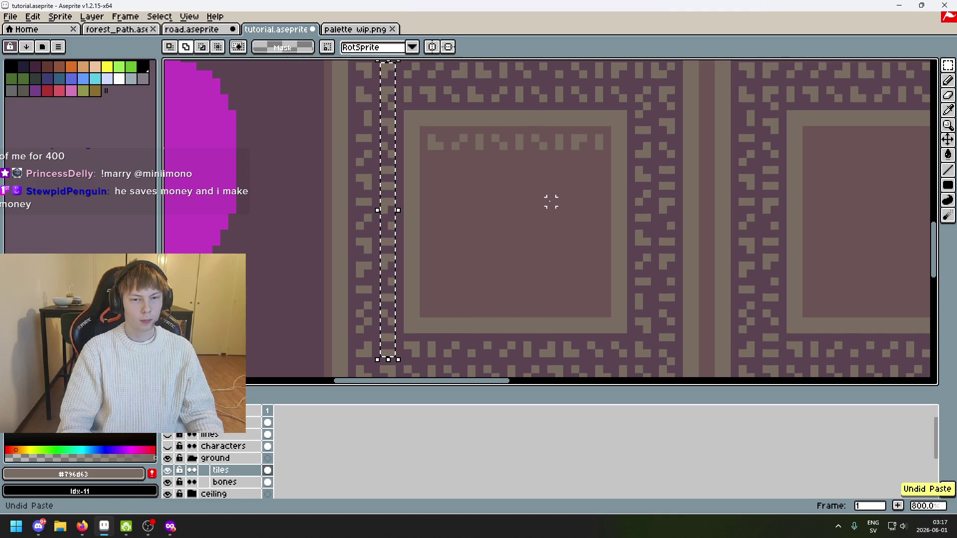
scroll(534, 196, down, 3)
mouse_move(466, 171)
mouse_down()
mouse_move(231, 171)
mouse_move(251, 297)
mouse_up()
click(255, 280)
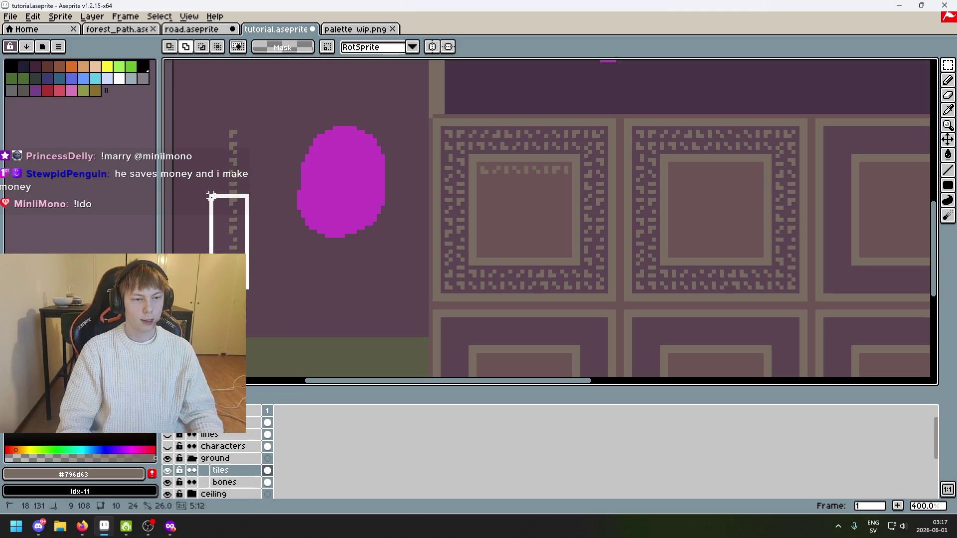
Reposition pieces of the zigzag column with Ctrl+T, undoing the edge move
key(ctrl+t)
mouse_move(239, 240)
mouse_down()
mouse_move(579, 221)
mouse_move(223, 213)
mouse_move(225, 262)
mouse_move(513, 274)
mouse_move(572, 228)
mouse_move(227, 225)
mouse_move(227, 294)
mouse_move(225, 253)
mouse_move(227, 265)
mouse_move(565, 219)
mouse_up()
click(273, 268)
key(ctrl+t)
click(393, 225)
scroll(565, 219, up, 1)
key(ctrl+z)
Move the selected zigzag pixels into the right side of the inner ring
scroll(497, 221, down, 2)
scroll(433, 220, up, 2)
mouse_move(433, 221)
mouse_down()
mouse_move(712, 207)
mouse_move(856, 189)
mouse_move(846, 188)
mouse_up()
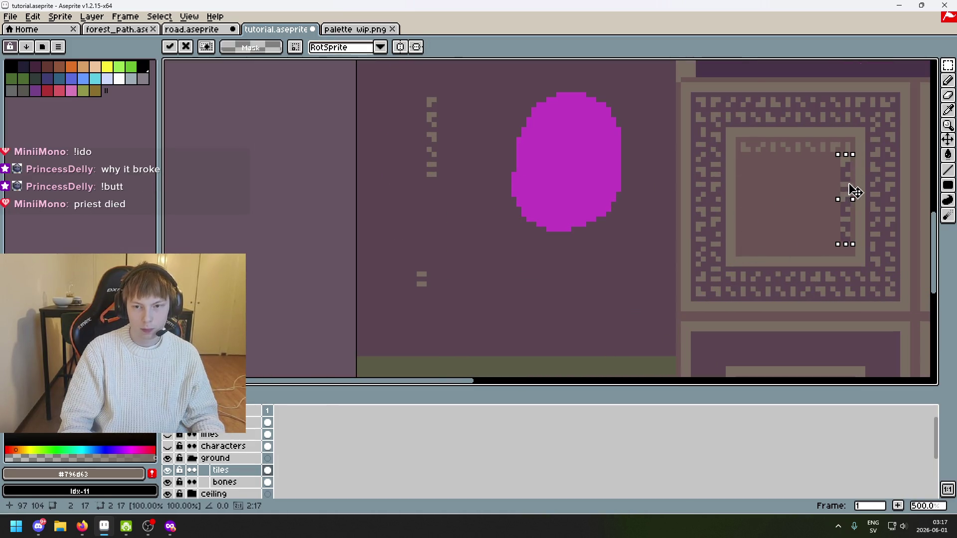
scroll(846, 188, up, 2)
click(866, 173)
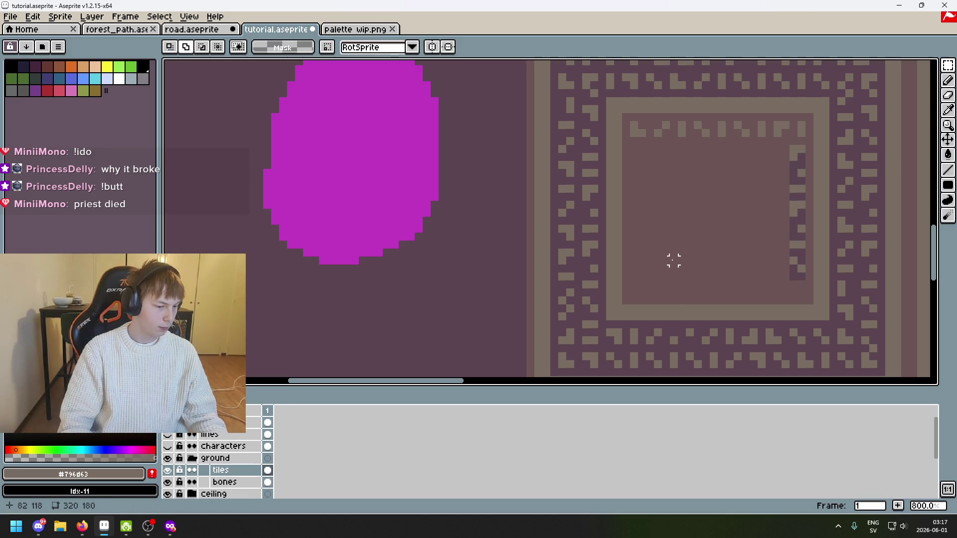
Delete the leftover marks and save tutorial.aseprite
scroll(514, 246, down, 1)
drag(489, 243, 633, 246)
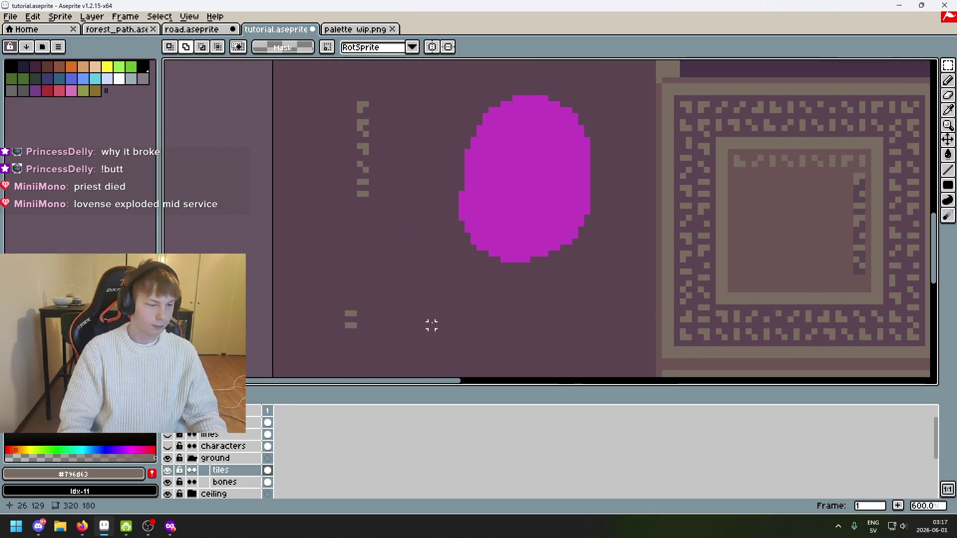
drag(384, 349, 326, 69)
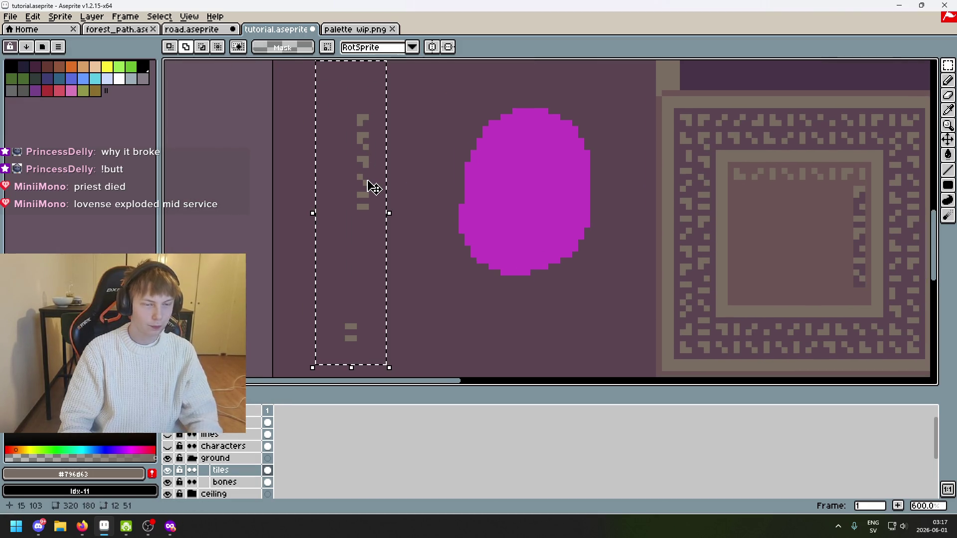
key(Delete)
key(ctrl+s)
drag(438, 223, 238, 175)
scroll(734, 238, up, 3)
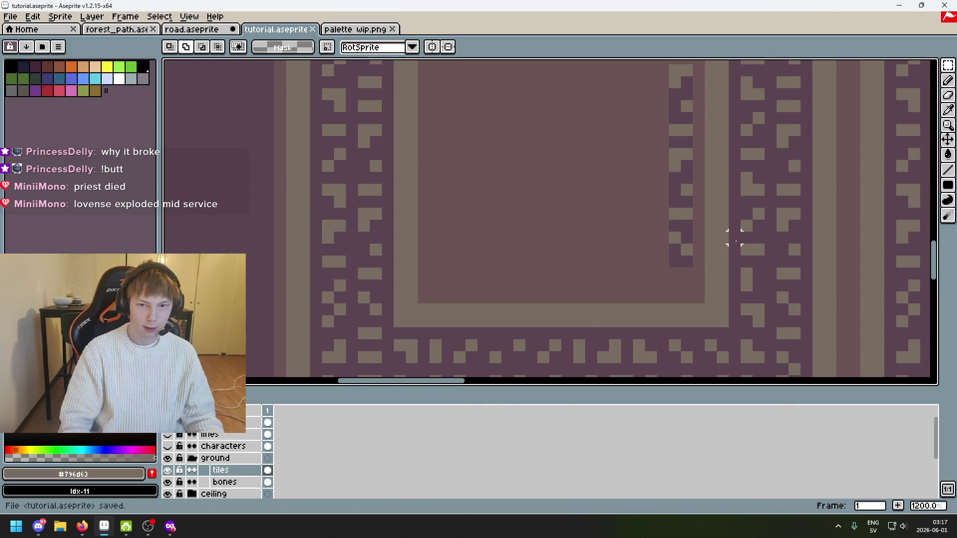
Fill the dark purple strip behind the right-side zigzag with floor colour #6c5555
key(i)
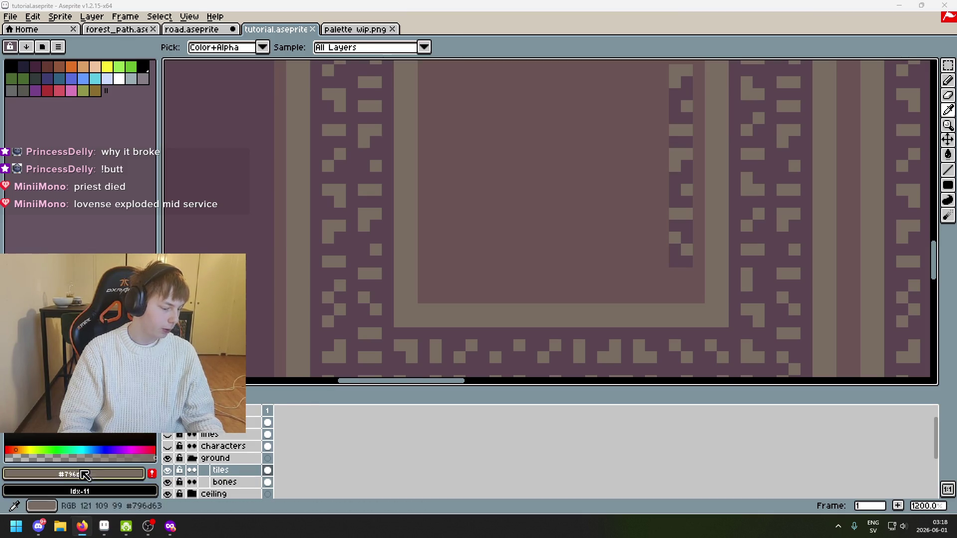
key(m)
scroll(383, 311, right, 3)
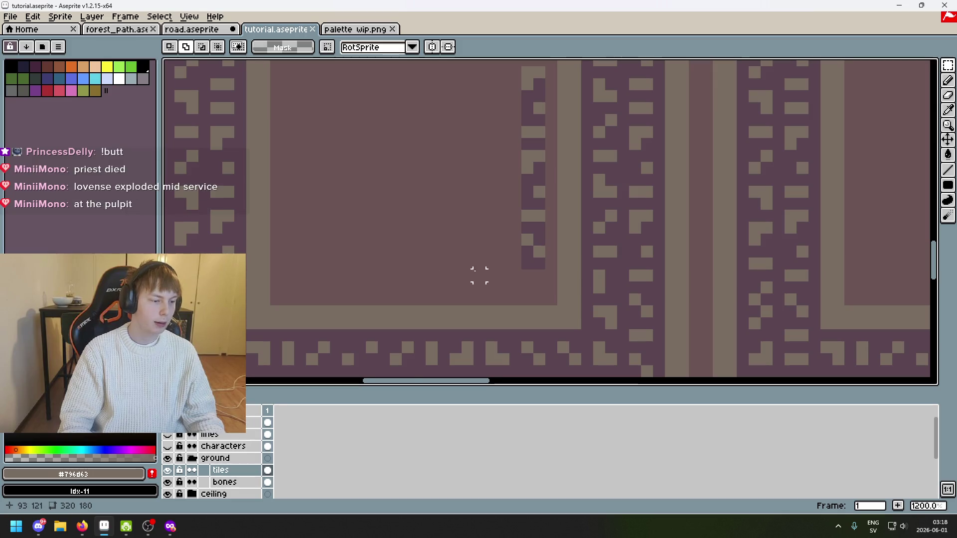
scroll(499, 284, up, 1)
scroll(498, 284, left, 1)
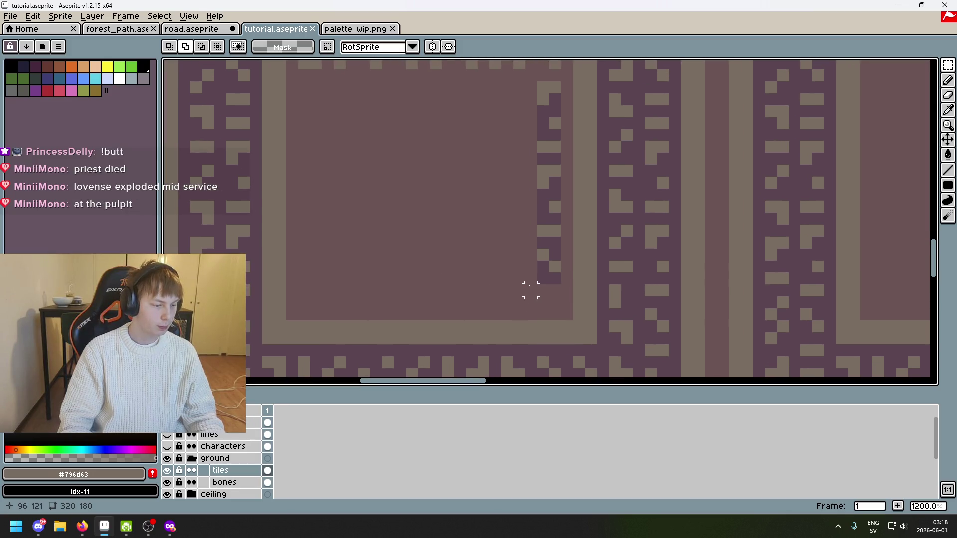
scroll(519, 318, up, 4)
key(i)
click(524, 248)
key(b)
key(g)
click(558, 158)
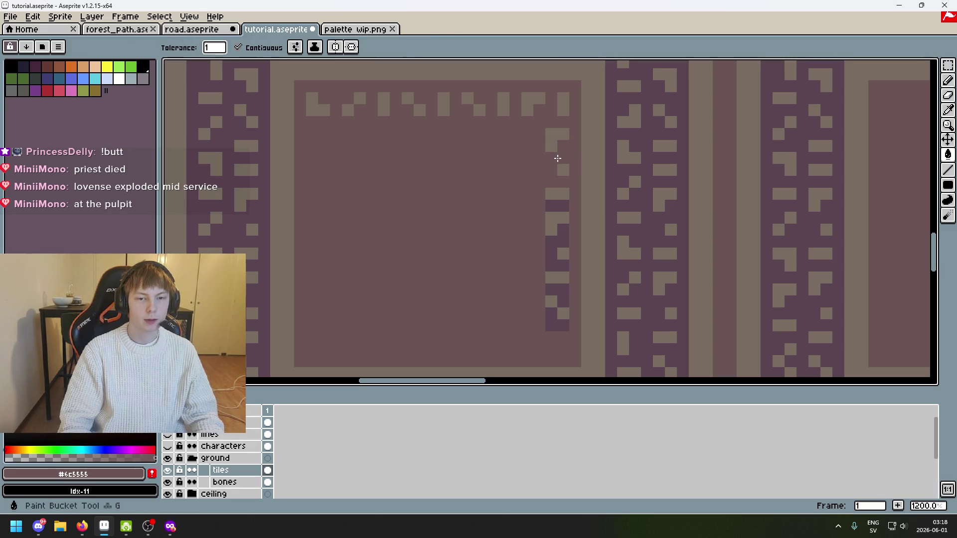
key(ctrl+z)
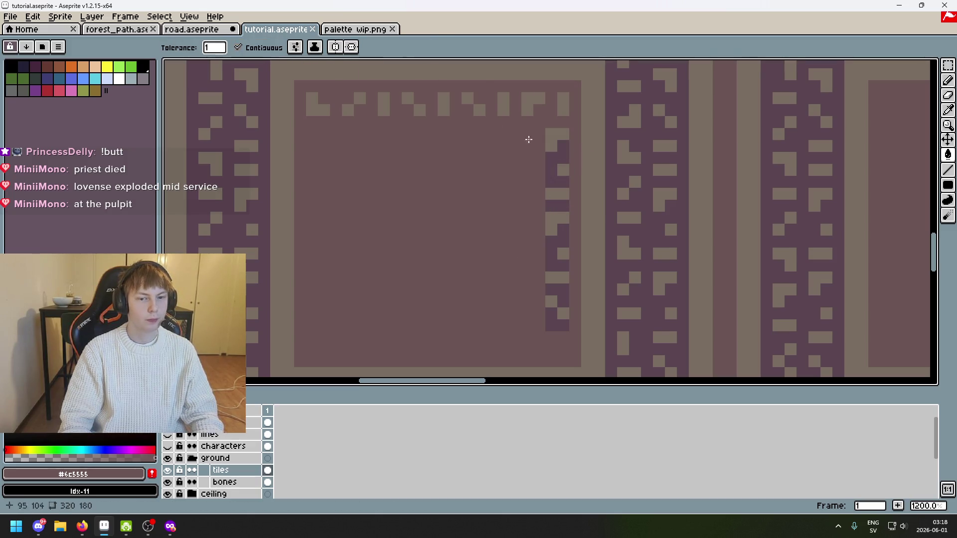
click(554, 164)
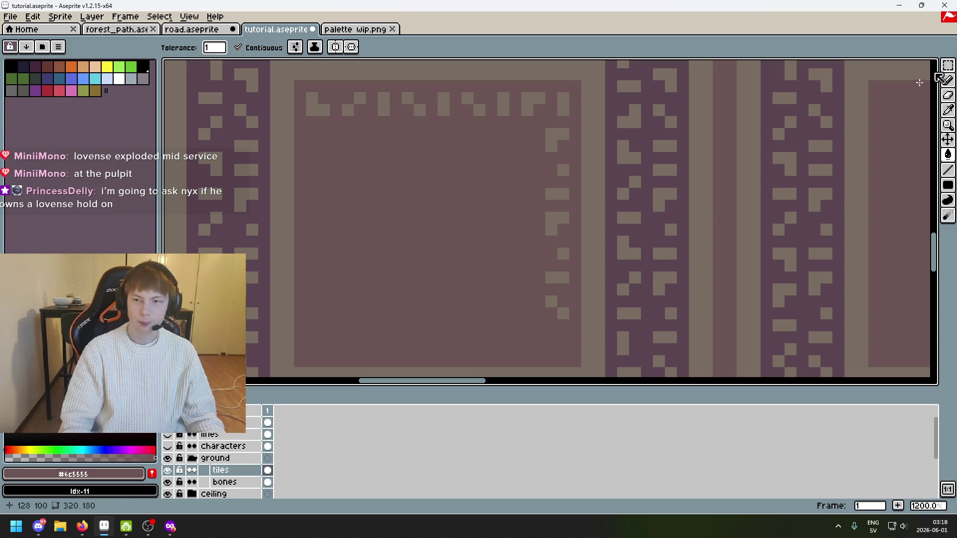
Pick trim colour #796d63 from the canvas and return to the Pencil
key(i)
scroll(564, 285, up, 1)
click(607, 271)
key(b)
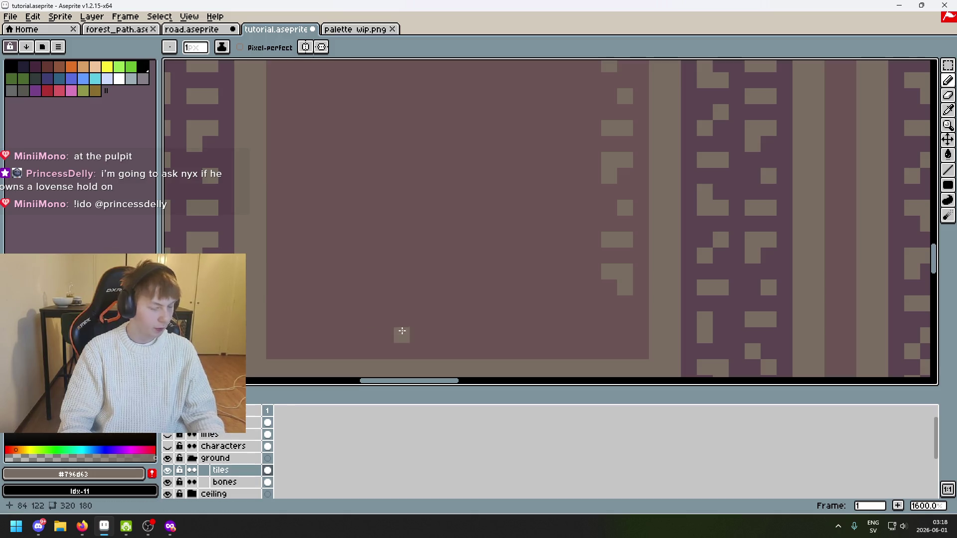
Save, then move a 31×2 strip of the bottom zigzag to the empty area at left
scroll(516, 313, down, 2)
drag(516, 312, 541, 288)
key(ctrl+s)
click(948, 66)
drag(636, 157, 590, 217)
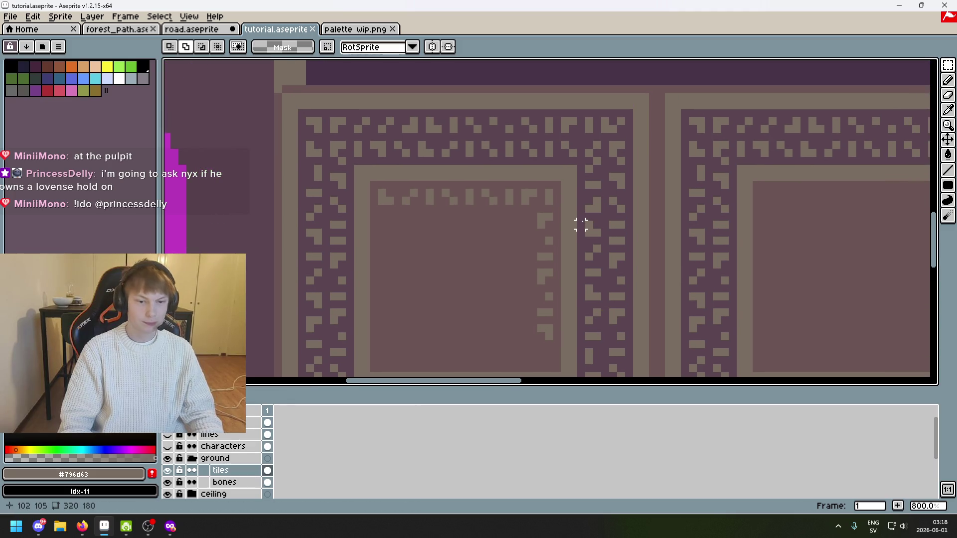
drag(621, 169, 598, 100)
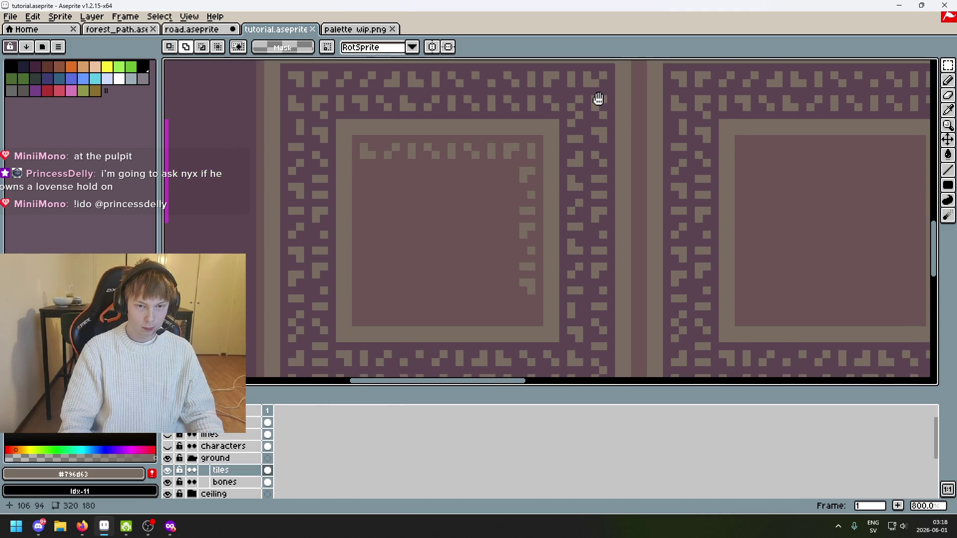
scroll(526, 144, up, 1)
scroll(514, 156, down, 3)
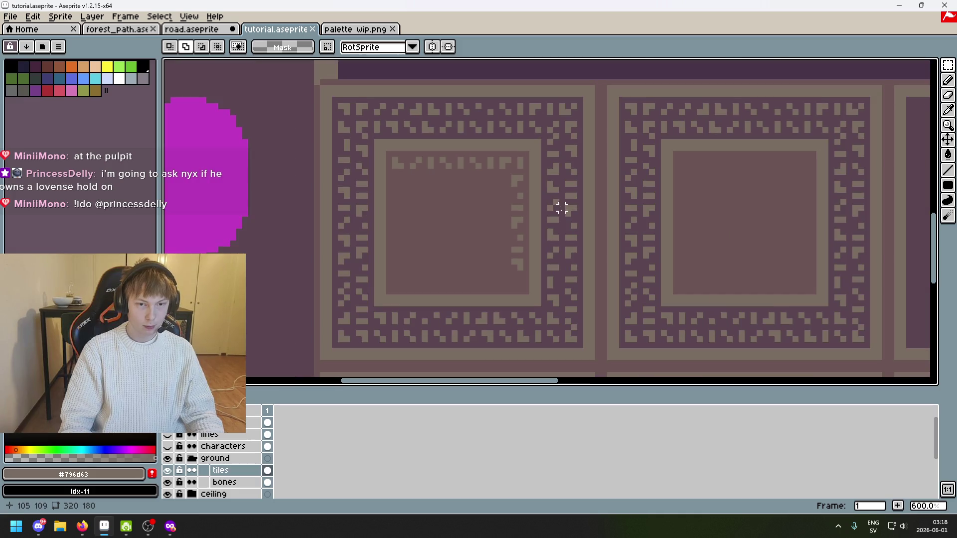
scroll(562, 278, up, 3)
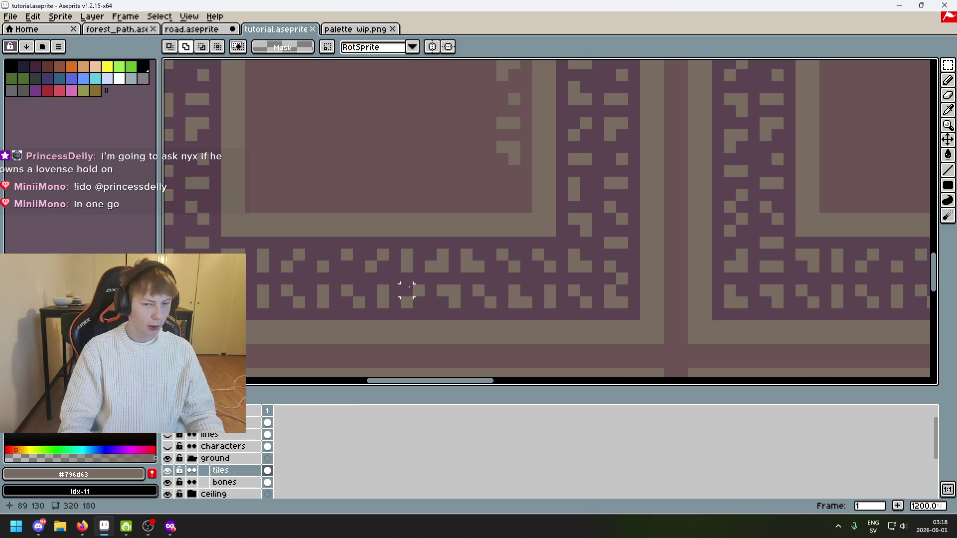
drag(263, 291, 629, 304)
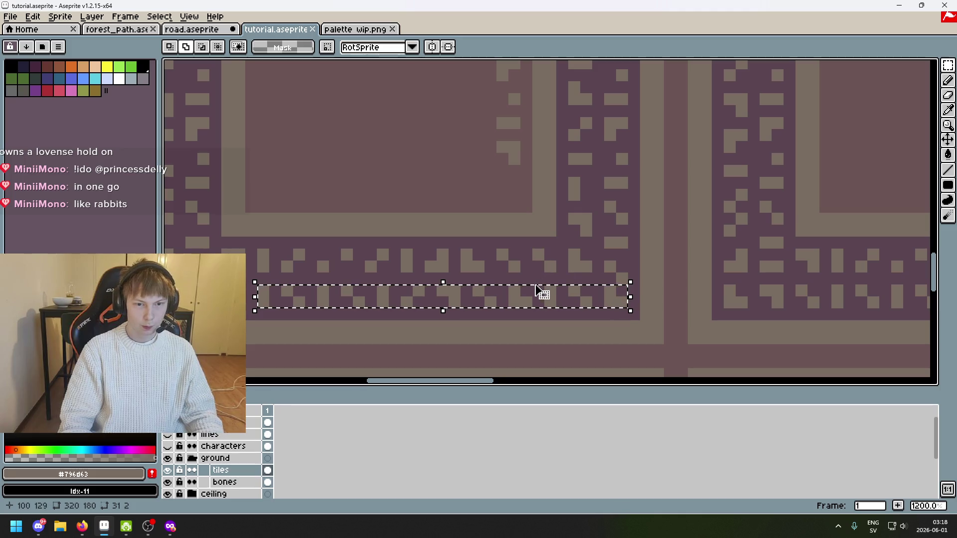
mouse_move(533, 291)
mouse_down()
mouse_move(504, 250)
mouse_move(444, 194)
mouse_move(437, 200)
mouse_up()
key(Escape)
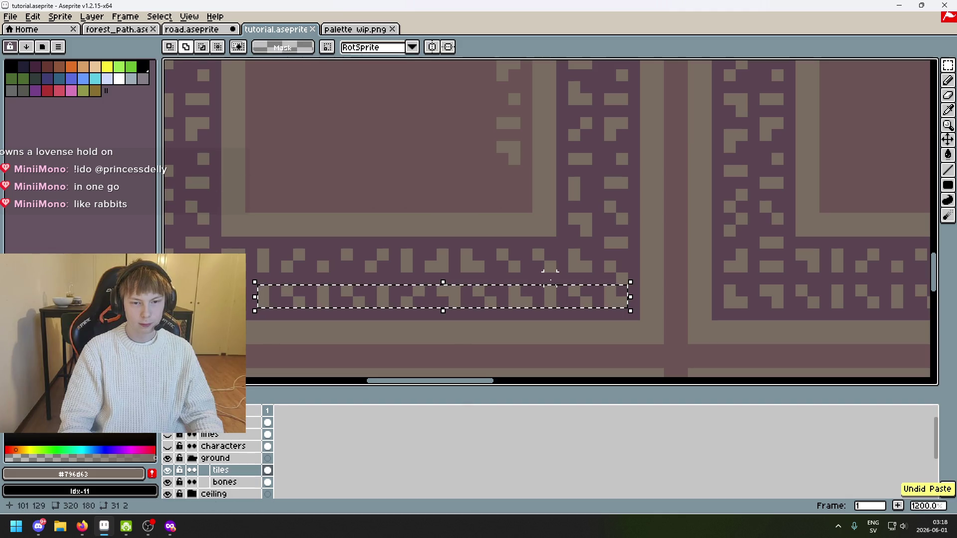
scroll(727, 223, down, 4)
drag(634, 263, 388, 265)
key(Return)
Erase the strip's left end and reposition the remaining piece in the empty area
drag(265, 237, 353, 297)
key(Delete)
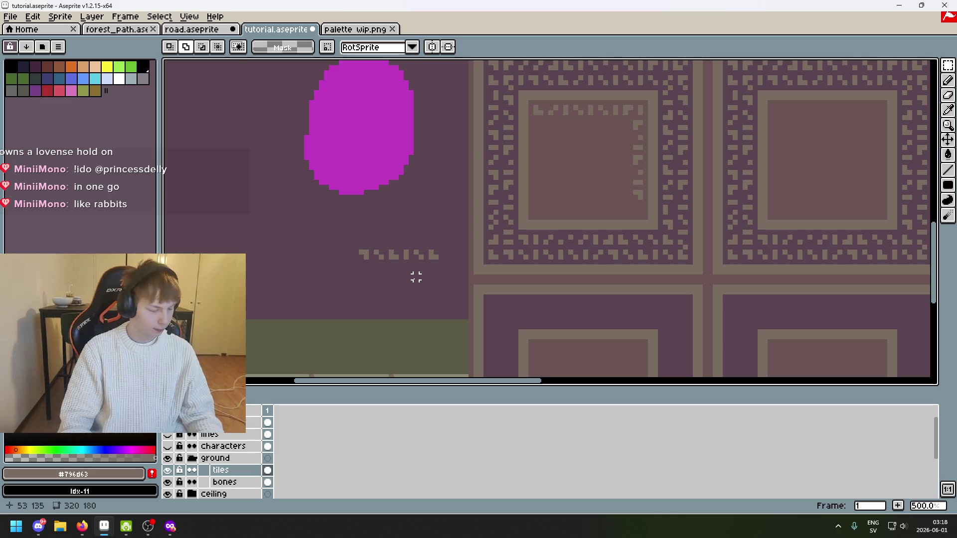
key(ctrl+z)
drag(264, 230, 299, 274)
key(Delete)
drag(446, 266, 282, 242)
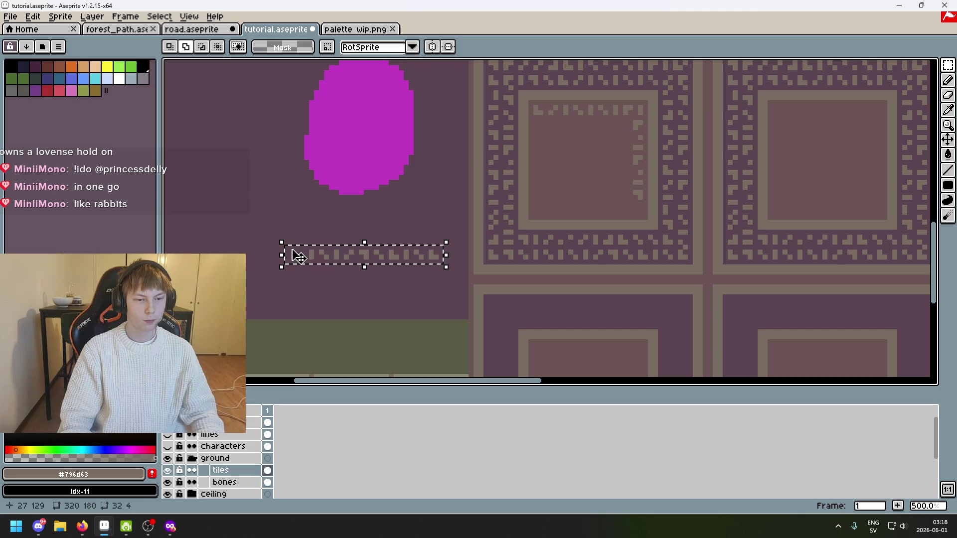
mouse_move(339, 266)
mouse_down()
mouse_move(568, 230)
mouse_move(568, 220)
mouse_move(324, 235)
mouse_move(308, 253)
mouse_up()
click(248, 246)
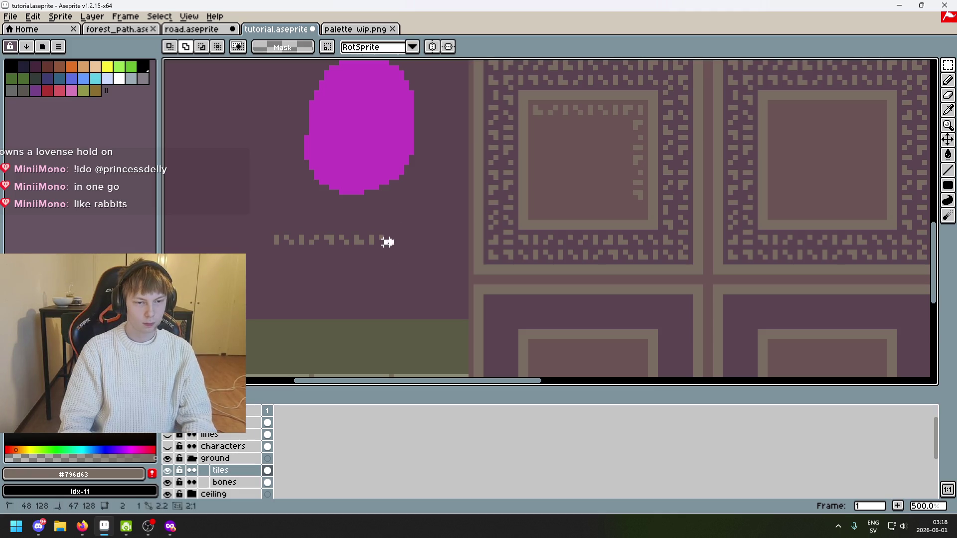
drag(391, 241, 214, 215)
mouse_move(308, 248)
mouse_down()
mouse_move(590, 218)
mouse_move(573, 212)
mouse_move(295, 250)
mouse_up()
click(312, 252)
Drag the zigzag strip into place along the inner square's bottom edge
scroll(314, 252, up, 2)
scroll(313, 252, left, 3)
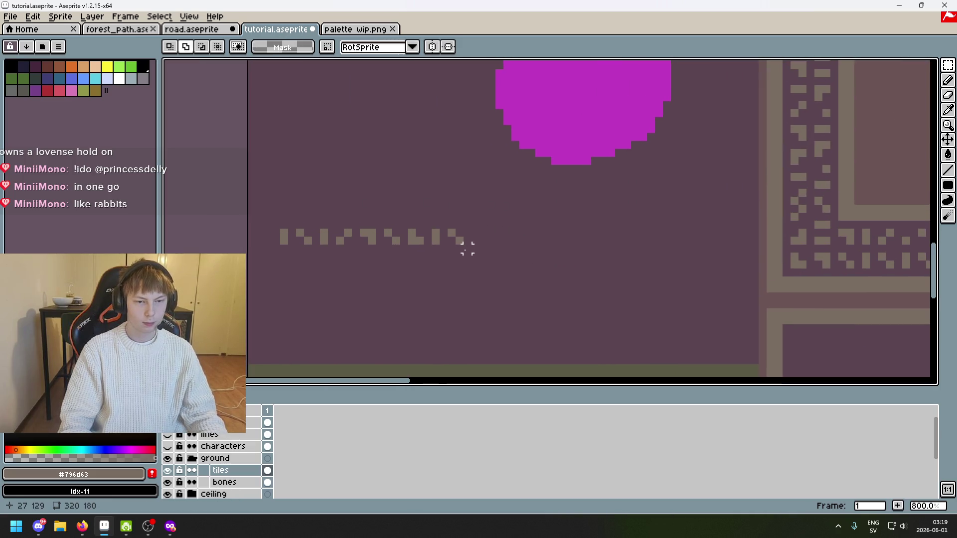
scroll(449, 229, up, 3)
scroll(449, 229, down, 2)
key(b)
scroll(447, 239, down, 2)
click(950, 70)
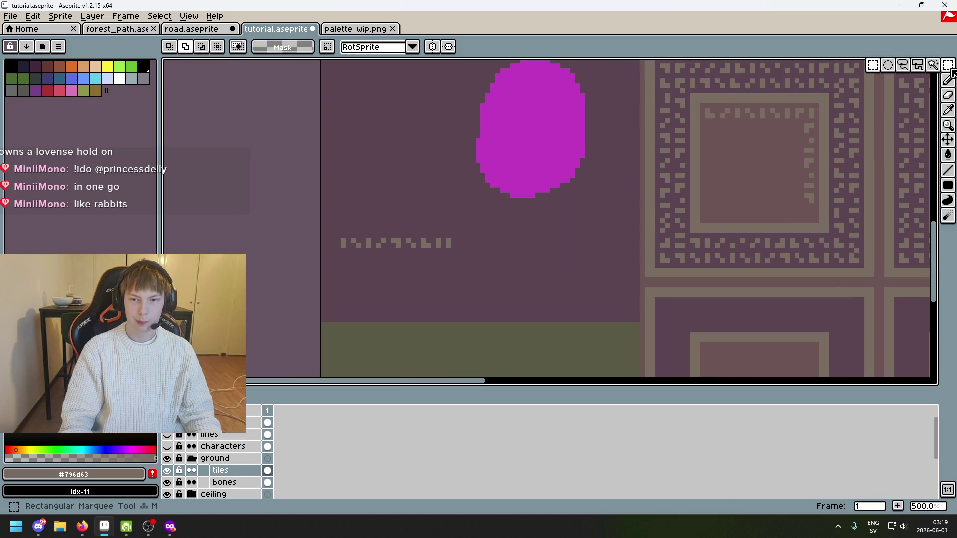
mouse_move(338, 236)
mouse_down()
mouse_move(456, 259)
mouse_move(763, 209)
mouse_move(795, 218)
mouse_up()
scroll(793, 214, up, 2)
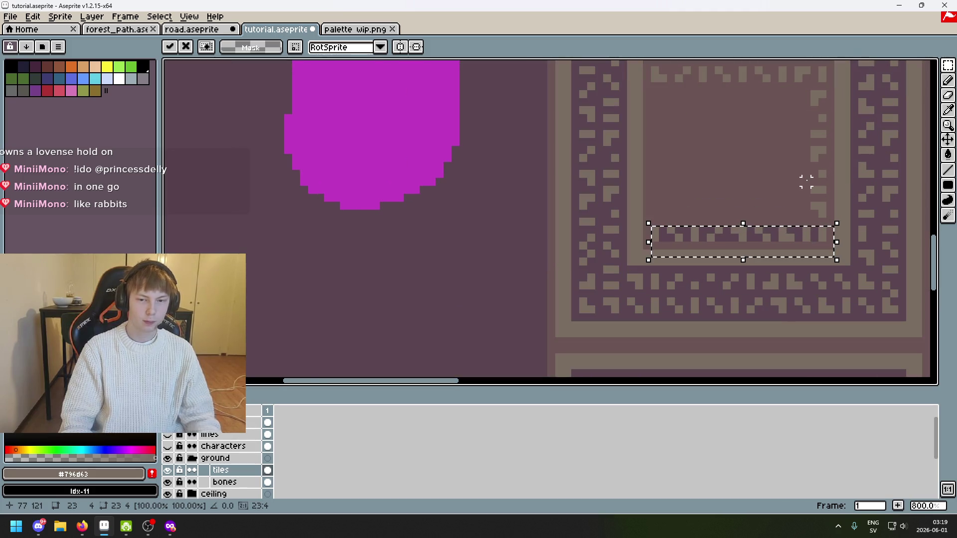
Commit the strip's placement and sample the inner square's mauve colour
key(Return)
scroll(759, 205, up, 3)
key(i)
click(799, 207)
key(g)
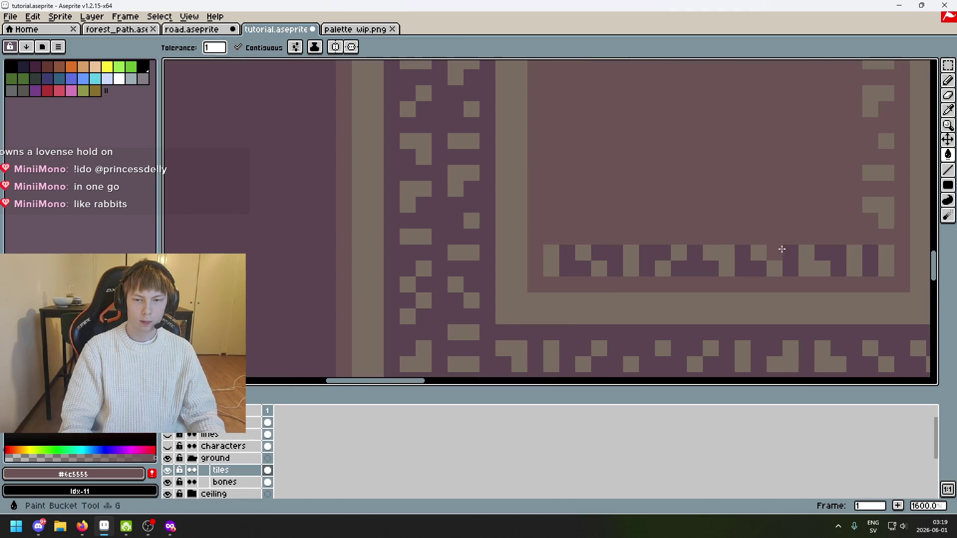
key(b)
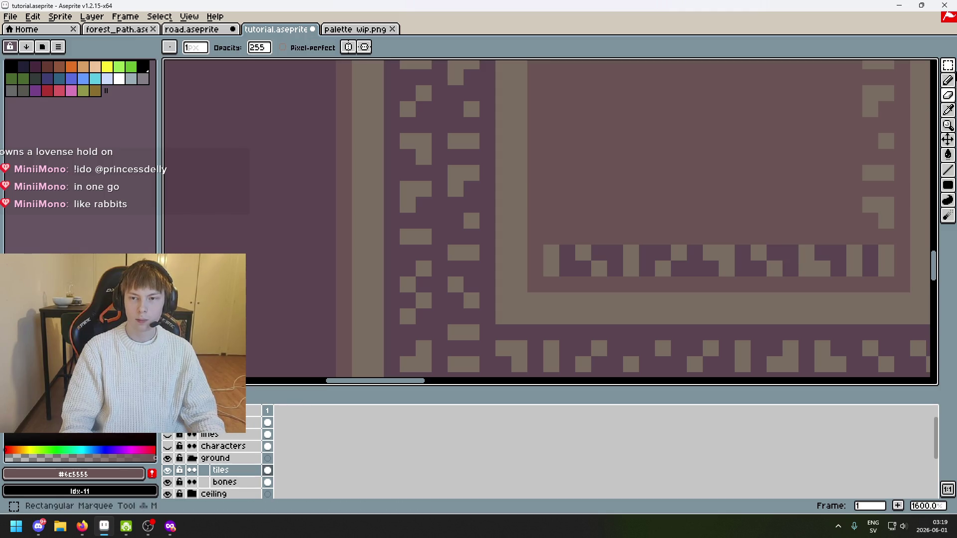
scroll(823, 190, down, 1)
scroll(823, 190, up, 3)
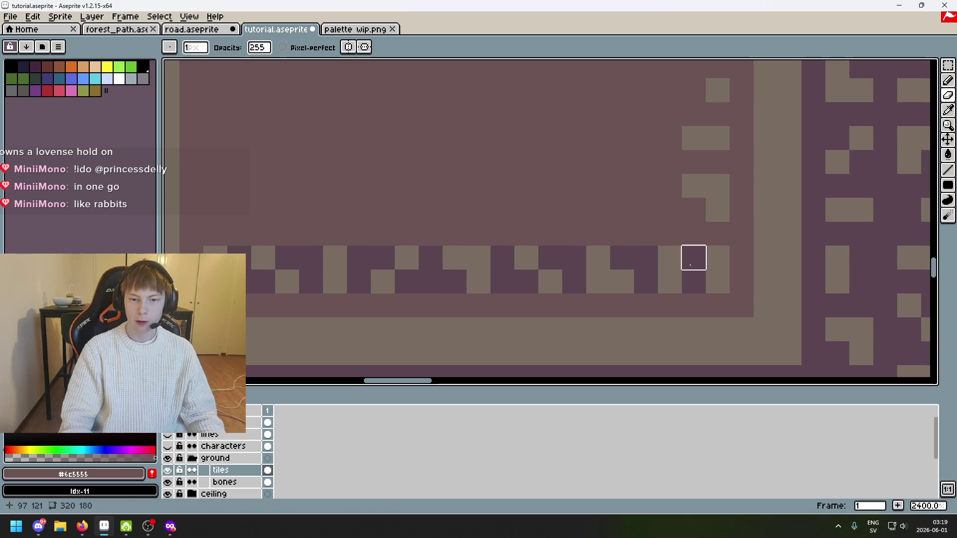
key(w)
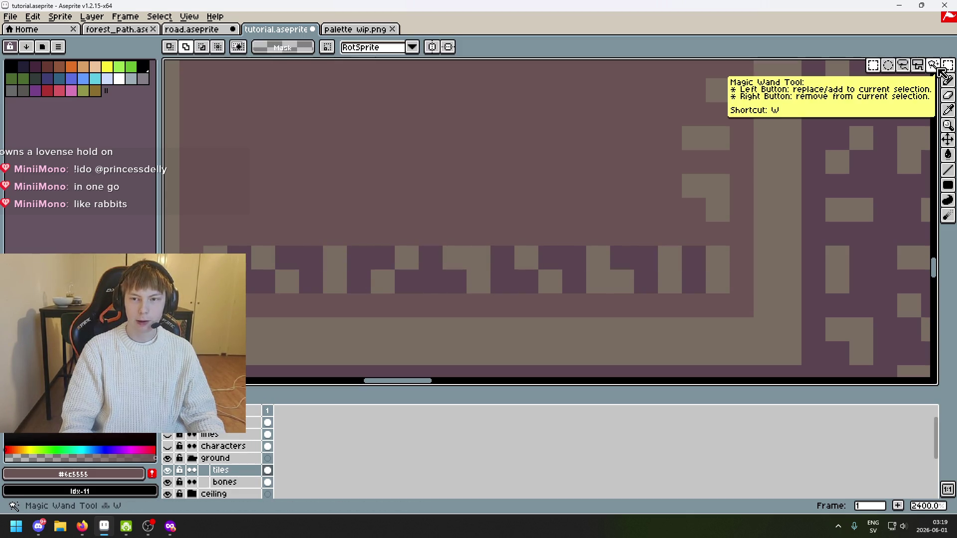
click(583, 255)
key(ctrl+d)
key(e)
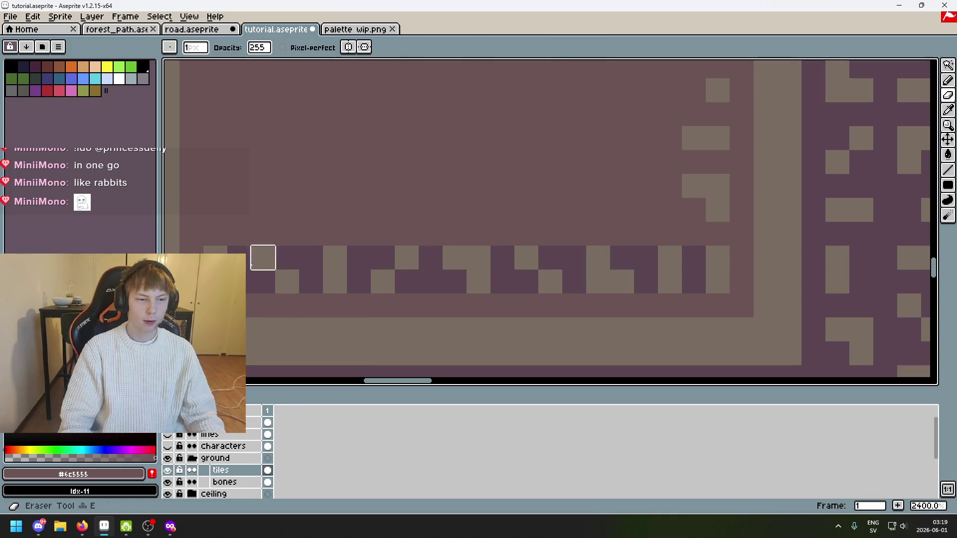
key(ctrl+z)
Repaint the bottom strip's dark purple pixels in mauve #6c5555 with the Pencil
drag(262, 279, 376, 201)
key(b)
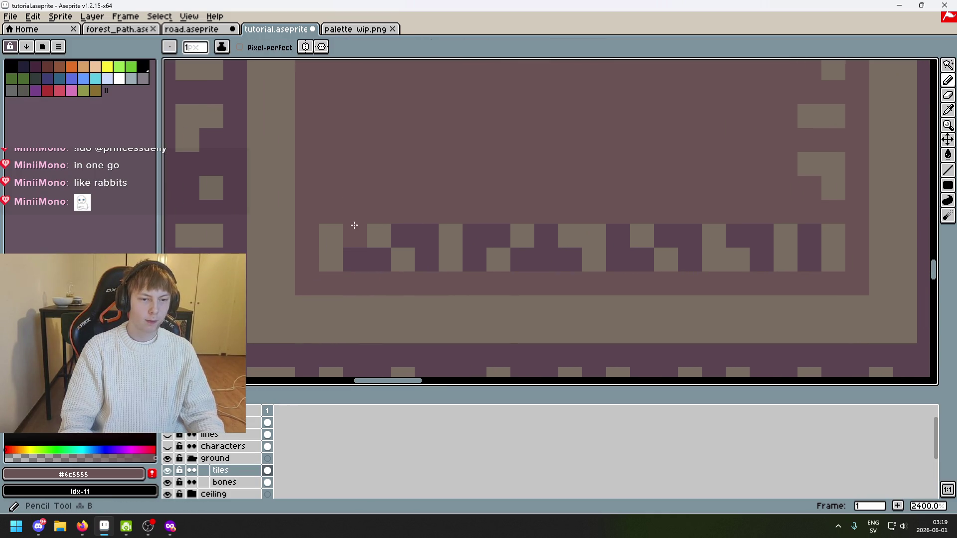
right_click(355, 237)
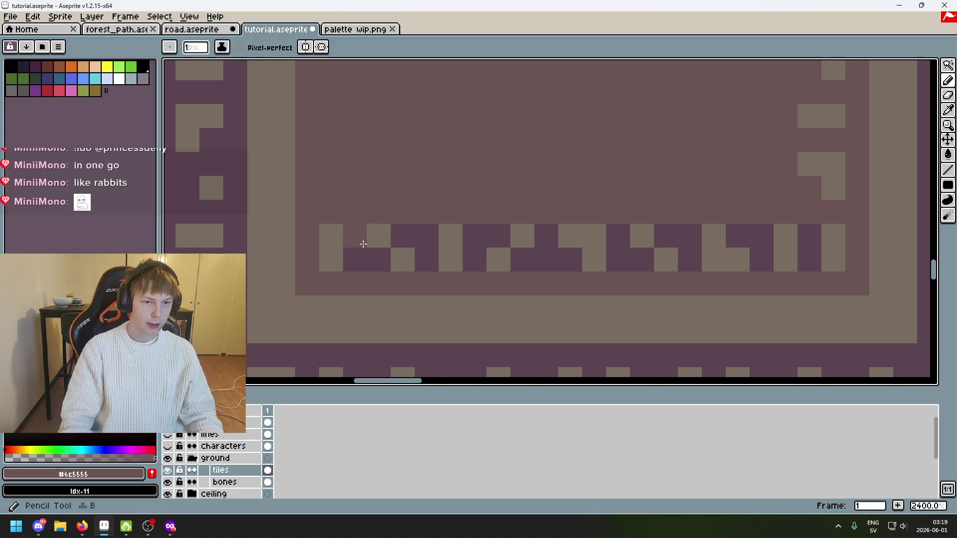
click(356, 256)
right_click(357, 257)
mouse_move(361, 216)
mouse_down()
mouse_move(432, 235)
mouse_move(458, 257)
mouse_move(420, 242)
mouse_up()
scroll(462, 241, up, 1)
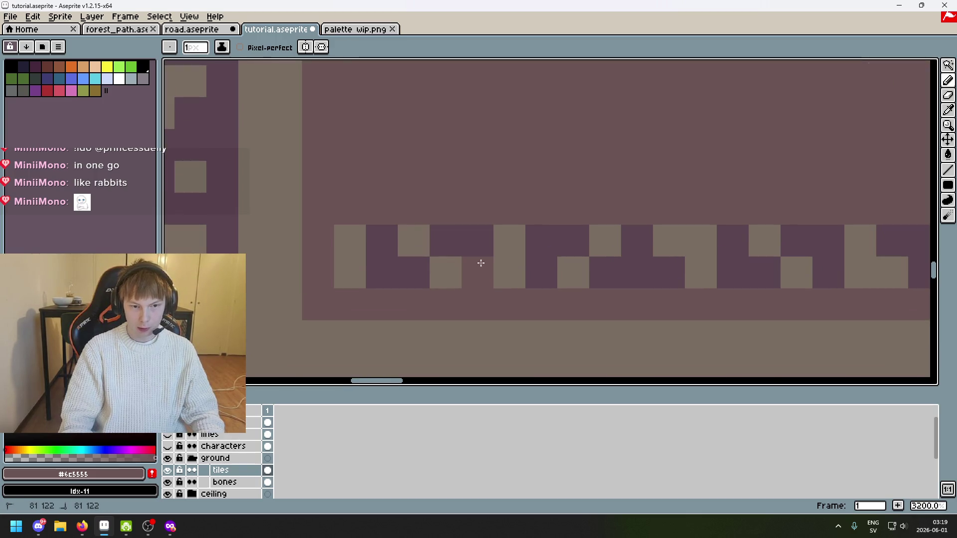
drag(481, 267, 446, 241)
click(384, 246)
drag(384, 272, 405, 279)
key(ctrl+z)
key(ctrl+z)
key(ctrl+z)
mouse_move(438, 248)
mouse_down()
mouse_move(394, 252)
mouse_move(437, 250)
mouse_move(481, 271)
mouse_move(558, 241)
mouse_move(577, 274)
mouse_move(666, 273)
mouse_move(551, 218)
mouse_move(615, 250)
mouse_move(666, 252)
mouse_up()
mouse_move(660, 212)
mouse_down()
mouse_move(725, 225)
mouse_move(757, 249)
mouse_move(823, 254)
mouse_up()
Save tutorial.aseprite
scroll(690, 299, down, 2)
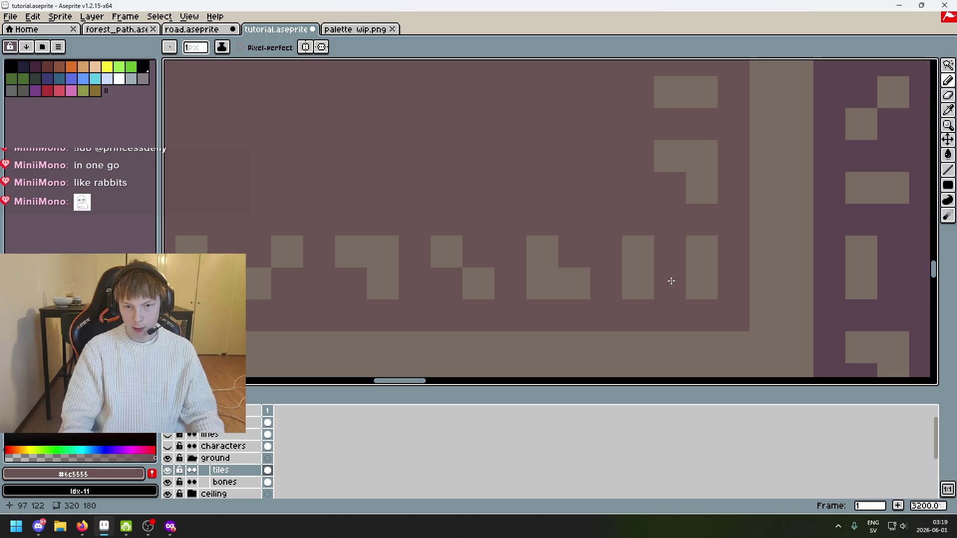
mouse_move(624, 256)
mouse_down()
mouse_move(386, 250)
mouse_move(569, 254)
mouse_up()
key(ctrl+s)
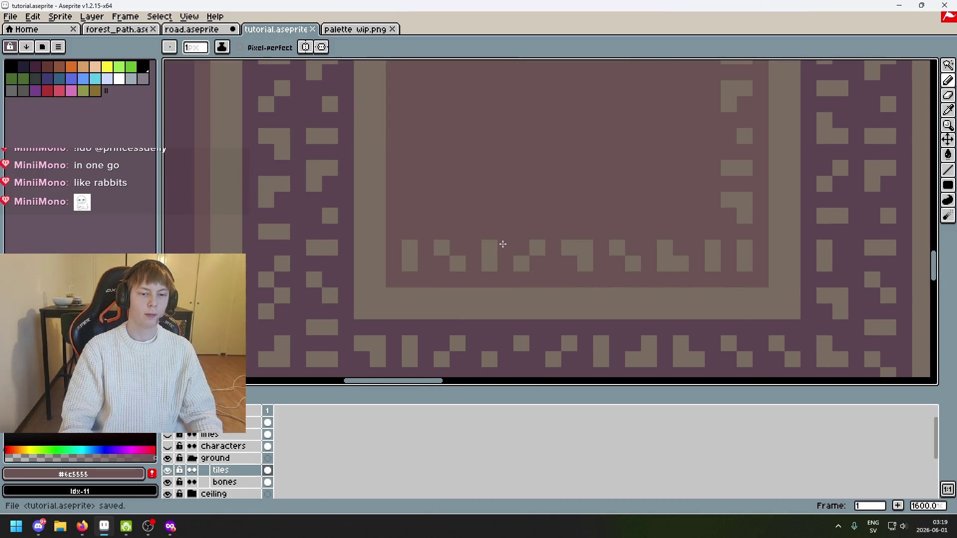
scroll(599, 304, down, 3)
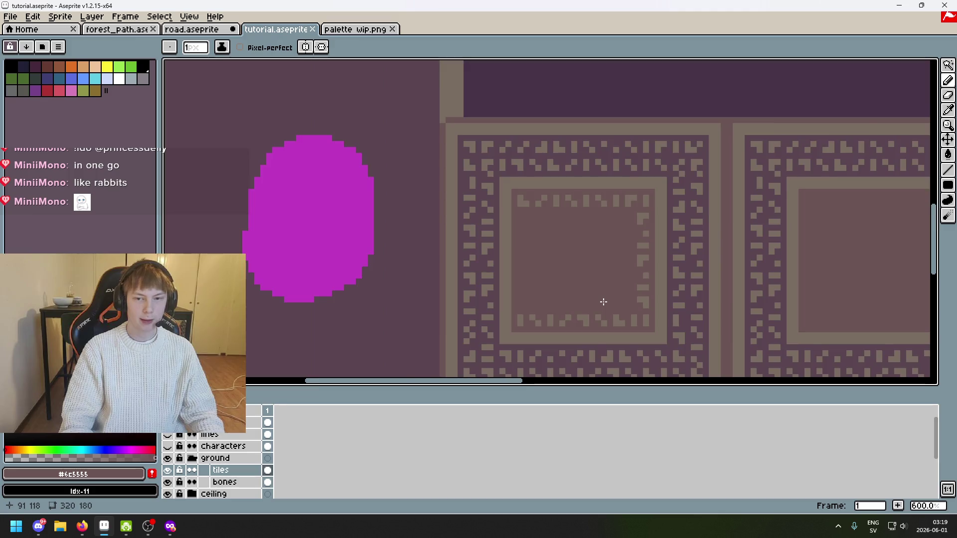
Add a few light #796d63 trim pixels up the inner square's left edge
scroll(603, 301, up, 5)
click(574, 259)
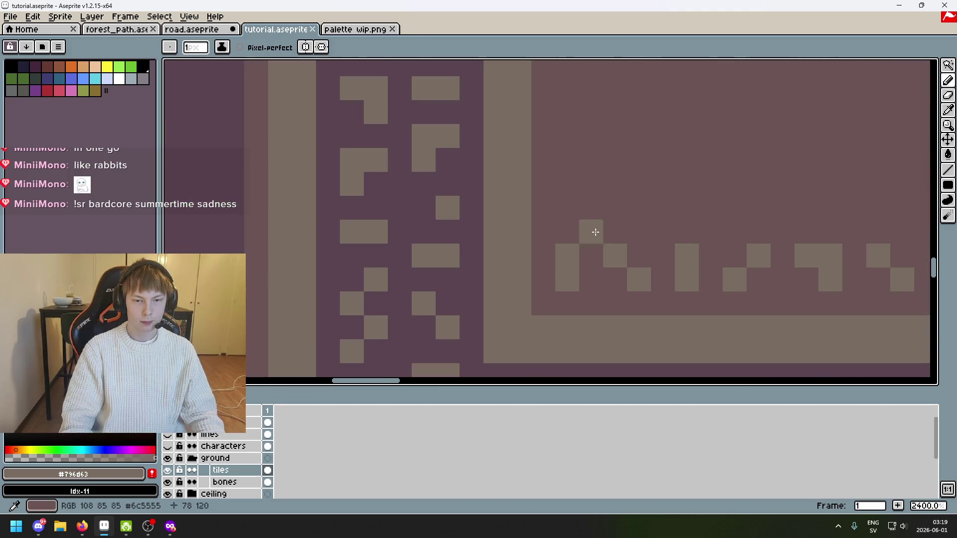
click(567, 184)
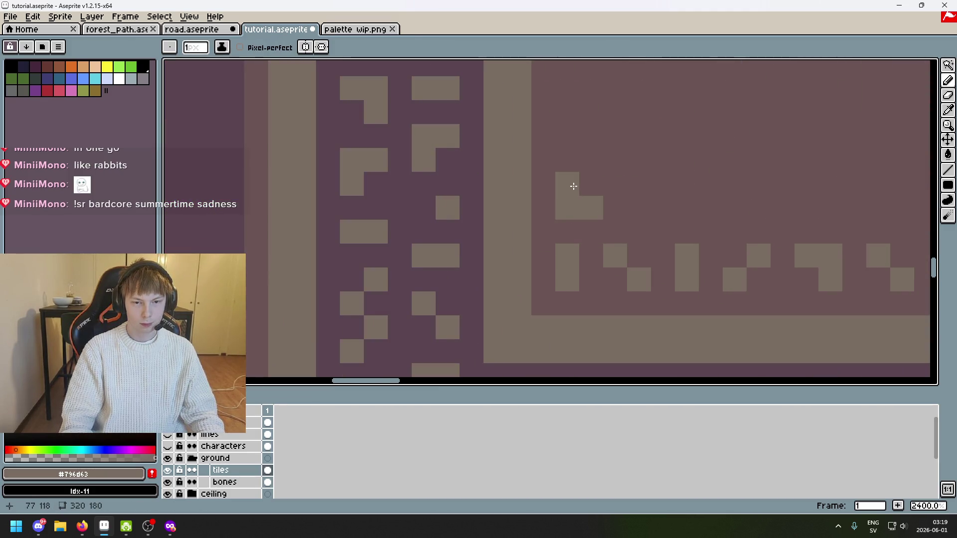
scroll(577, 203, down, 3)
scroll(565, 210, up, 3)
click(578, 215)
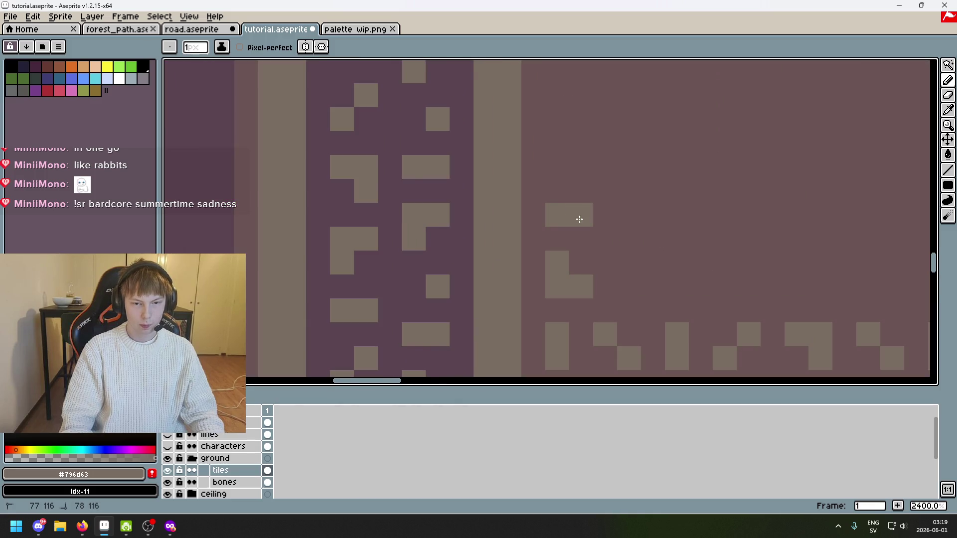
scroll(573, 260, down, 3)
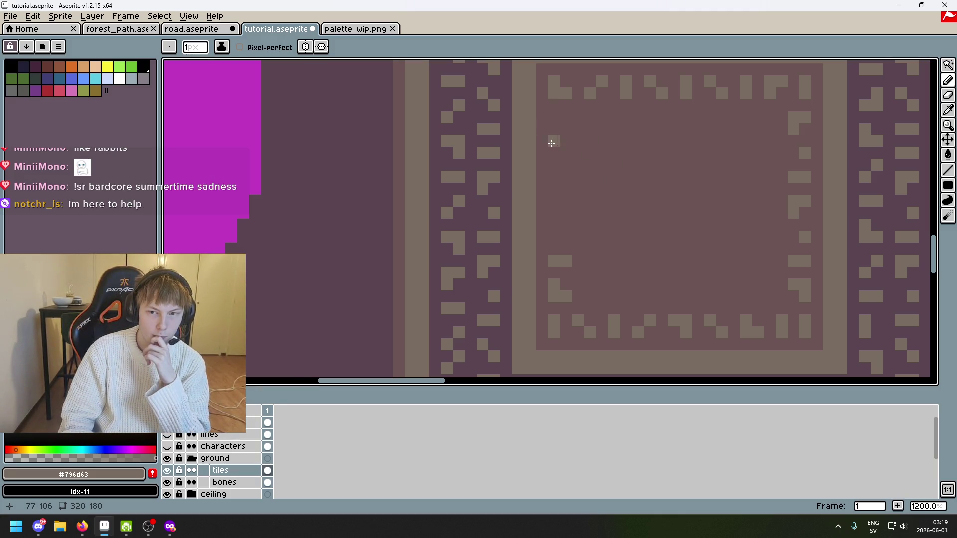
scroll(550, 142, down, 4)
scroll(533, 207, up, 4)
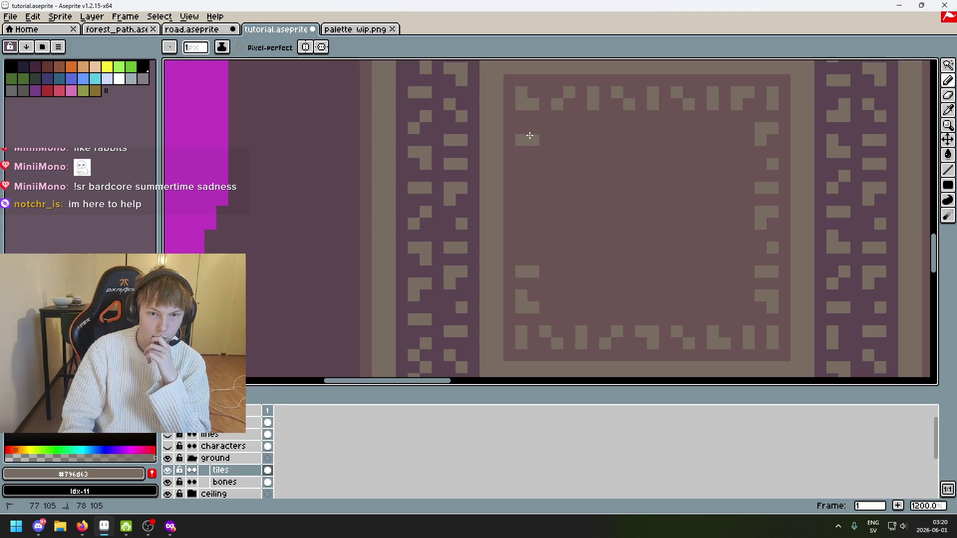
scroll(565, 139, down, 5)
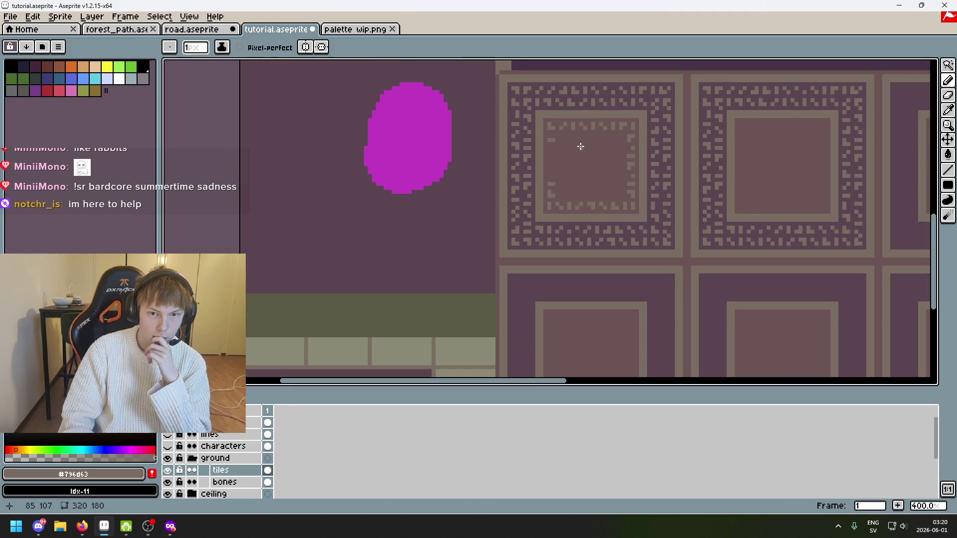
Undo the last pencil mark on the inner trim and save tutorial.aseprite
scroll(581, 146, up, 1)
key(ctrl+z)
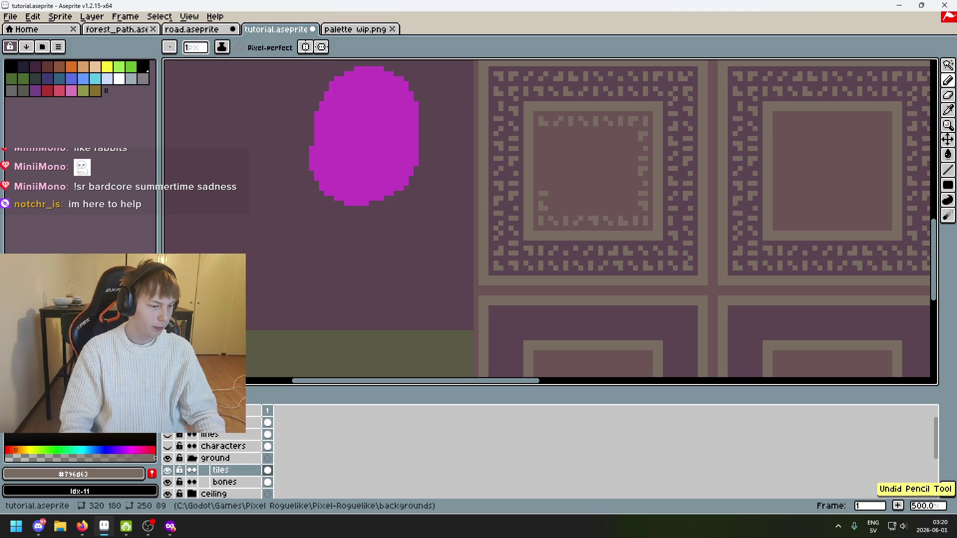
key(ctrl+s)
key(alt+Tab)
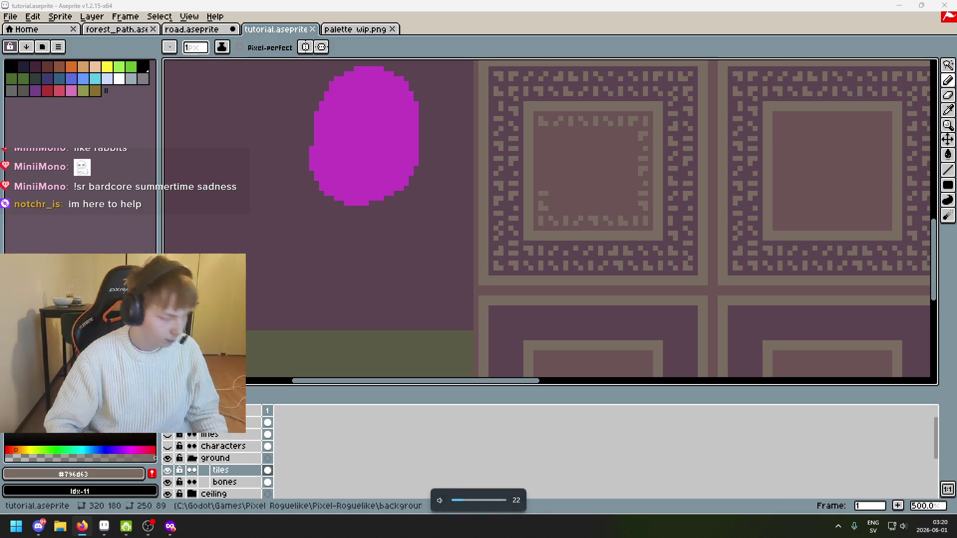
scroll(612, 228, up, 1)
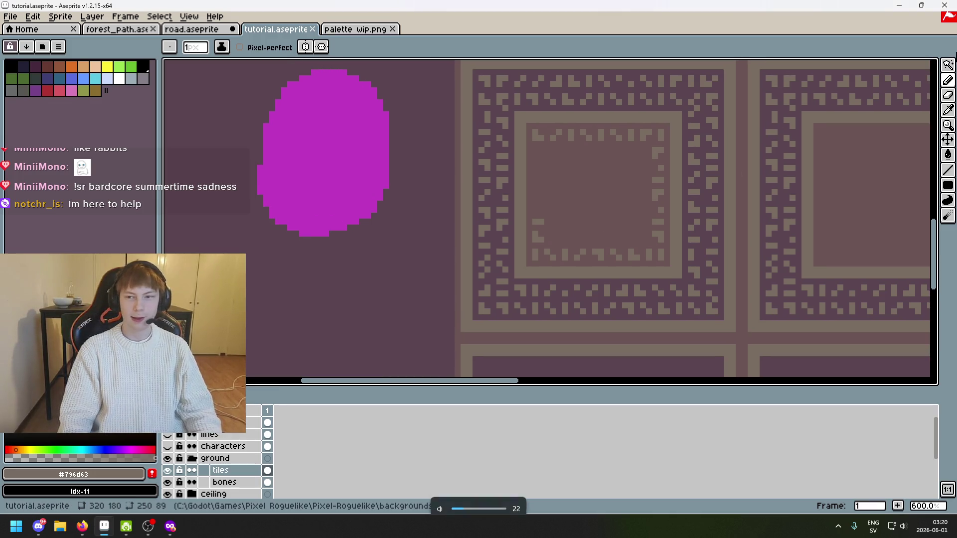
click(948, 66)
scroll(708, 147, up, 1)
scroll(662, 100, up, 2)
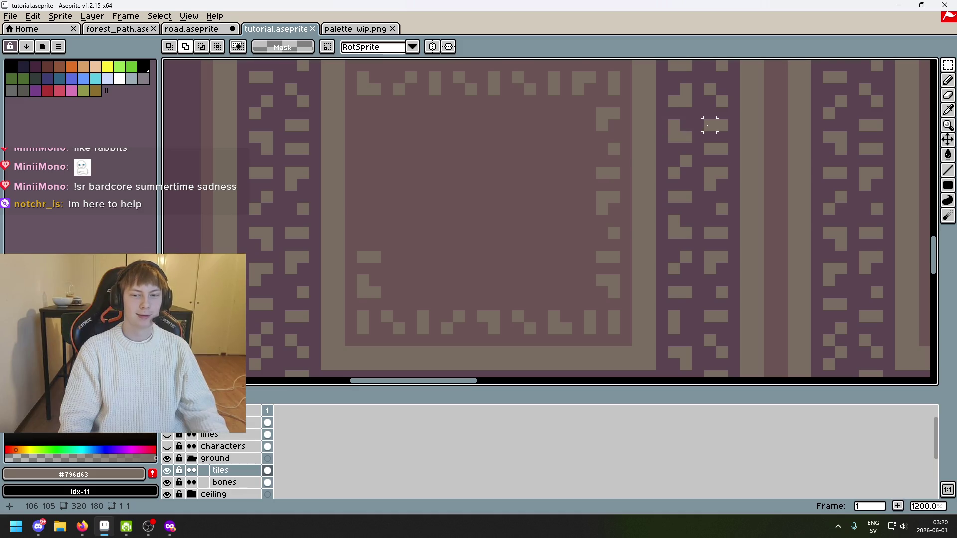
Copy a tall column of the outer zigzag pattern into the blank area
scroll(703, 149, down, 1)
scroll(693, 152, down, 1)
drag(684, 158, 689, 294)
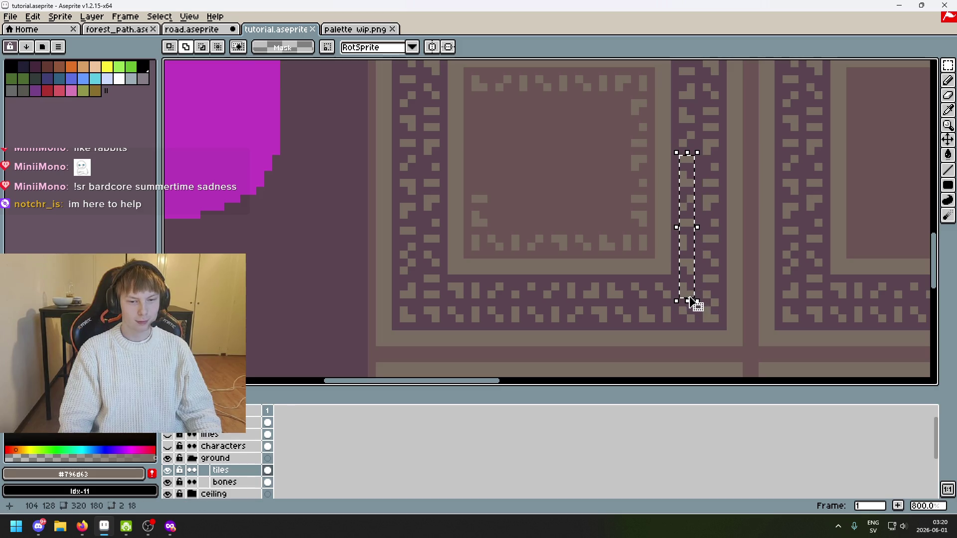
click(677, 218)
mouse_move(677, 218)
mouse_down()
mouse_move(558, 158)
mouse_move(483, 173)
mouse_move(272, 250)
mouse_move(278, 257)
mouse_up()
click(288, 330)
Trim the copy and place the 2×10 piece on the inner square's left edge
mouse_move(288, 331)
mouse_down()
mouse_move(220, 263)
mouse_move(221, 270)
mouse_up()
key(Delete)
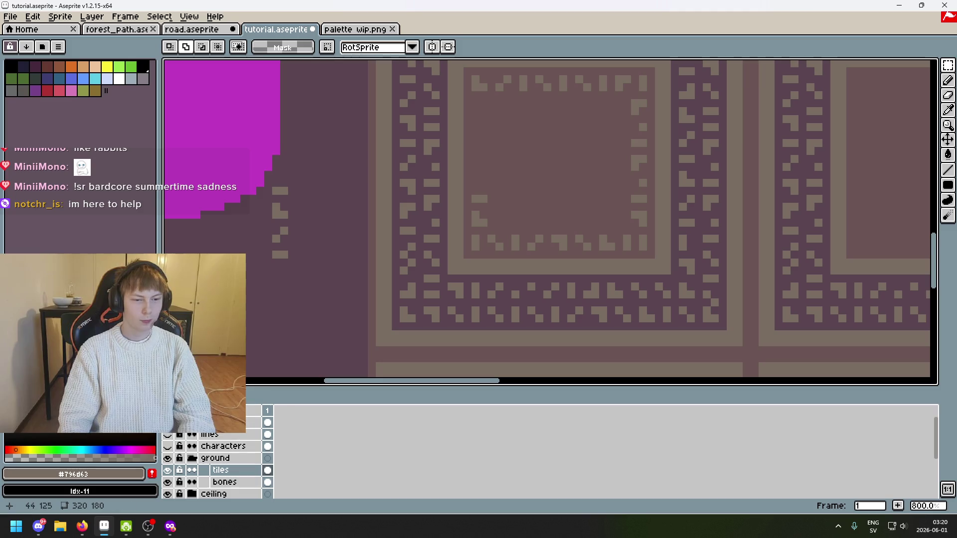
mouse_move(276, 191)
mouse_down()
mouse_move(278, 258)
mouse_move(376, 207)
mouse_move(483, 171)
mouse_move(486, 186)
mouse_up()
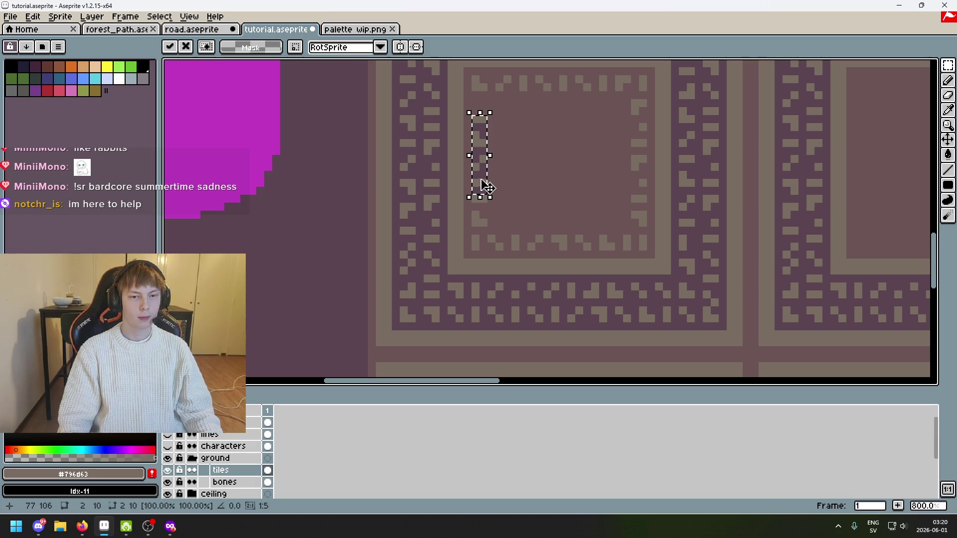
scroll(486, 186, up, 3)
key(ctrl+d)
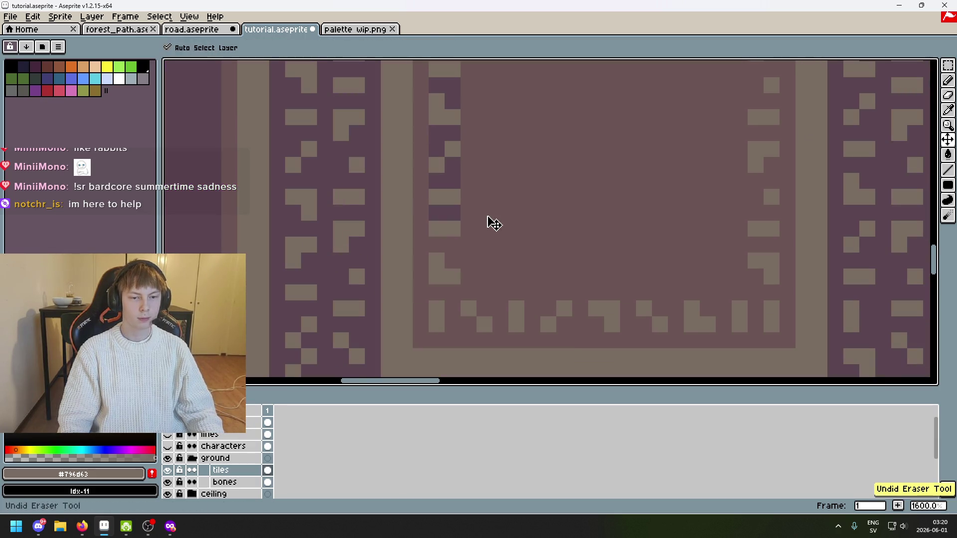
Pick the light trim colour from the tile for the Pencil
key(b)
alt+click(434, 215)
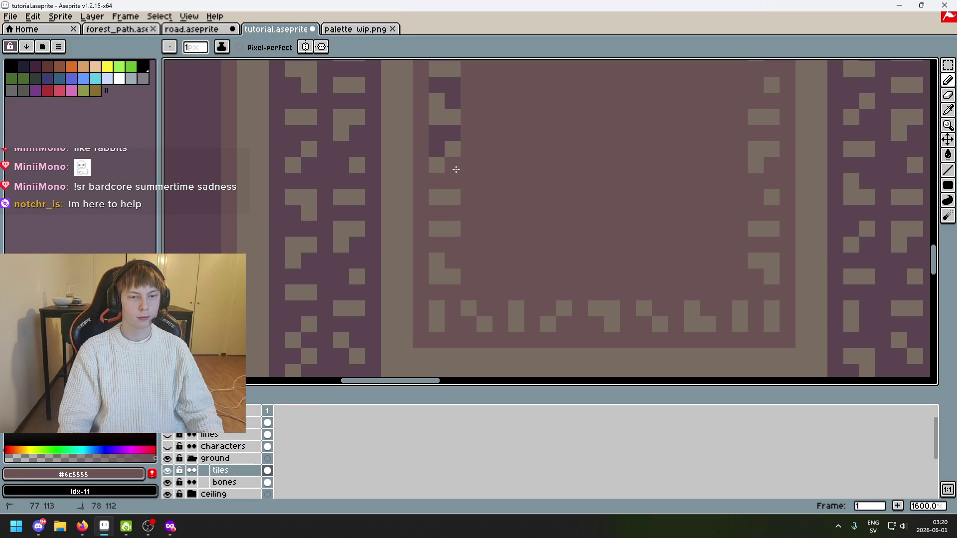
scroll(455, 170, up, 2)
scroll(456, 169, left, 1)
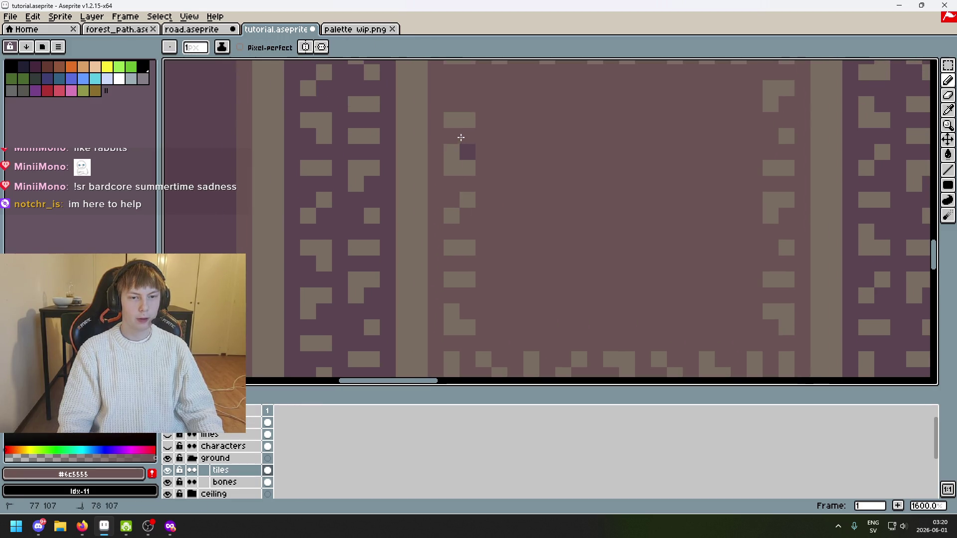
scroll(480, 154, down, 3)
scroll(590, 291, up, 1)
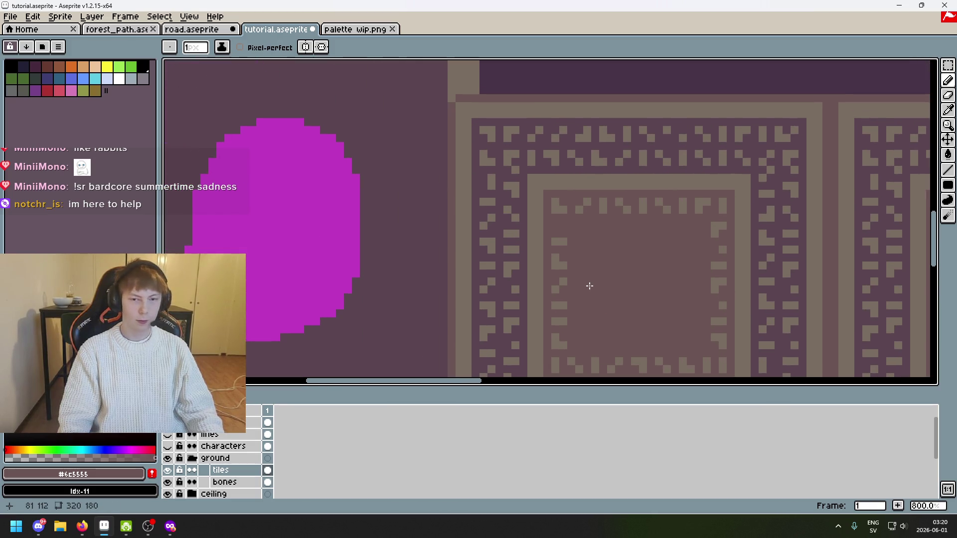
scroll(590, 286, up, 5)
alt+click(534, 192)
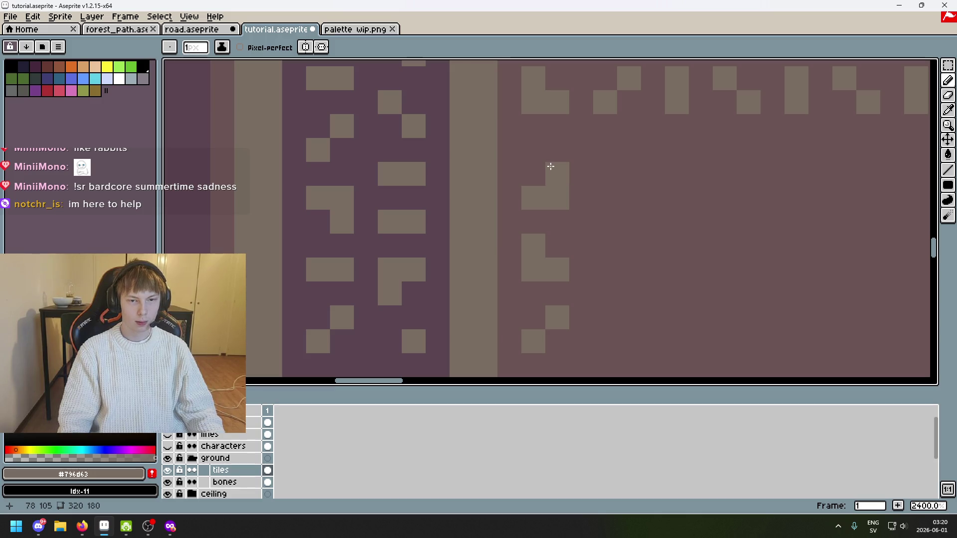
Undo the stray pencil stroke and draw the spiral's top horizontal line across the inner square
scroll(552, 142, down, 7)
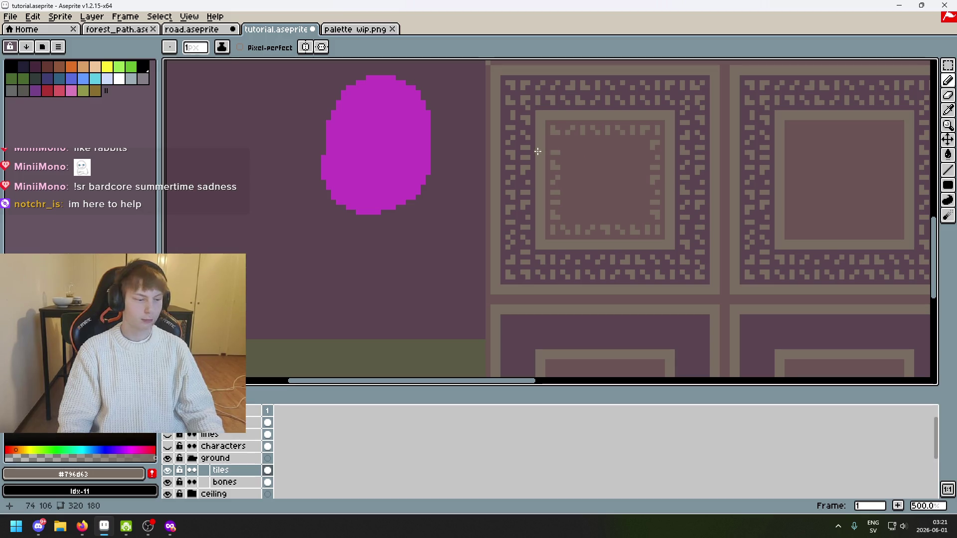
scroll(510, 163, up, 6)
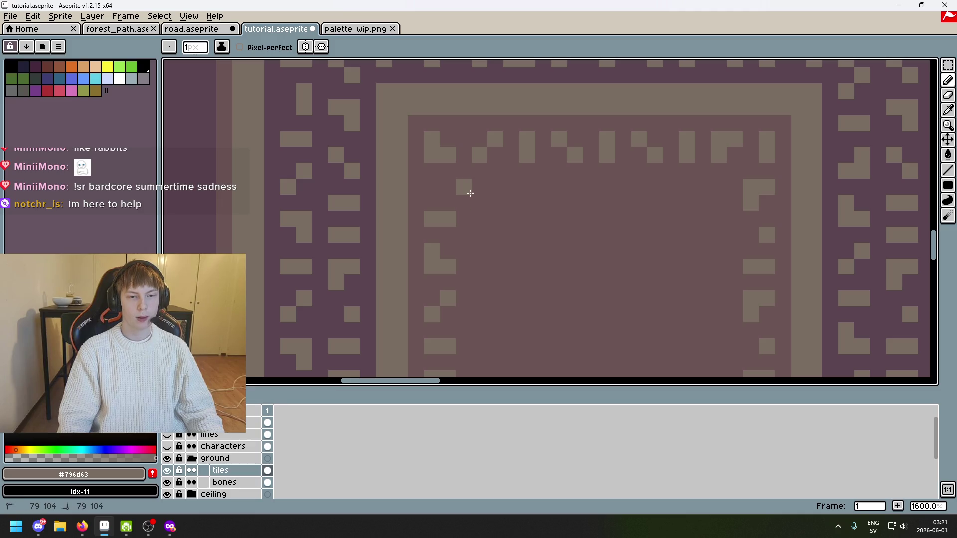
key(ctrl+z)
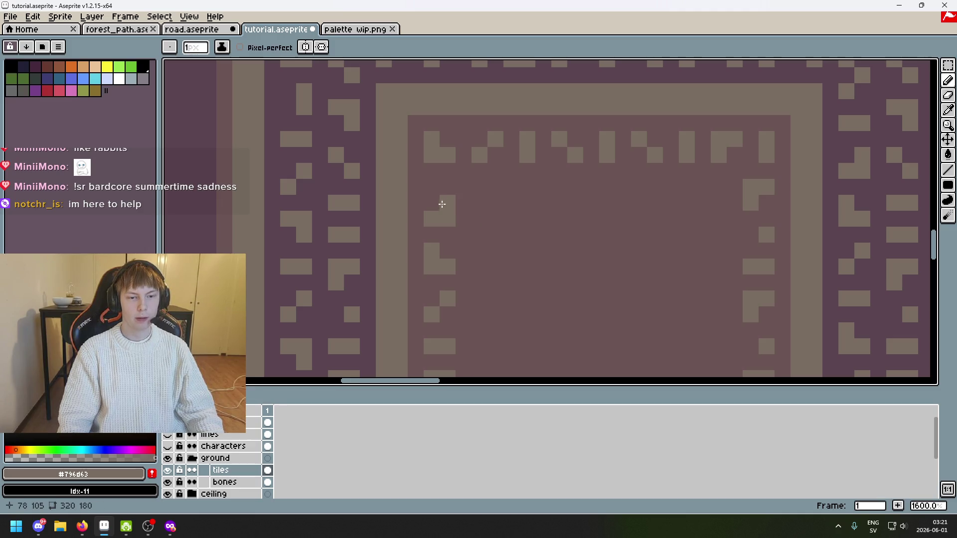
drag(473, 205, 718, 205)
Draw the spiral's top horizontal tan line across the inner panel
scroll(718, 206, down, 3)
scroll(534, 132, up, 3)
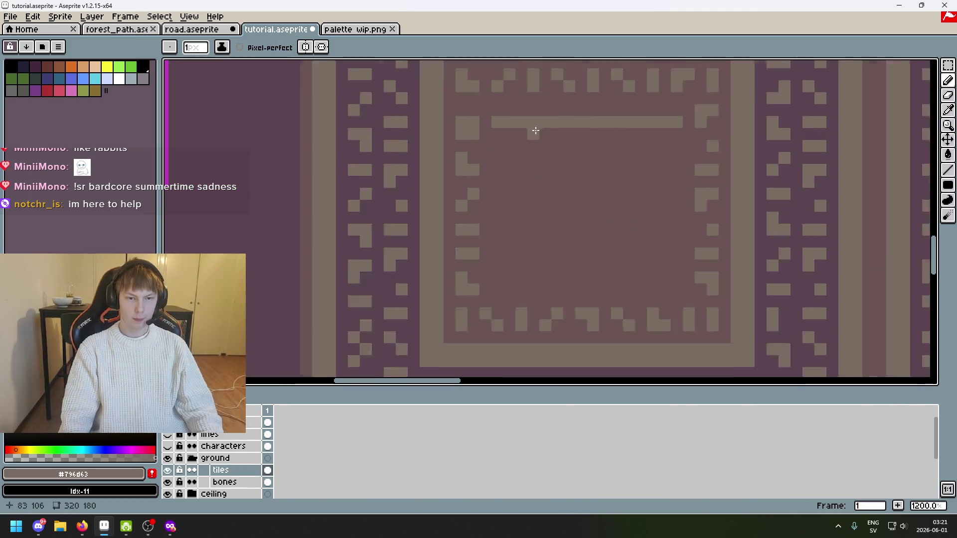
drag(488, 139, 720, 138)
scroll(720, 138, down, 4)
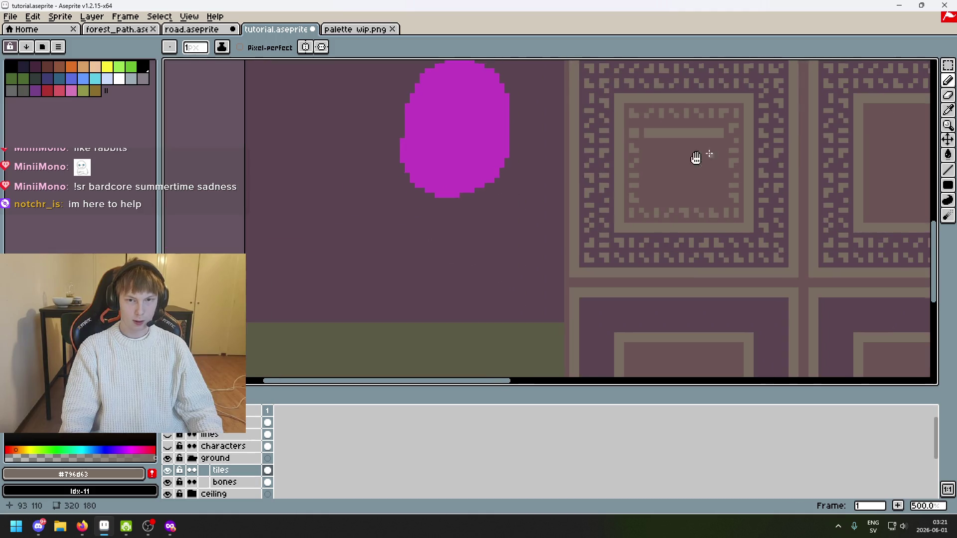
scroll(521, 157, right, 3)
scroll(522, 158, up, 4)
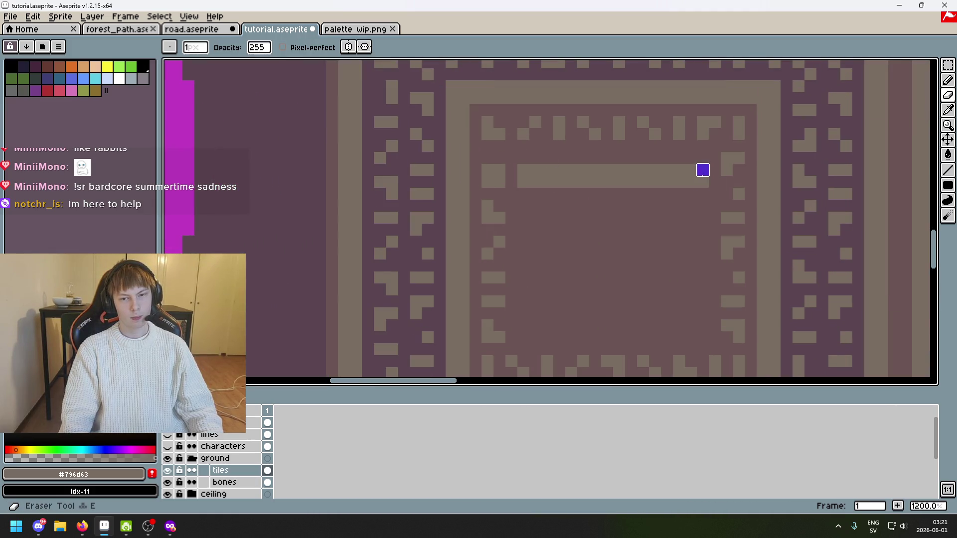
Run the spiral's right side down, trim its bottom pixel and add a lower-left hook pixel
alt+click(704, 196)
alt+click(696, 173)
mouse_move(692, 194)
mouse_down()
mouse_move(688, 329)
mouse_move(675, 284)
mouse_up()
key(ctrl+z)
alt+click(684, 278)
click(683, 272)
alt+click(688, 252)
click(673, 265)
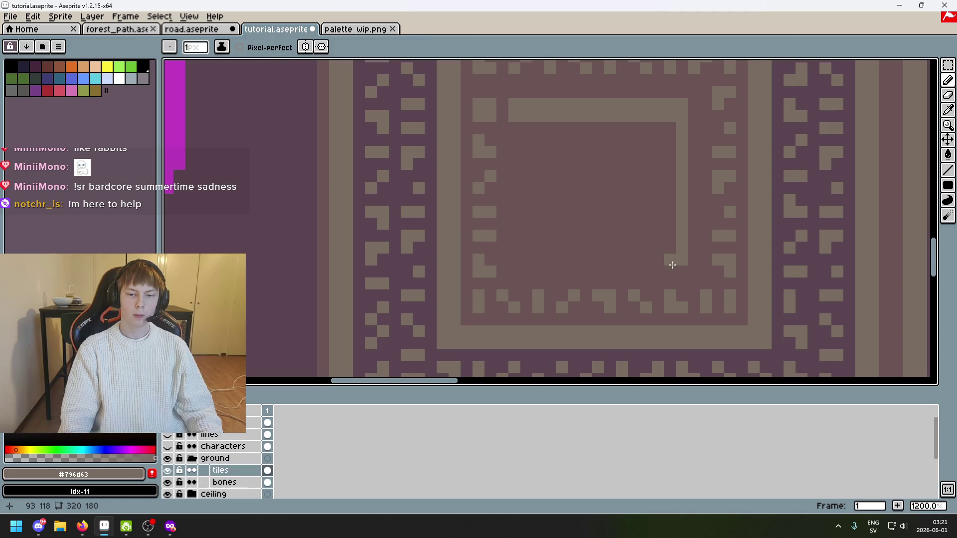
Trim the bottom line's end pixel and add a hook pixel above it
scroll(504, 259, up, 3)
click(521, 238)
alt+click(515, 248)
click(529, 256)
alt+click(544, 244)
Draw a vertical tan column beside the spiral's right side
scroll(558, 243, down, 3)
scroll(559, 242, down, 1)
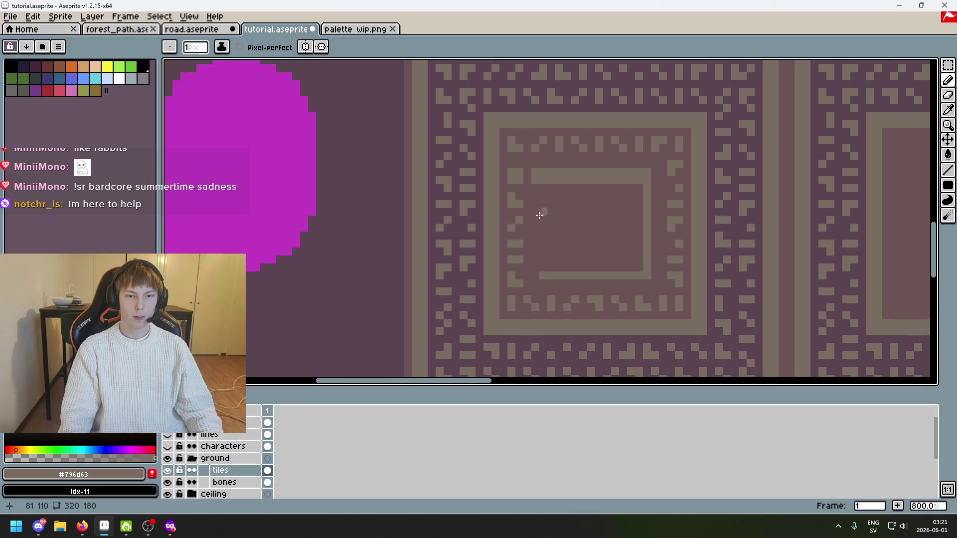
scroll(540, 224, up, 4)
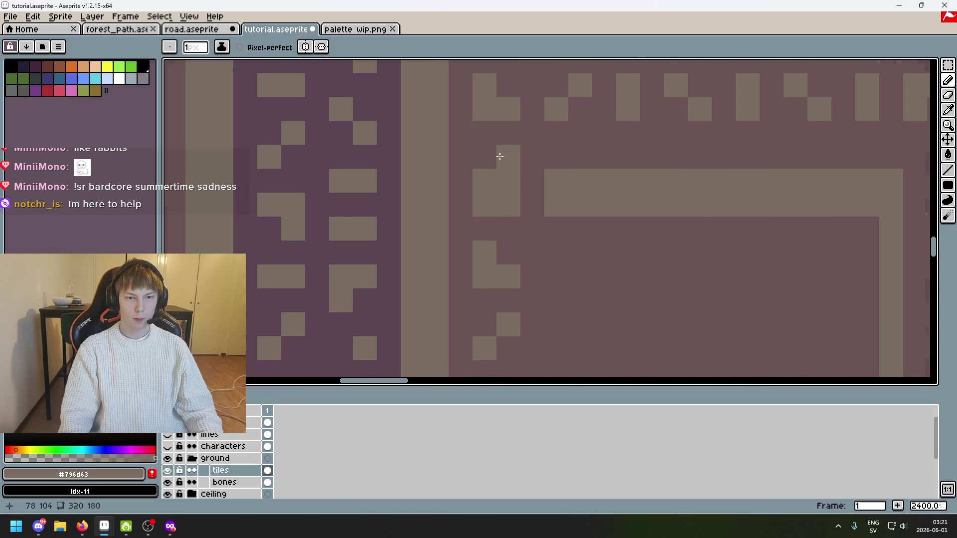
scroll(498, 154, down, 2)
scroll(624, 159, up, 2)
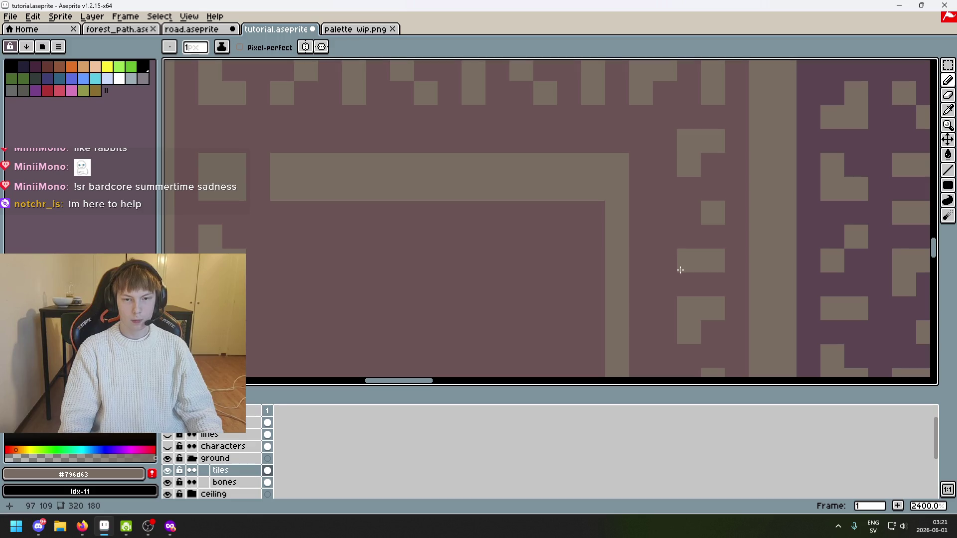
scroll(679, 267, down, 4)
scroll(395, 240, down, 2)
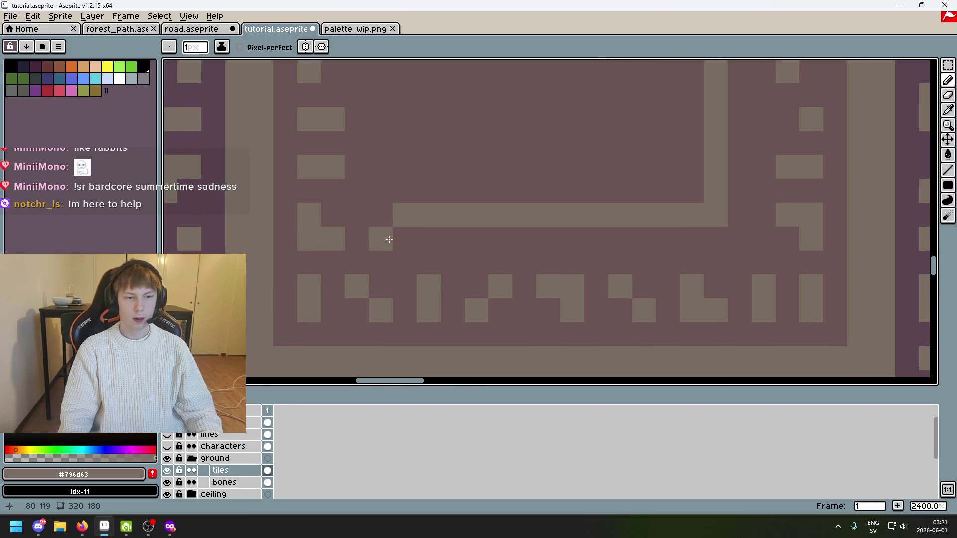
scroll(355, 271, up, 2)
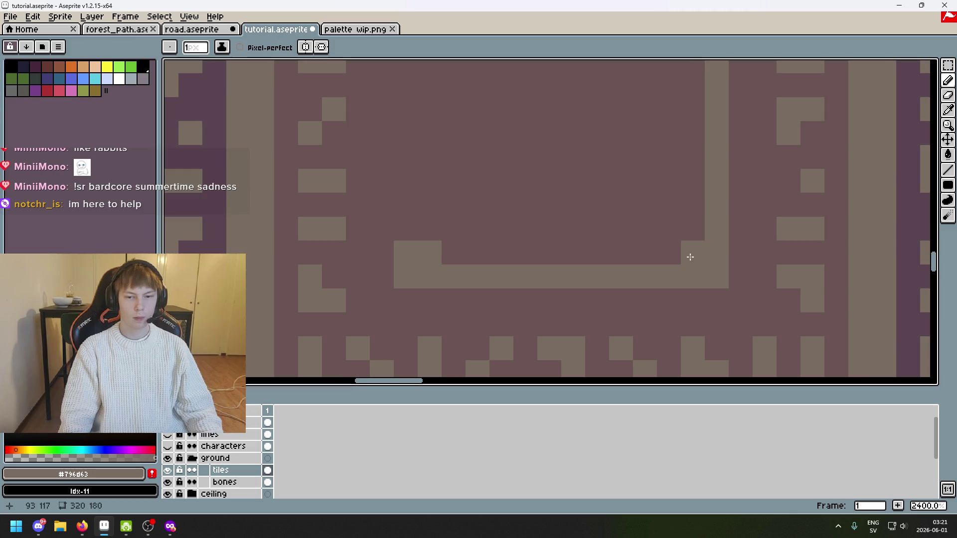
scroll(684, 239, down, 1)
drag(660, 339, 667, 107)
scroll(693, 172, up, 1)
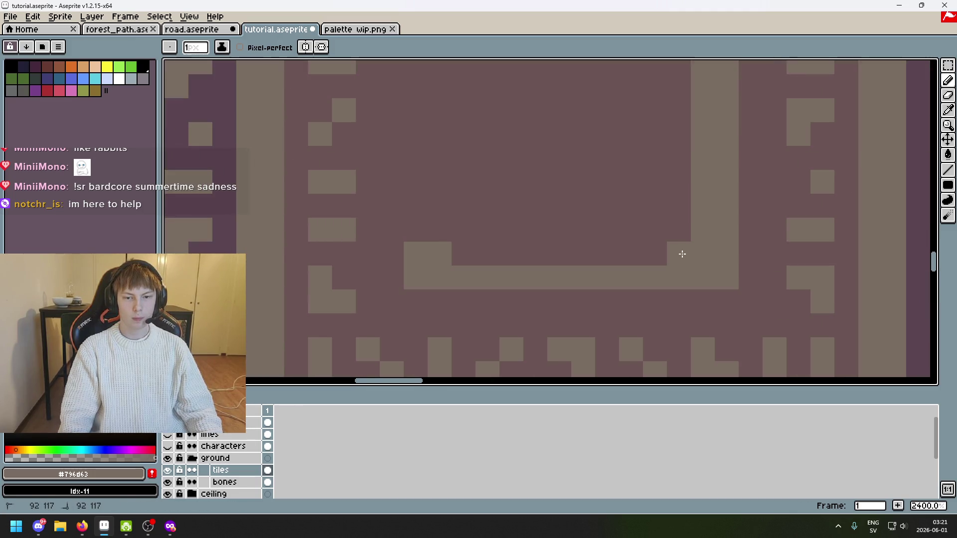
Draw the spiral's next row leftward, its left side upward, and the next inward row and column
drag(683, 254, 459, 263)
mouse_move(409, 242)
mouse_down()
mouse_move(412, 288)
mouse_move(410, 109)
mouse_move(432, 137)
mouse_move(432, 316)
mouse_up()
scroll(432, 316, up, 2)
click(449, 203)
mouse_move(449, 203)
mouse_down()
mouse_move(658, 201)
mouse_move(615, 203)
mouse_move(616, 298)
mouse_move(633, 221)
mouse_up()
Darken the right column's bottom pixel, draw the next inward row, and darken its left end
alt+click(633, 252)
click(631, 235)
alt+click(637, 208)
mouse_move(465, 115)
mouse_down()
mouse_move(599, 118)
mouse_move(611, 214)
mouse_move(507, 201)
mouse_move(511, 160)
mouse_up()
alt+click(487, 173)
click(489, 211)
alt+click(515, 205)
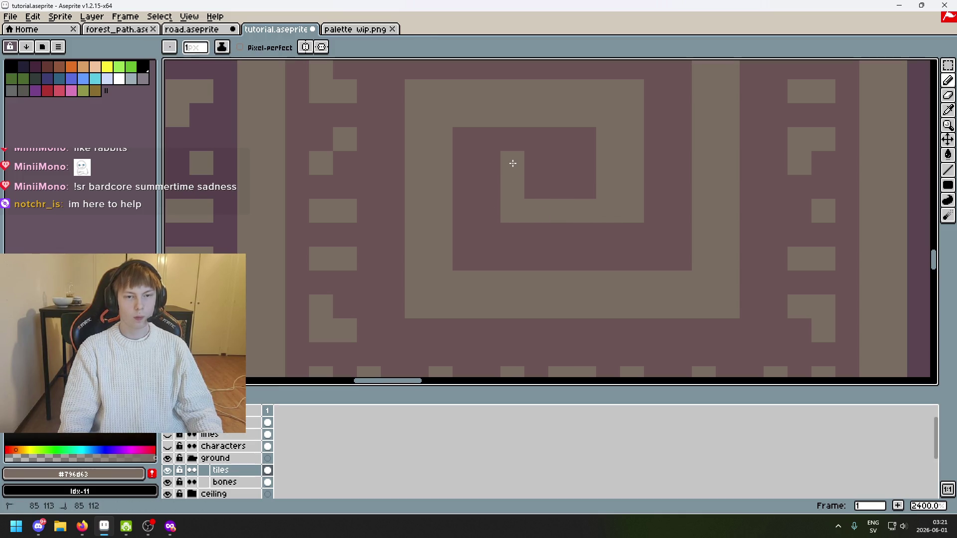
Darken the inner column's top and add the spiral's final centre pixel, then zoom out
alt+click(514, 132)
click(513, 163)
alt+click(521, 185)
click(539, 185)
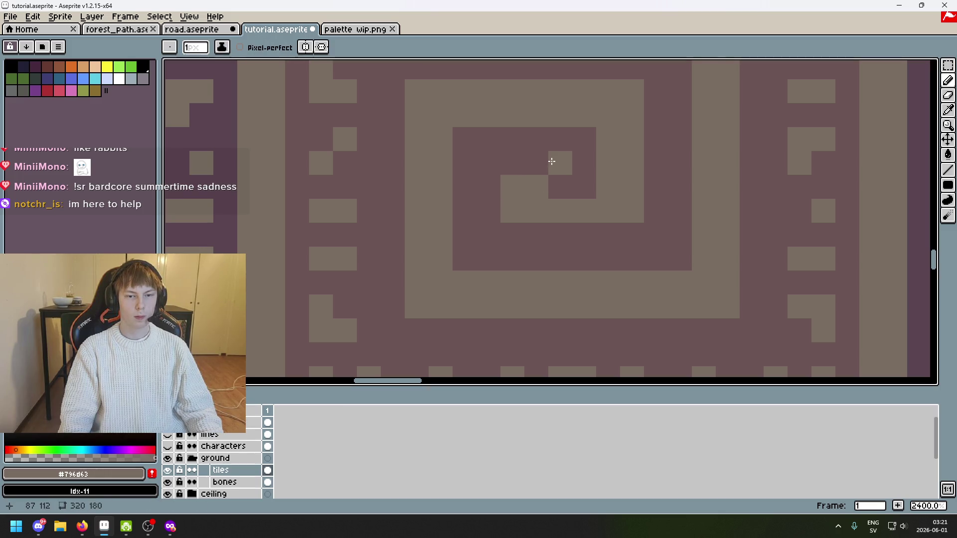
scroll(552, 161, down, 7)
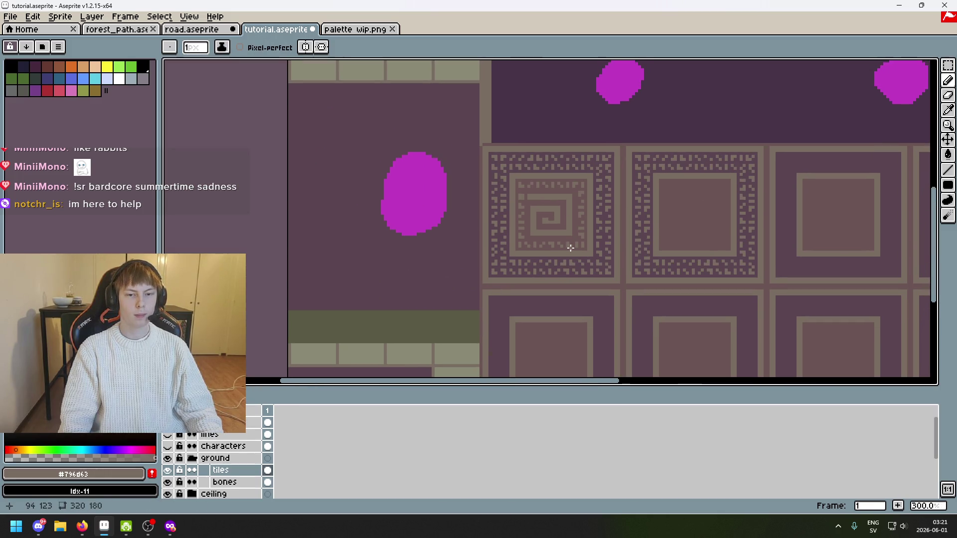
Bring the spiral tile into view at 1200% and sample the dark #6c5555 background colour
drag(575, 243, 547, 273)
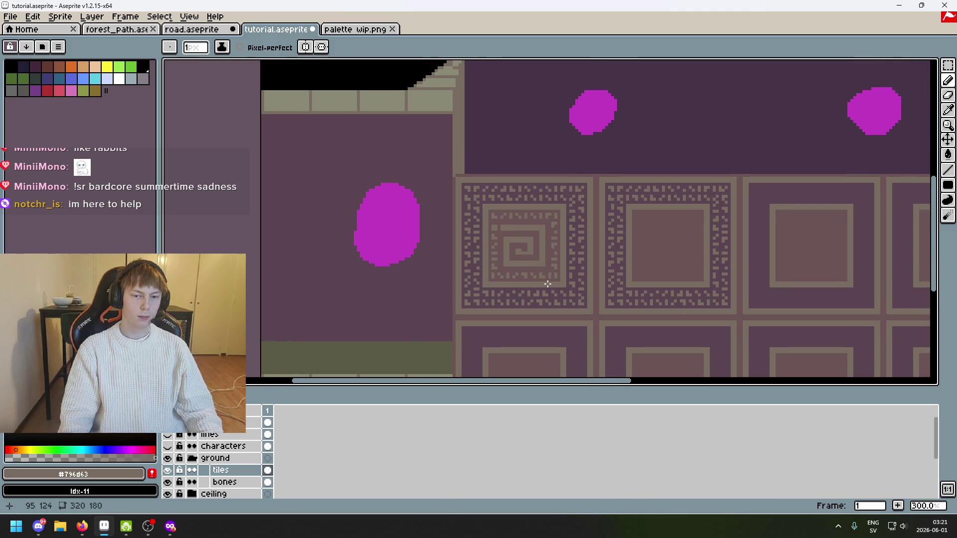
drag(577, 234, 605, 61)
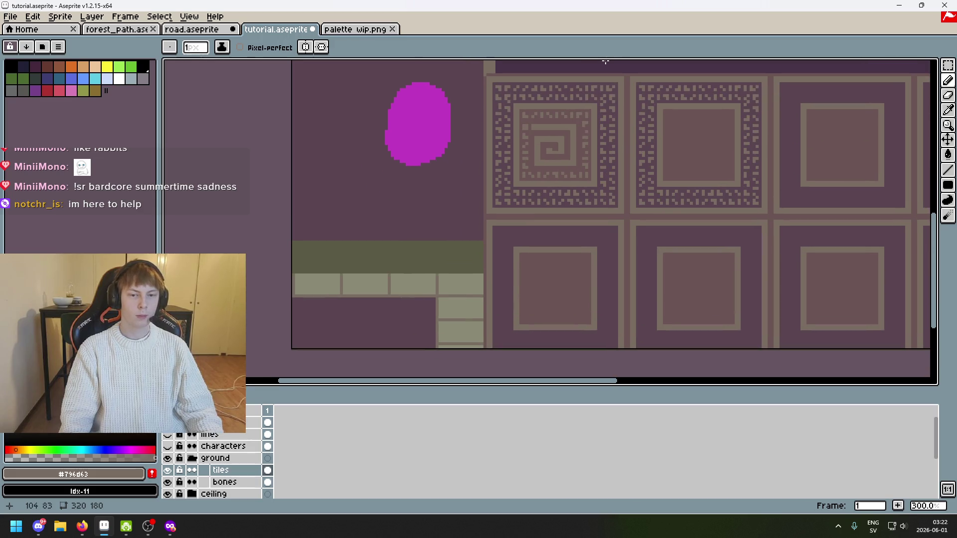
scroll(583, 98, up, 6)
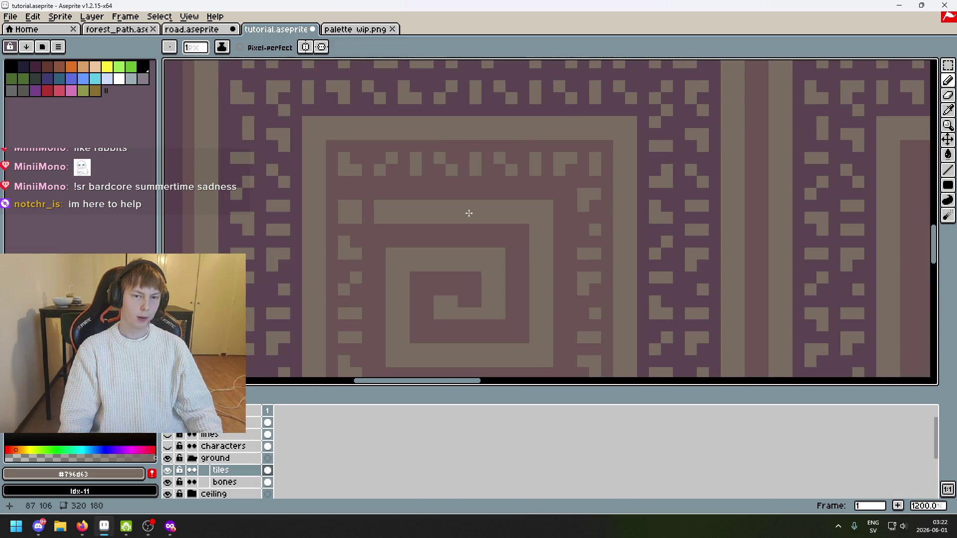
alt+click(388, 231)
Cover the old spiral with background colour using a 5px pencil, then return to 1px
mouse_move(439, 212)
mouse_down()
mouse_move(532, 235)
mouse_move(523, 324)
mouse_move(499, 356)
mouse_up()
drag(469, 271, 499, 222)
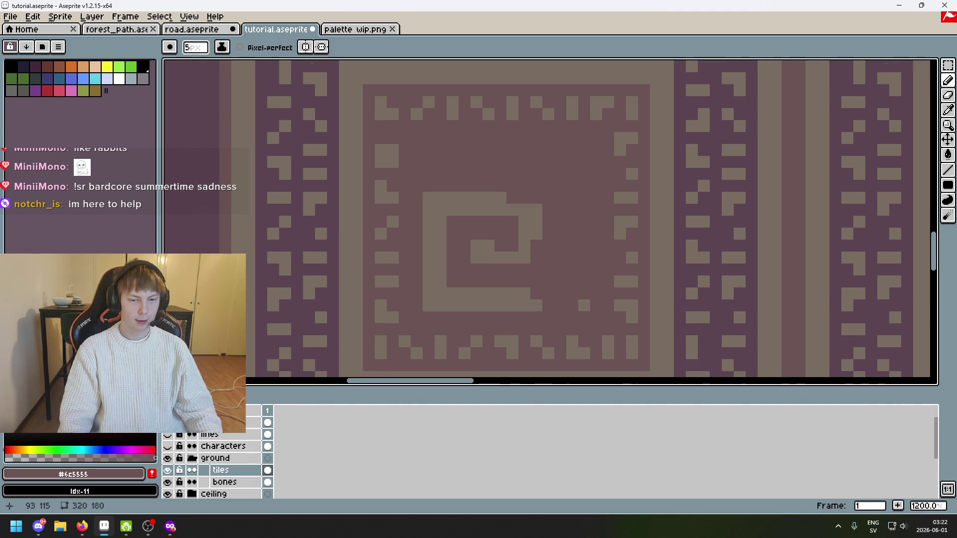
mouse_move(562, 277)
mouse_down()
mouse_move(444, 254)
mouse_move(501, 237)
mouse_up()
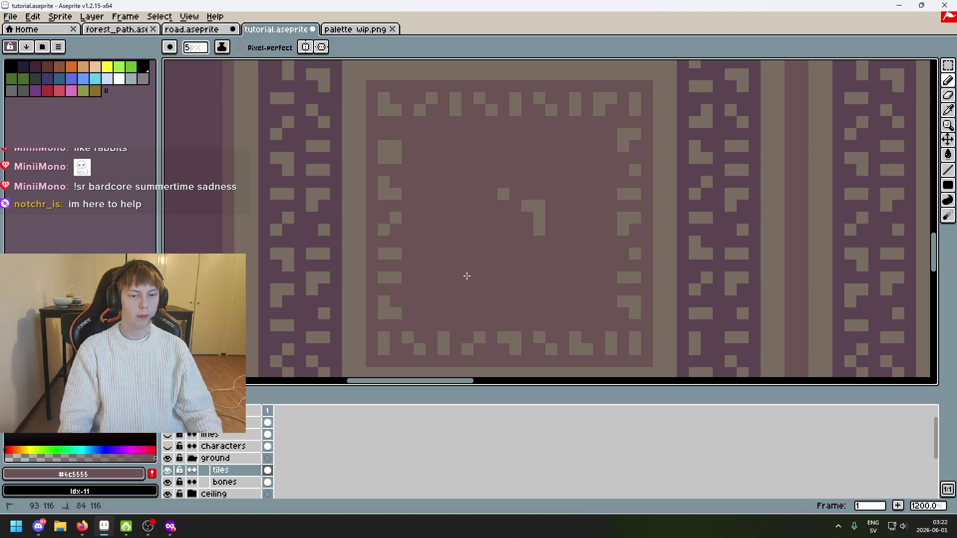
key(minus)
key(minus)
key(minus)
Clean up stray light and dark pixels around the inner panel's upper-left corner
scroll(431, 162, up, 4)
alt+click(387, 132)
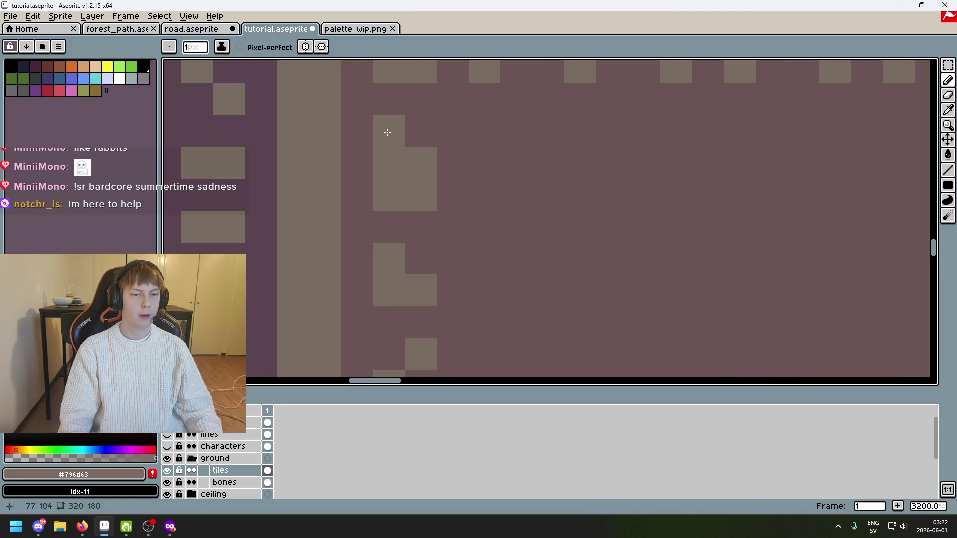
click(427, 134)
alt+click(453, 160)
click(391, 170)
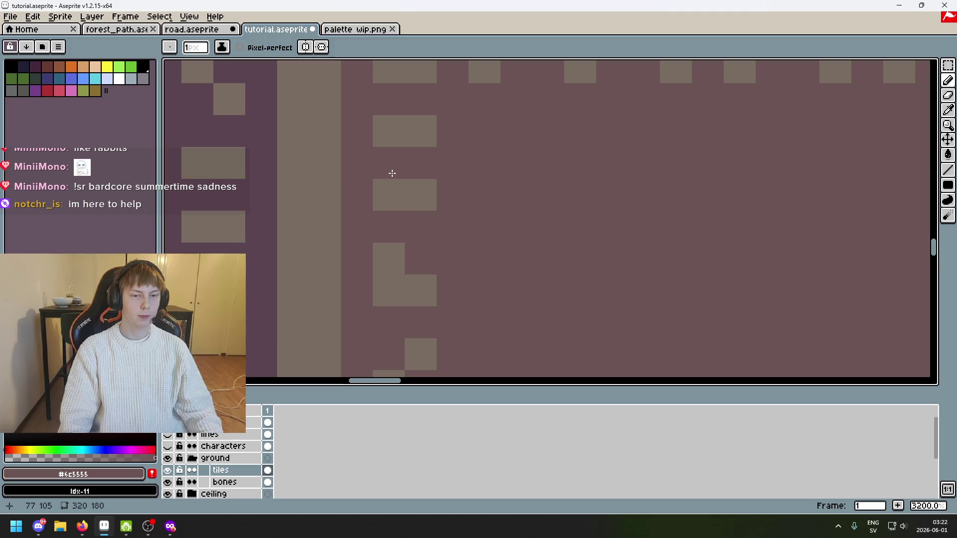
alt+click(428, 124)
click(389, 163)
alt+click(456, 201)
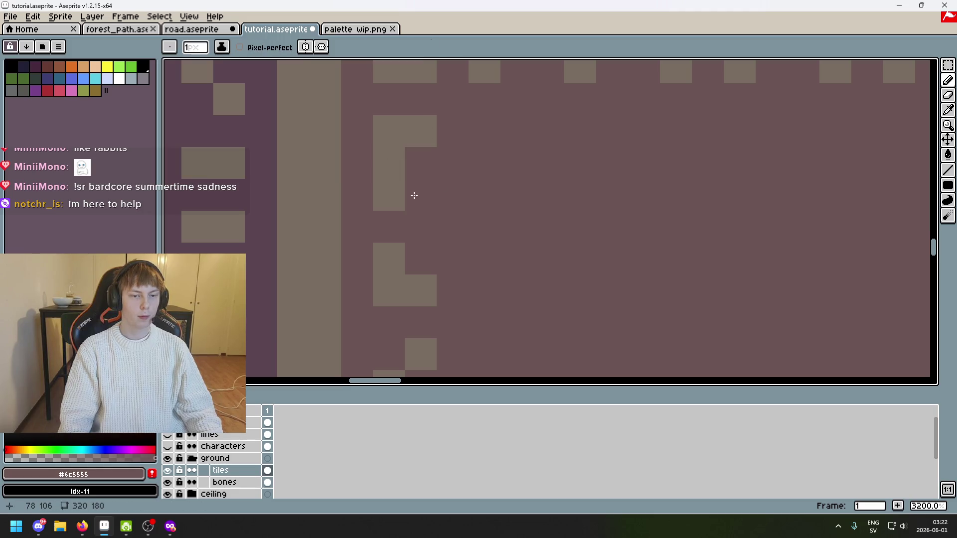
drag(415, 196, 389, 194)
alt+click(403, 157)
click(421, 219)
key(ctrl+z)
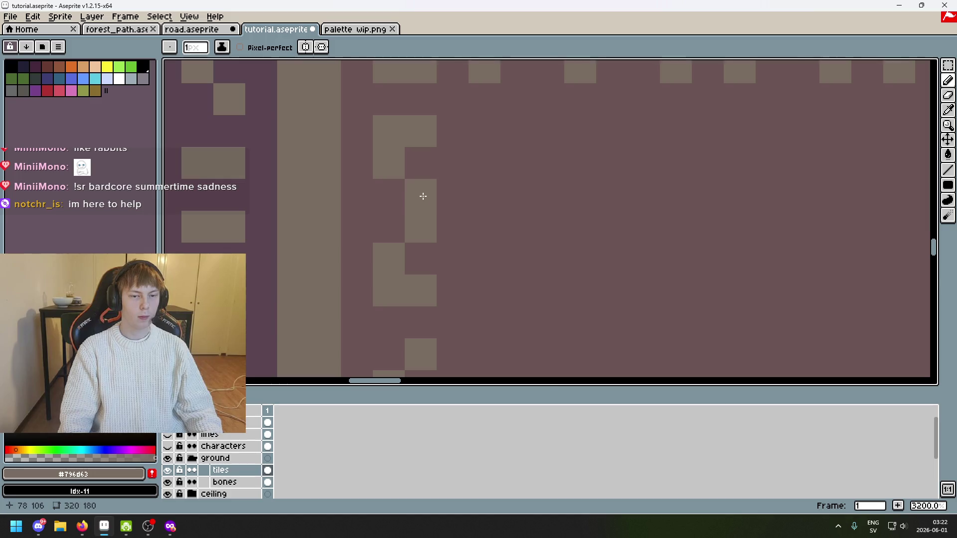
Review recent pencil edits with undo/redo, then draw a new tan top row inside the inner square
scroll(449, 205, down, 8)
scroll(457, 221, up, 8)
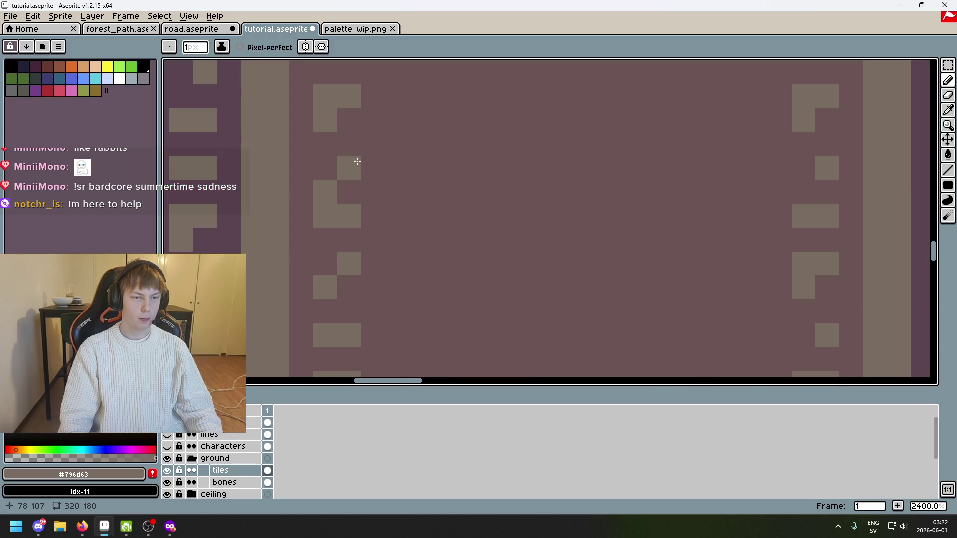
scroll(355, 157, down, 8)
scroll(365, 152, up, 3)
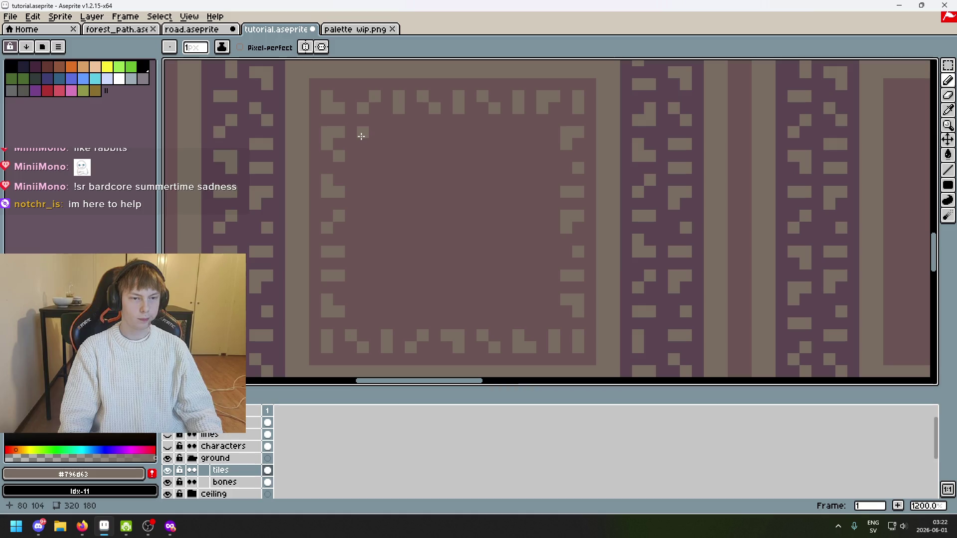
key(ctrl+z)
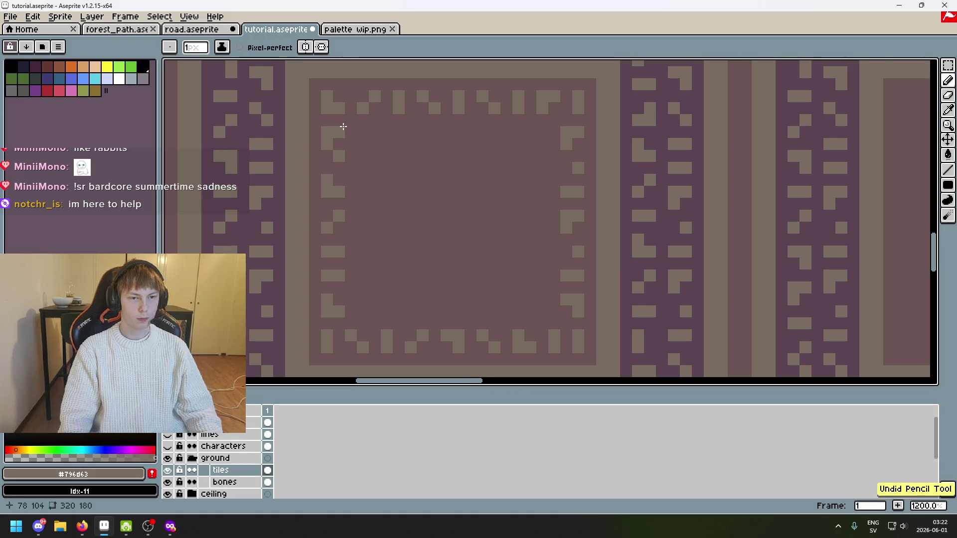
scroll(346, 133, up, 2)
key(ctrl+z)
key(ctrl+z)
key(ctrl+z)
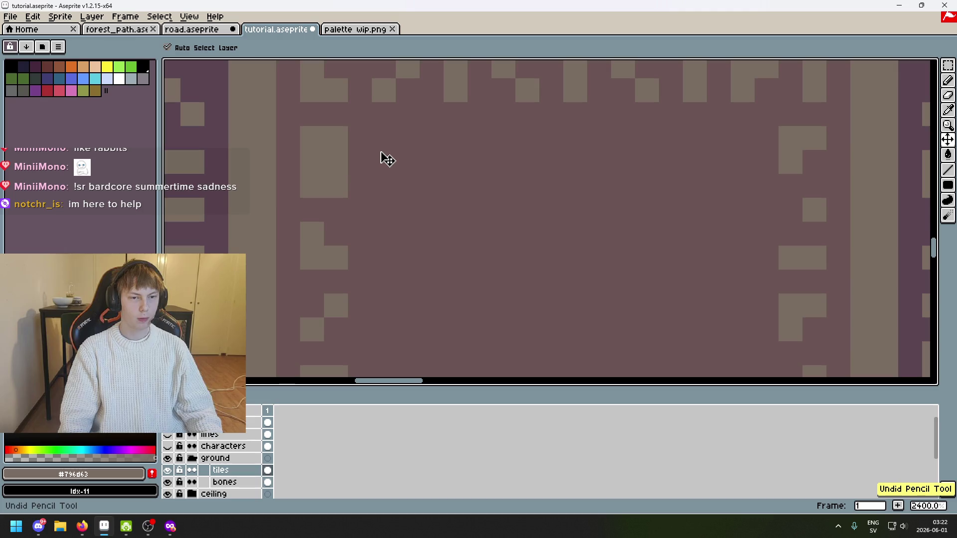
key(ctrl+y)
key(ctrl+y)
key(ctrl+y)
key(ctrl+z)
key(ctrl+y)
drag(313, 134, 379, 139)
drag(442, 137, 737, 128)
scroll(741, 131, down, 5)
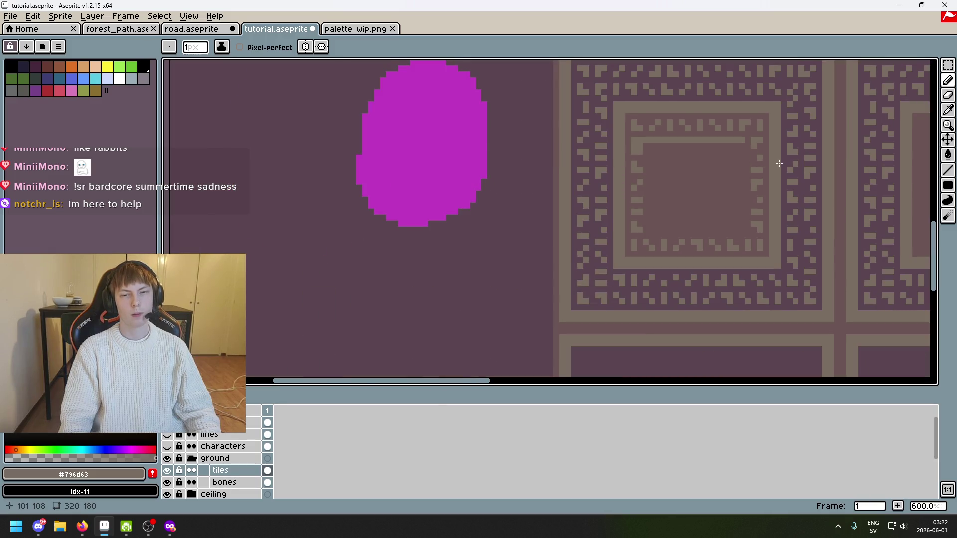
Try vertical and thickening strokes for the spiral's right column, then undo them
scroll(779, 164, up, 4)
mouse_move(685, 123)
mouse_down()
mouse_move(683, 342)
mouse_move(467, 347)
mouse_up()
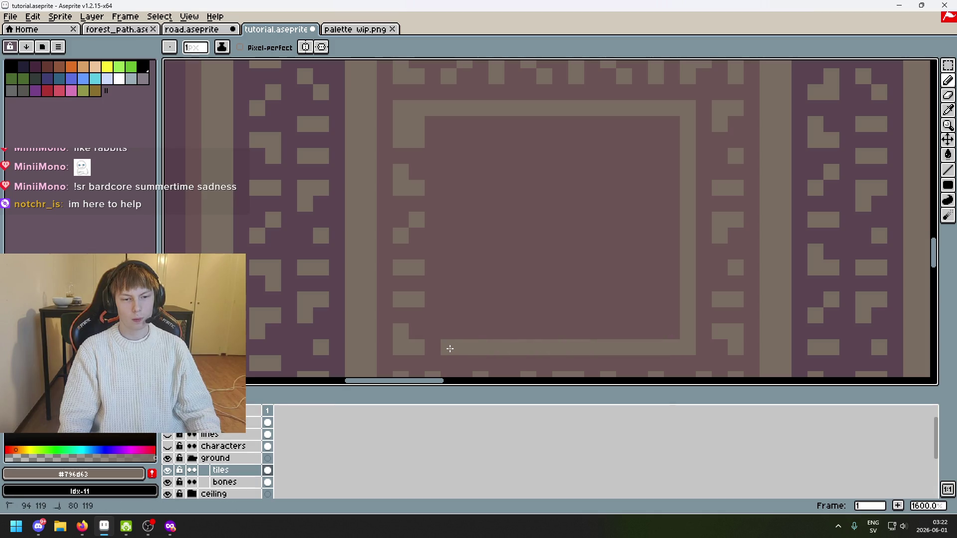
mouse_move(427, 125)
mouse_down()
mouse_move(633, 133)
mouse_move(675, 120)
mouse_move(664, 325)
mouse_move(435, 333)
mouse_move(444, 329)
mouse_move(457, 158)
mouse_move(446, 149)
mouse_move(641, 154)
mouse_move(637, 295)
mouse_move(548, 307)
mouse_move(471, 297)
mouse_up()
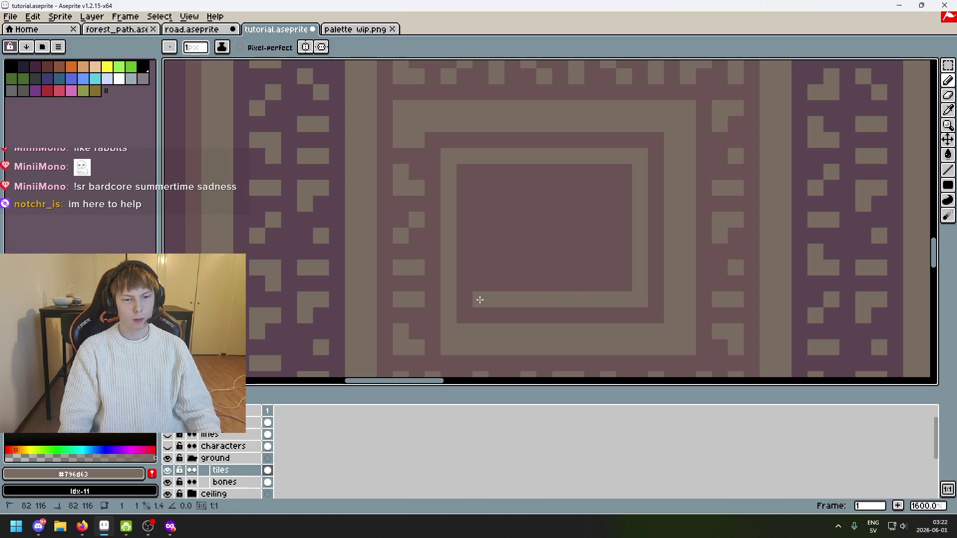
key(ctrl+z)
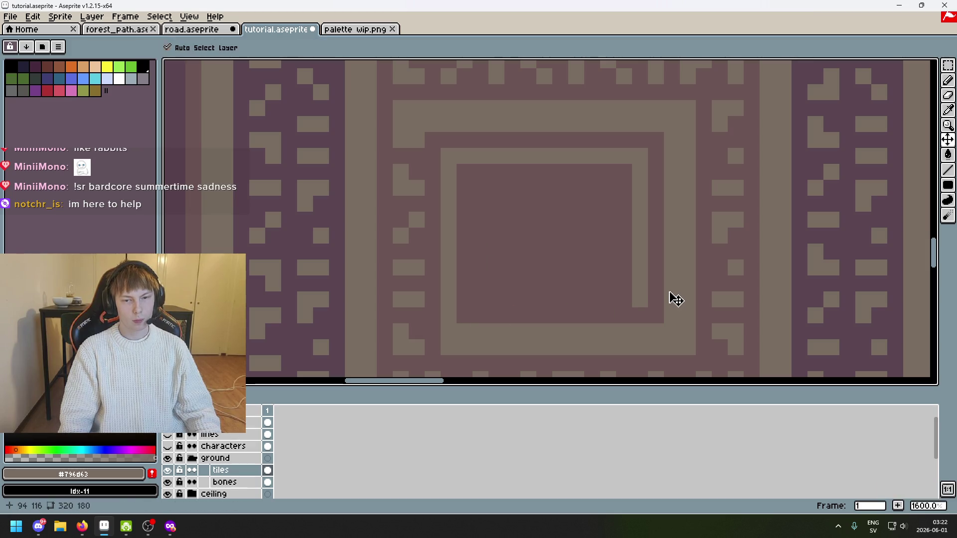
key(ctrl+z)
key(ctrl+z)
key(ctrl+z)
drag(662, 132, 650, 319)
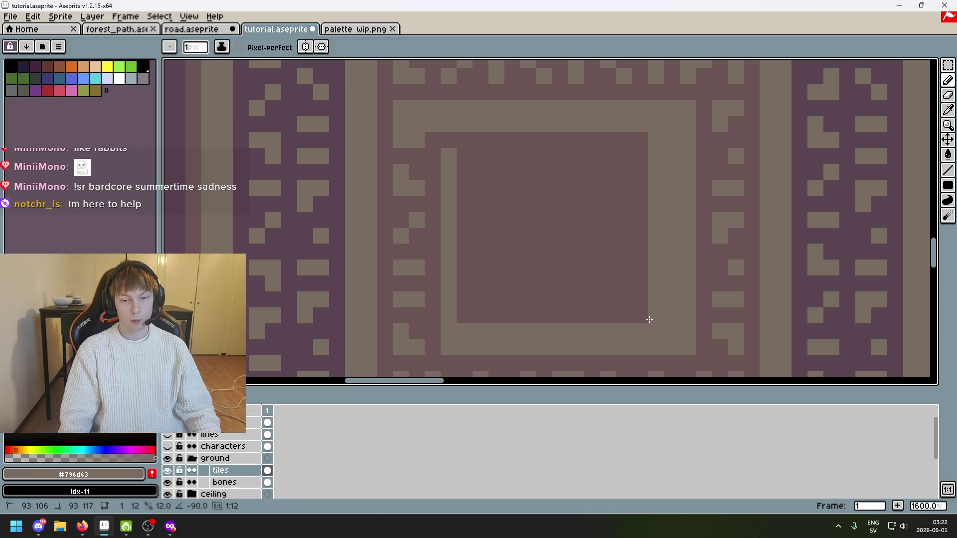
key(ctrl+z)
key(ctrl+z)
Redraw the spiral's tan inner column, top line, right column, bottom and left lines
alt+click(657, 145)
alt+click(459, 324)
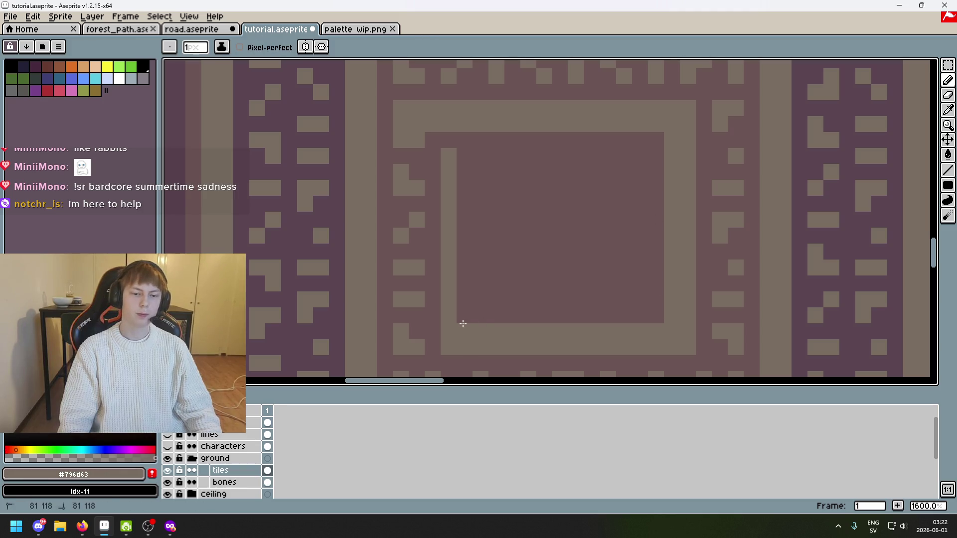
drag(459, 325, 465, 154)
shift+click(645, 153)
drag(645, 154, 638, 301)
click(475, 165)
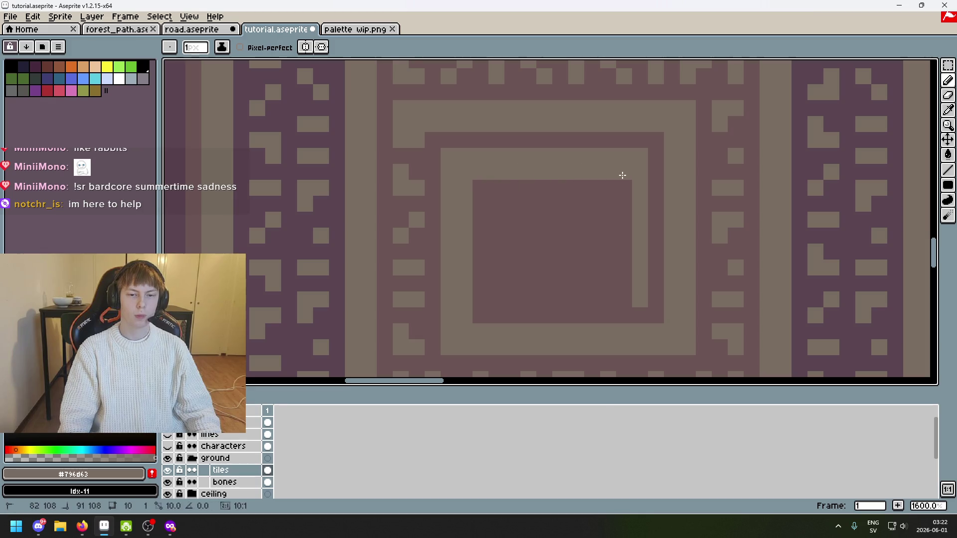
shift+click(496, 299)
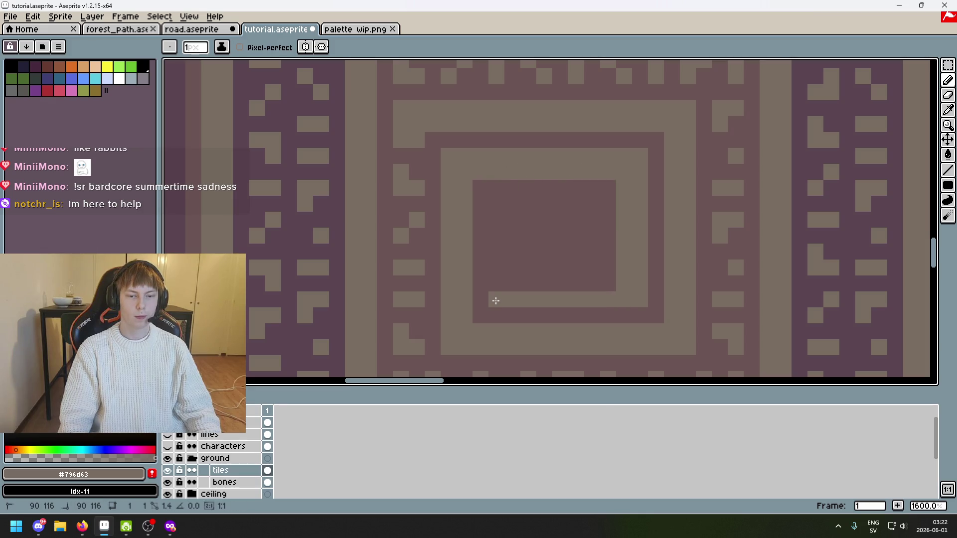
shift+click(494, 203)
scroll(536, 220, down, 6)
scroll(538, 220, down, 2)
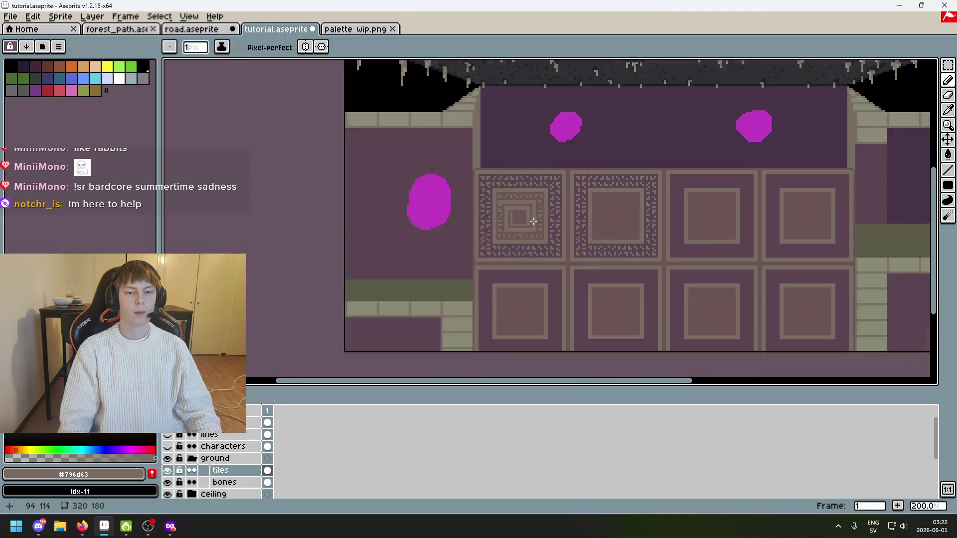
Undo the spiral's pencil lines back to the zigzag ring
scroll(546, 227, up, 2)
key(ctrl+z)
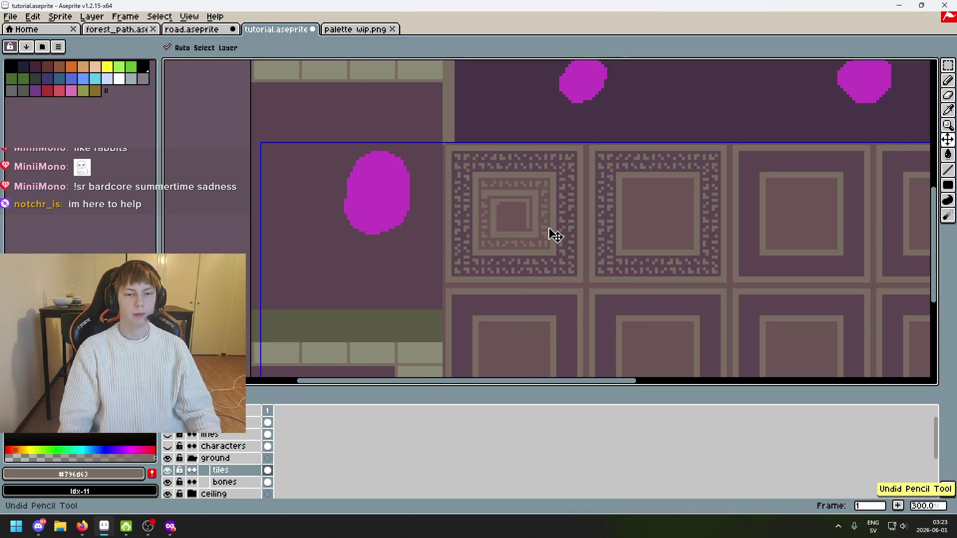
key(ctrl+z)
key(ctrl+y)
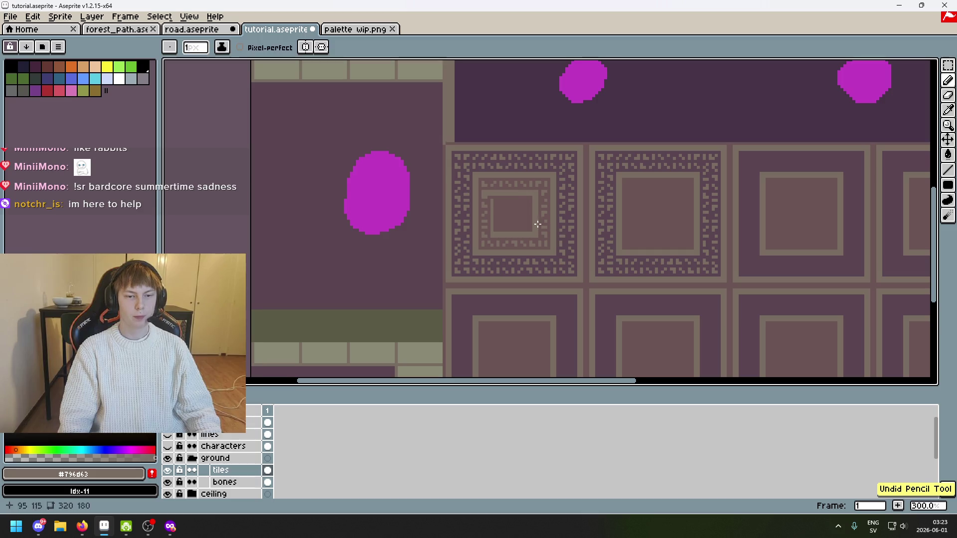
key(ctrl+z)
scroll(510, 205, up, 3)
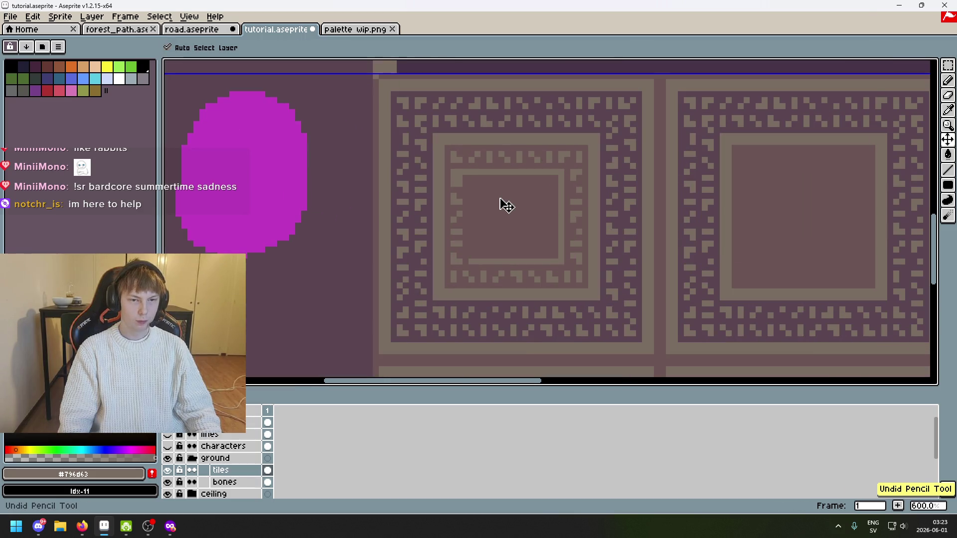
scroll(505, 205, up, 1)
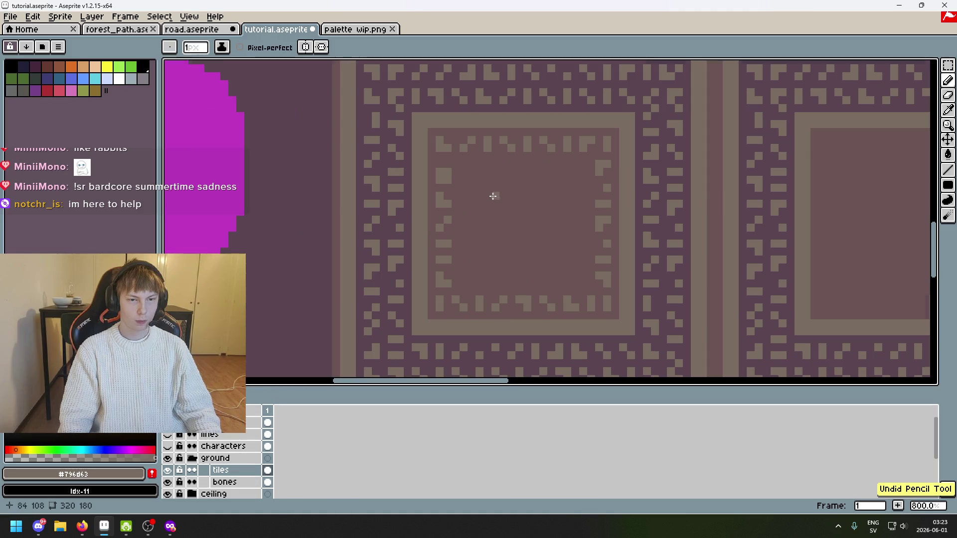
Marquee-select the ring's right column, rotate it 90° into a horizontal row and drop it
key(m)
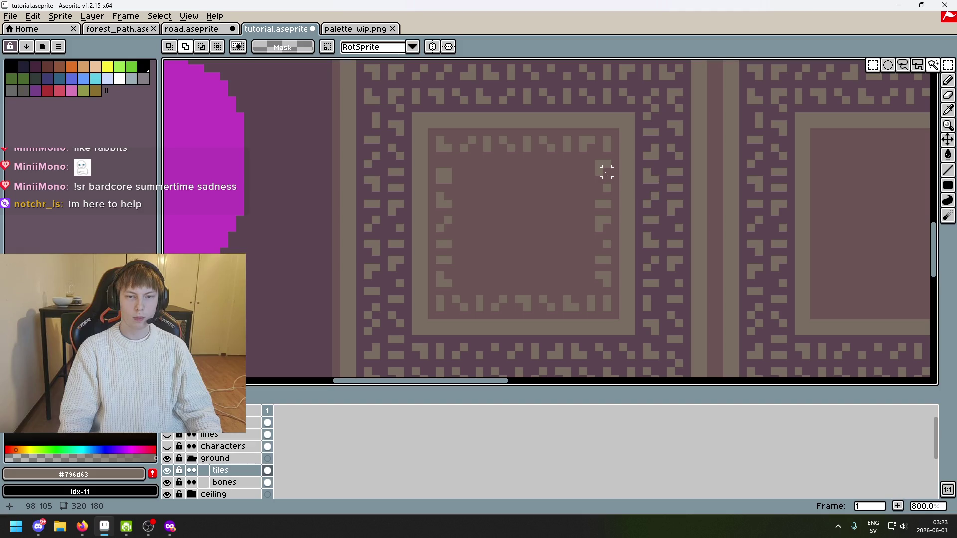
drag(599, 165, 606, 288)
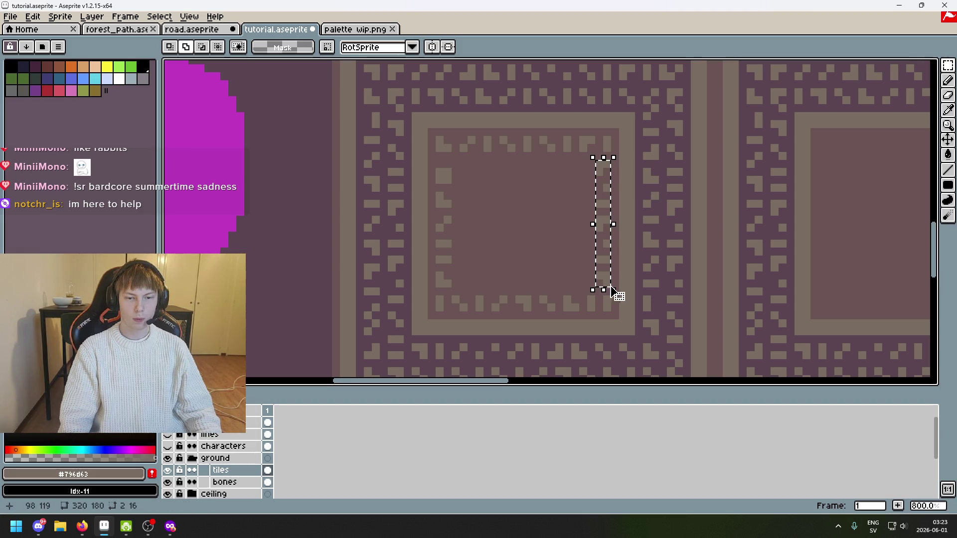
drag(605, 220, 555, 227)
mouse_move(551, 286)
mouse_down()
mouse_move(567, 295)
mouse_move(585, 209)
mouse_move(535, 284)
mouse_move(568, 183)
mouse_up()
key(Return)
Select the new row, undo its transformation, deselect and return to the pencil
scroll(588, 198, up, 1)
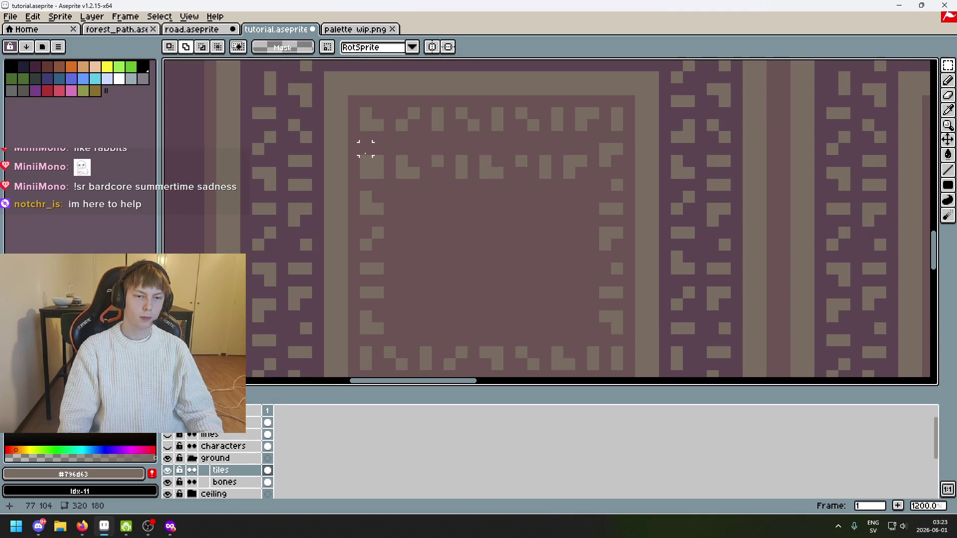
mouse_move(364, 148)
mouse_down()
mouse_move(588, 179)
mouse_move(572, 156)
mouse_up()
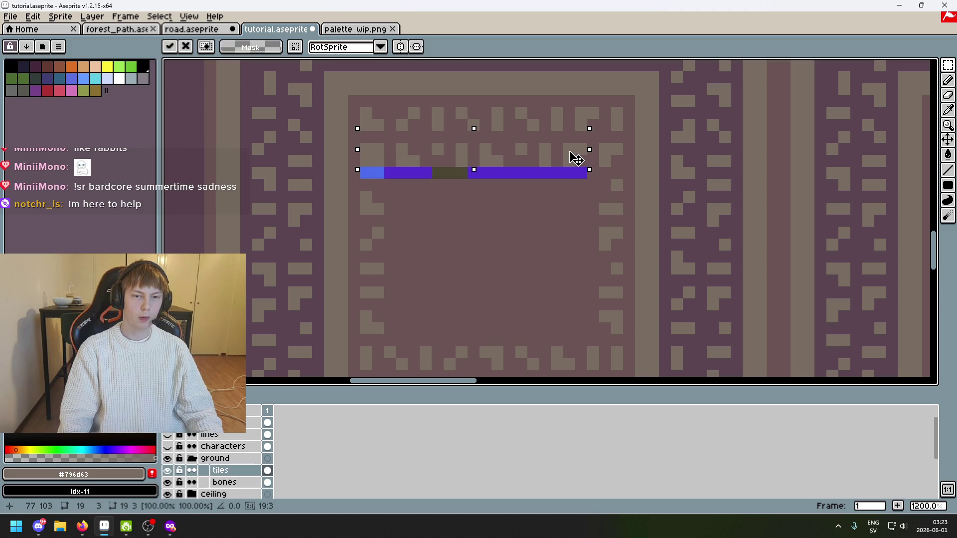
key(ctrl+z)
key(ctrl+d)
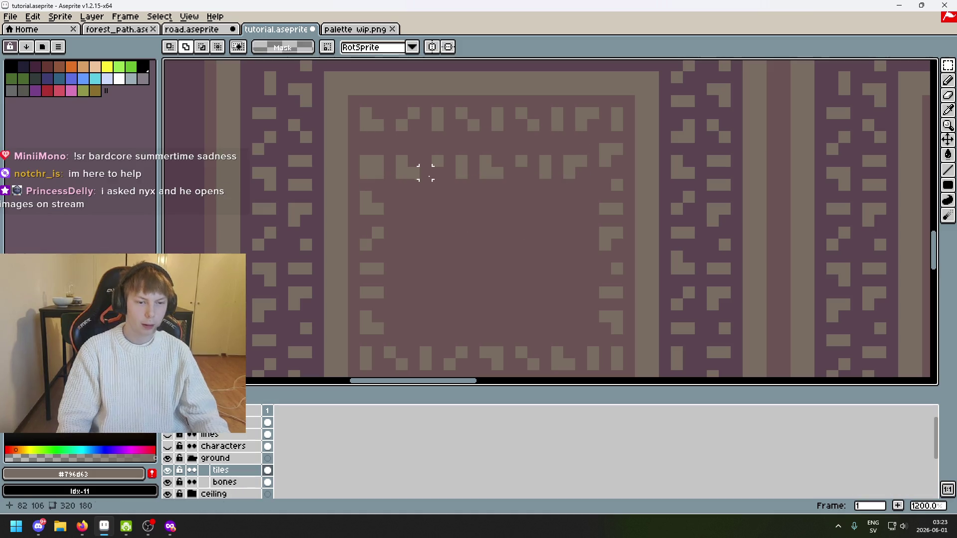
scroll(566, 156, up, 1)
key(b)
scroll(585, 163, down, 3)
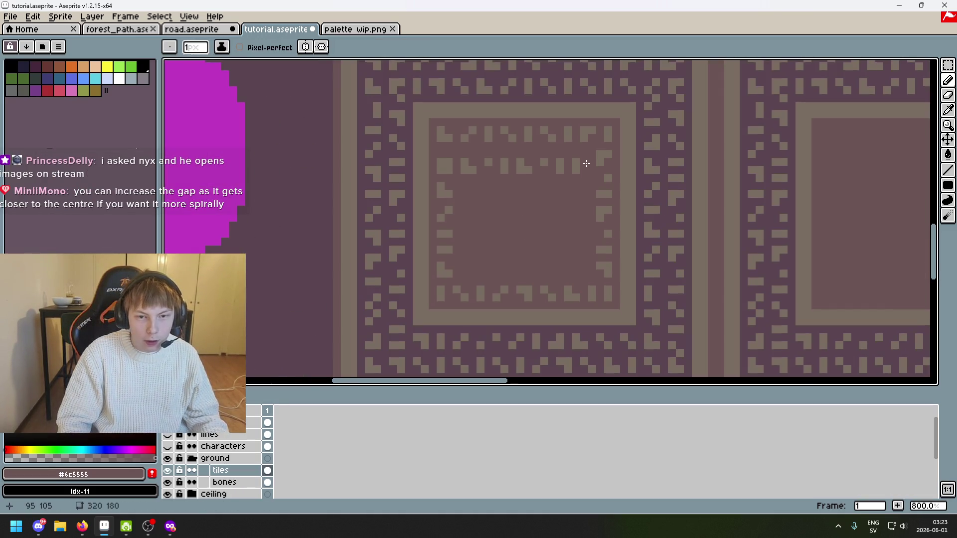
Step through undo history to restore the row selection and paste
key(ctrl+z)
key(ctrl+z)
key(ctrl+z)
key(ctrl+y)
key(ctrl+y)
key(ctrl+y)
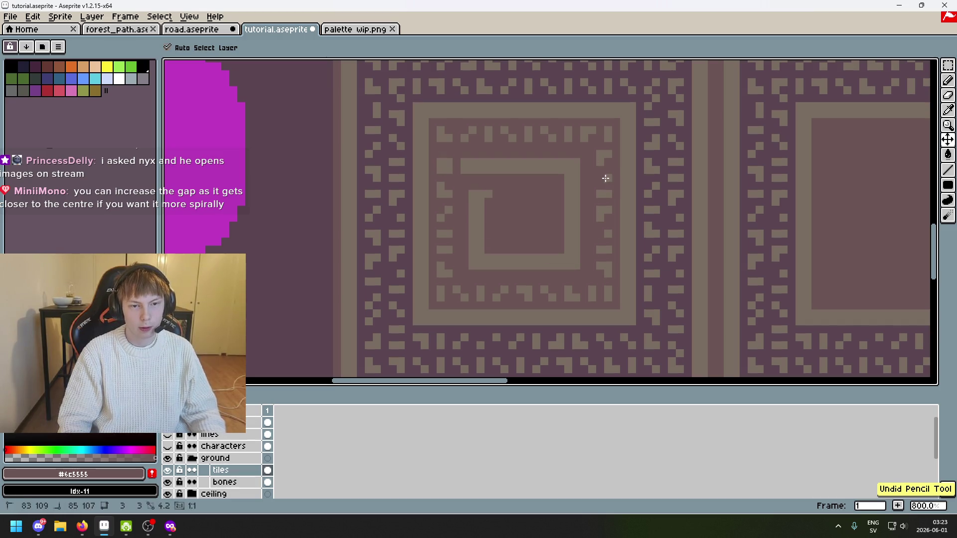
key(ctrl+z)
key(ctrl+z)
key(ctrl+z)
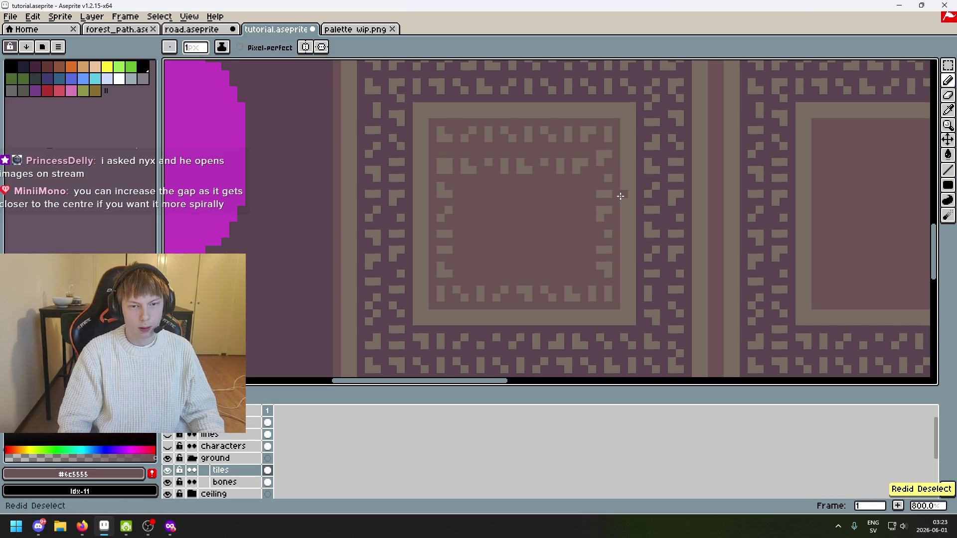
key(ctrl+y)
key(ctrl+y)
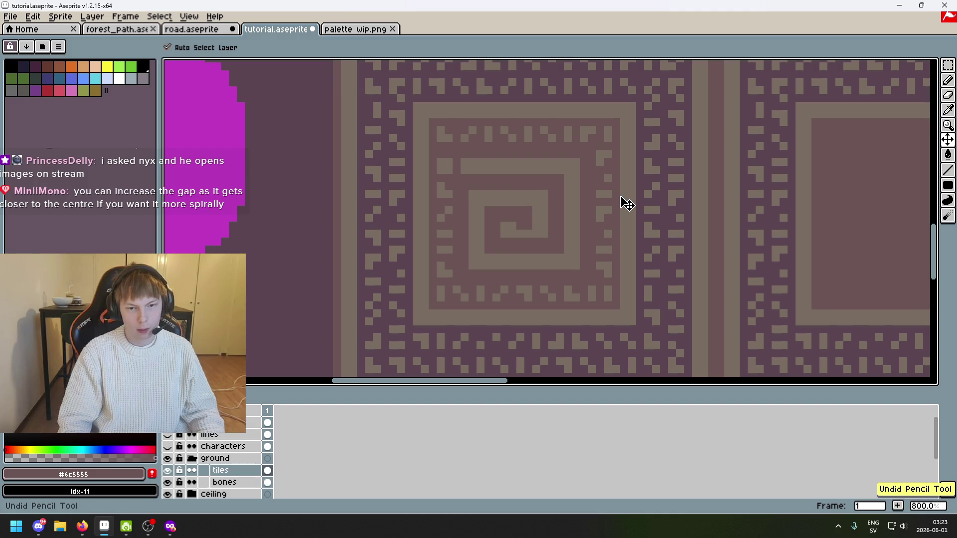
scroll(451, 160, up, 2)
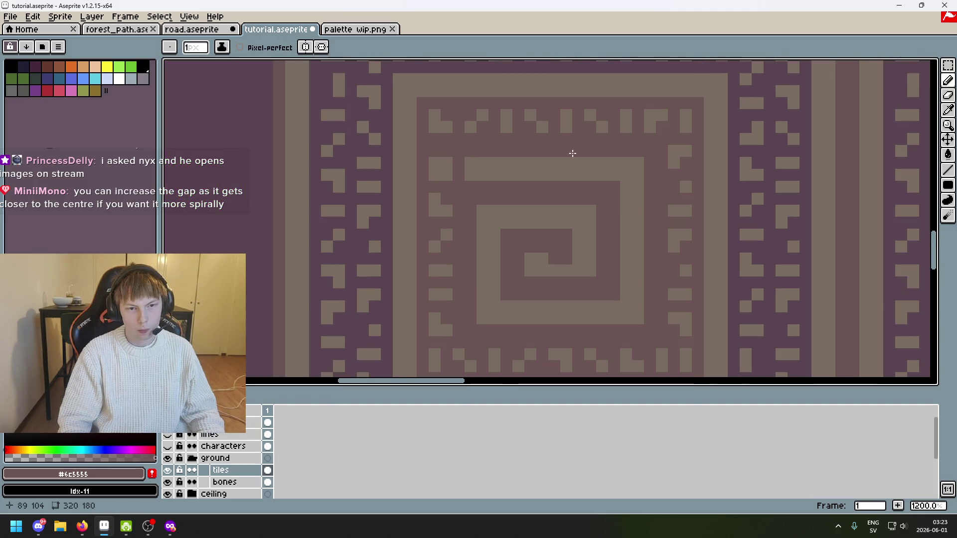
scroll(691, 237, down, 4)
key(ctrl+y)
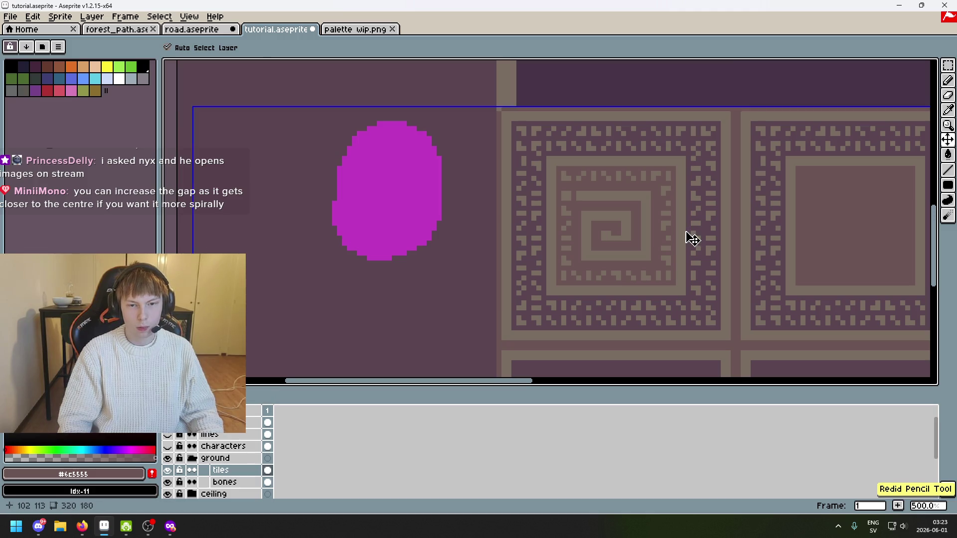
key(ctrl+y)
key(ctrl+y)
Move the selected zigzag row up one pixel and join it with a tan pixel
scroll(609, 196, up, 5)
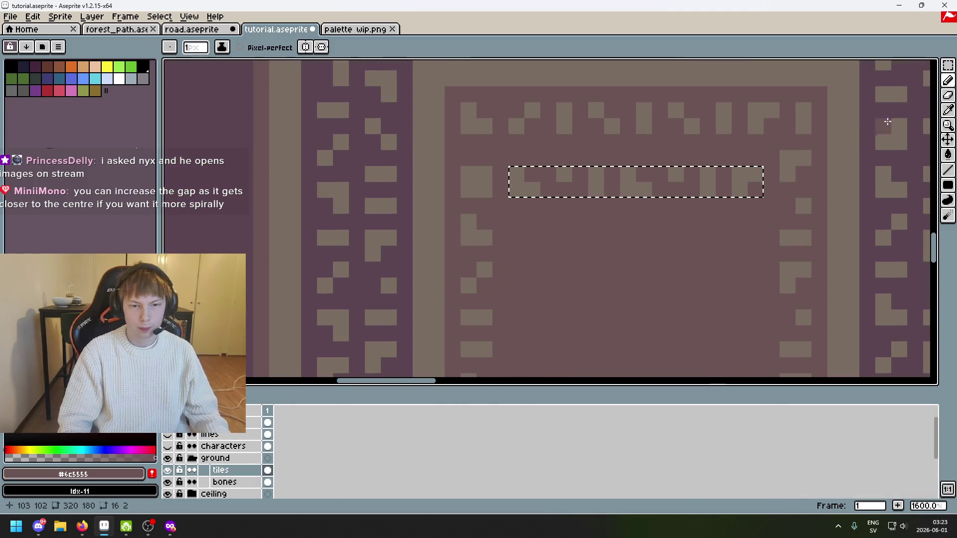
drag(647, 185, 647, 169)
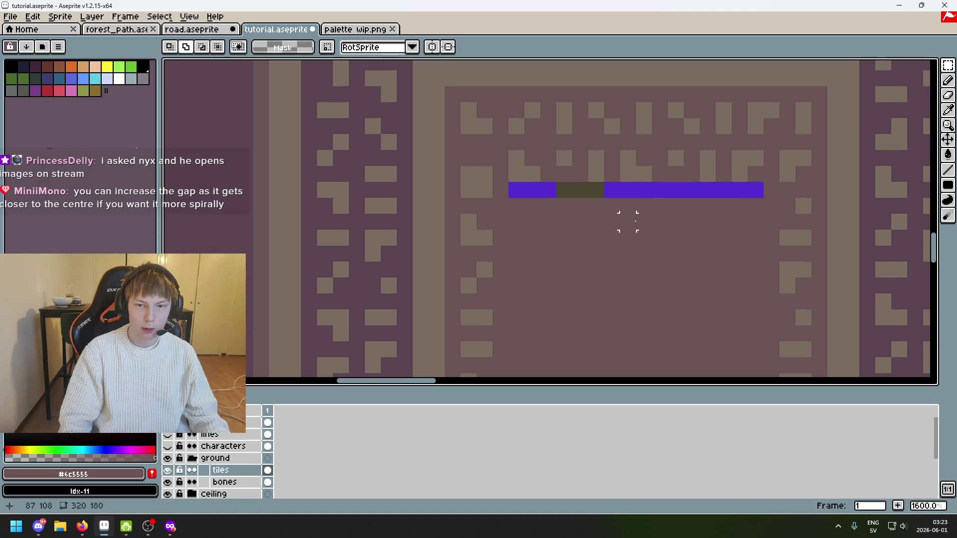
key(b)
alt+click(481, 158)
click(477, 159)
Paint the leftover blue band and stray tan pixels mauve, fixing pixels below the L shape
alt+click(501, 190)
drag(511, 190, 735, 184)
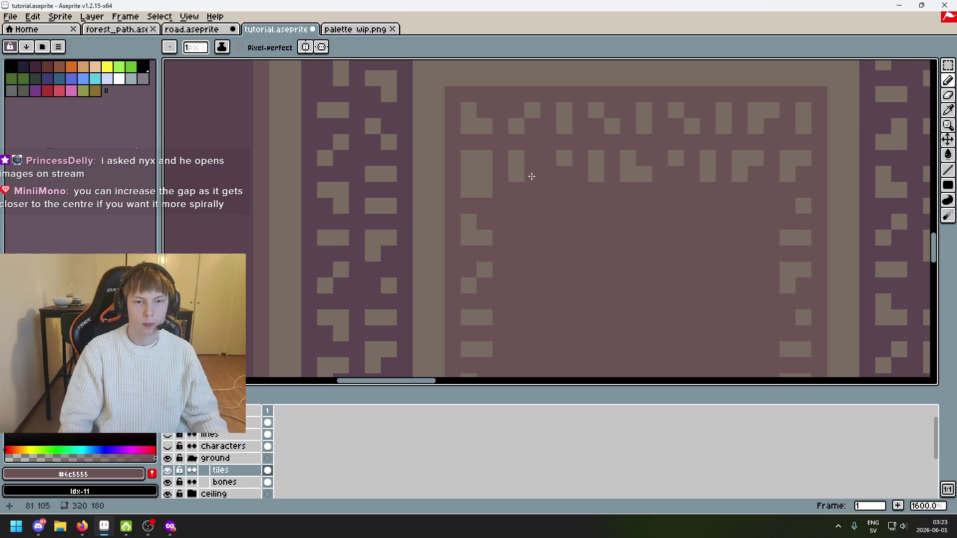
click(486, 172)
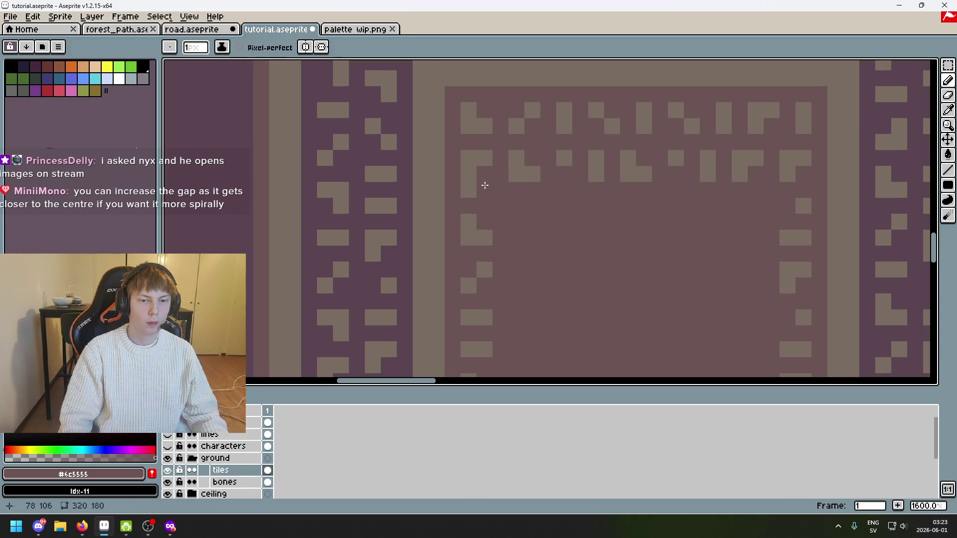
alt+click(479, 174)
click(468, 206)
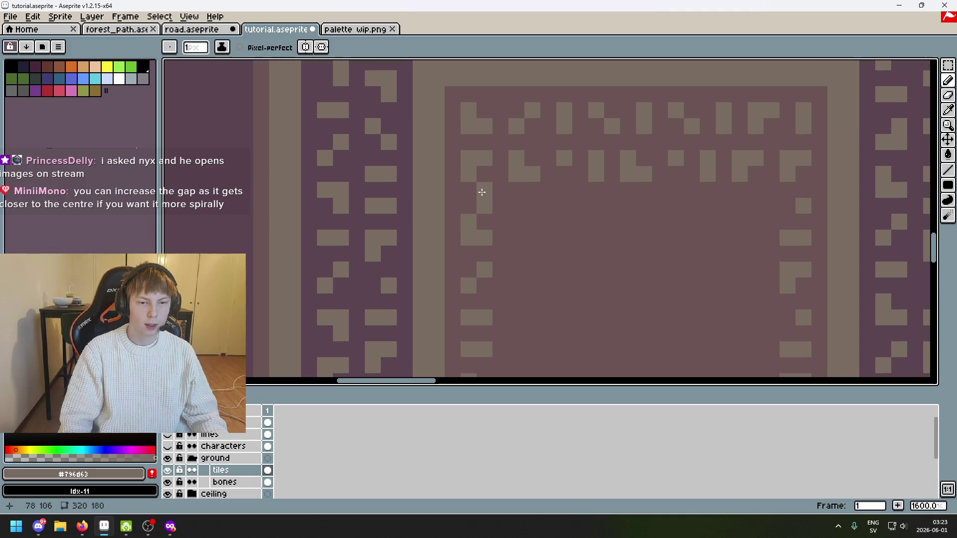
scroll(485, 193, down, 3)
scroll(485, 193, up, 4)
key(ctrl+z)
key(ctrl+z)
key(ctrl+z)
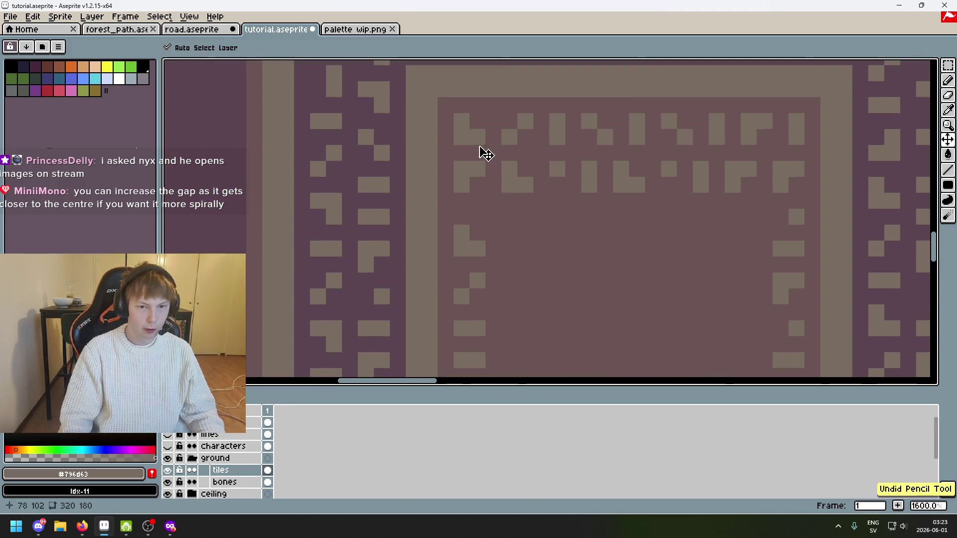
scroll(489, 179, down, 3)
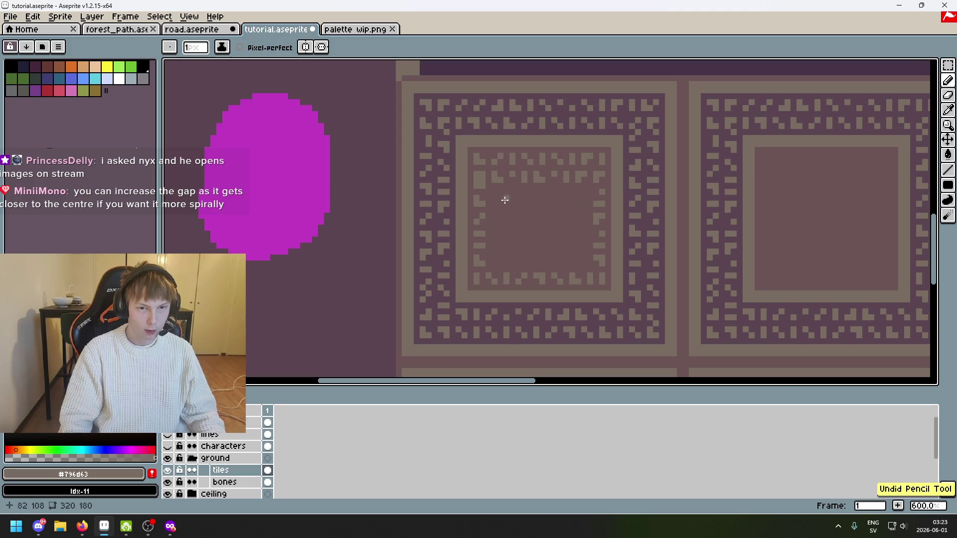
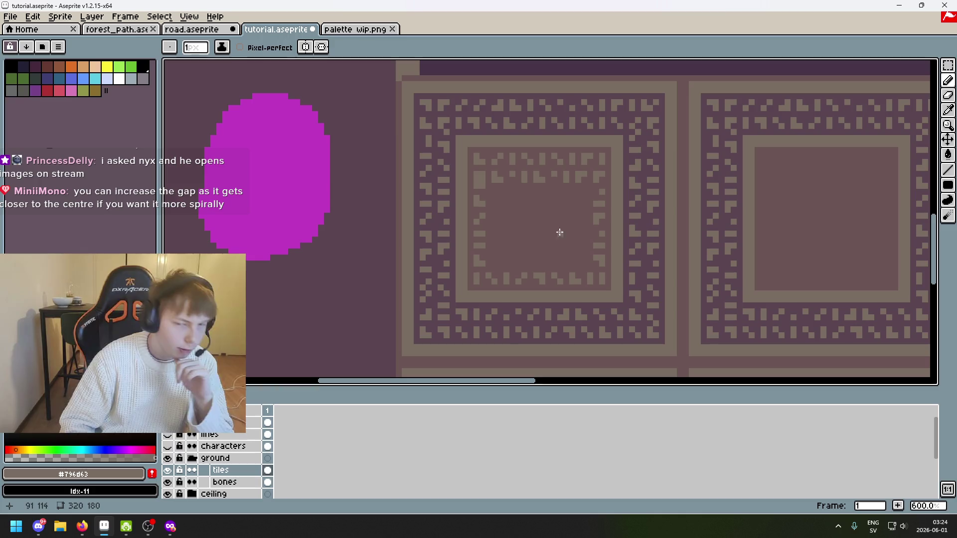
Select the tile's inner bordered square and place a copy beside the magenta blob
scroll(521, 214, up, 1)
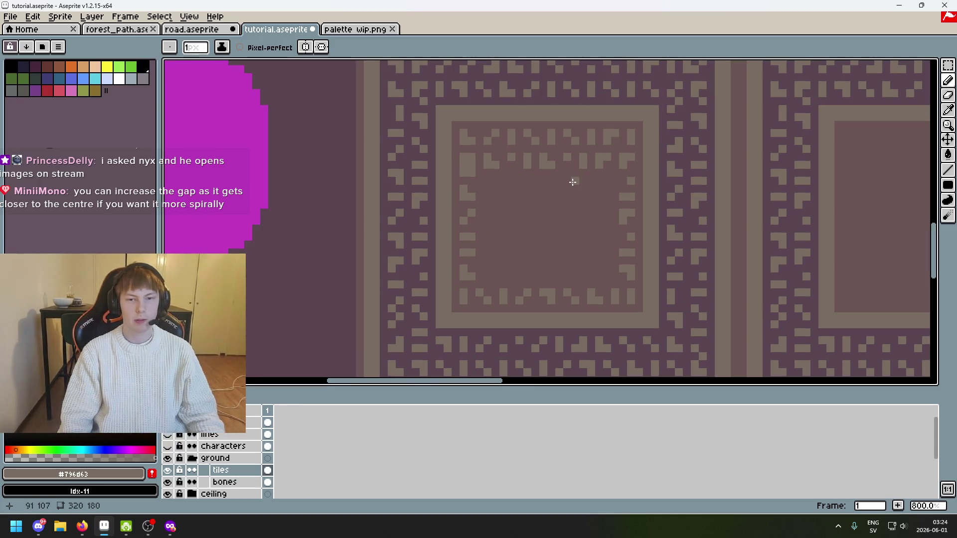
scroll(581, 188, down, 1)
scroll(728, 186, down, 1)
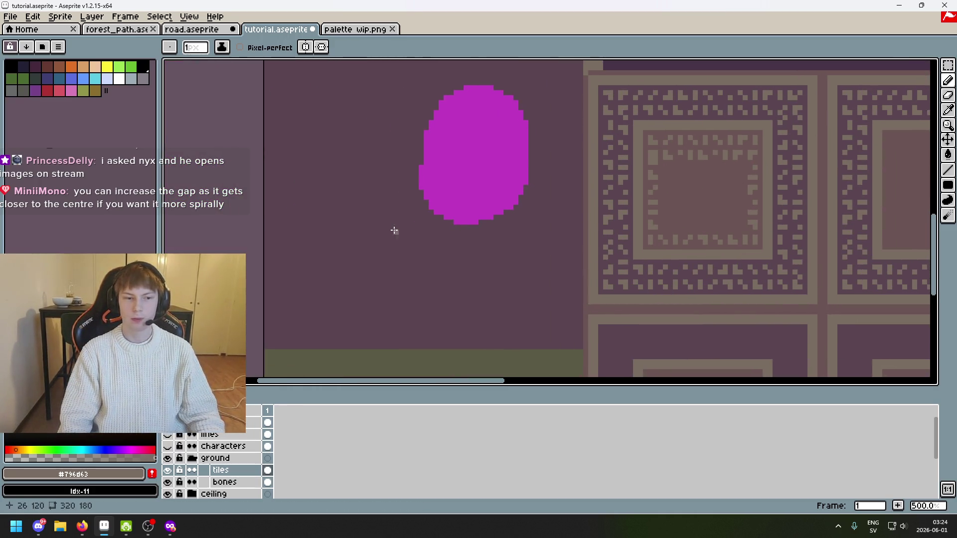
key(m)
drag(650, 137, 765, 244)
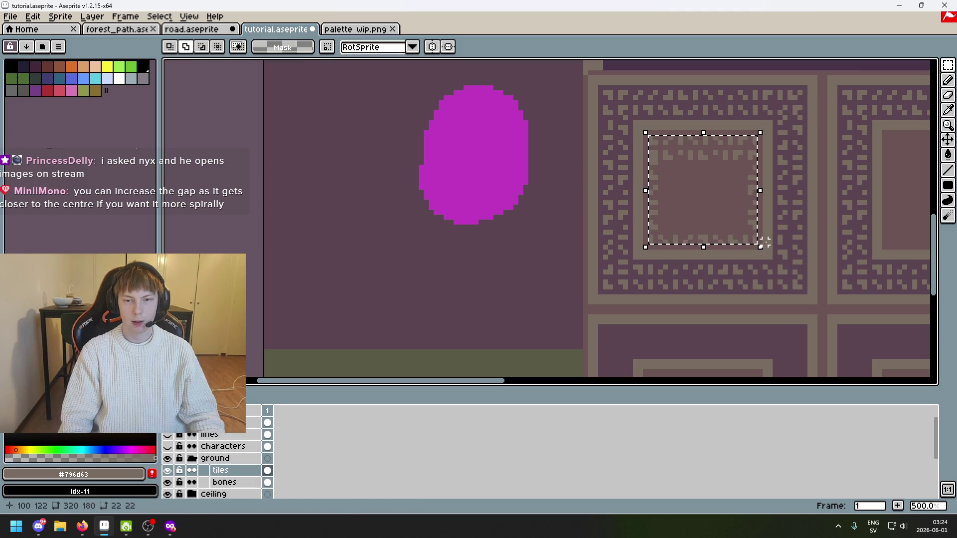
click(627, 131)
drag(635, 123, 780, 268)
drag(721, 205, 384, 216)
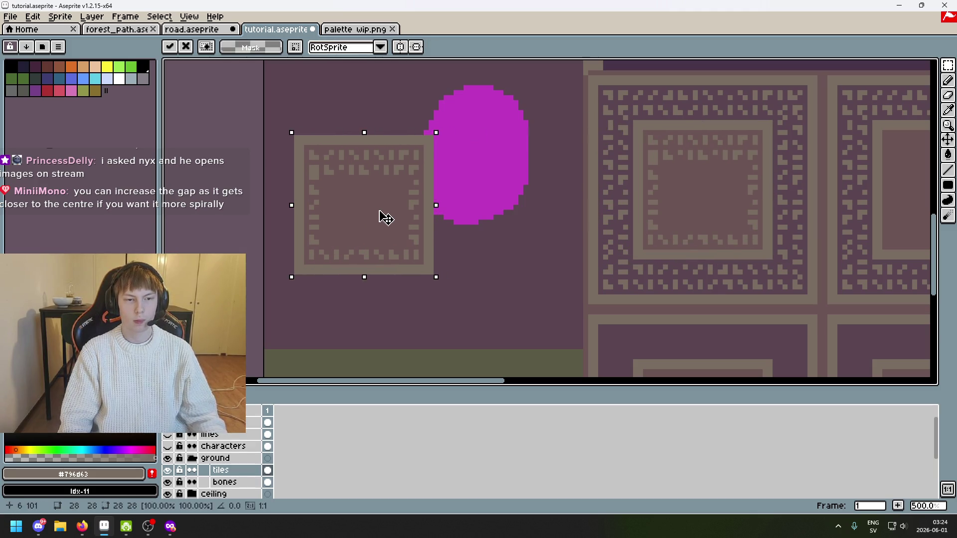
key(b)
Cover the copy's dotted interior with a solid rectangle in the dark box colour
alt+click(411, 207)
key(u)
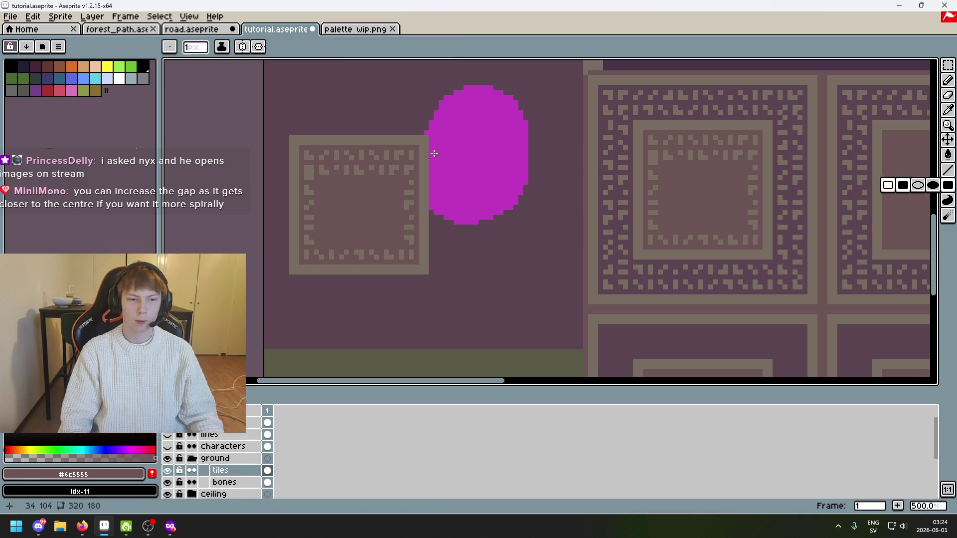
mouse_move(414, 147)
mouse_down()
mouse_move(379, 165)
mouse_move(314, 172)
mouse_move(304, 257)
mouse_up()
alt+click(302, 155)
Paint over leftover light pixels in dark and close the gap in the top tan stripe
scroll(306, 257, up, 1)
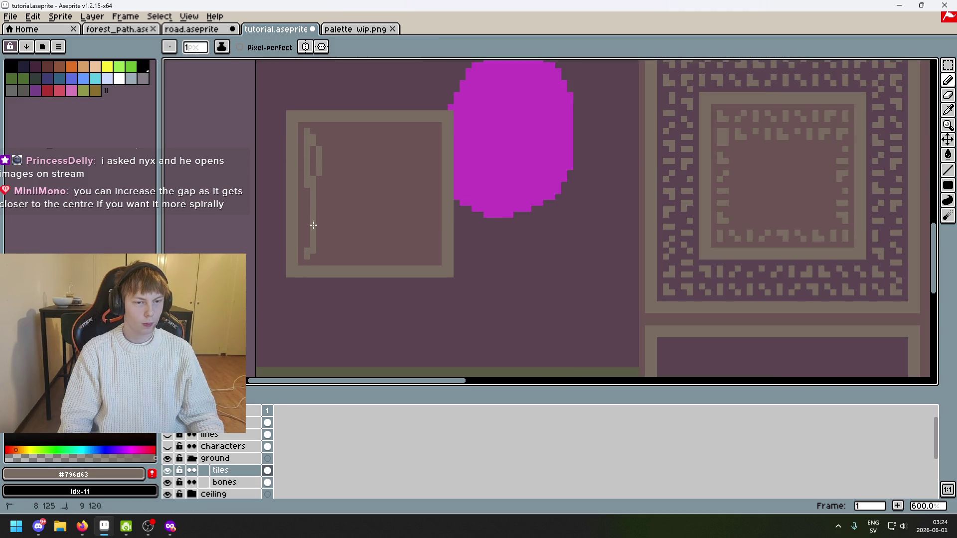
alt+click(322, 171)
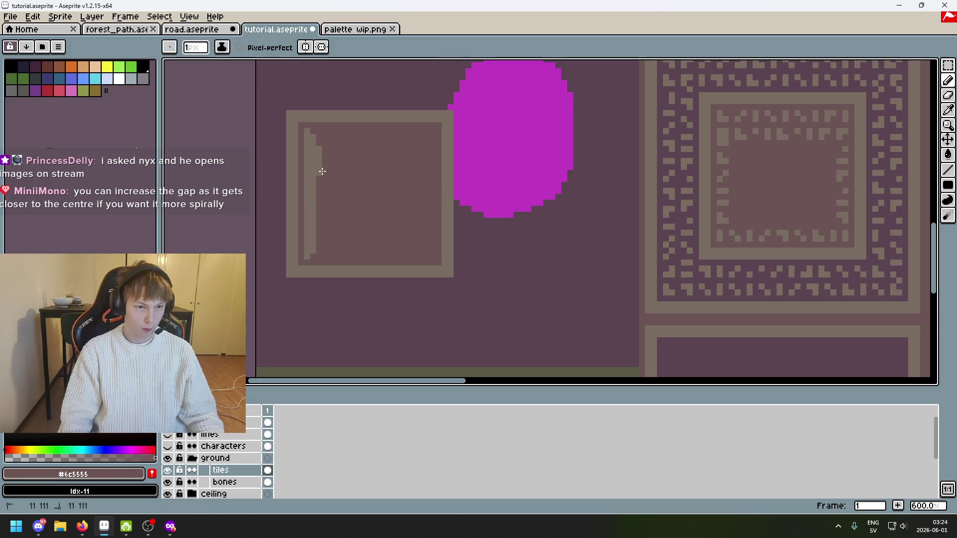
drag(320, 178, 317, 142)
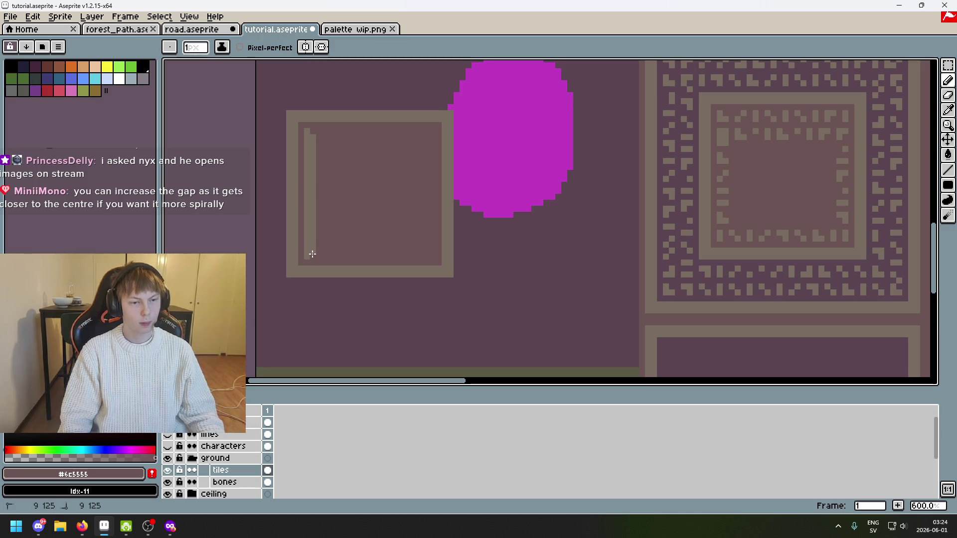
alt+click(311, 253)
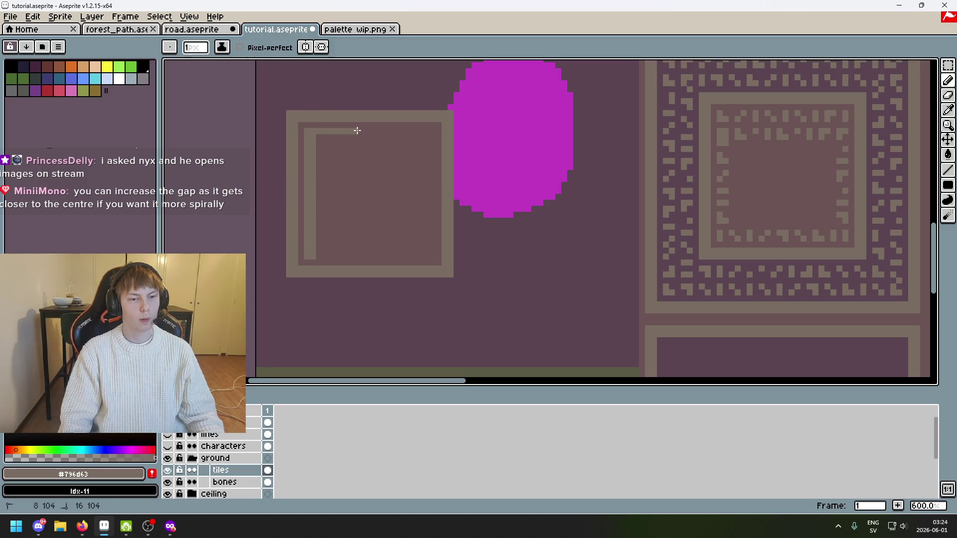
drag(395, 126, 405, 126)
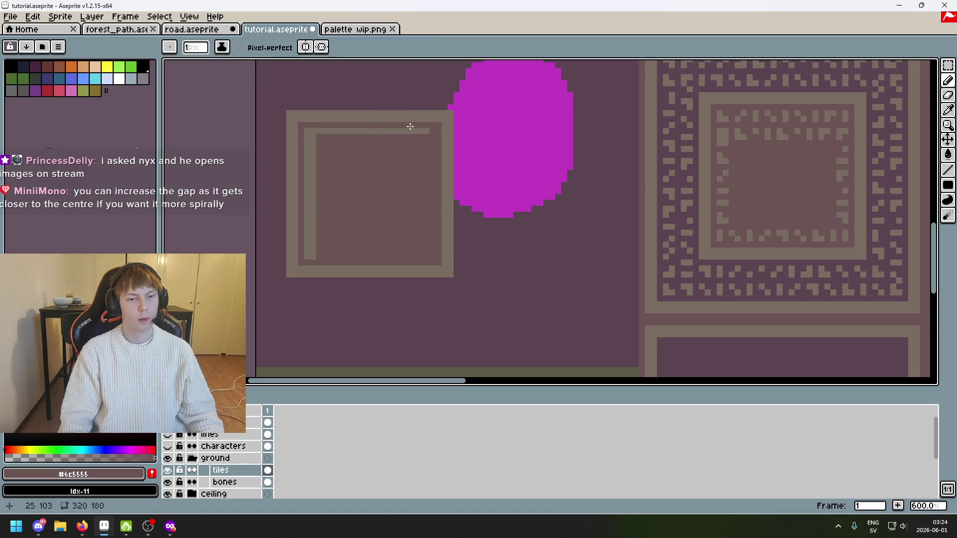
Draw the spiral's right, bottom and top tan stripes, redoing the crooked lines
shift+click(432, 252)
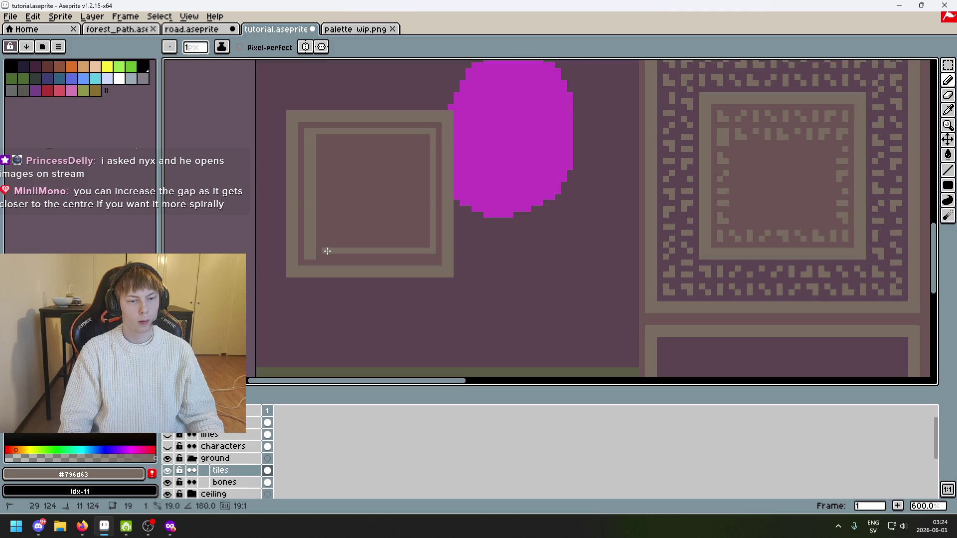
shift+click(327, 251)
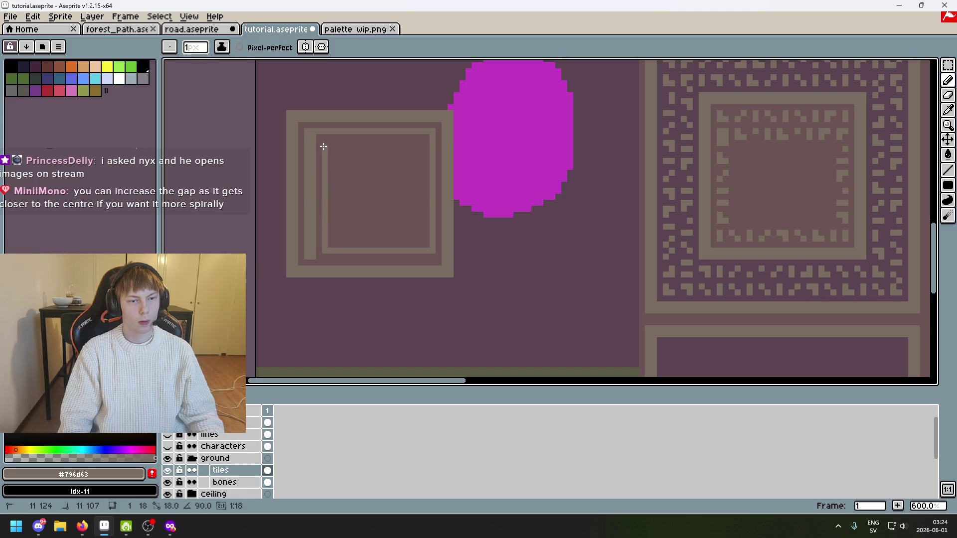
mouse_move(315, 136)
mouse_down()
mouse_move(425, 137)
mouse_move(426, 222)
mouse_move(391, 241)
mouse_move(325, 247)
mouse_move(325, 150)
mouse_move(413, 150)
mouse_up()
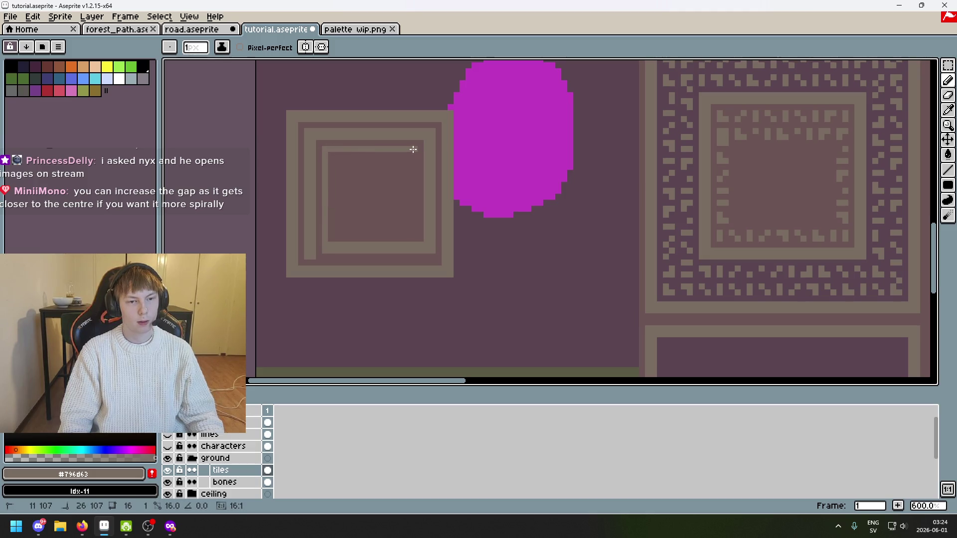
key(Escape)
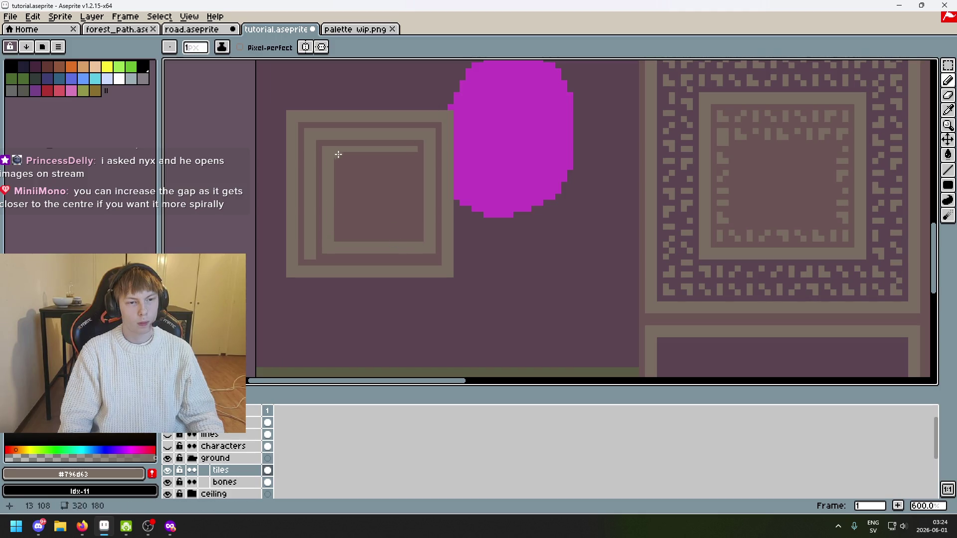
drag(411, 231, 343, 235)
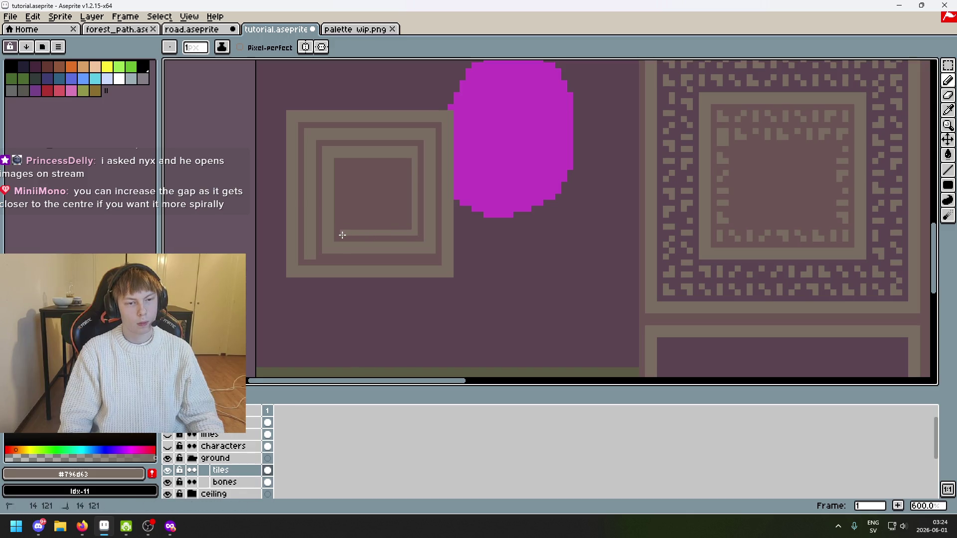
key(Escape)
key(ctrl+z)
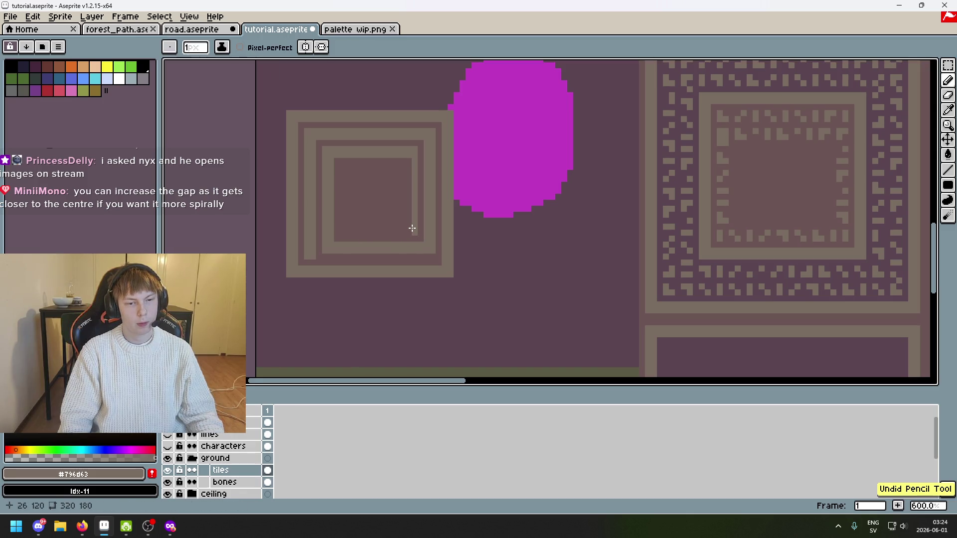
Add the inner loop's vertical, bottom and left tan stripes, undoing the final stroke
drag(343, 225, 348, 221)
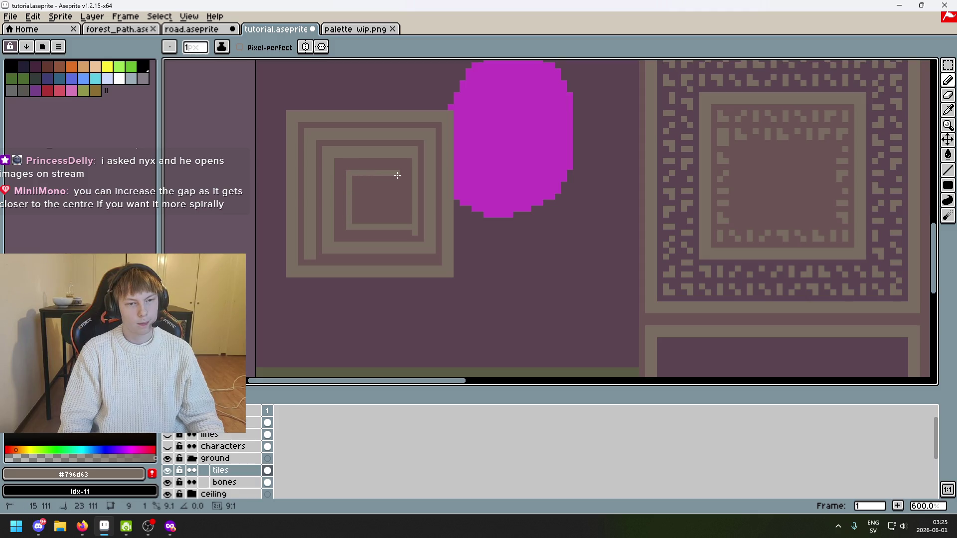
alt+click(409, 233)
alt+click(404, 160)
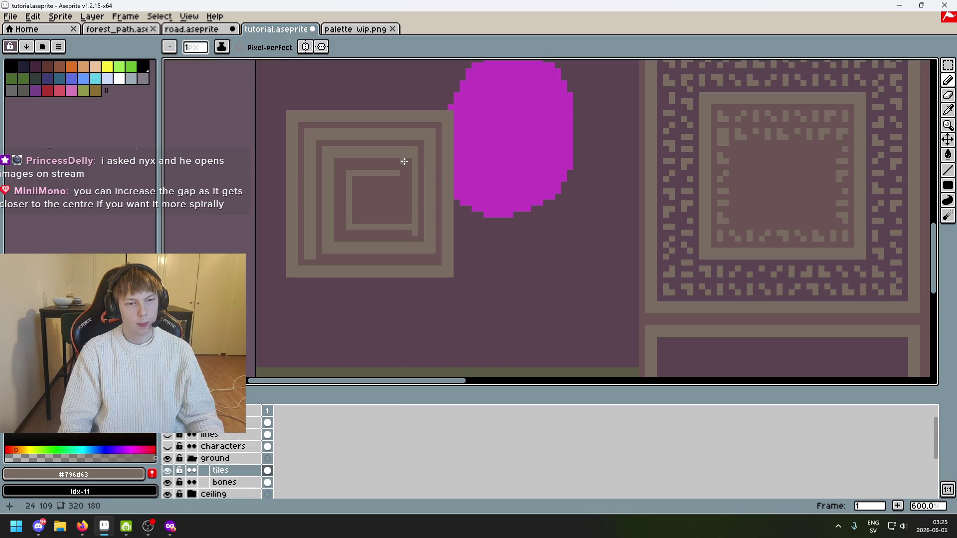
drag(407, 165, 410, 224)
alt+click(411, 224)
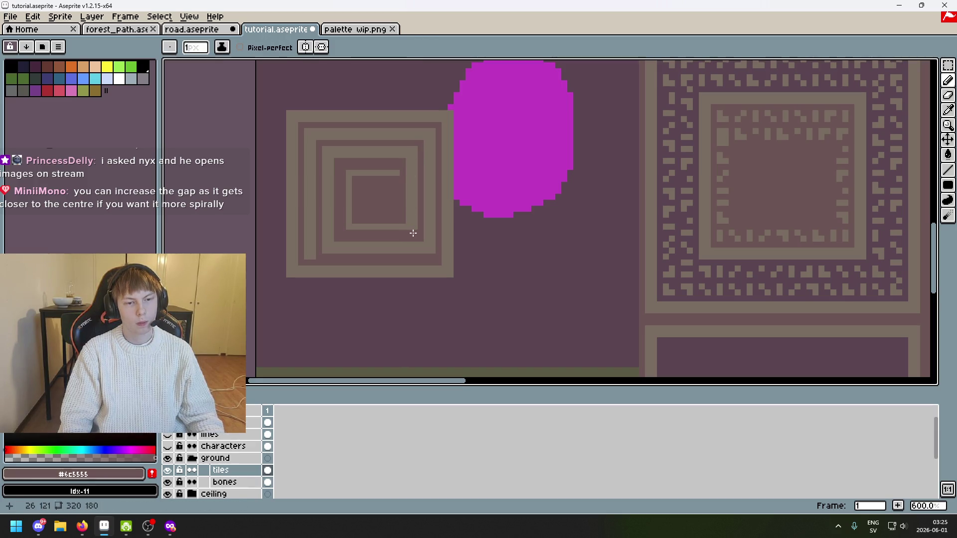
alt+click(410, 218)
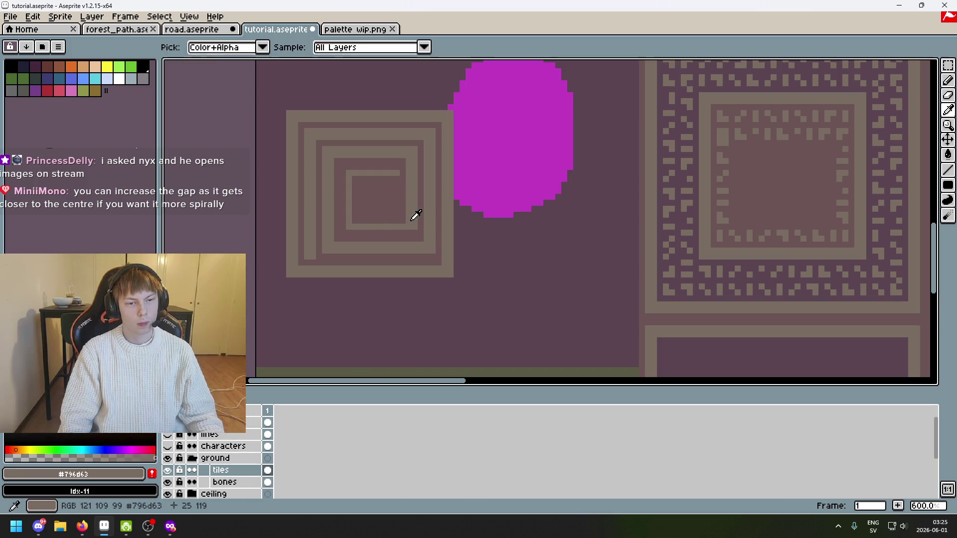
shift+click(355, 221)
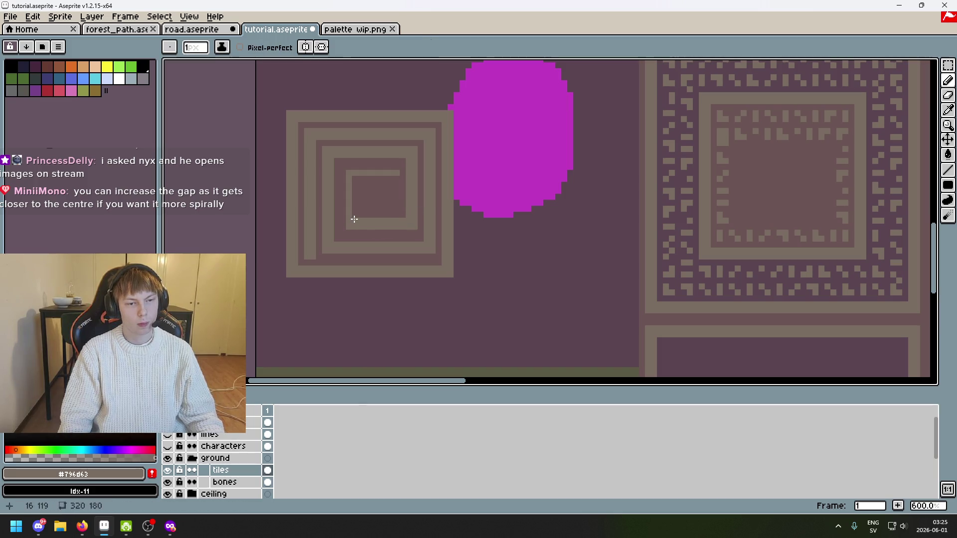
shift+click(355, 178)
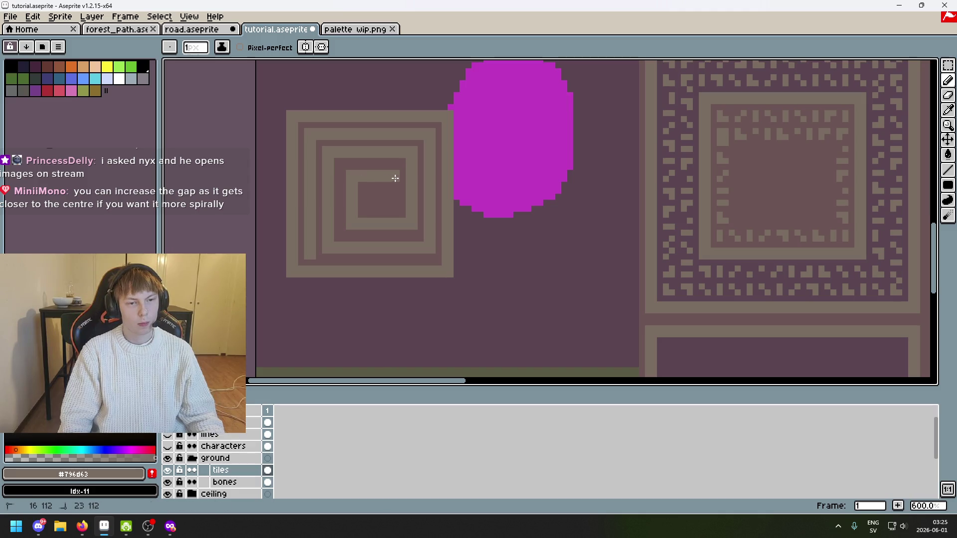
scroll(395, 178, down, 4)
key(ctrl+z)
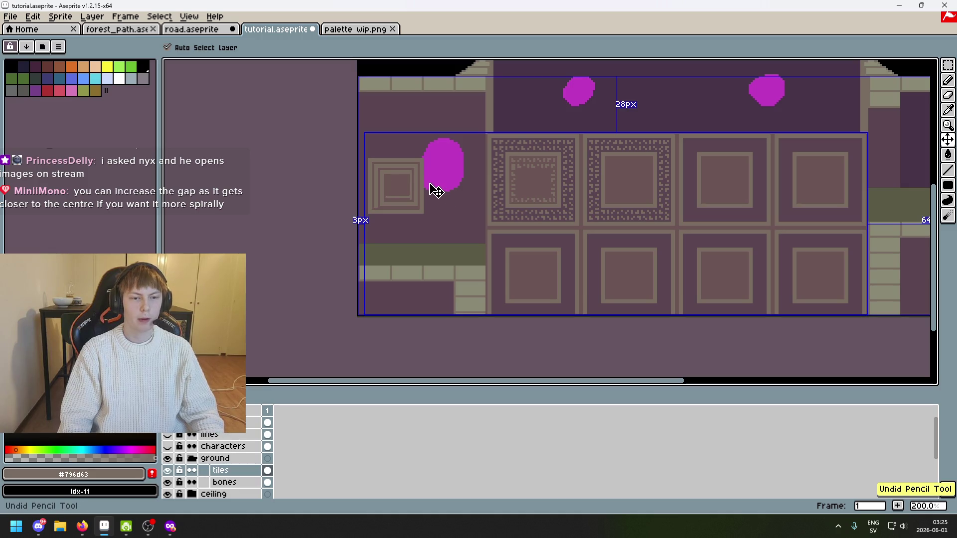
Zoom and pan to the tile's inner border column and sample the dark box colour
scroll(406, 180, up, 3)
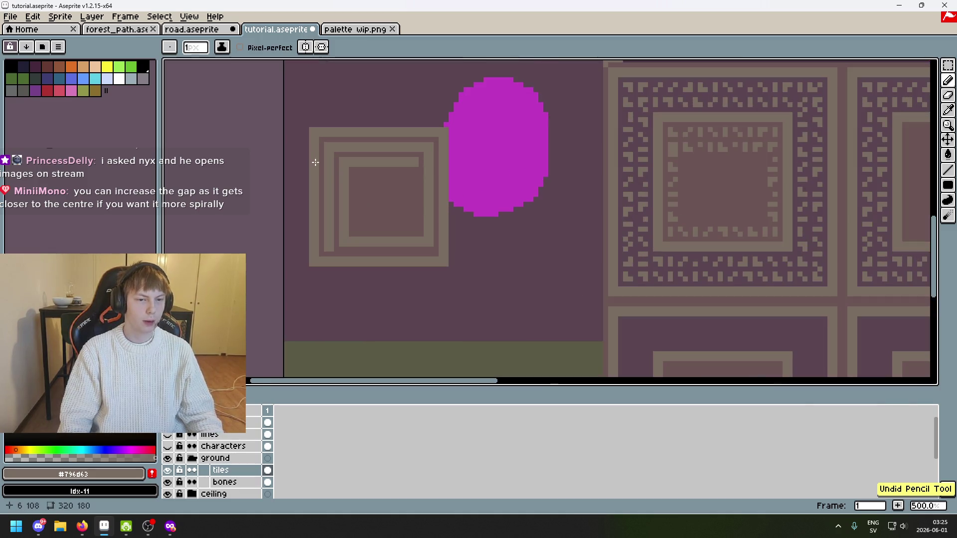
scroll(321, 222, up, 2)
scroll(310, 196, right, 3)
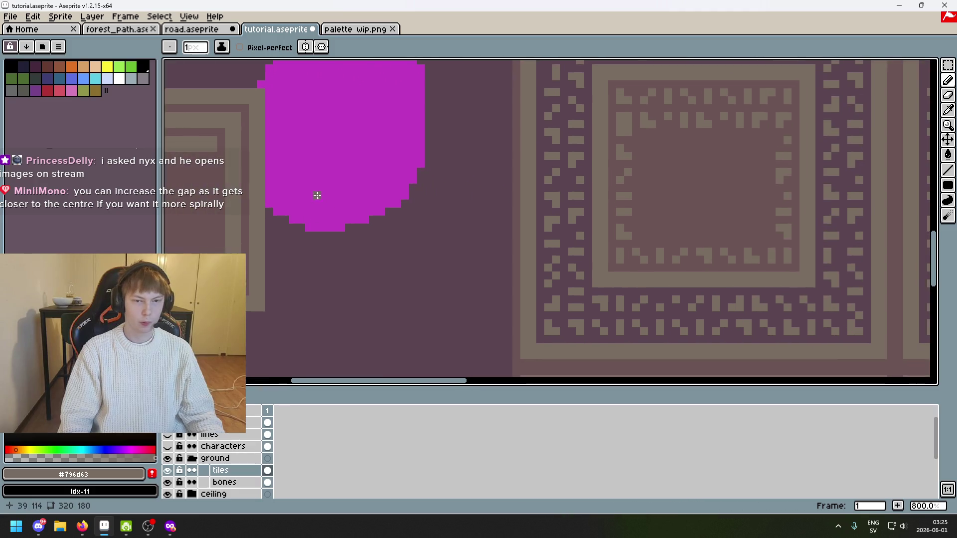
scroll(598, 211, up, 3)
scroll(561, 168, down, 1)
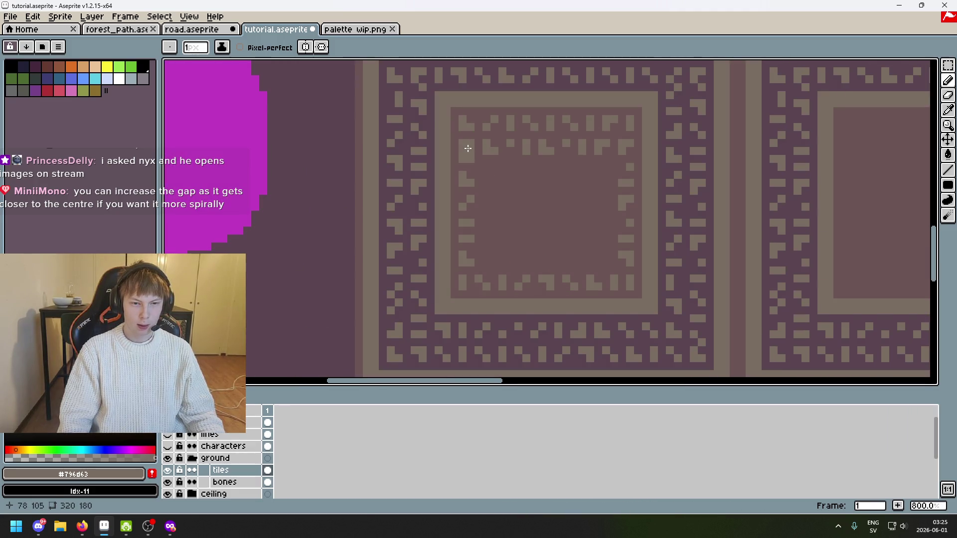
alt+click(494, 180)
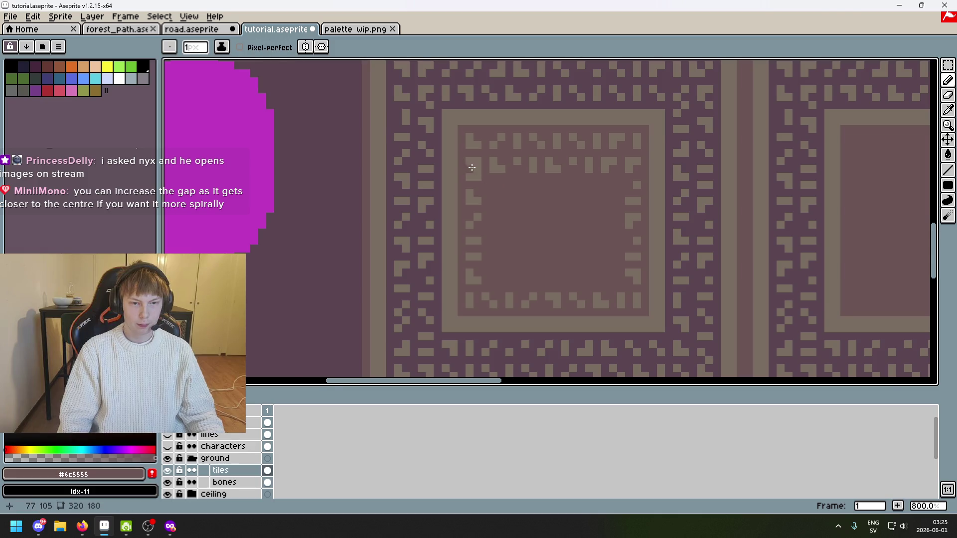
scroll(473, 165, up, 1)
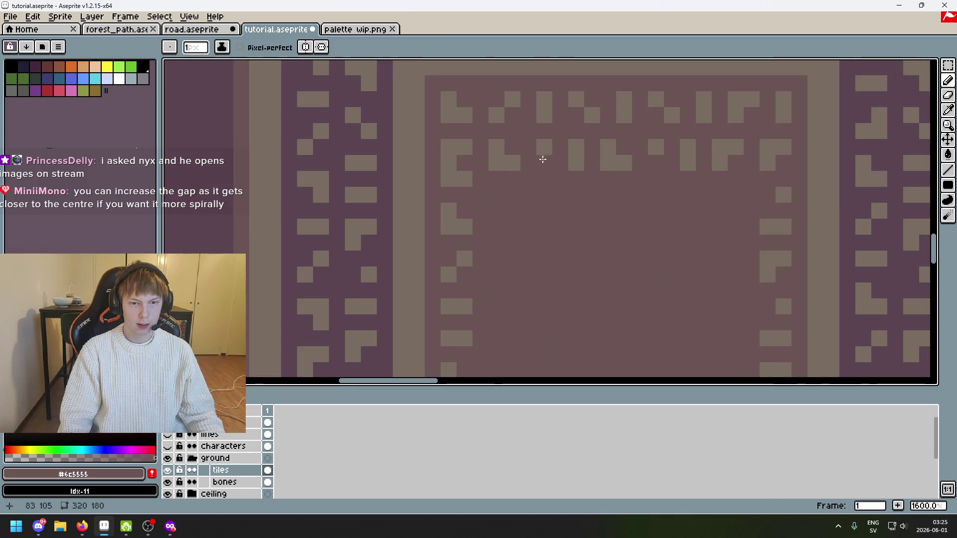
scroll(558, 147, right, 3)
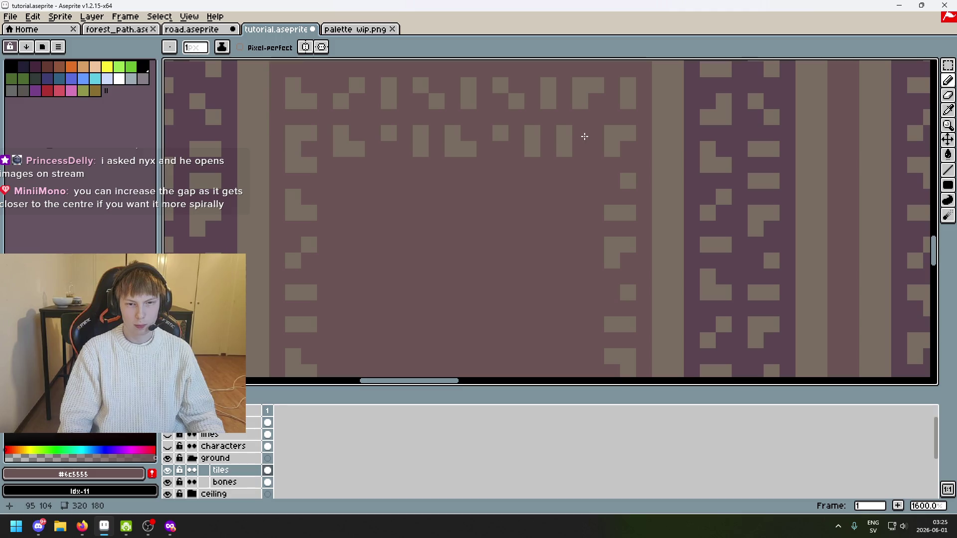
Place four tan dots beside the inner border column
right_click(585, 137)
alt+click(583, 145)
click(578, 180)
click(564, 181)
scroll(578, 195, down, 3)
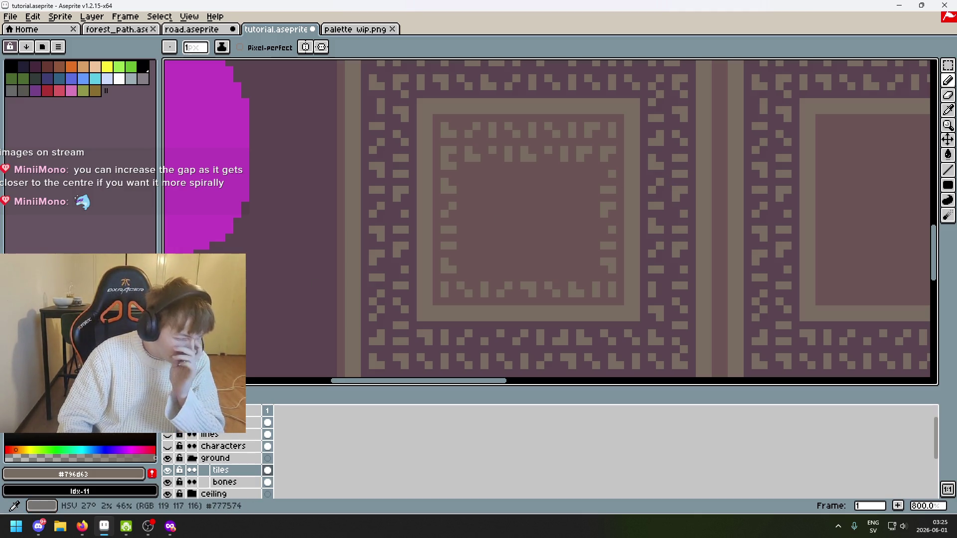
key(alt+Tab)
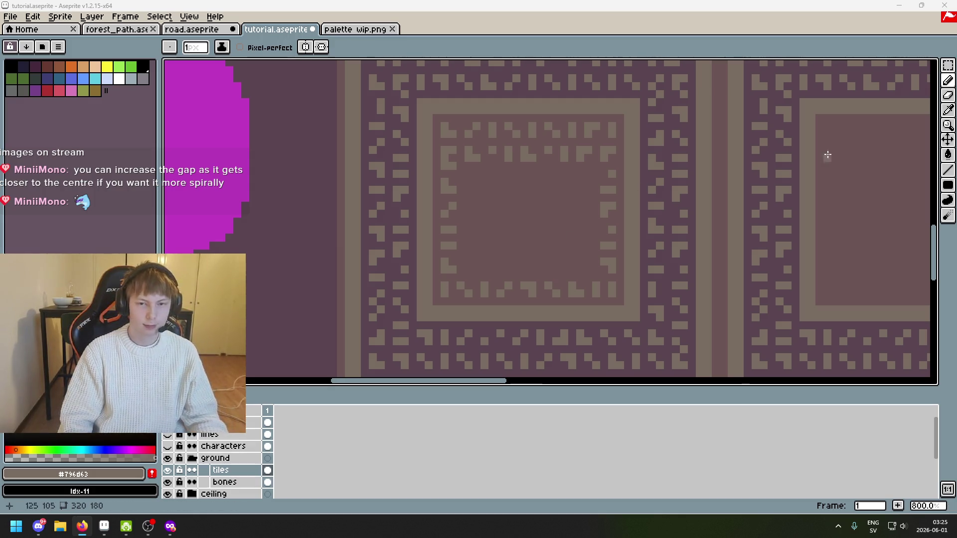
click(952, 68)
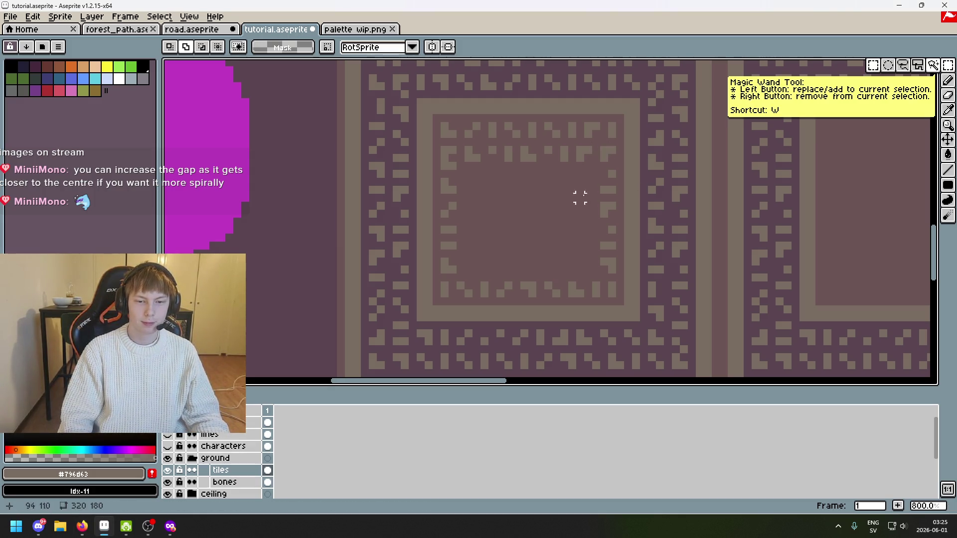
Select the lower inner row of dots and rotate it into a vertical strip
drag(452, 269, 445, 167)
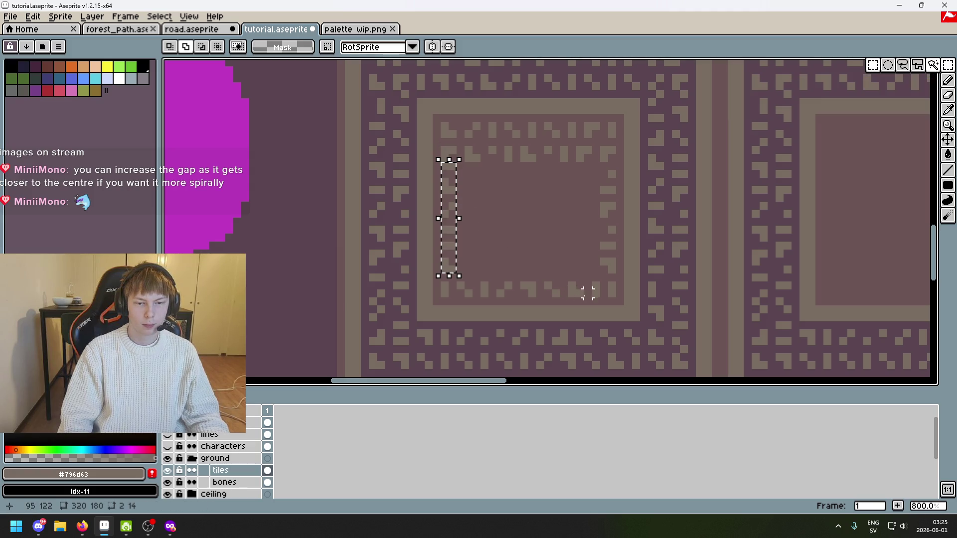
drag(443, 285, 614, 294)
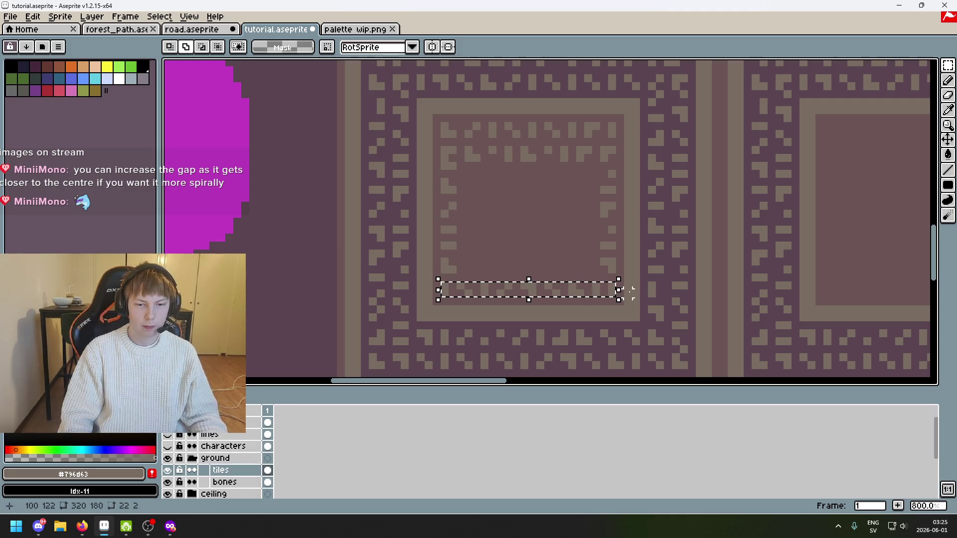
drag(442, 283, 581, 295)
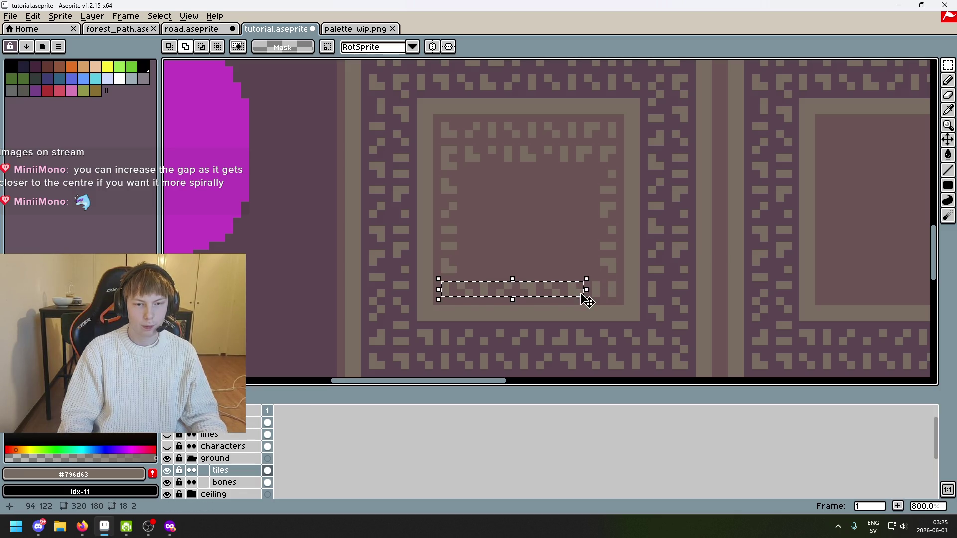
click(547, 275)
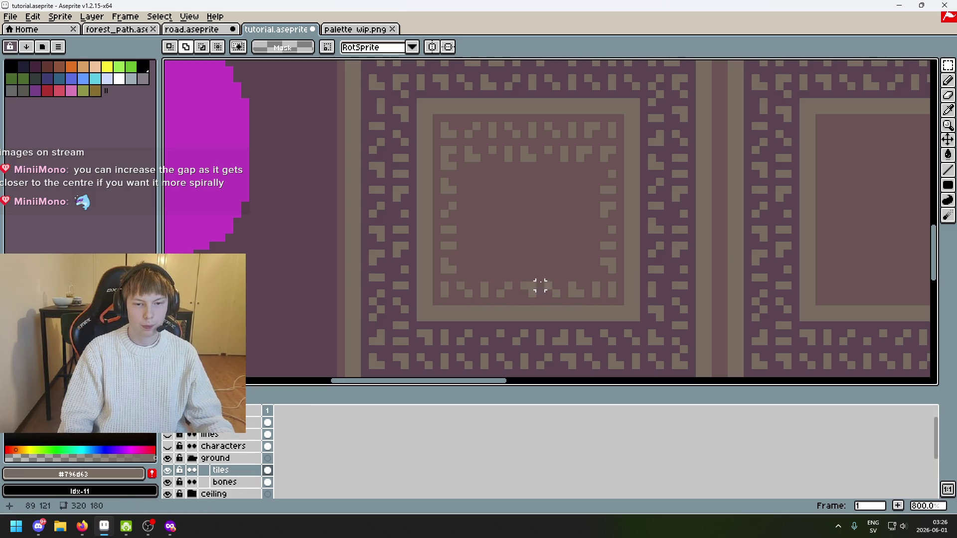
mouse_move(444, 285)
mouse_down()
mouse_move(543, 295)
mouse_move(549, 255)
mouse_move(598, 214)
mouse_move(587, 205)
mouse_up()
mouse_move(593, 249)
mouse_down()
mouse_move(543, 287)
mouse_move(499, 302)
mouse_move(581, 227)
mouse_move(588, 233)
mouse_up()
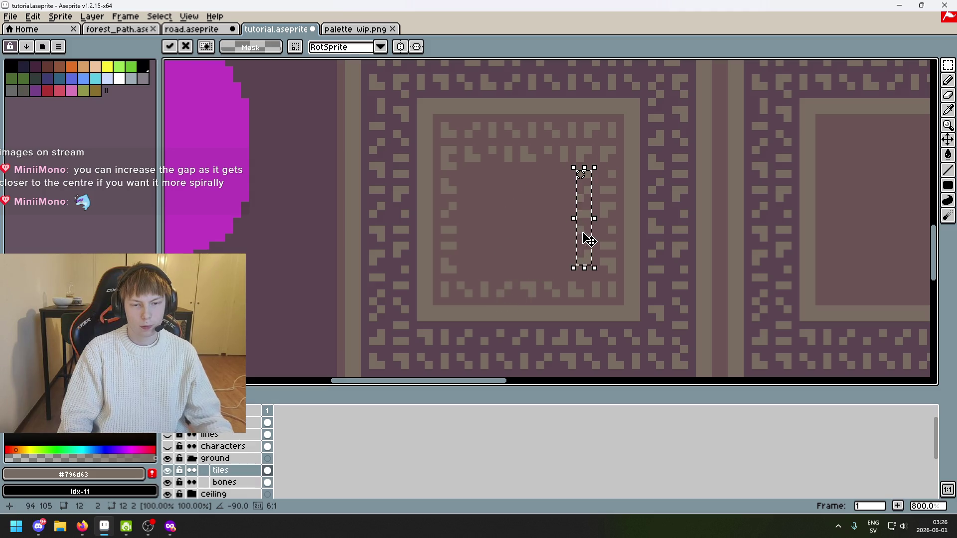
key(Return)
Touch up the tan dots where the rotated strip meets the border, repainting the corner dot
scroll(586, 249, up, 3)
key(b)
click(590, 274)
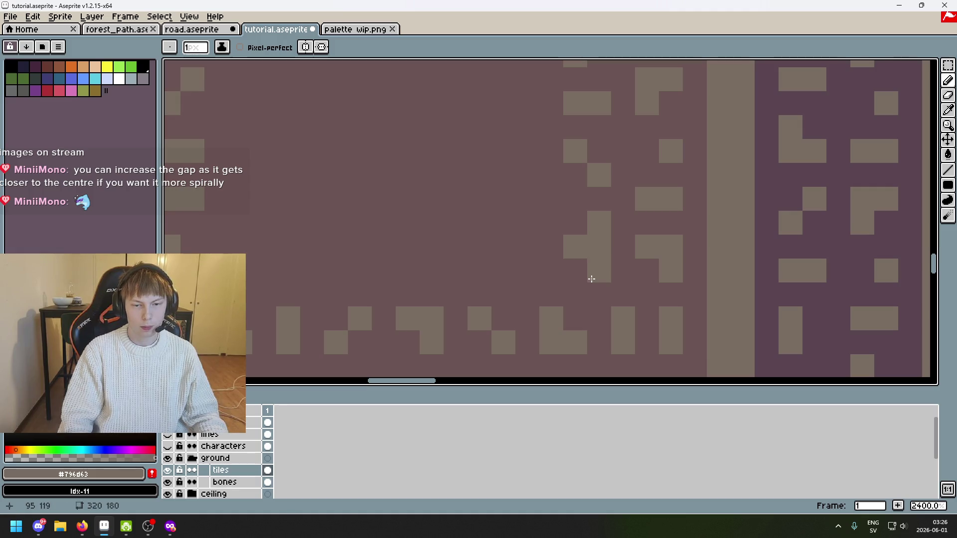
alt+click(552, 255)
click(584, 245)
click(599, 245)
alt+click(593, 222)
click(575, 223)
key(ctrl+z)
click(578, 244)
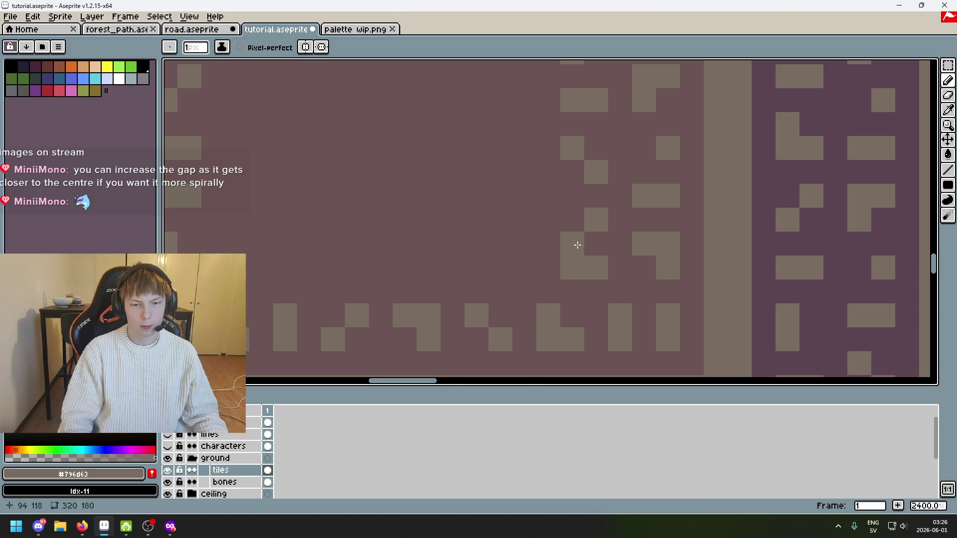
scroll(579, 245, down, 3)
drag(571, 253, 571, 319)
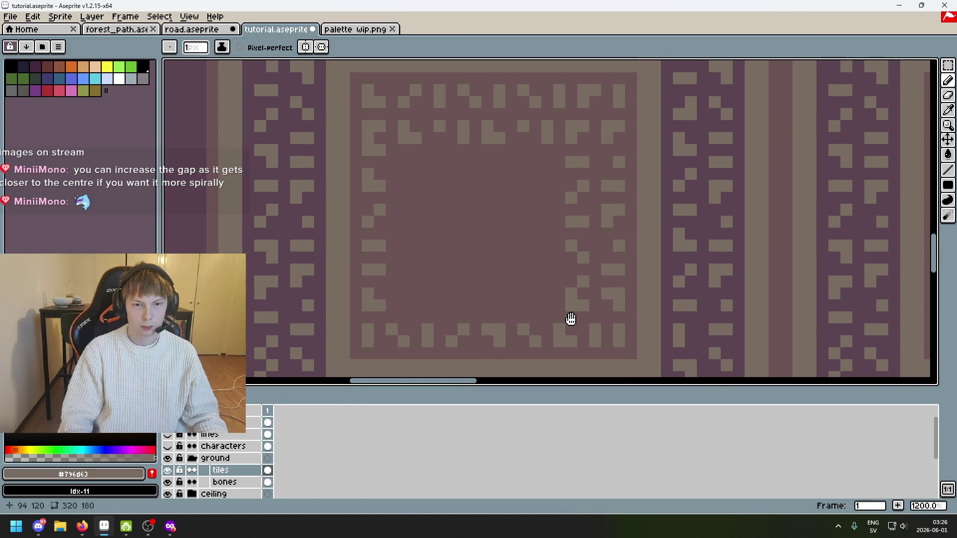
scroll(534, 269, down, 4)
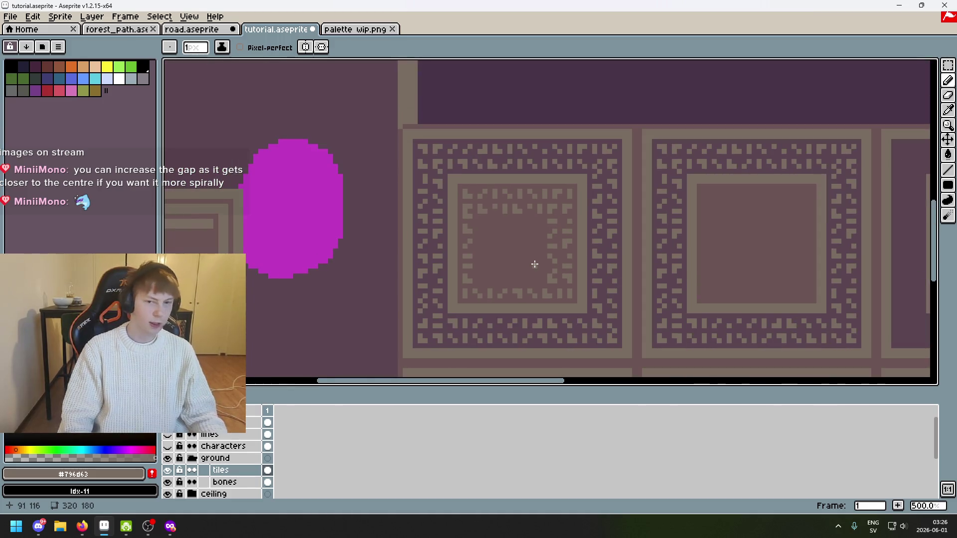
scroll(539, 275, up, 1)
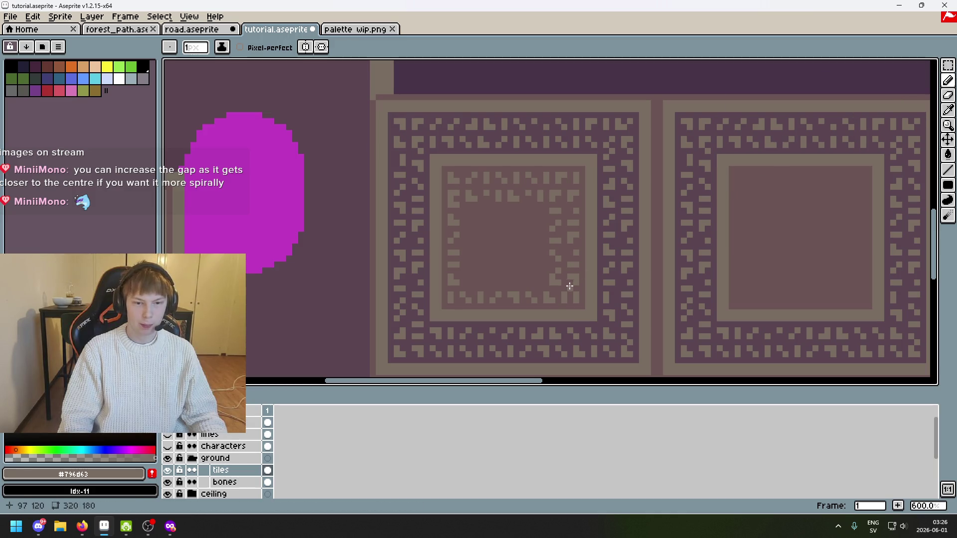
Bring the top-left inner corner into view and sample the tan and purple colours
click(948, 65)
scroll(504, 252, up, 2)
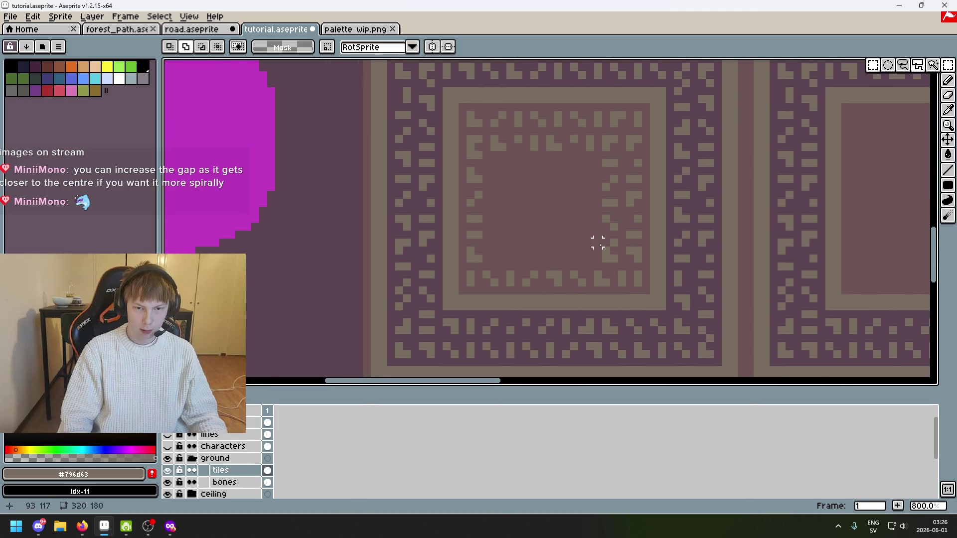
scroll(600, 233, up, 1)
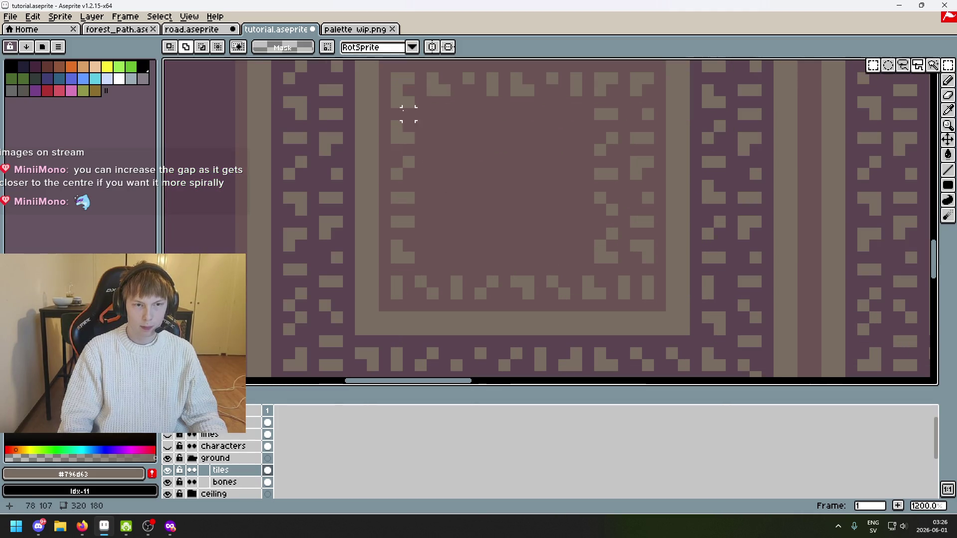
drag(397, 78, 428, 179)
key(b)
alt+click(470, 202)
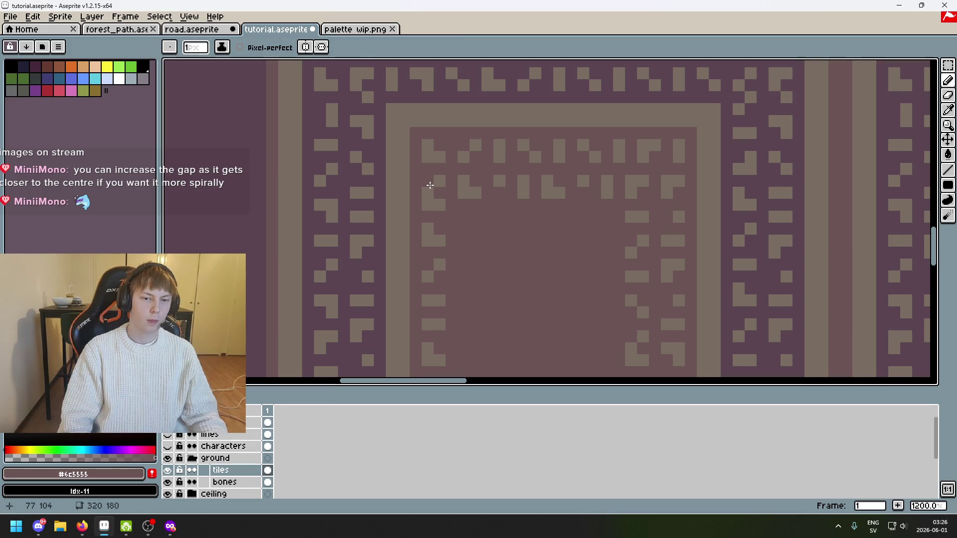
key(alt)
alt+click(428, 204)
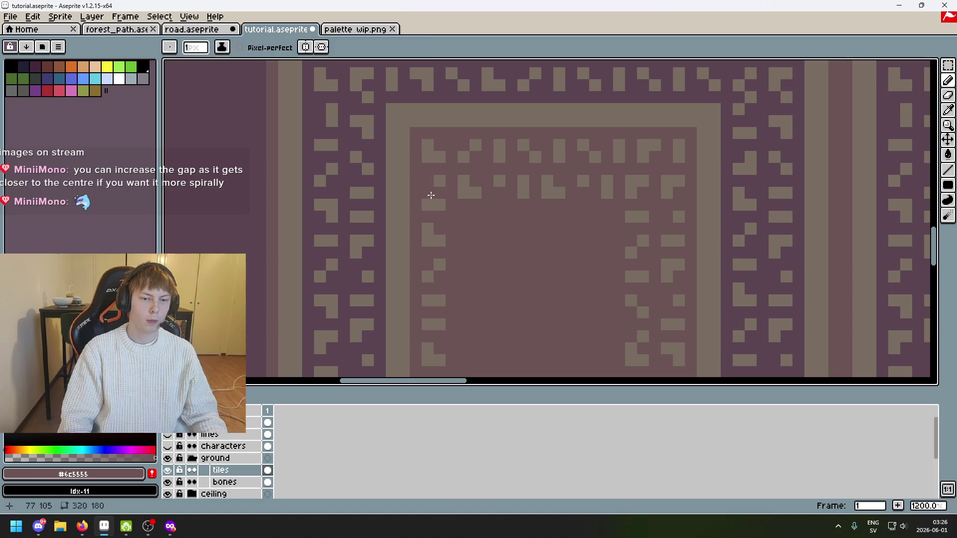
alt+click(439, 206)
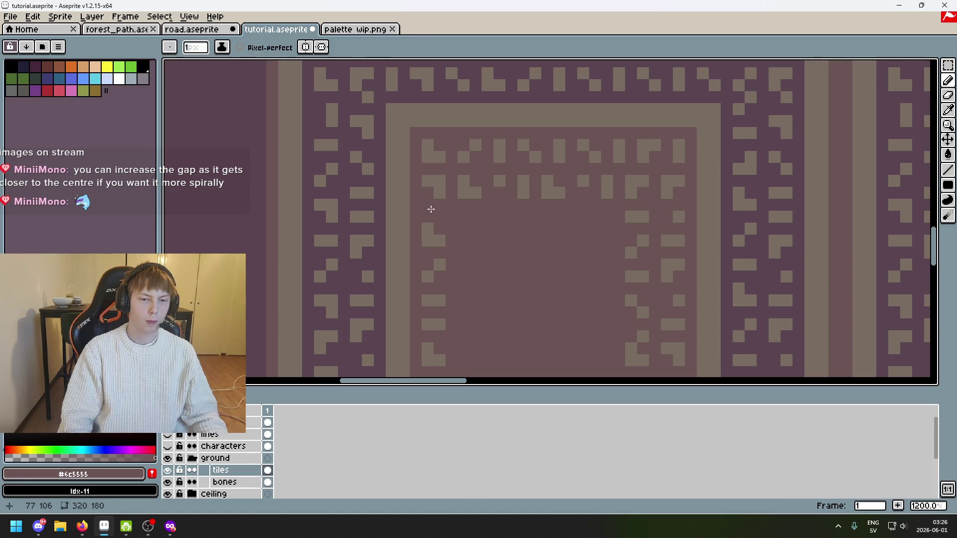
alt+click(436, 216)
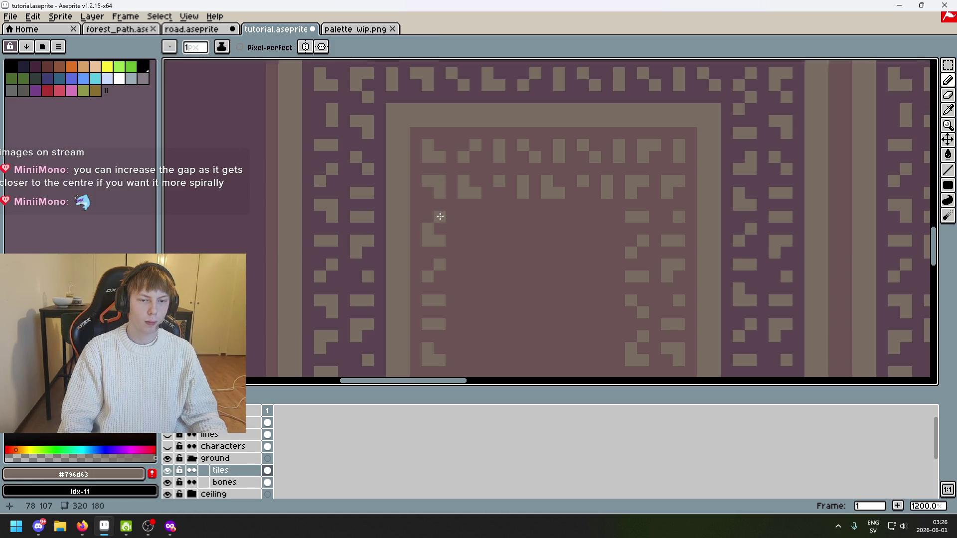
Save the work to tutorial.aseprite
scroll(440, 216, down, 5)
key(ctrl+s)
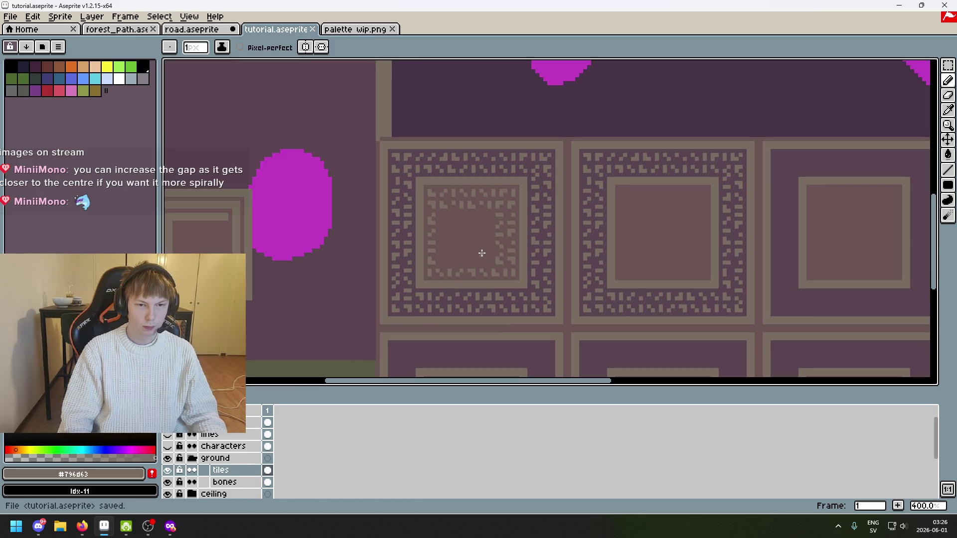
scroll(481, 253, up, 1)
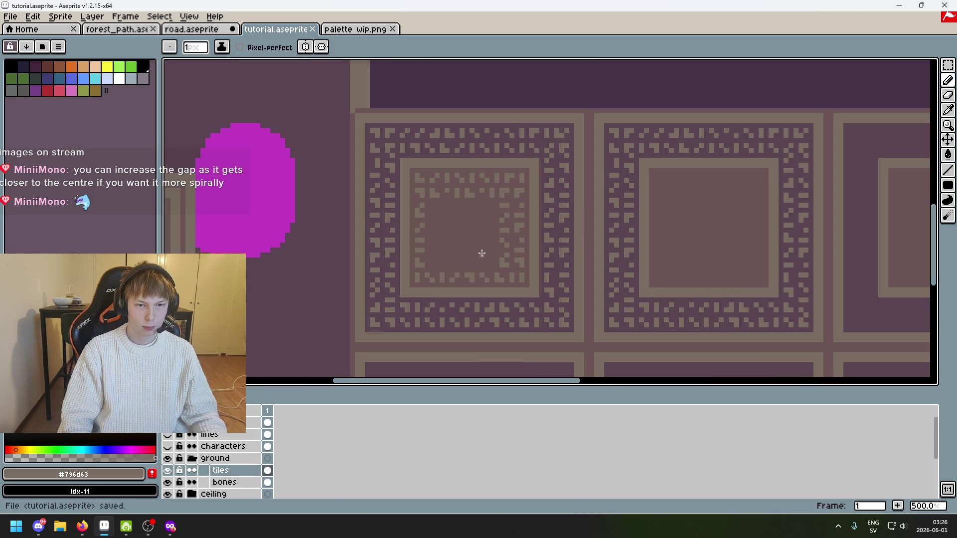
scroll(482, 253, up, 2)
Select a row of the top inner border and move it down into the inner square
key(w)
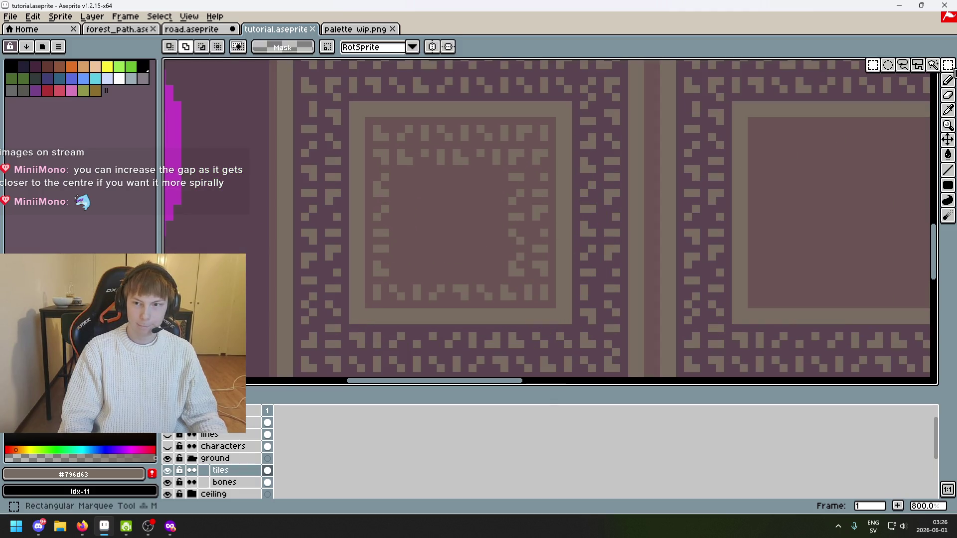
drag(520, 272, 513, 174)
click(528, 153)
drag(544, 137, 435, 124)
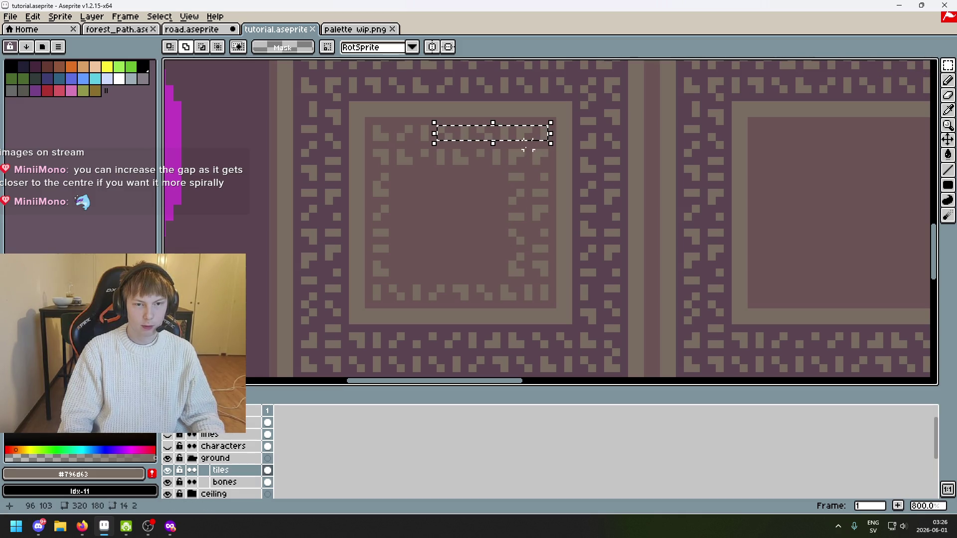
mouse_move(531, 137)
mouse_down()
mouse_move(474, 261)
mouse_move(488, 279)
mouse_move(489, 248)
mouse_up()
key(Return)
Erase three stray light pixels from the moved row and confirm its new position
scroll(401, 254, up, 1)
key(e)
key(alt)
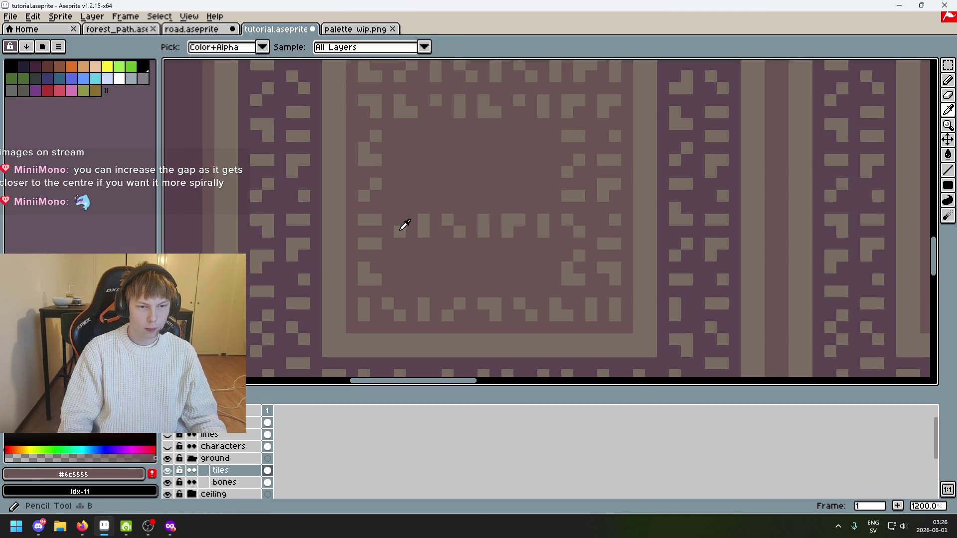
click(402, 218)
click(408, 228)
click(421, 222)
key(m)
mouse_move(394, 214)
mouse_down()
mouse_move(549, 238)
mouse_move(548, 288)
mouse_up()
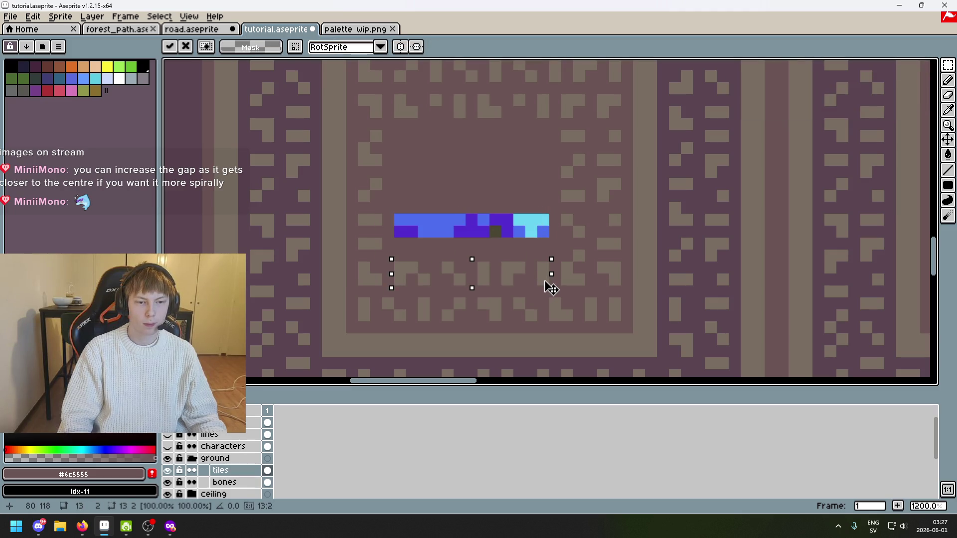
key(Return)
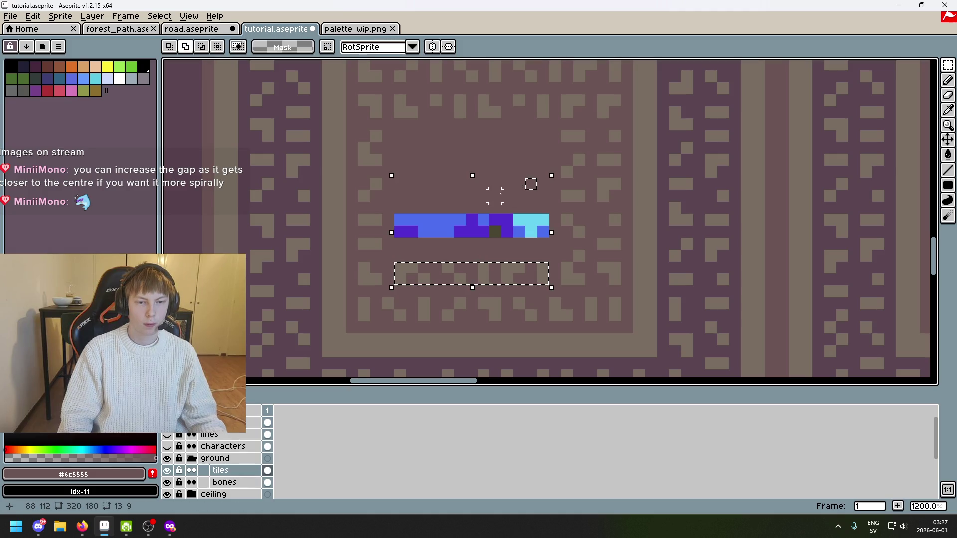
key(b)
key(ctrl+d)
Paint over the blue and purple test strip with the background colour
drag(447, 233, 430, 224)
key(g)
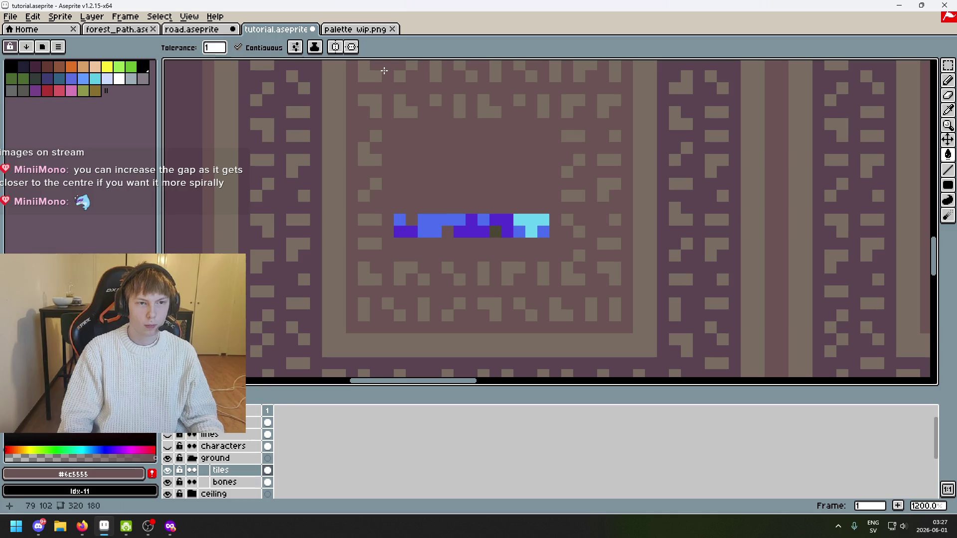
click(433, 222)
key(b)
drag(433, 223, 514, 226)
key(v)
scroll(520, 231, down, 5)
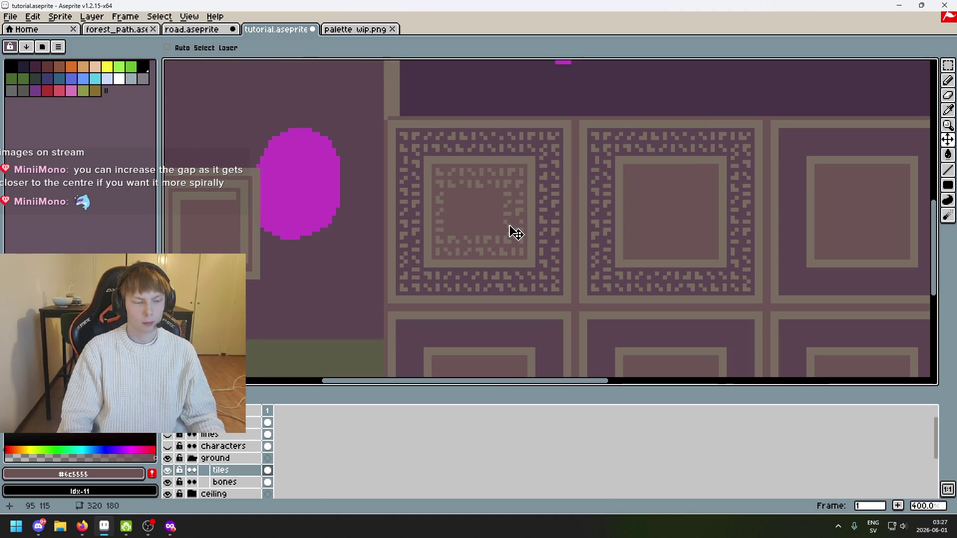
scroll(510, 226, down, 1)
scroll(507, 262, up, 2)
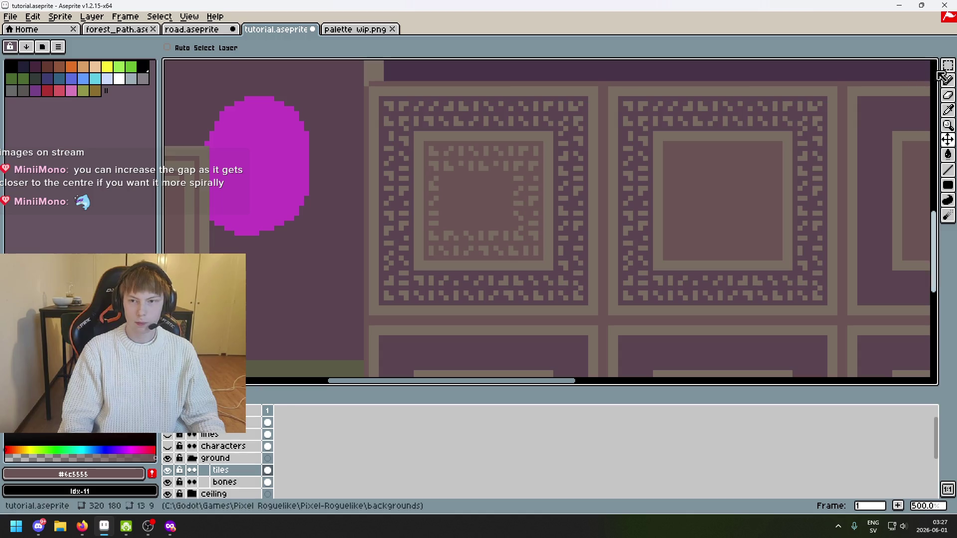
key(m)
scroll(594, 200, up, 1)
scroll(457, 182, up, 1)
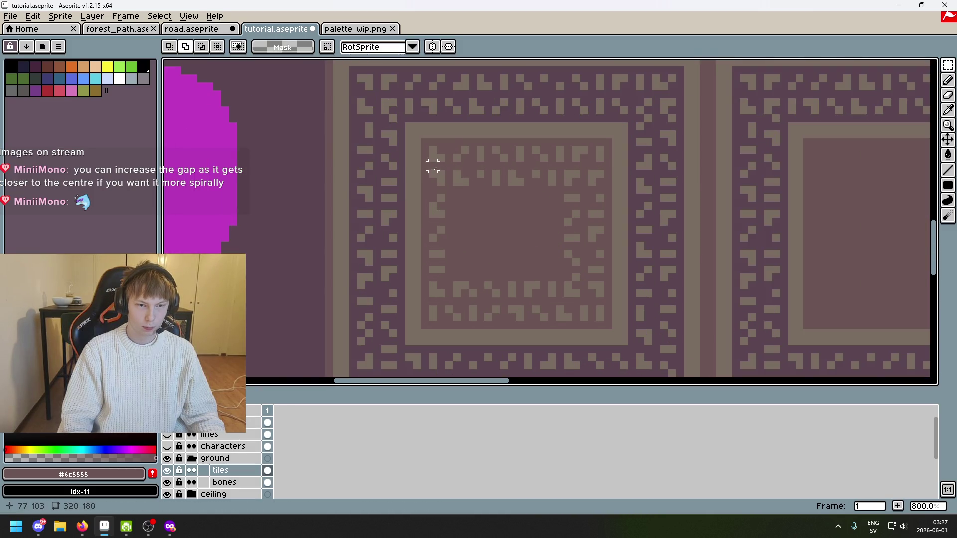
Copy a dotted pattern row, rotate the copy 90° to vertical and place it into the spiral
scroll(432, 166, up, 1)
mouse_move(648, 189)
mouse_down()
mouse_move(488, 180)
mouse_move(460, 165)
mouse_up()
key(ctrl+c)
key(ctrl+v)
drag(557, 196, 546, 256)
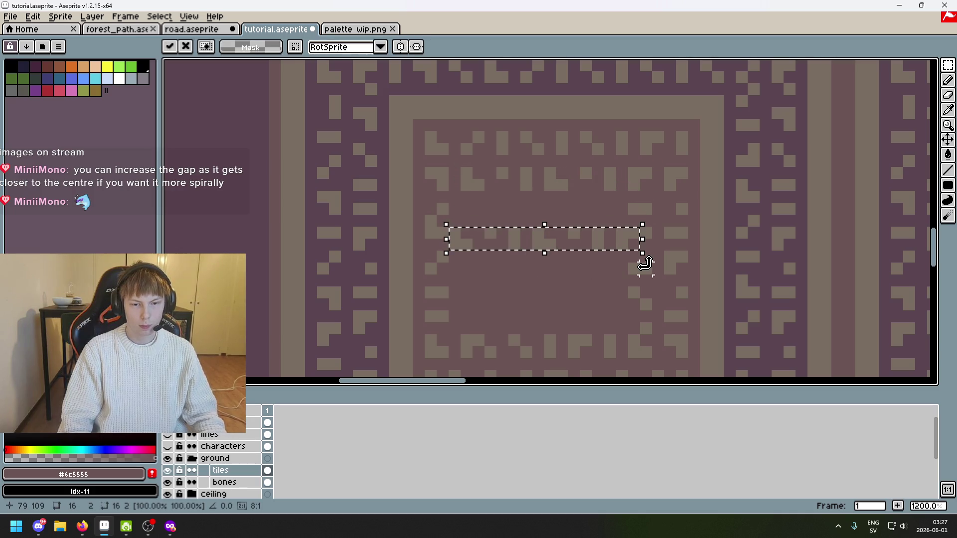
mouse_move(643, 260)
mouse_down()
mouse_move(515, 349)
mouse_move(479, 340)
mouse_up()
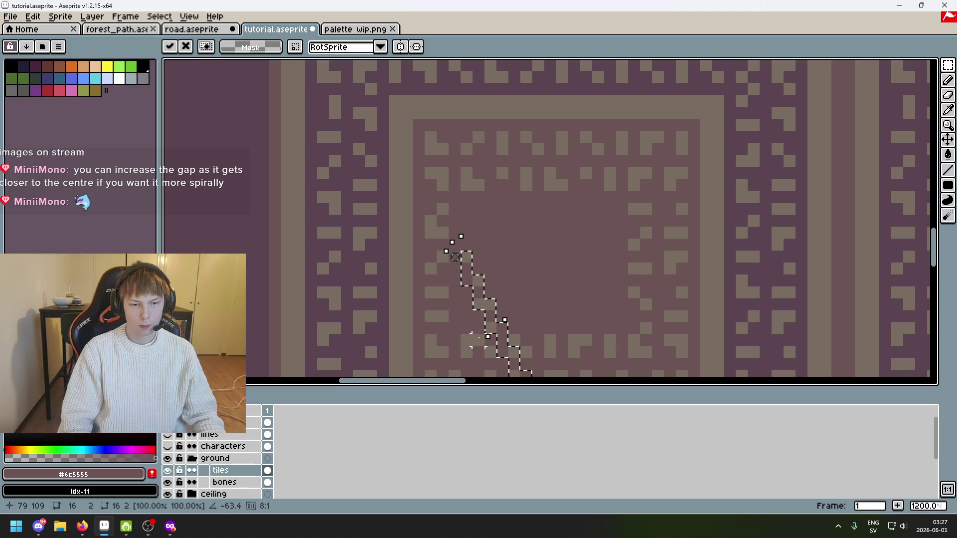
key(Escape)
drag(665, 202, 492, 359)
scroll(496, 280, down, 3)
scroll(491, 264, up, 1)
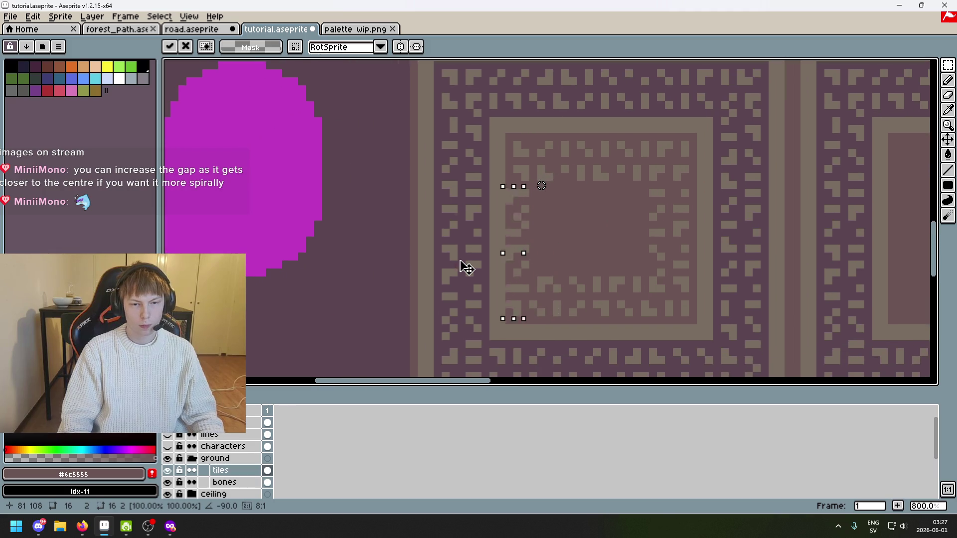
drag(491, 265, 351, 289)
click(413, 264)
Trim the top end off the new column and tidy the pixels near its bottom
mouse_move(366, 209)
mouse_down()
mouse_move(394, 249)
mouse_move(395, 237)
mouse_move(391, 250)
mouse_up()
key(Delete)
mouse_move(381, 338)
mouse_down()
mouse_move(380, 261)
mouse_move(549, 219)
mouse_up()
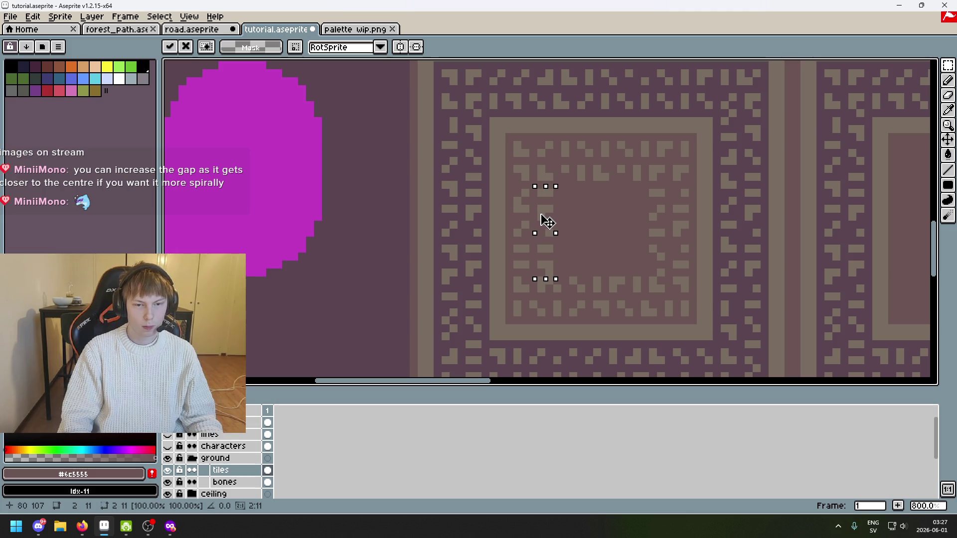
scroll(547, 221, up, 3)
key(ctrl+d)
key(b)
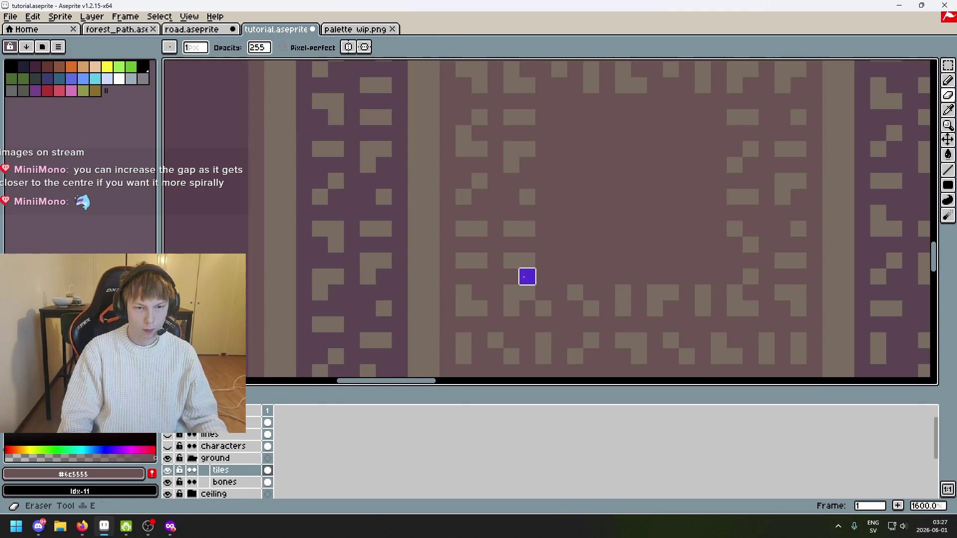
key(e)
click(529, 277)
key(ctrl+z)
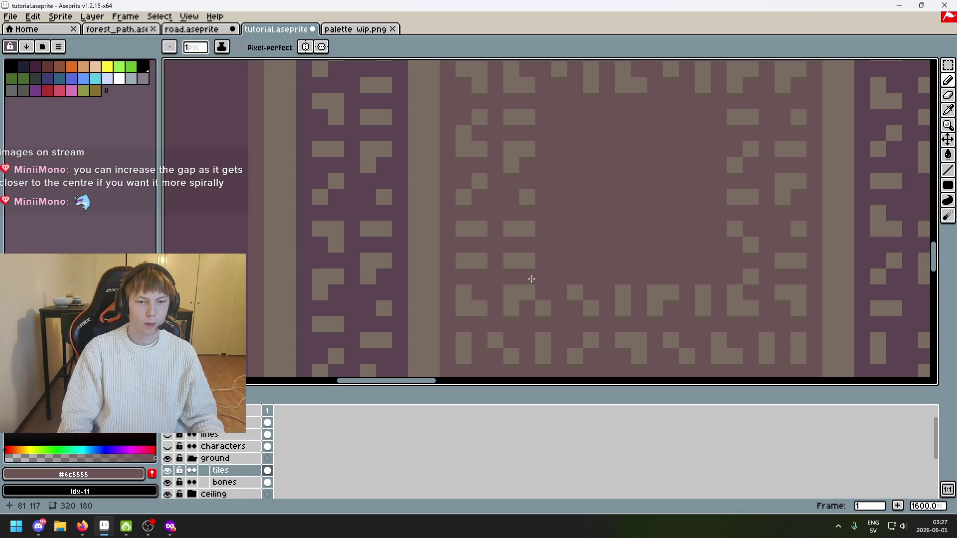
scroll(541, 225, down, 2)
drag(544, 218, 551, 246)
scroll(560, 220, up, 3)
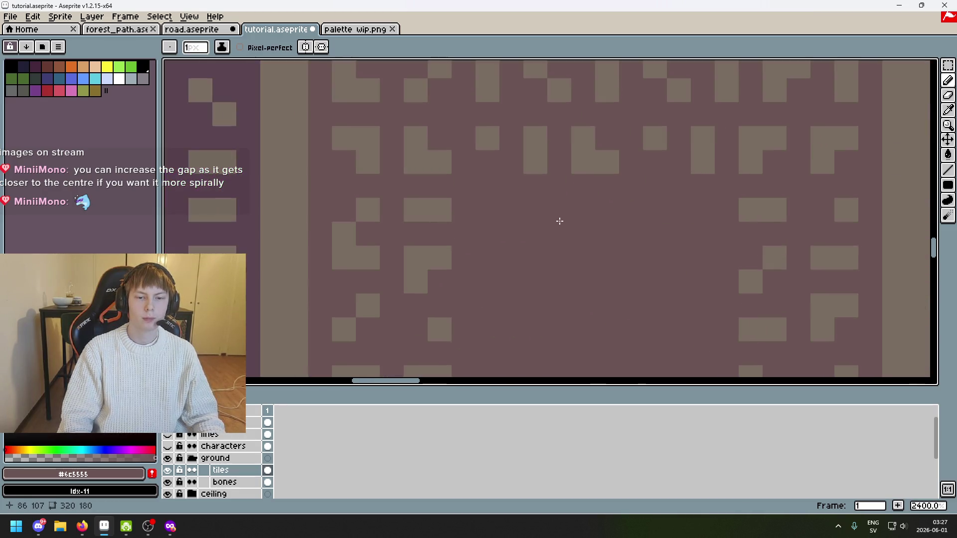
scroll(552, 231, down, 3)
Move a short row of pattern pixels up toward the top of the tile
key(m)
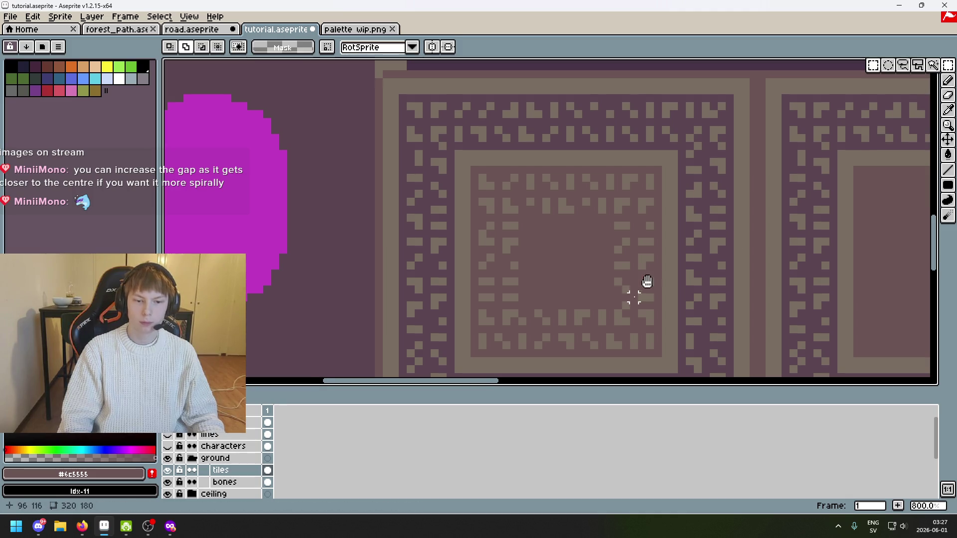
scroll(599, 263, up, 2)
mouse_move(671, 312)
mouse_down()
mouse_move(527, 300)
mouse_move(594, 305)
mouse_move(579, 306)
mouse_up()
drag(650, 313, 602, 145)
key(b)
Pencil extra #796d63 dots and two-pixel bars into the pattern, then hide the screenshot layer
scroll(605, 133, up, 3)
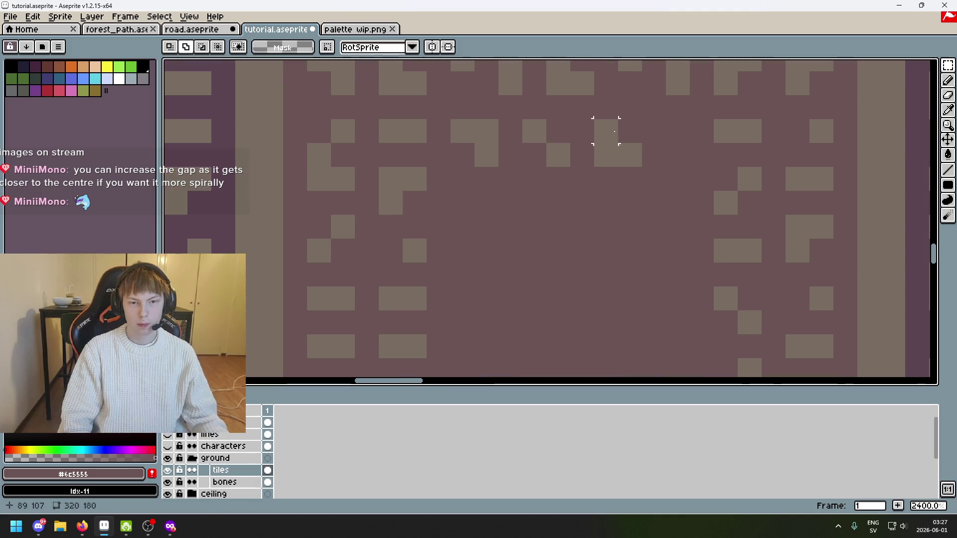
alt+click(538, 128)
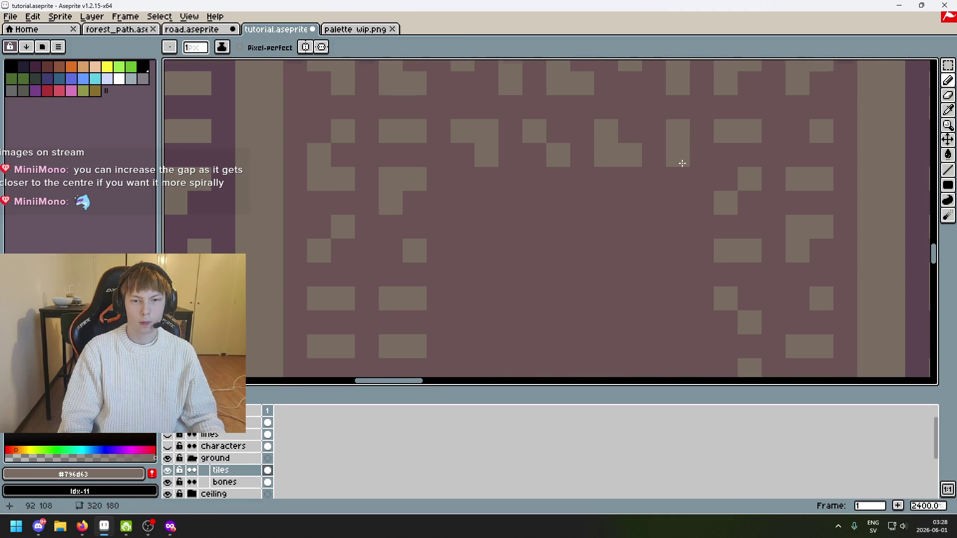
scroll(673, 214, down, 2)
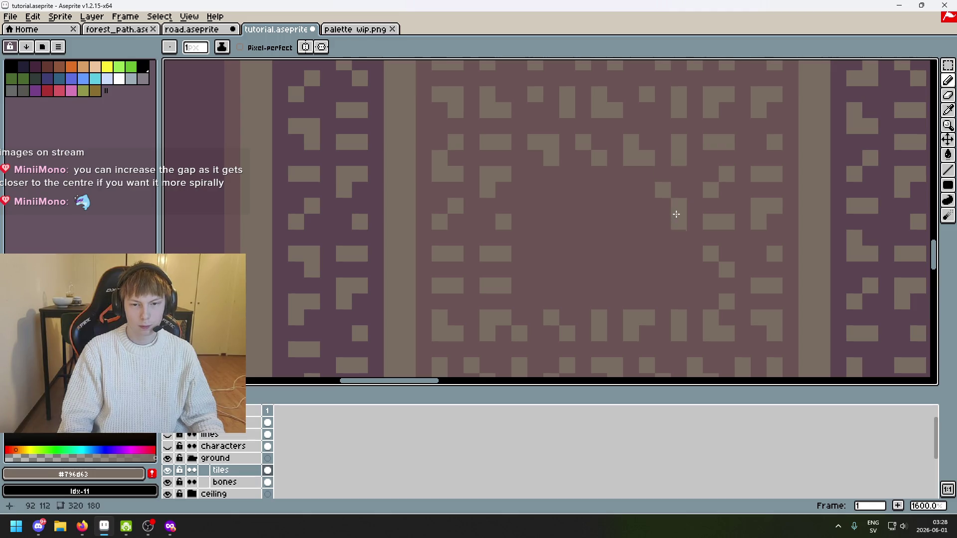
drag(675, 212, 676, 193)
mouse_move(663, 285)
mouse_down()
mouse_move(664, 266)
mouse_move(631, 280)
mouse_move(630, 269)
mouse_up()
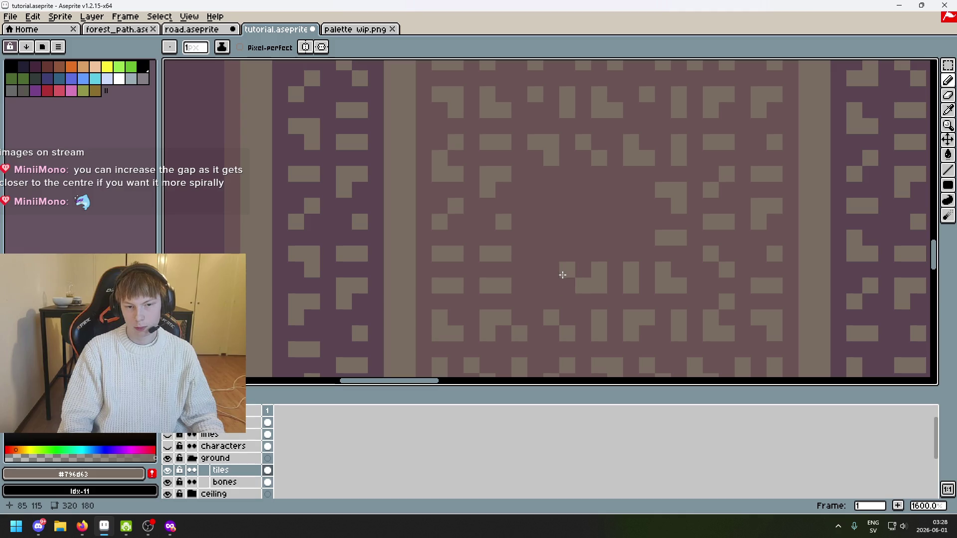
drag(538, 272, 538, 287)
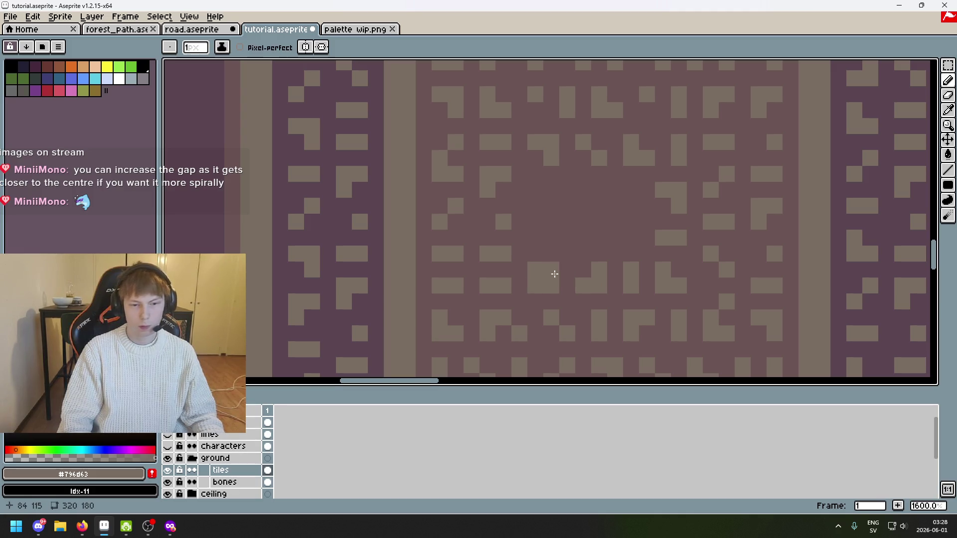
click(535, 191)
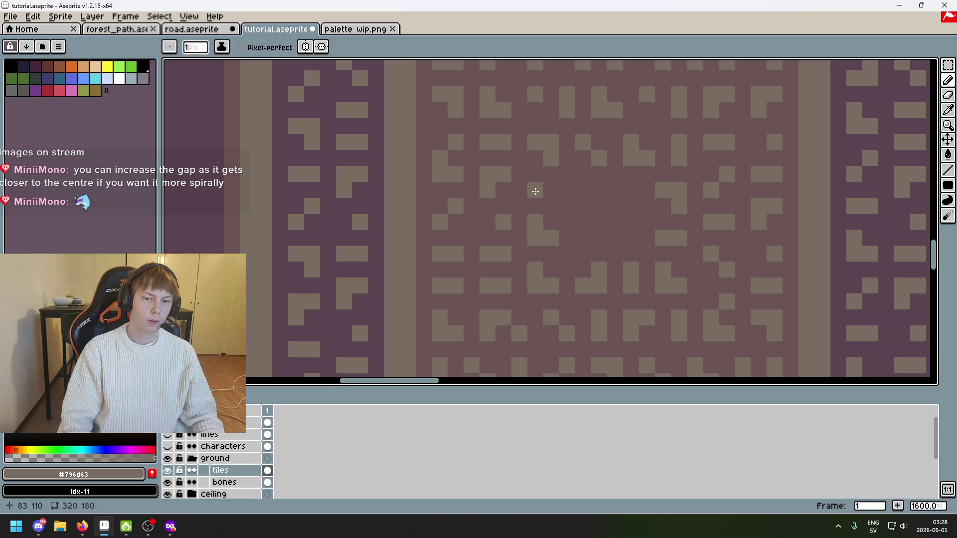
scroll(568, 190, down, 5)
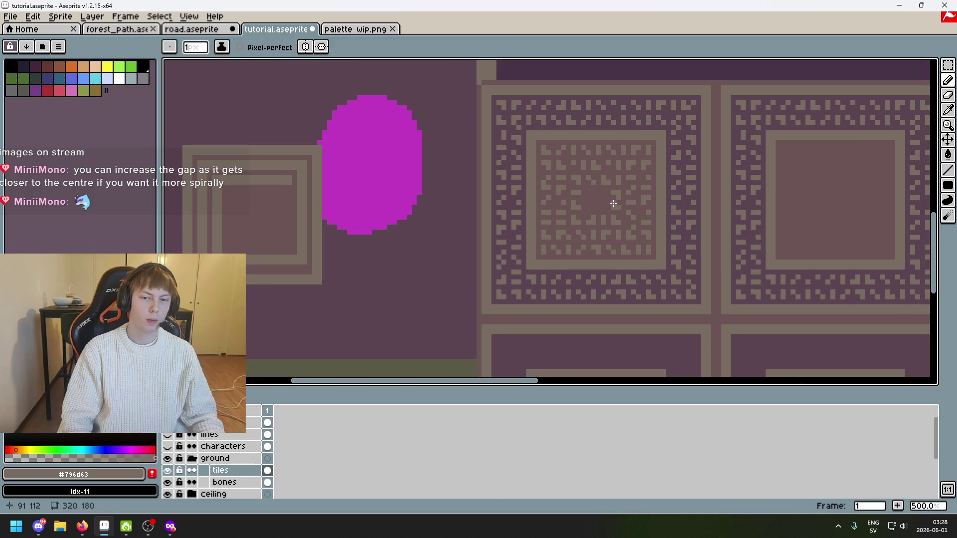
scroll(643, 209, up, 5)
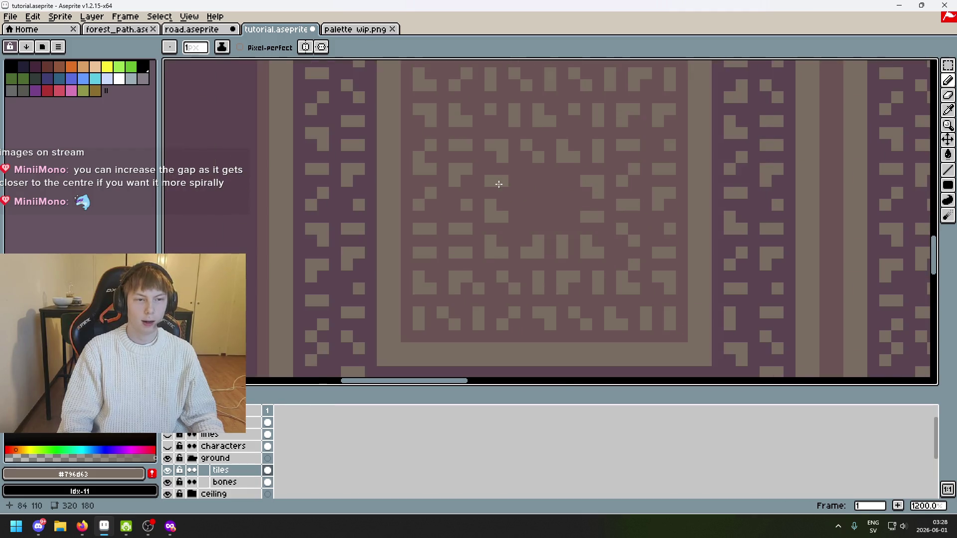
scroll(499, 184, down, 3)
click(168, 432)
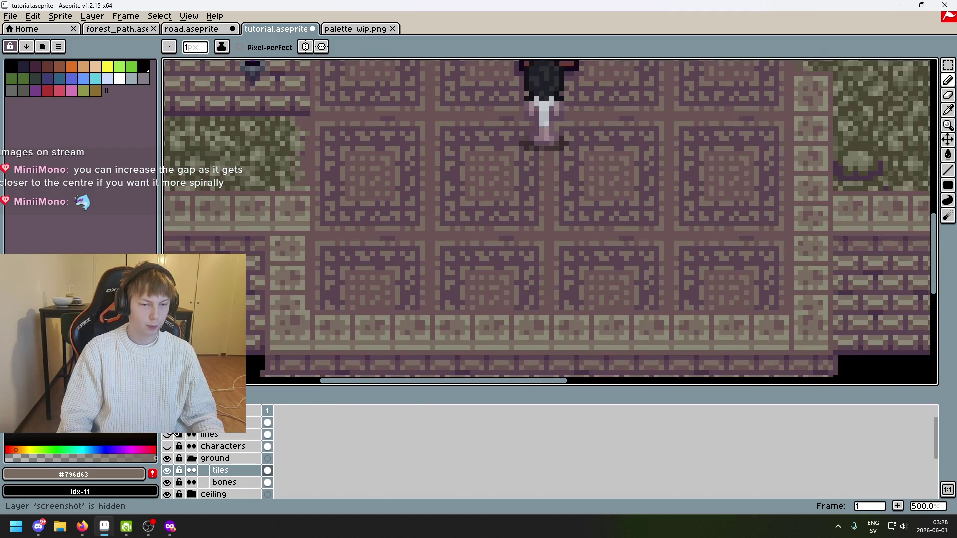
Paint several tan pixels around the spiral centre of the left tile
scroll(506, 203, up, 6)
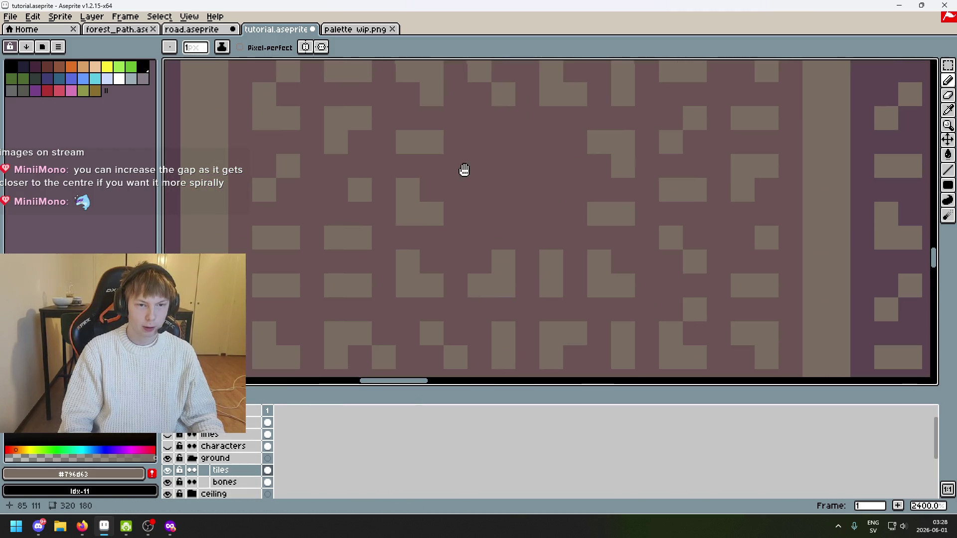
drag(473, 189, 476, 203)
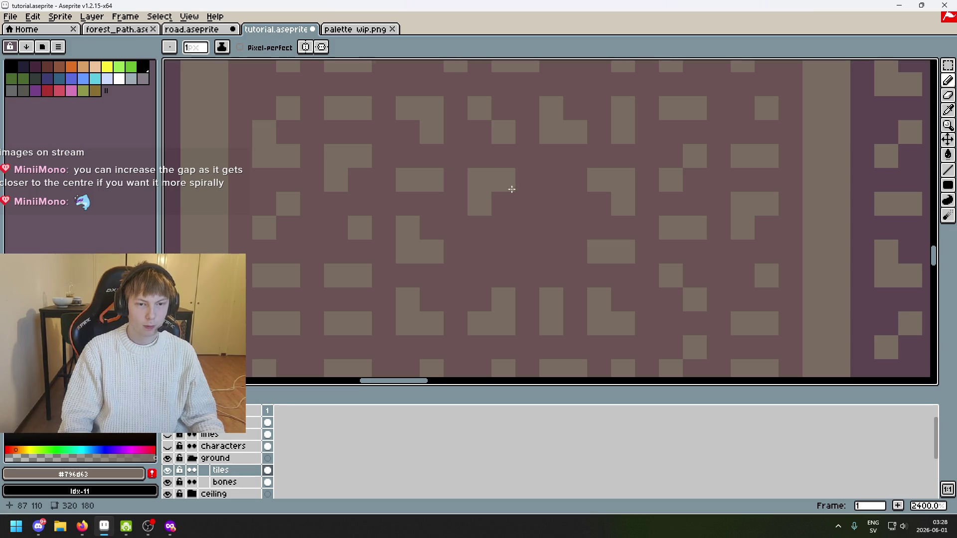
click(528, 181)
click(503, 203)
click(554, 182)
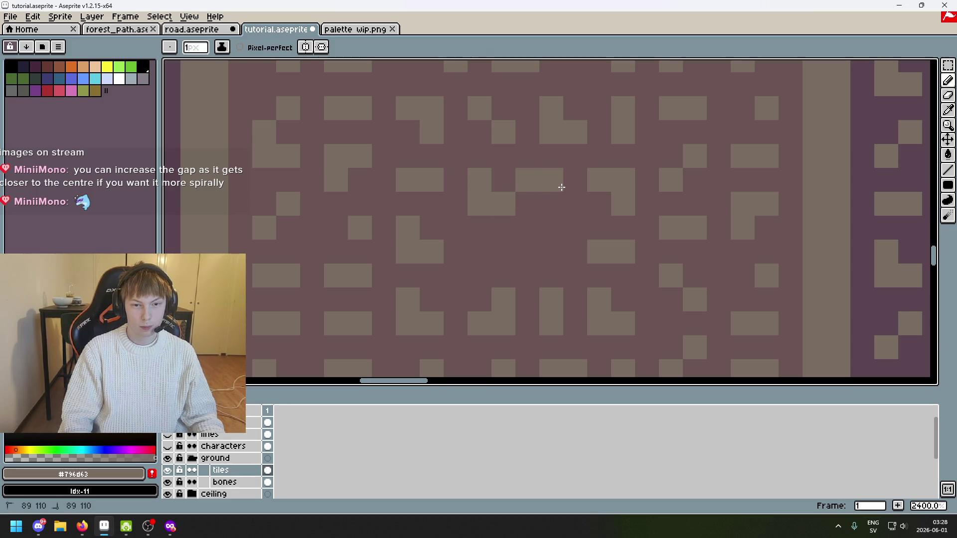
click(554, 202)
alt+click(542, 224)
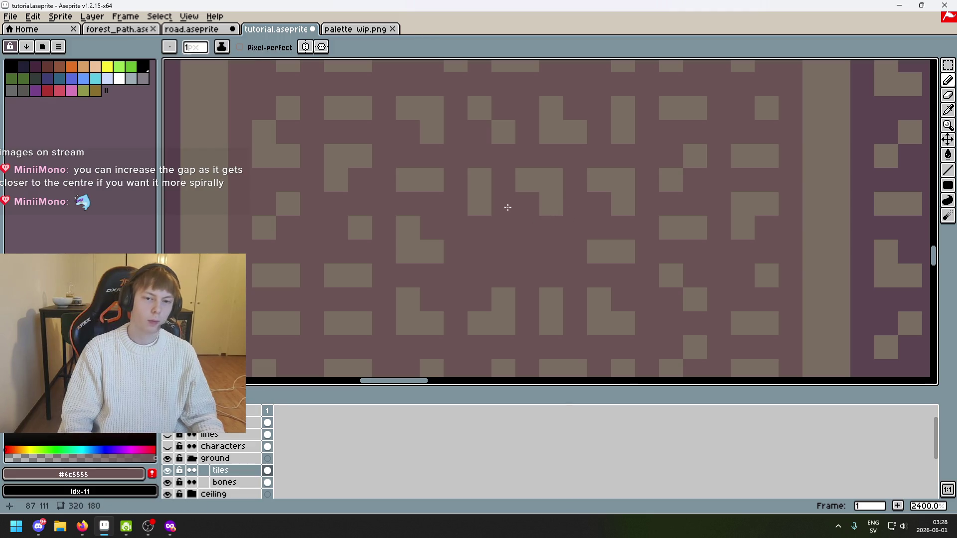
alt+click(547, 177)
drag(531, 254, 544, 256)
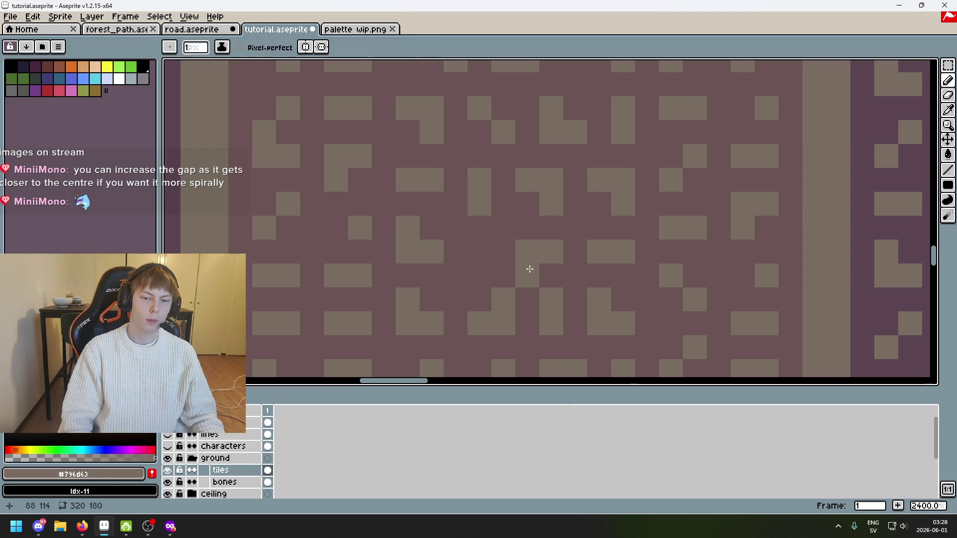
Undo the misplaced tan strokes around the L-shaped block
key(ctrl+z)
click(534, 251)
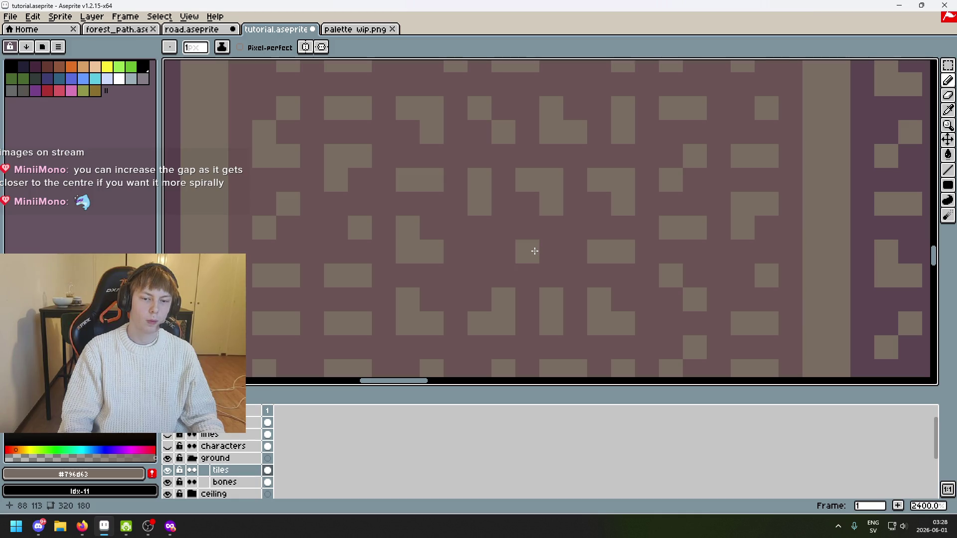
key(ctrl+z)
click(509, 243)
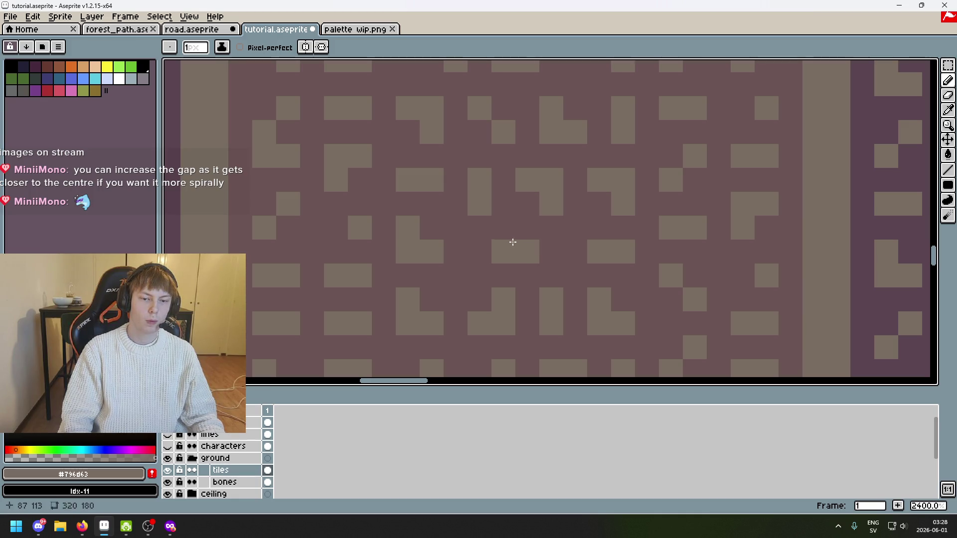
scroll(516, 244, down, 8)
key(ctrl+z)
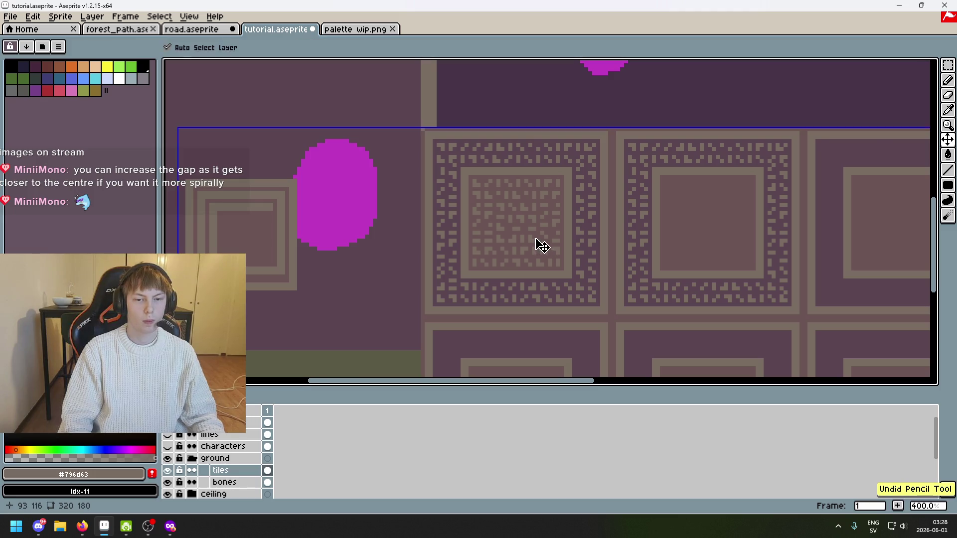
scroll(534, 245, up, 5)
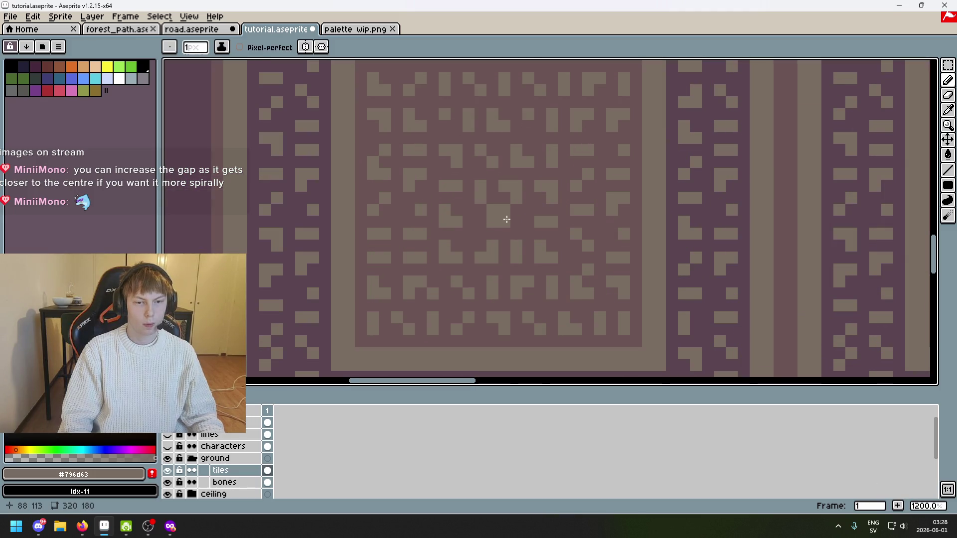
scroll(518, 224, down, 6)
scroll(518, 235, up, 3)
key(ctrl+z)
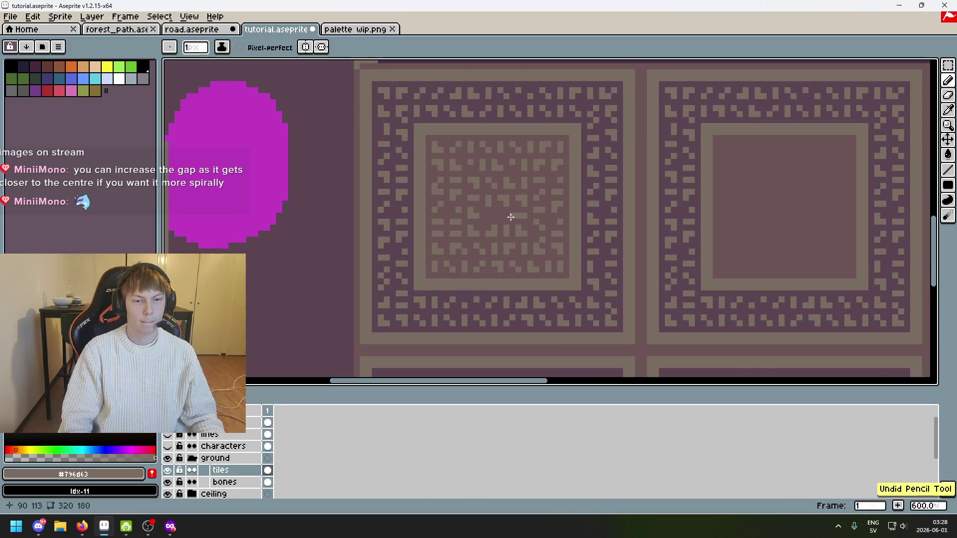
Measure a small area of the left tile with a rectangular selection
key(m)
mouse_move(411, 122)
mouse_down()
mouse_move(521, 219)
mouse_move(397, 107)
mouse_up()
key(ctrl+d)
scroll(494, 205, up, 1)
scroll(505, 207, up, 4)
key(b)
key(ctrl+d)
scroll(532, 260, down, 6)
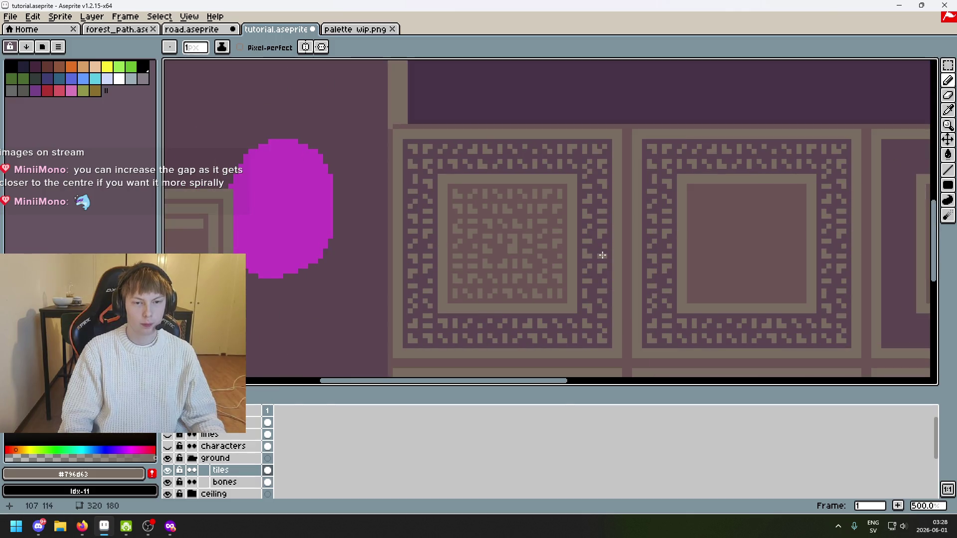
scroll(561, 260, down, 2)
scroll(534, 249, up, 2)
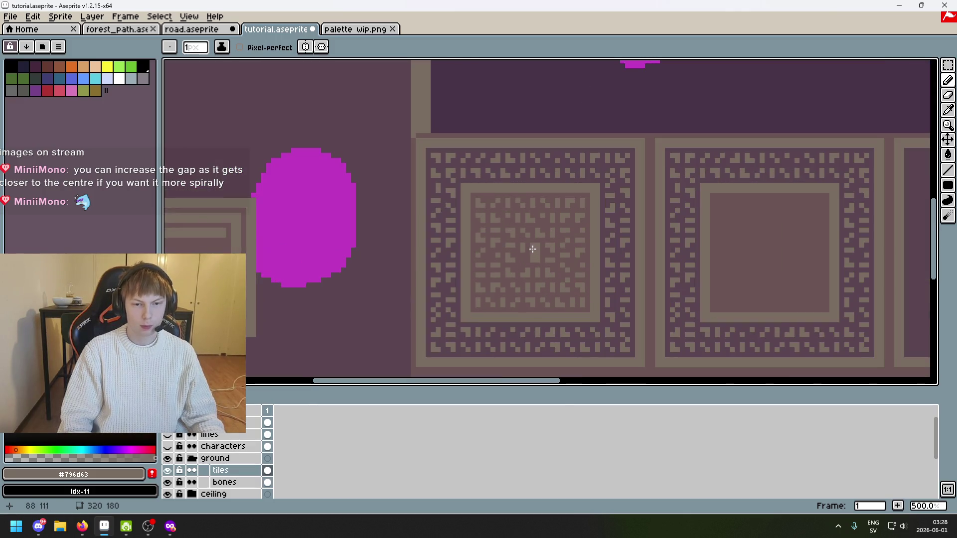
Measure the 13x13 area at the tile centre with the marquee
key(m)
scroll(493, 255, up, 2)
drag(500, 256, 404, 159)
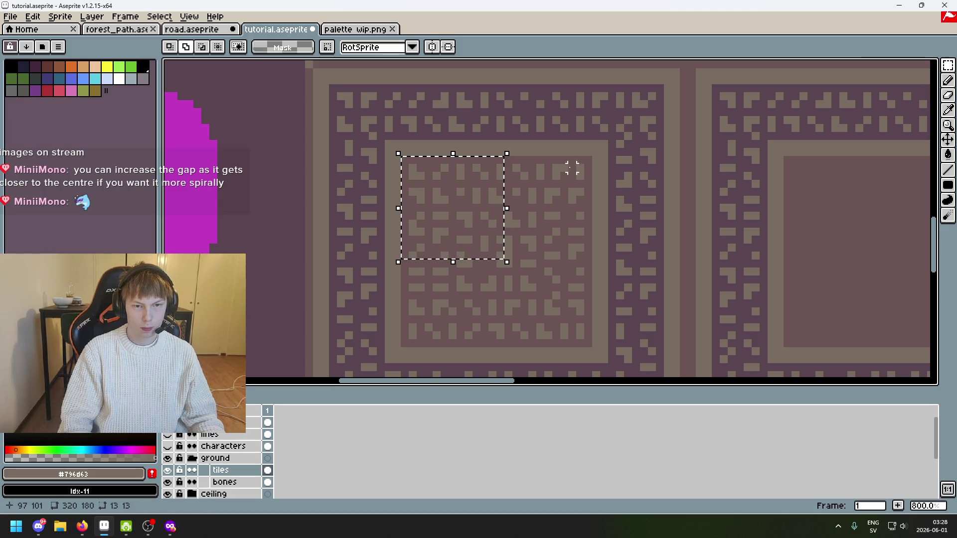
mouse_move(590, 159)
mouse_down()
mouse_move(498, 251)
mouse_move(493, 270)
mouse_up()
click(509, 272)
scroll(501, 255, up, 2)
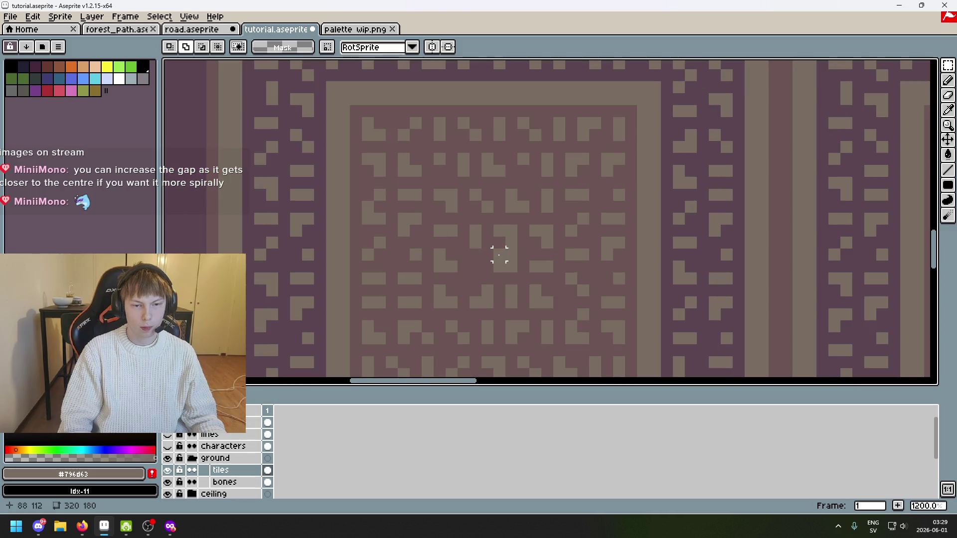
key(b)
Pick the dark #6c5555 colour and measure the centre pattern, including a 12x6 gap
alt+click(490, 257)
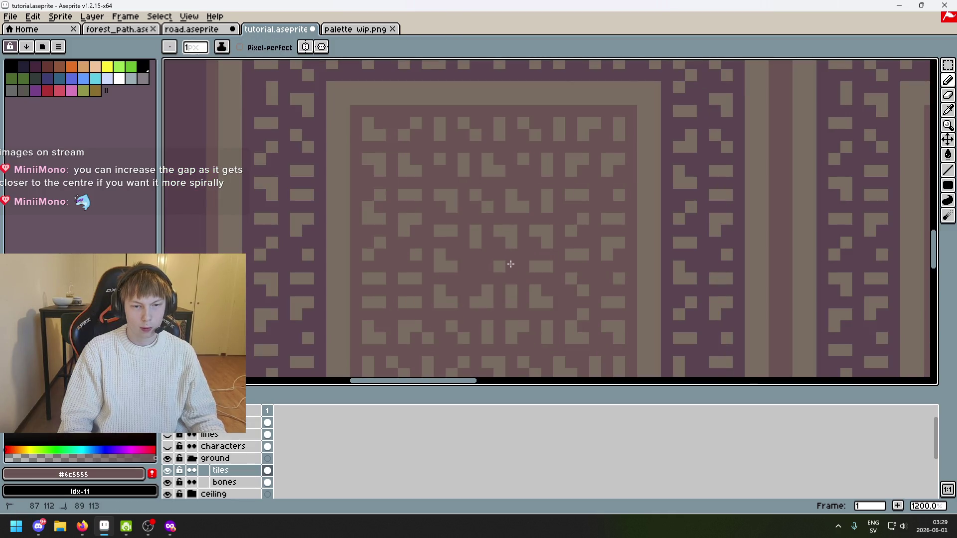
scroll(511, 264, down, 3)
drag(948, 65, 933, 66)
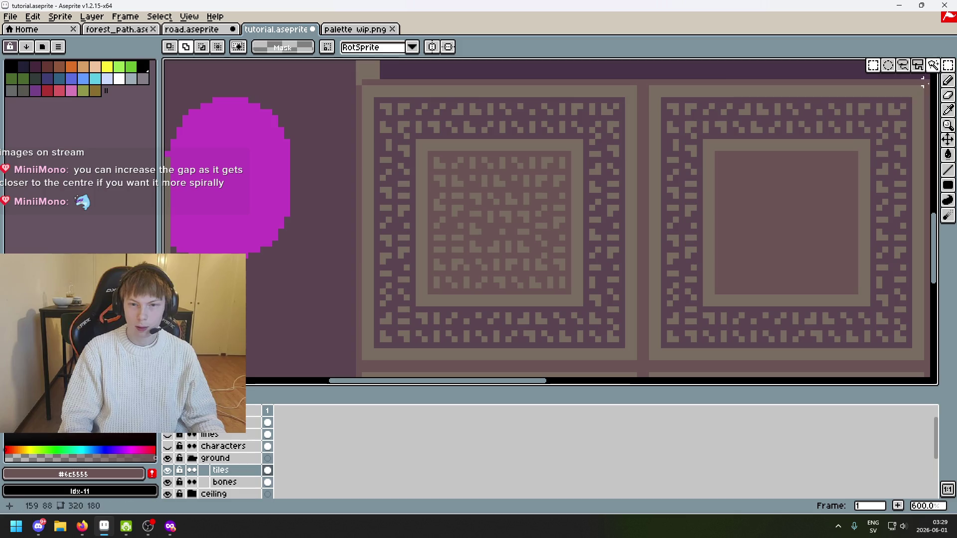
drag(505, 233, 419, 160)
click(502, 232)
drag(496, 225, 424, 154)
scroll(497, 227, up, 3)
scroll(551, 188, down, 1)
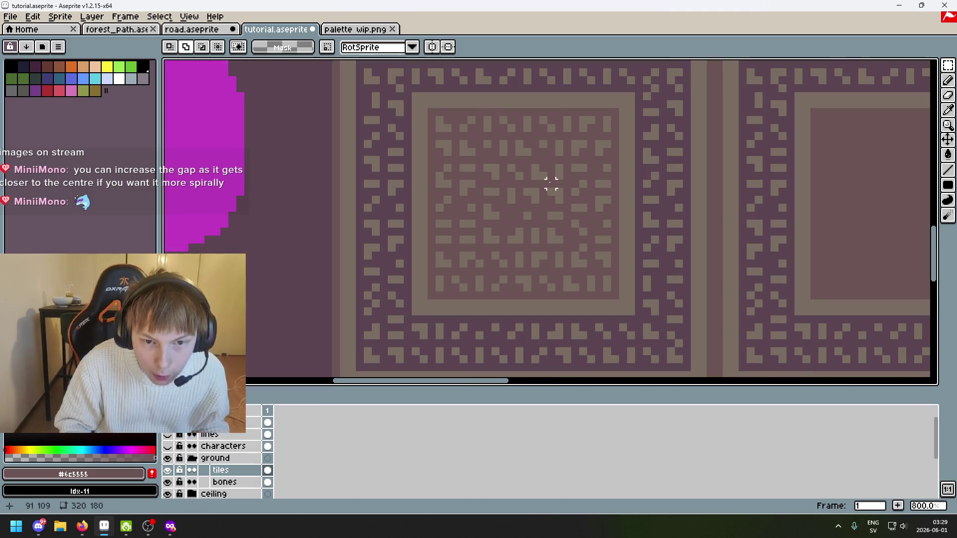
mouse_move(520, 224)
mouse_down()
mouse_move(519, 214)
mouse_move(432, 176)
mouse_up()
scroll(502, 199, up, 5)
mouse_move(519, 255)
mouse_down()
mouse_move(774, 139)
mouse_move(759, 134)
mouse_move(777, 134)
mouse_up()
key(ctrl+d)
Pick tan #796d63 and measure a 5x12, then a 3x12 strip at the centre
key(i)
click(519, 244)
key(b)
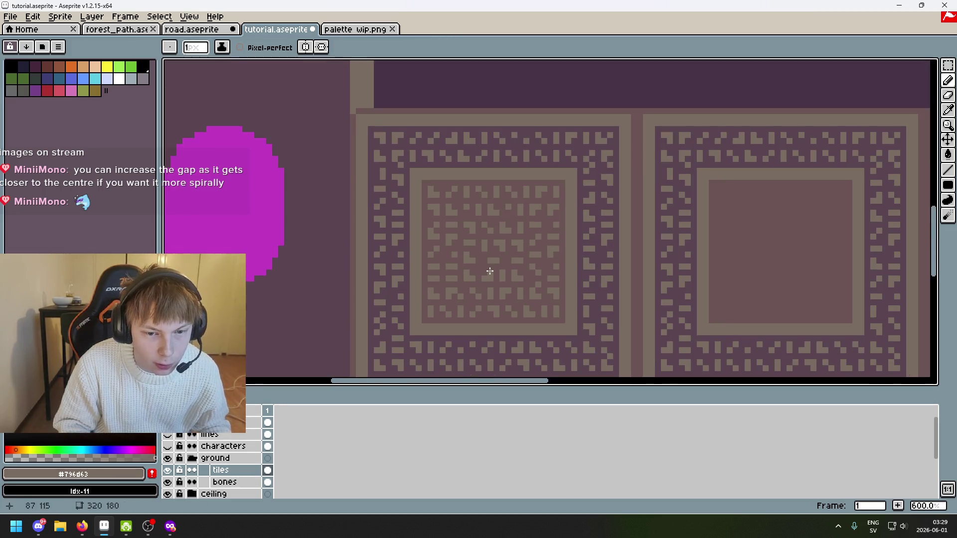
scroll(492, 272, down, 6)
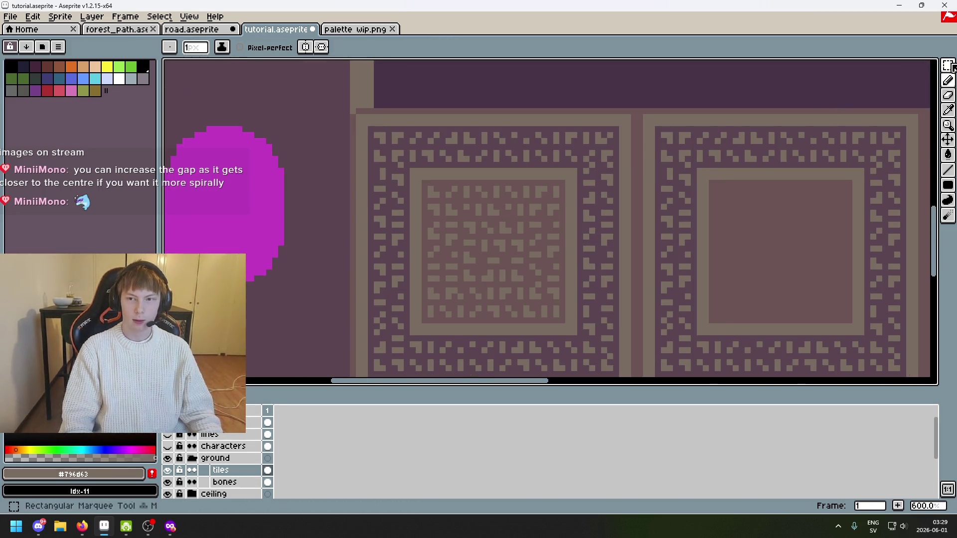
key(m)
scroll(544, 206, up, 1)
drag(480, 269, 509, 181)
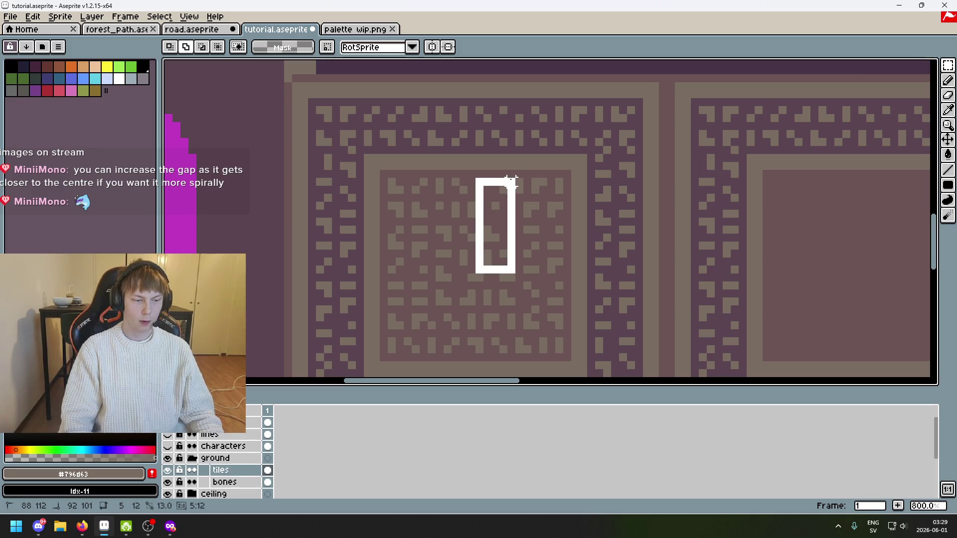
drag(482, 171, 463, 262)
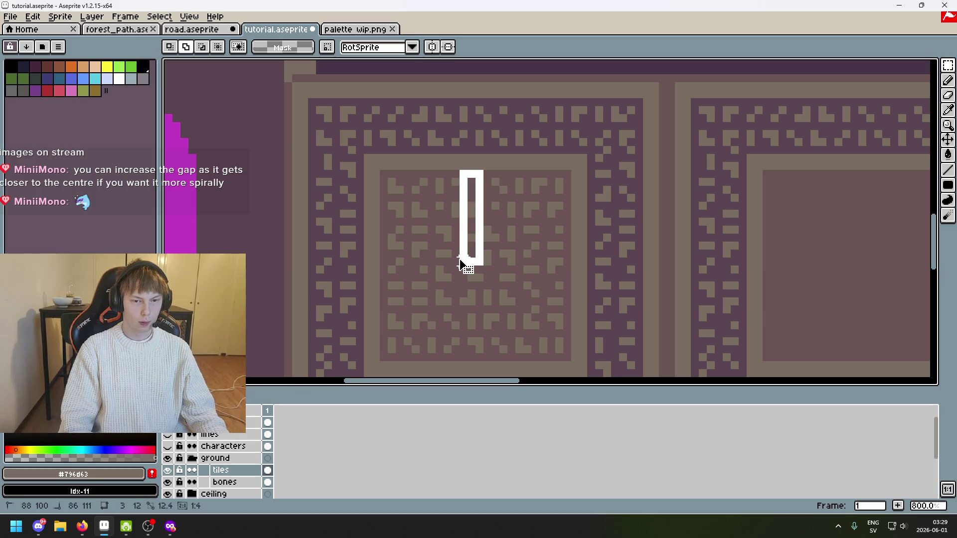
key(ctrl+d)
scroll(461, 258, up, 5)
key(b)
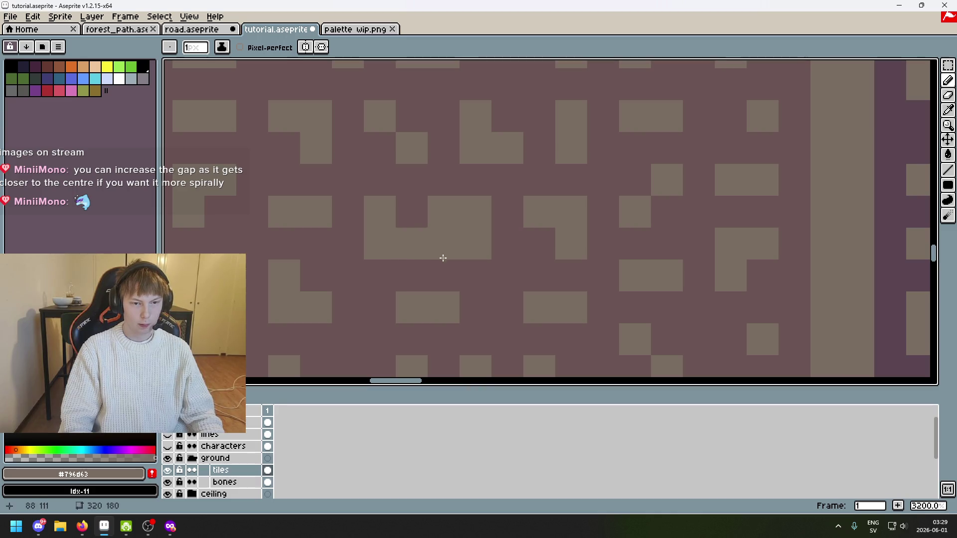
Repaint the centre pixels: tan below the block, dark purple over light spots
mouse_move(411, 275)
mouse_down()
mouse_move(443, 280)
mouse_move(416, 310)
mouse_up()
alt+click(464, 305)
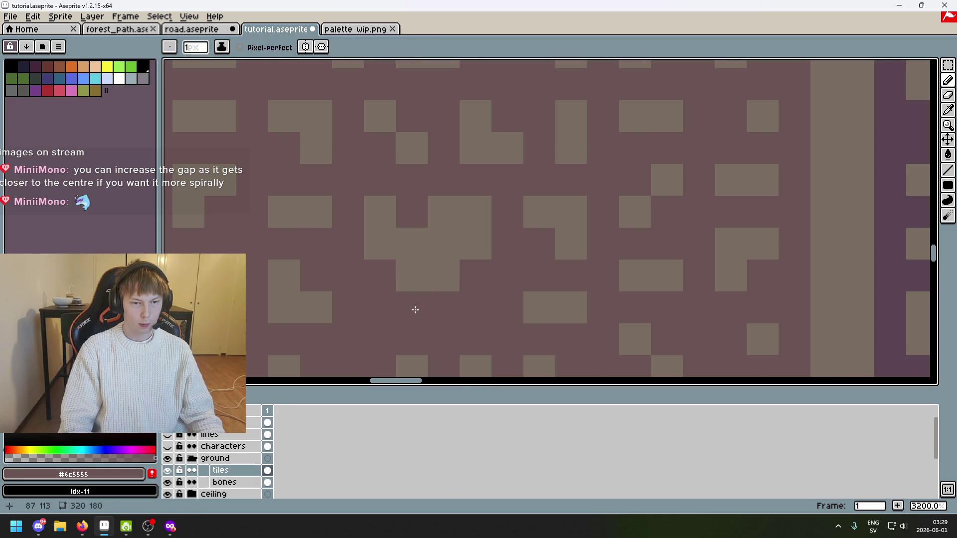
scroll(448, 299, down, 4)
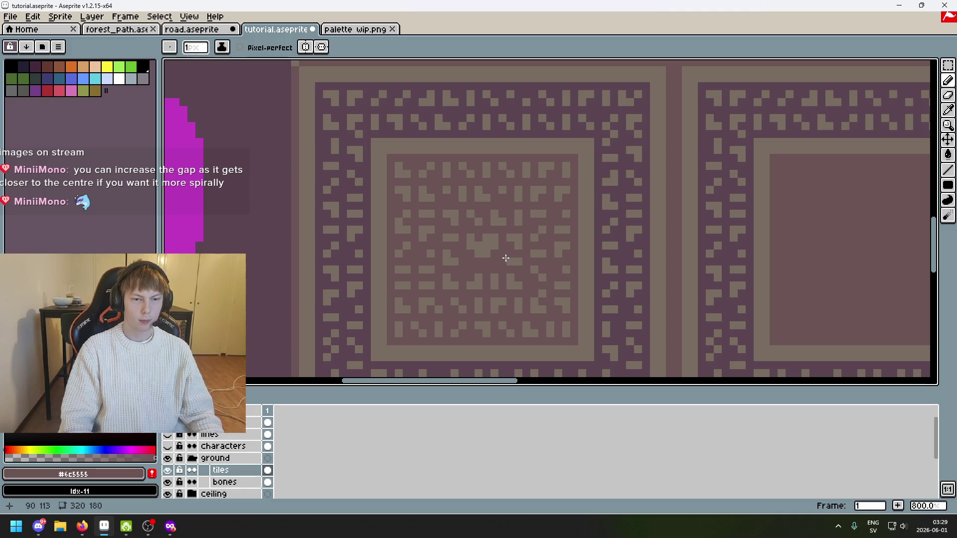
scroll(506, 258, up, 1)
alt+click(451, 241)
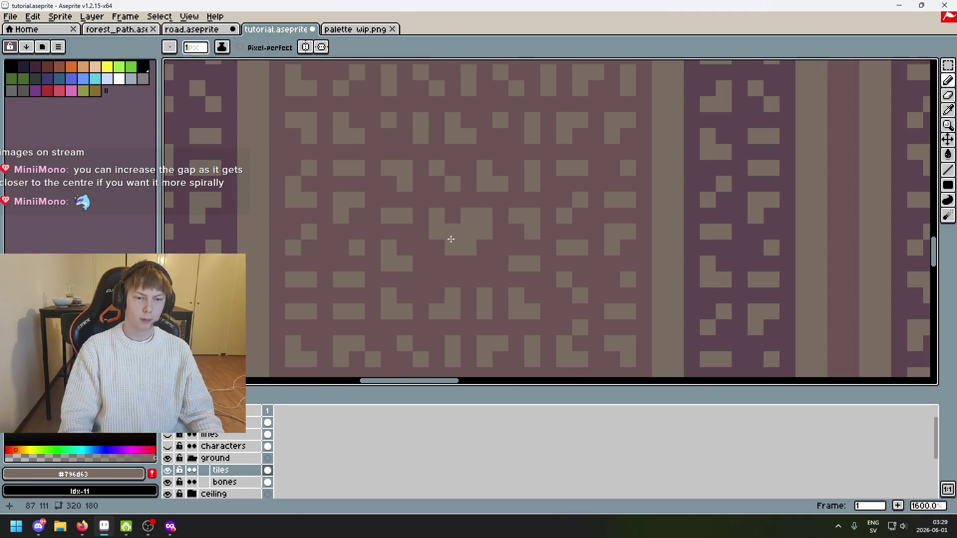
alt+click(447, 237)
drag(459, 233, 450, 229)
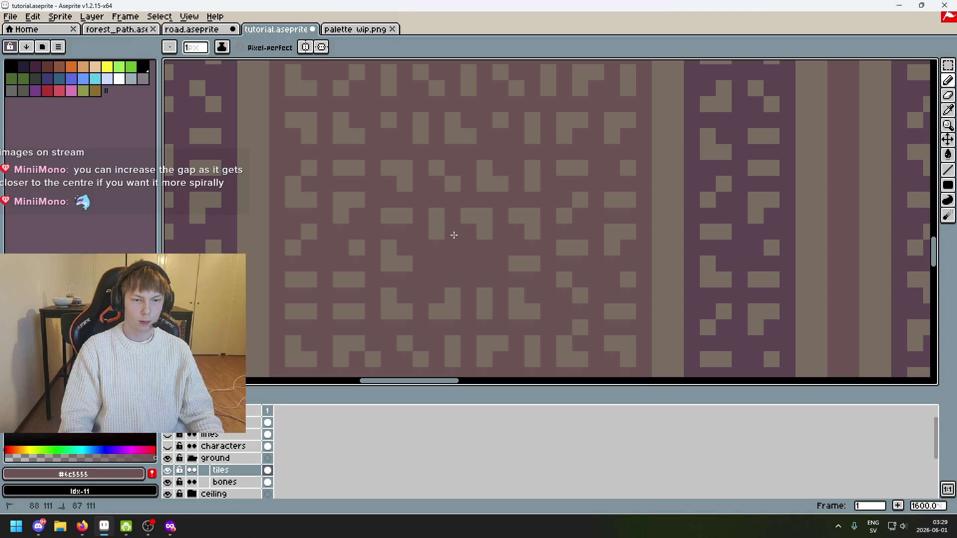
alt+click(485, 214)
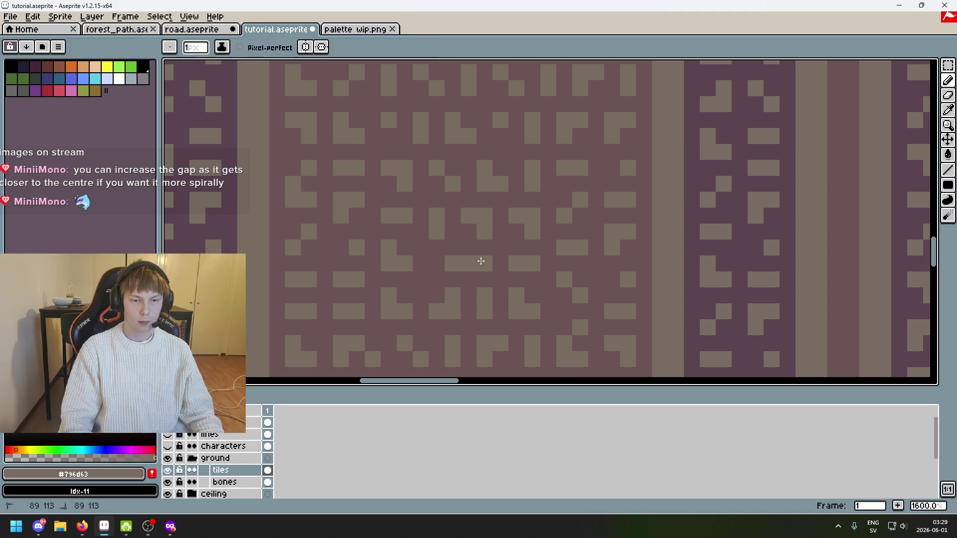
scroll(498, 264, down, 7)
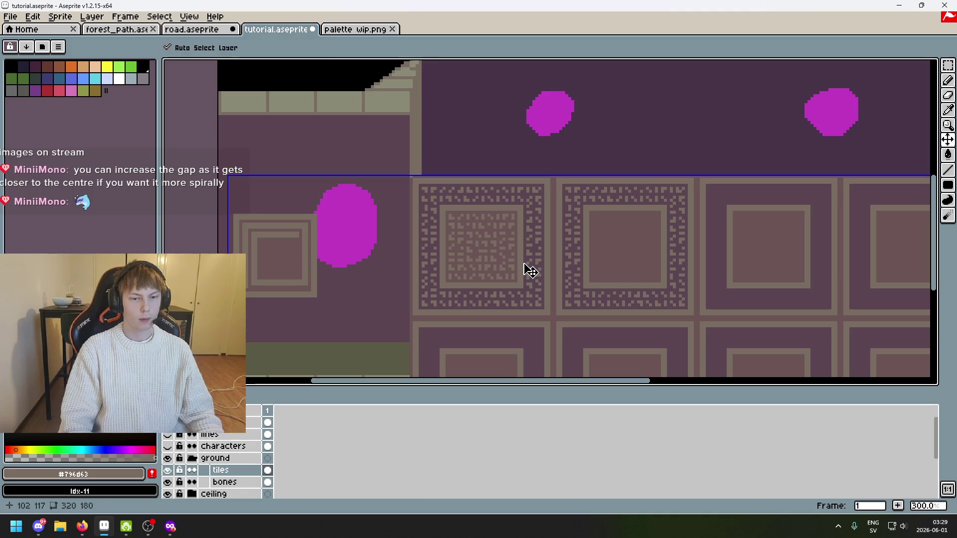
Save the file with Ctrl+S, then undo the last three pencil strokes
key(ctrl+s)
drag(524, 264, 588, 175)
scroll(583, 182, up, 4)
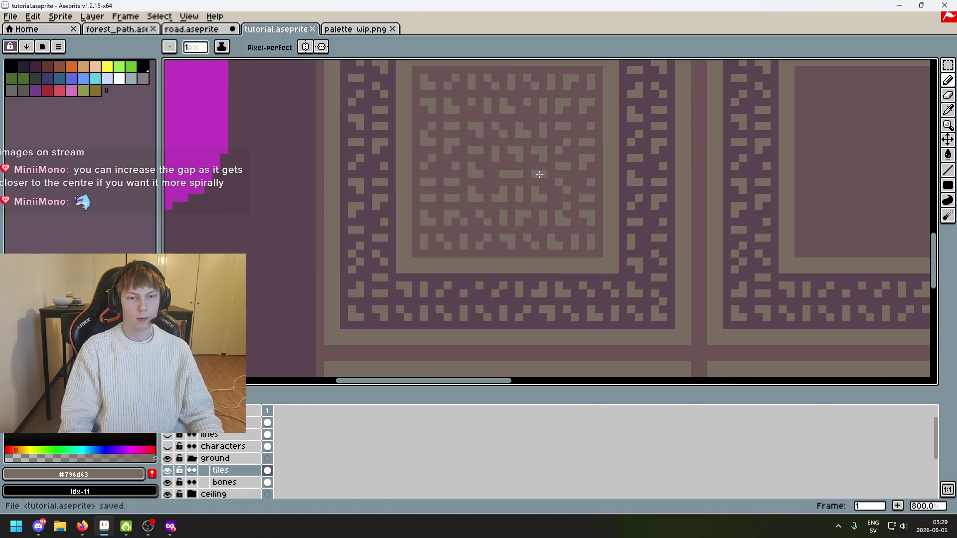
key(ctrl+z)
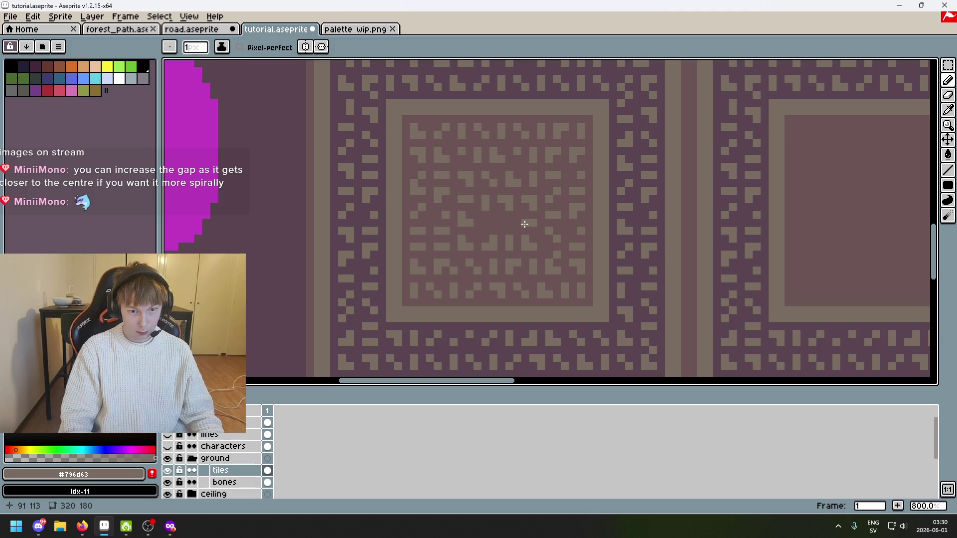
scroll(517, 222, up, 3)
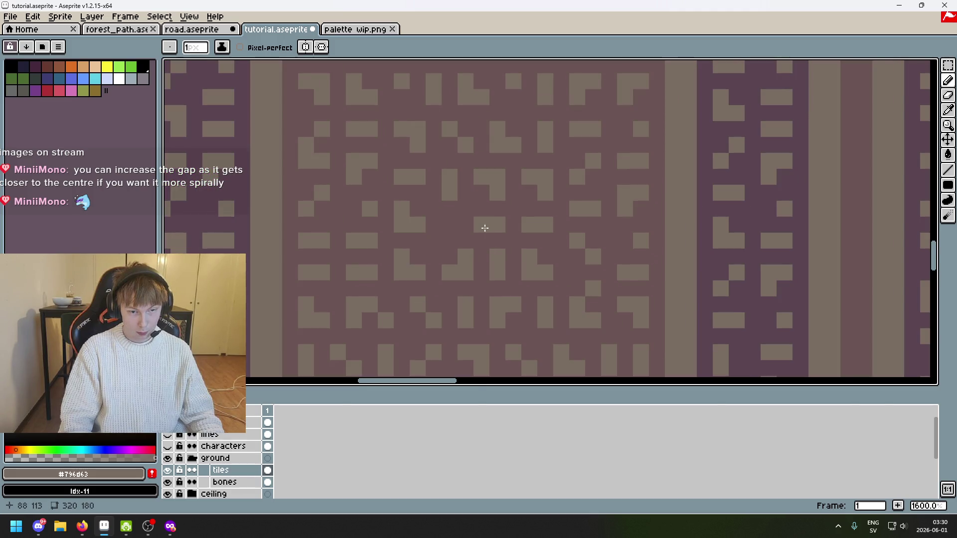
key(ctrl+z)
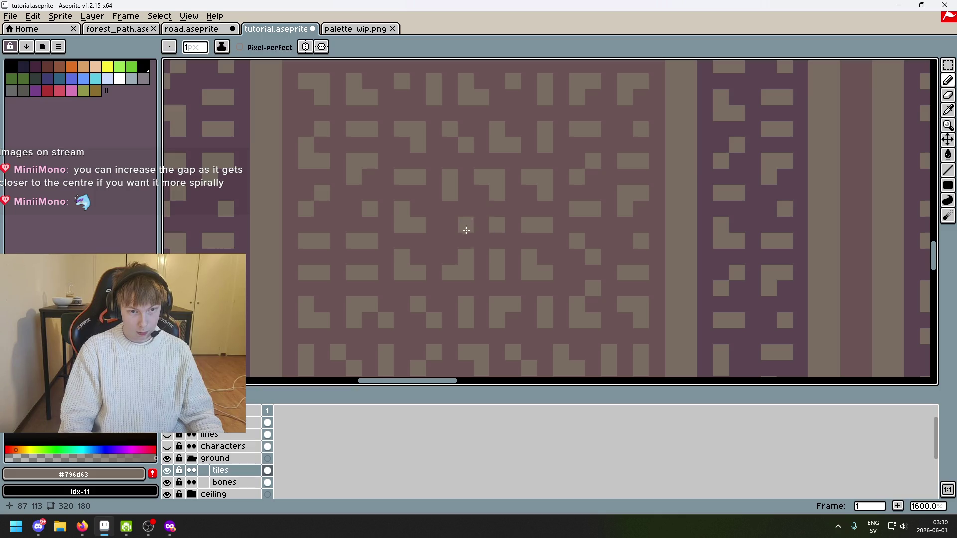
key(ctrl+z)
Add a new layer above the tiles layer and pick orange from the palette
right_click(243, 471)
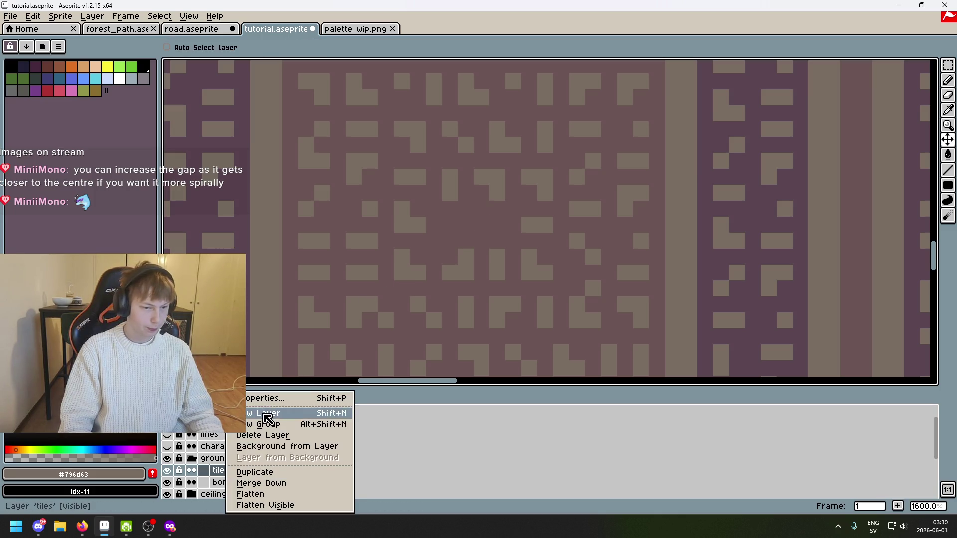
click(262, 413)
key(b)
click(73, 61)
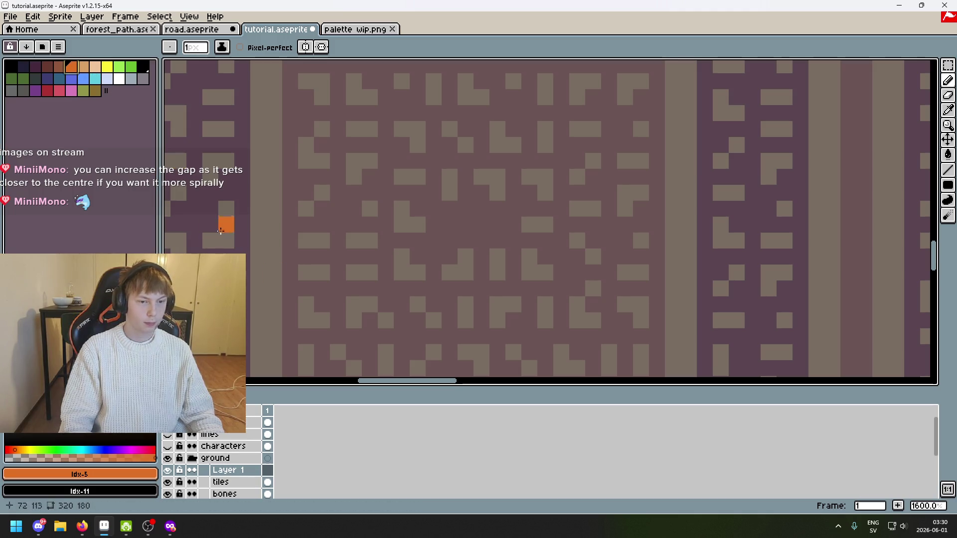
scroll(372, 288, down, 2)
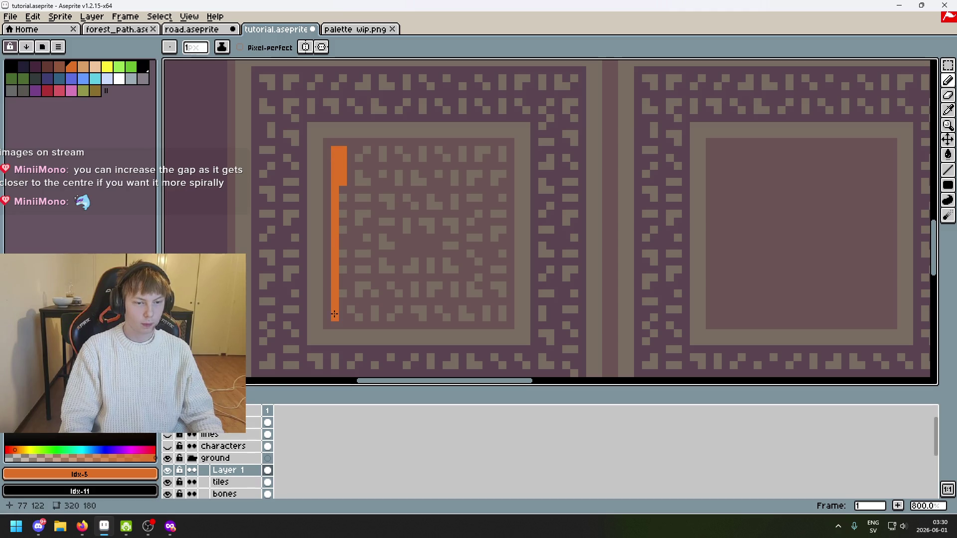
Try orange lines and a filled-rectangle outline on the inner square, then undo them
drag(341, 316, 343, 186)
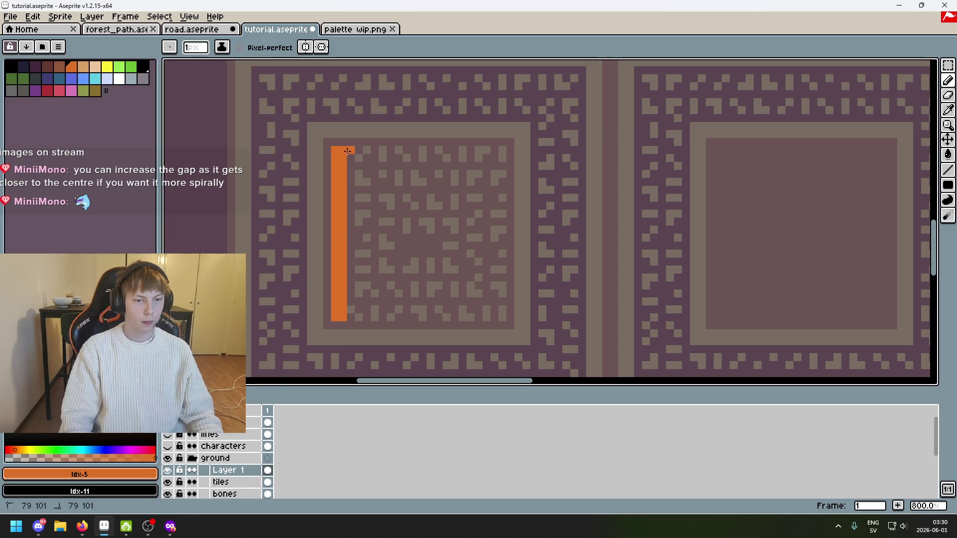
drag(502, 157, 357, 154)
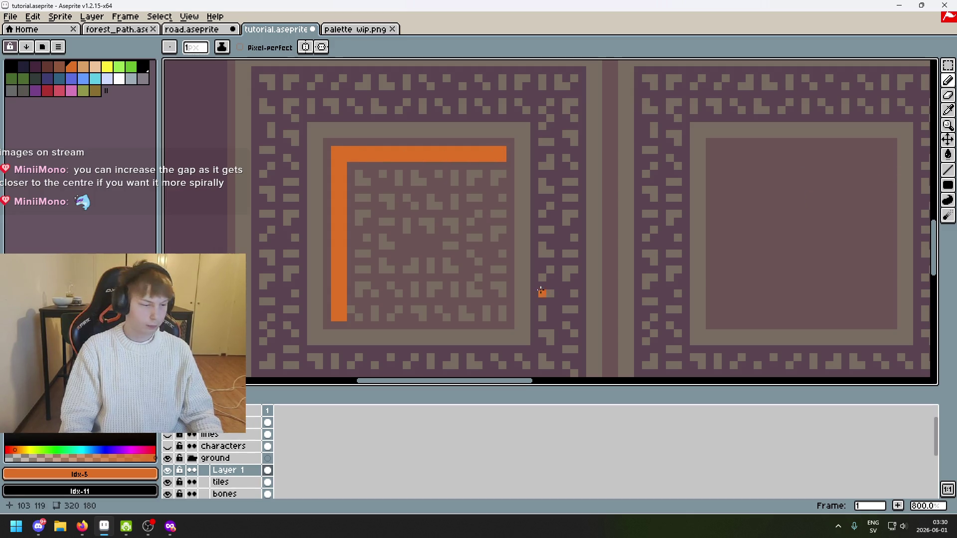
click(948, 185)
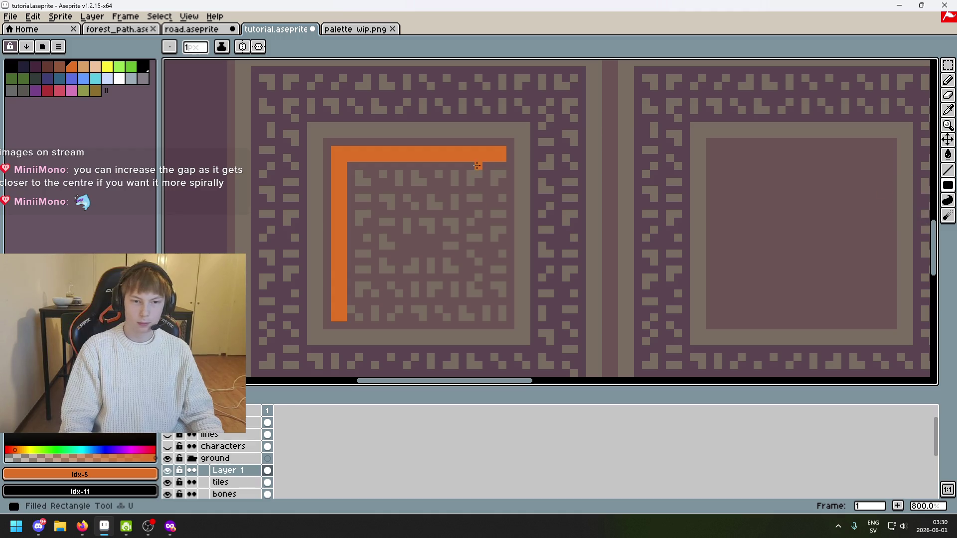
mouse_move(498, 154)
mouse_down()
mouse_move(493, 318)
mouse_move(382, 311)
mouse_up()
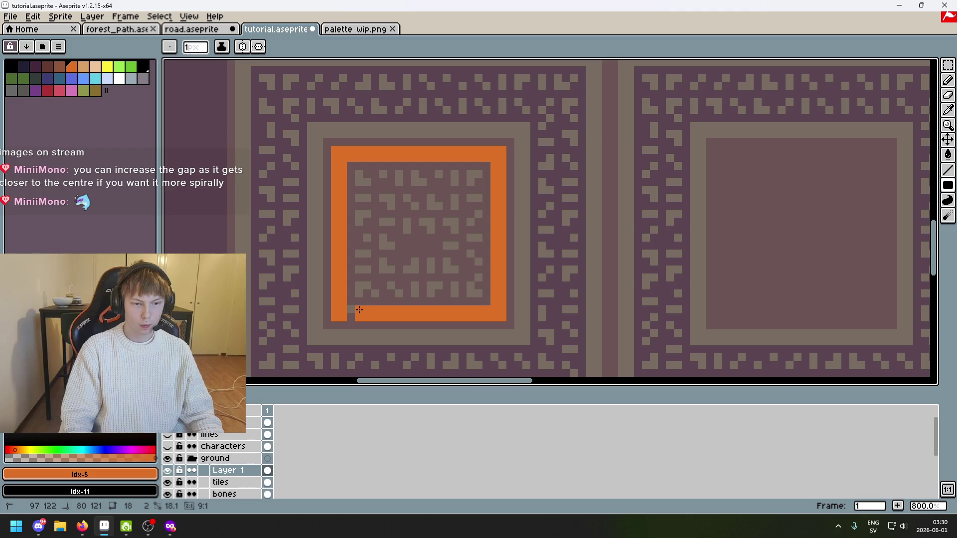
key(ctrl+z)
key(ctrl+z)
key(ctrl+z)
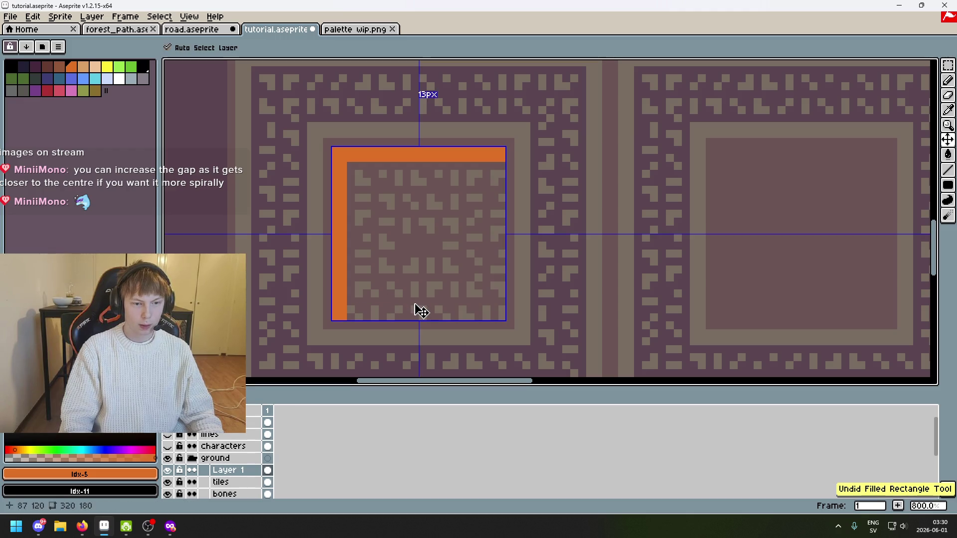
key(ctrl+z)
key(ctrl+z)
key(ctrl+z)
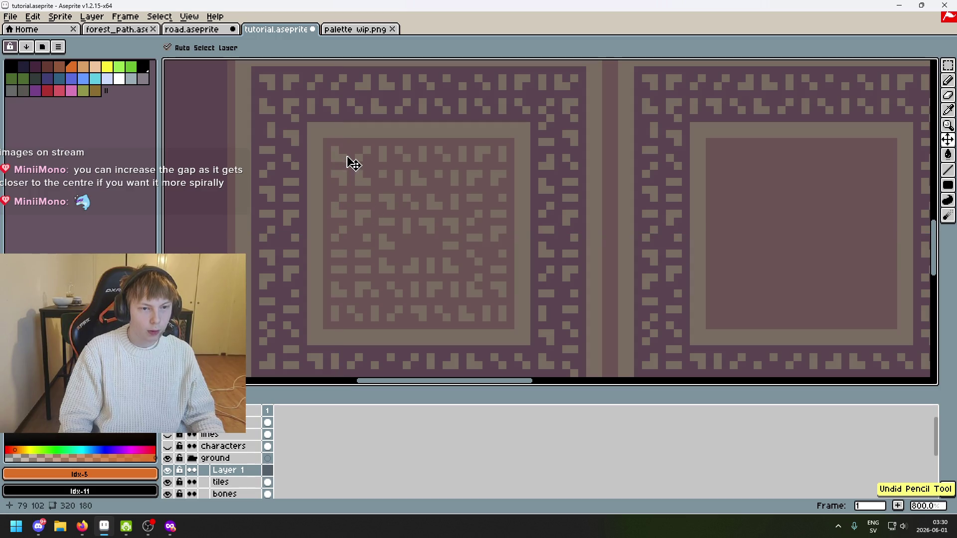
key(ctrl+y)
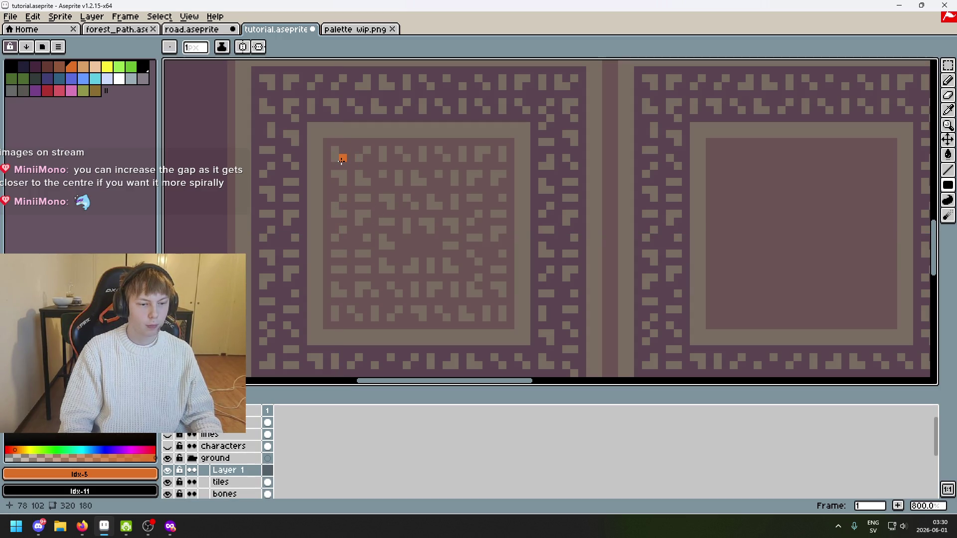
Draw the orange spiral's top, right and bottom strokes and its inner turns
mouse_move(335, 151)
mouse_down()
mouse_move(502, 153)
mouse_move(507, 307)
mouse_move(339, 307)
mouse_move(343, 183)
mouse_move(351, 175)
mouse_move(483, 175)
mouse_move(486, 248)
mouse_move(474, 293)
mouse_move(353, 285)
mouse_move(362, 287)
mouse_move(363, 202)
mouse_move(455, 199)
mouse_move(448, 268)
mouse_move(383, 269)
mouse_move(398, 222)
mouse_move(391, 254)
mouse_move(432, 228)
mouse_move(428, 252)
mouse_move(396, 258)
mouse_up()
key(ctrl+z)
shift+click(499, 314)
shift+click(349, 182)
scroll(434, 230, up, 3)
scroll(394, 258, down, 4)
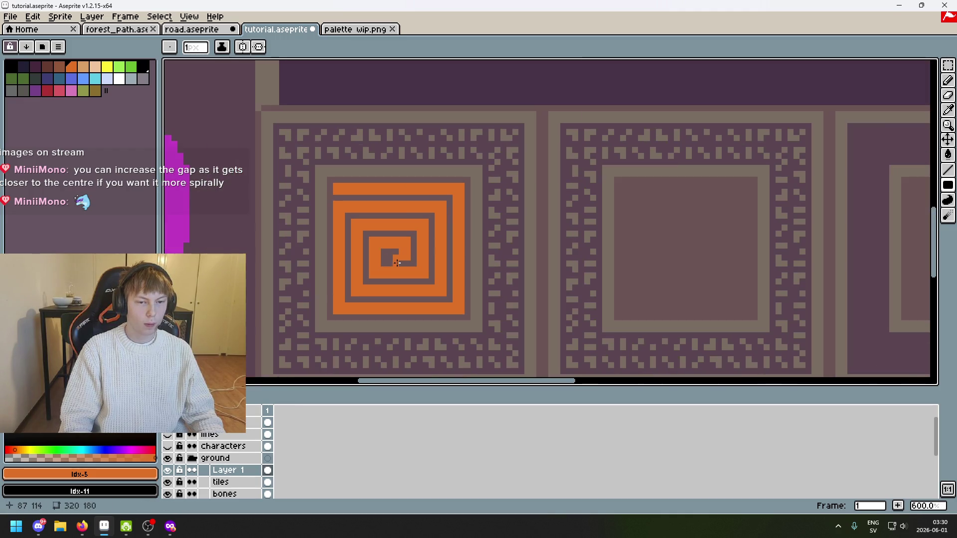
Try an orange pixel at the spiral's centre, then undo it
scroll(396, 262, up, 4)
scroll(371, 219, down, 4)
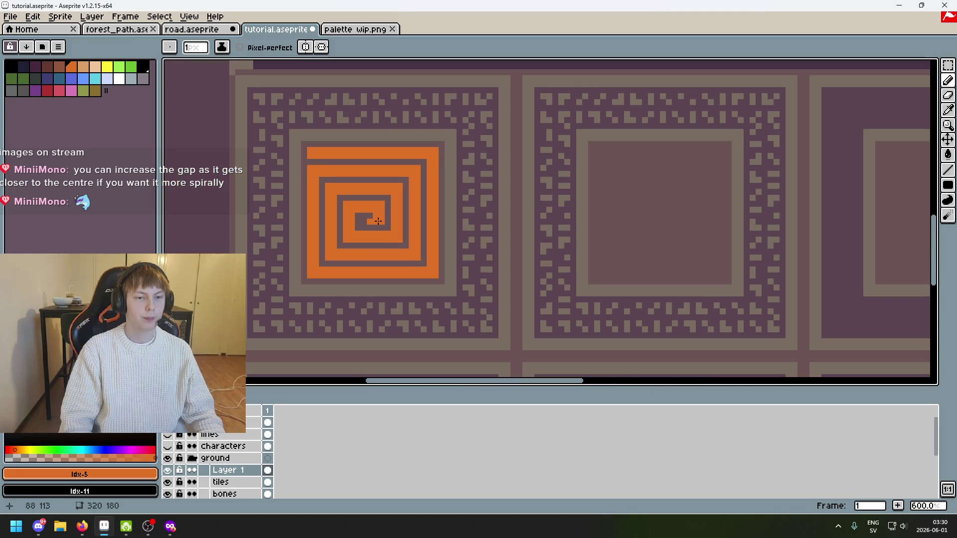
scroll(364, 213, up, 2)
click(363, 212)
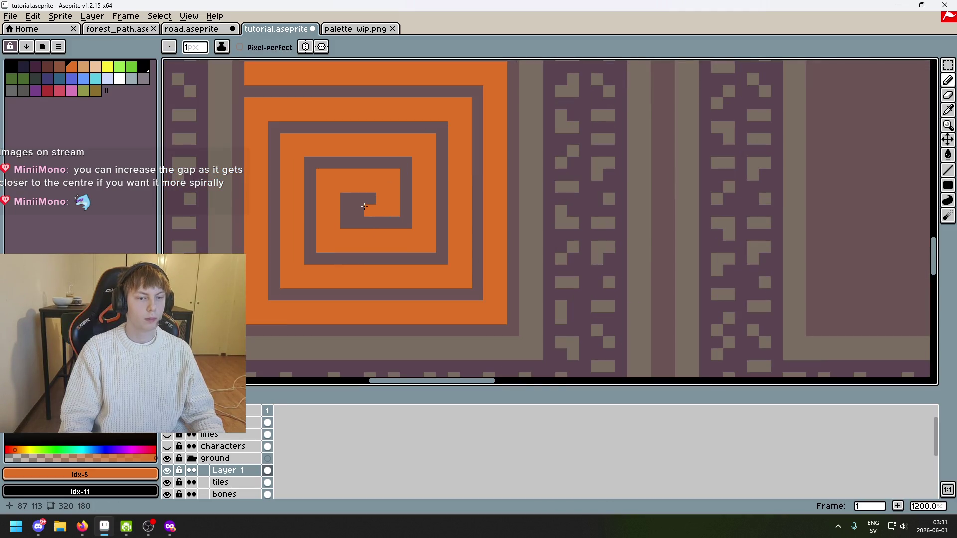
scroll(365, 205, down, 4)
scroll(372, 215, up, 4)
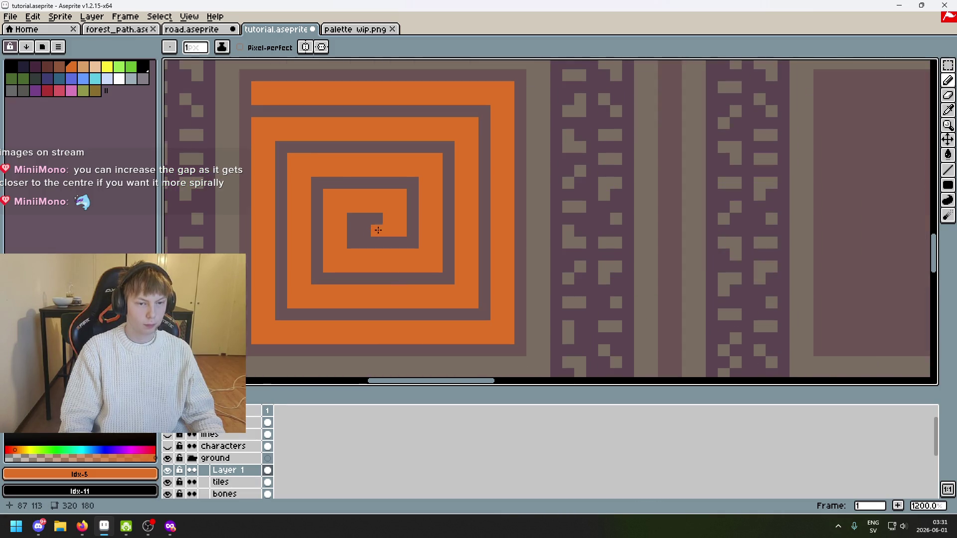
scroll(378, 228, down, 5)
scroll(368, 217, up, 6)
key(ctrl+z)
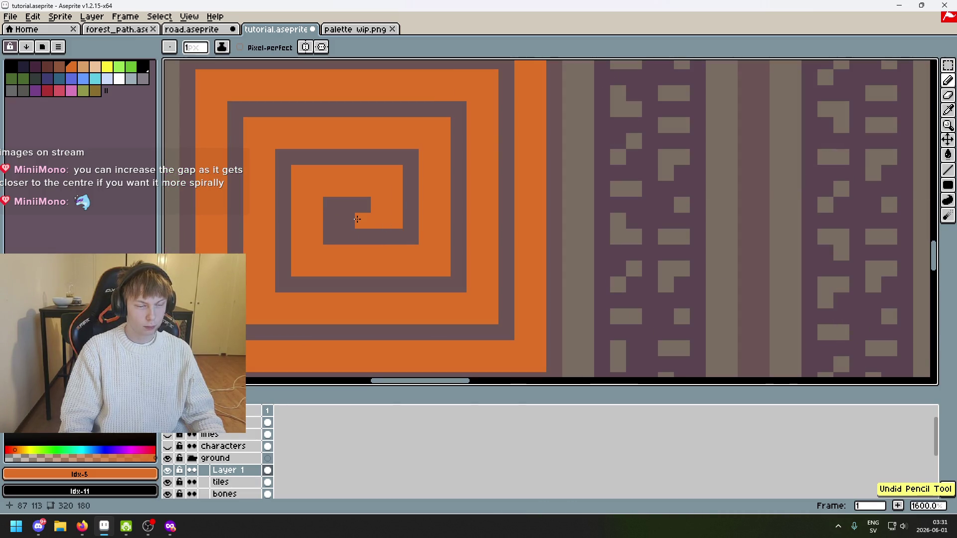
Reshape the spiral's innermost turn with new orange pixels, undoing one misplaced pixel
click(357, 212)
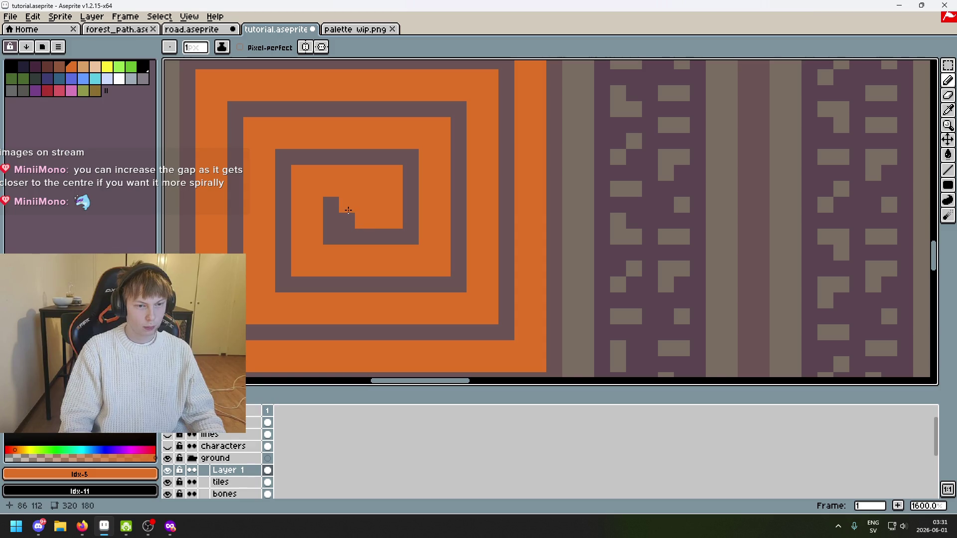
click(348, 219)
scroll(481, 220, down, 3)
key(ctrl+z)
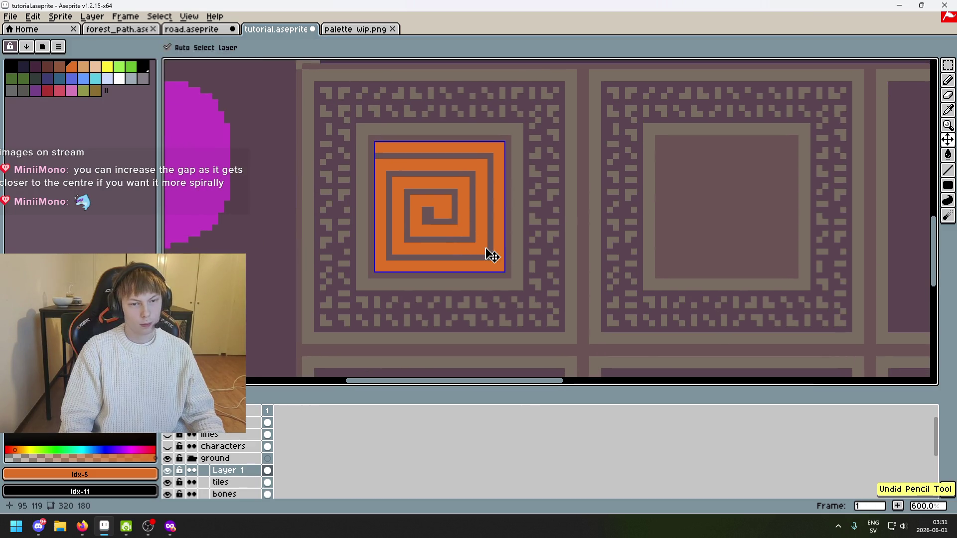
scroll(432, 209, up, 4)
click(433, 209)
scroll(448, 224, down, 6)
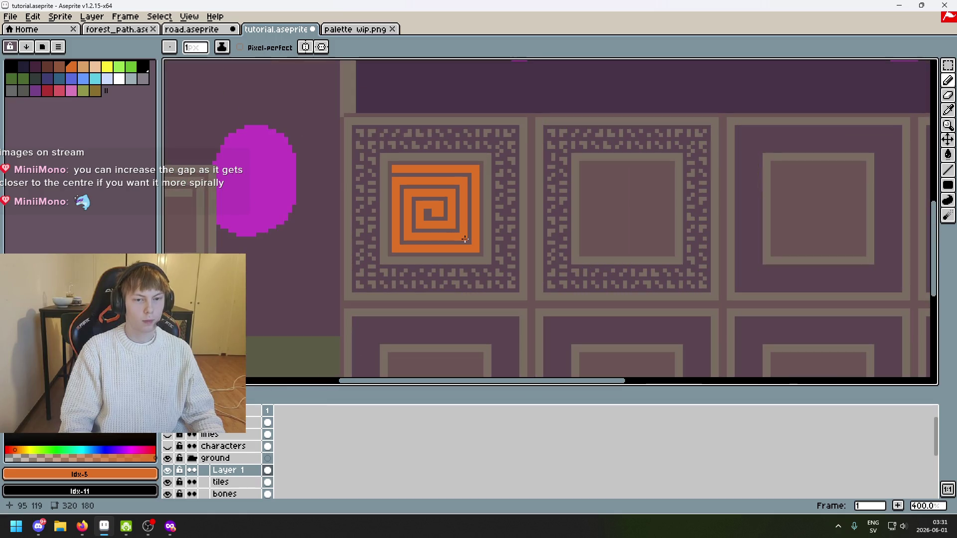
Measure the spiral centre with marquee selections, deselect, and make red the drawing colour
key(m)
scroll(508, 195, up, 3)
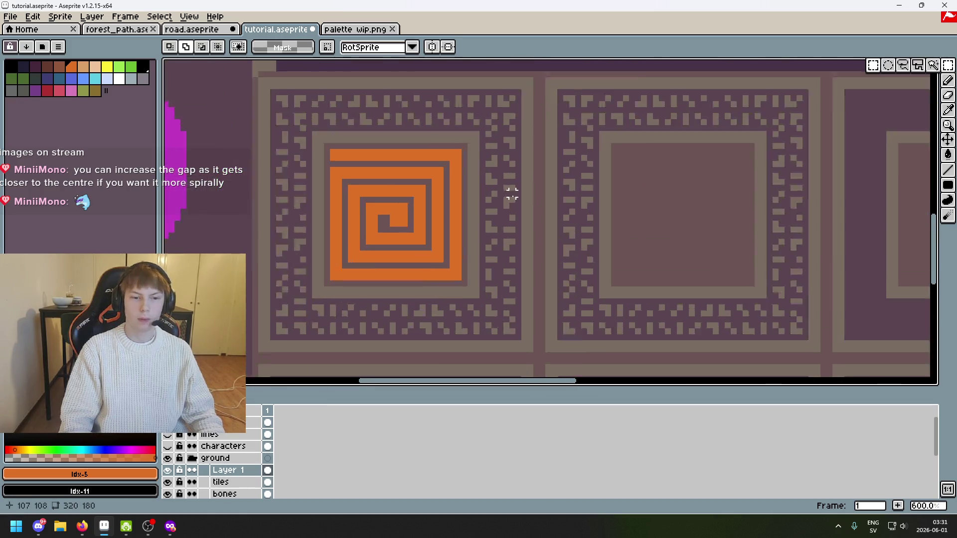
mouse_move(353, 205)
mouse_down()
mouse_move(361, 219)
mouse_move(265, 137)
mouse_up()
drag(360, 222, 261, 123)
mouse_move(359, 225)
mouse_down()
mouse_move(360, 158)
mouse_move(356, 126)
mouse_move(348, 128)
mouse_up()
click(380, 201)
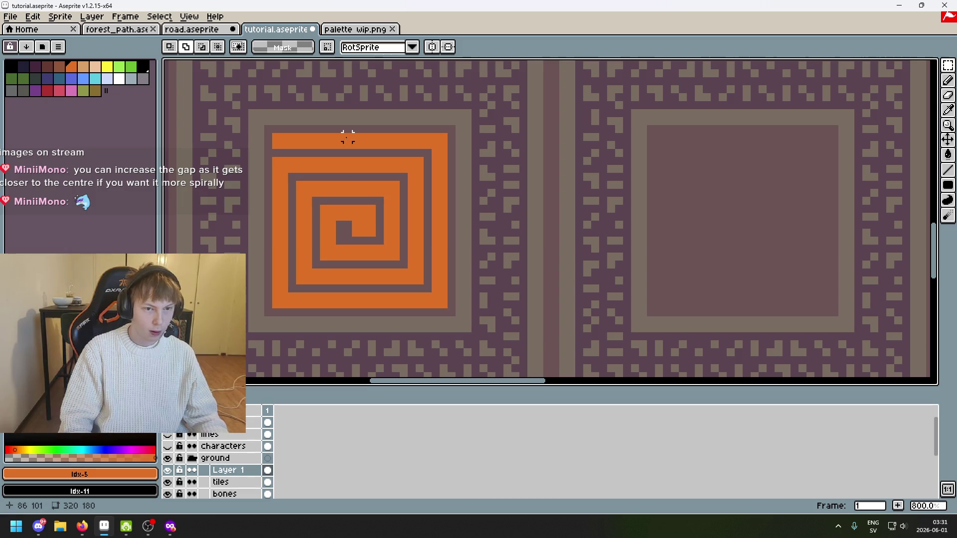
click(47, 90)
scroll(366, 224, up, 1)
Extend the spiral's centre with sampled orange pixels and switch back to red
key(b)
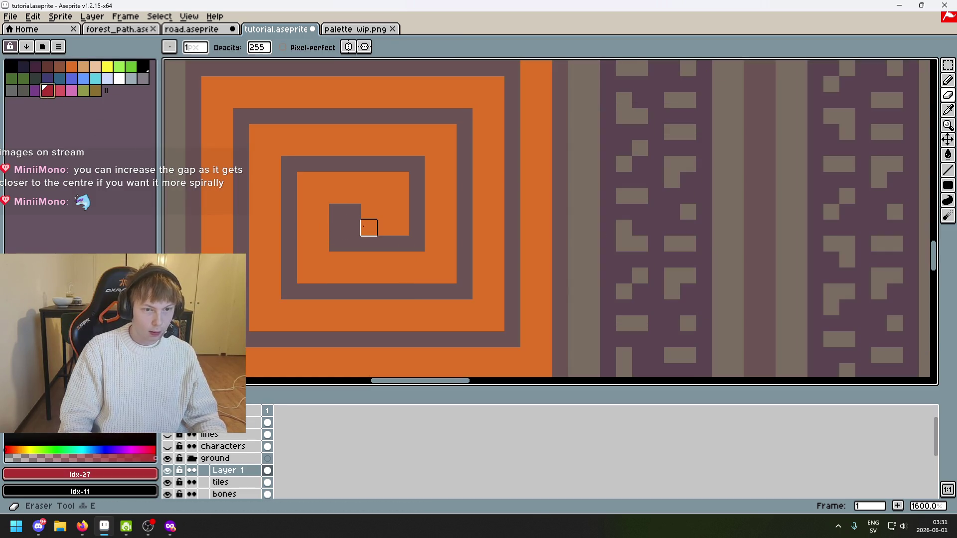
alt+click(399, 219)
drag(384, 212, 389, 227)
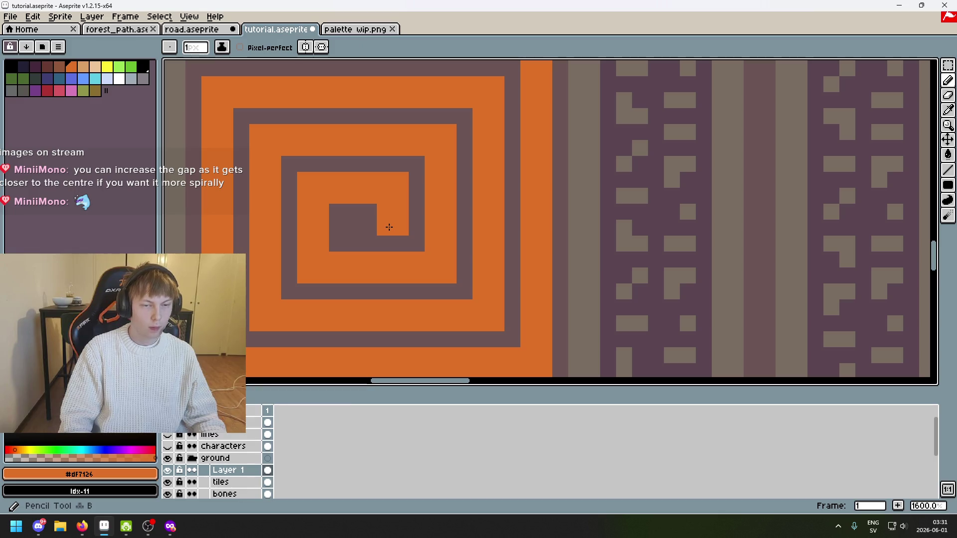
click(48, 90)
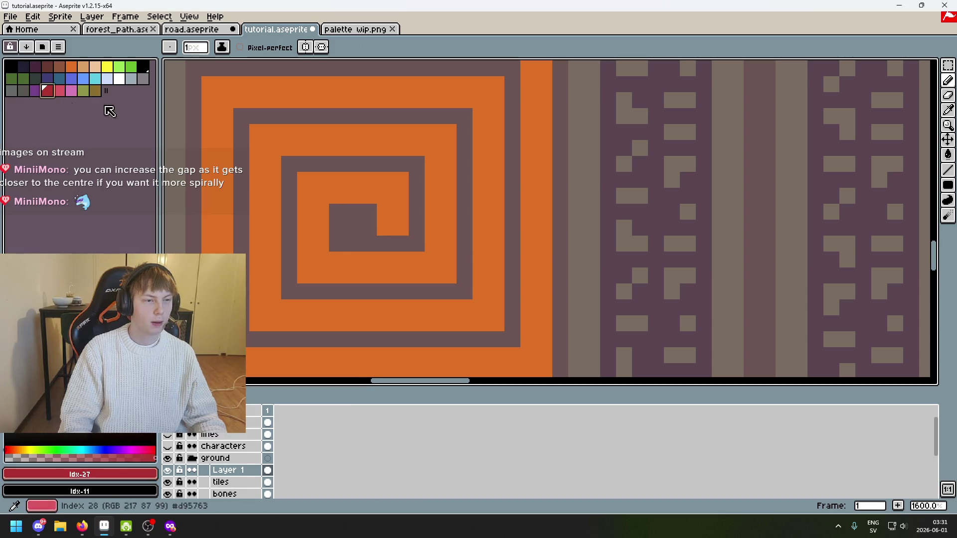
drag(415, 130, 449, 175)
Measure a small area near the centre, then paint two red pixels there
click(948, 65)
scroll(612, 147, down, 1)
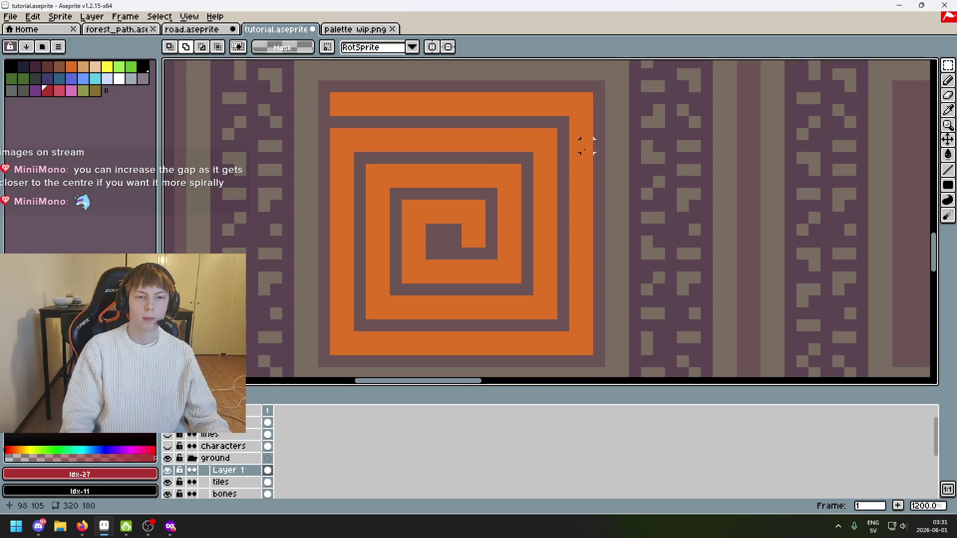
mouse_move(443, 92)
mouse_down()
mouse_move(455, 234)
mouse_move(451, 222)
mouse_up()
scroll(451, 223, up, 2)
key(ctrl+d)
key(b)
click(427, 218)
click(447, 221)
scroll(447, 221, down, 5)
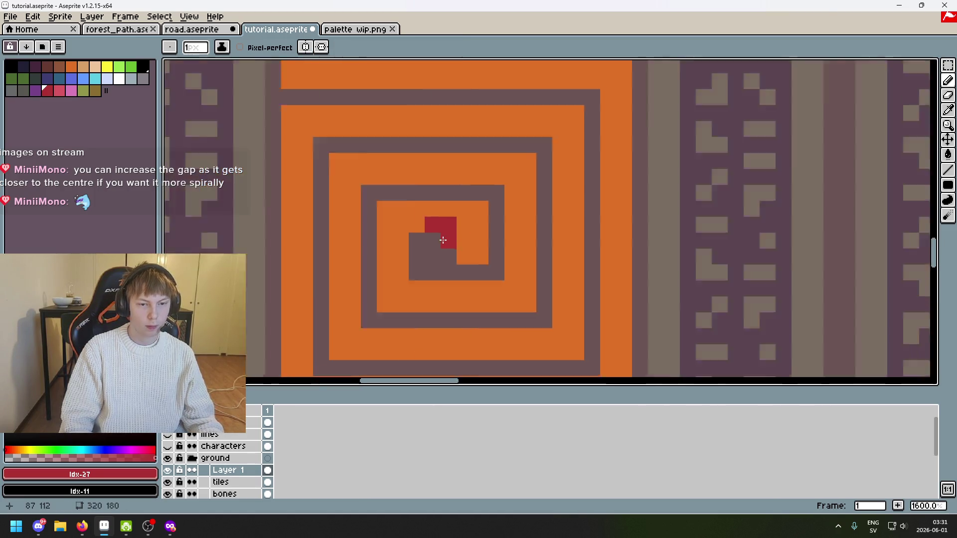
Measure the distance between the red pixels and the spiral's upper-left corner, then deselect
key(shift+q)
drag(437, 234, 357, 146)
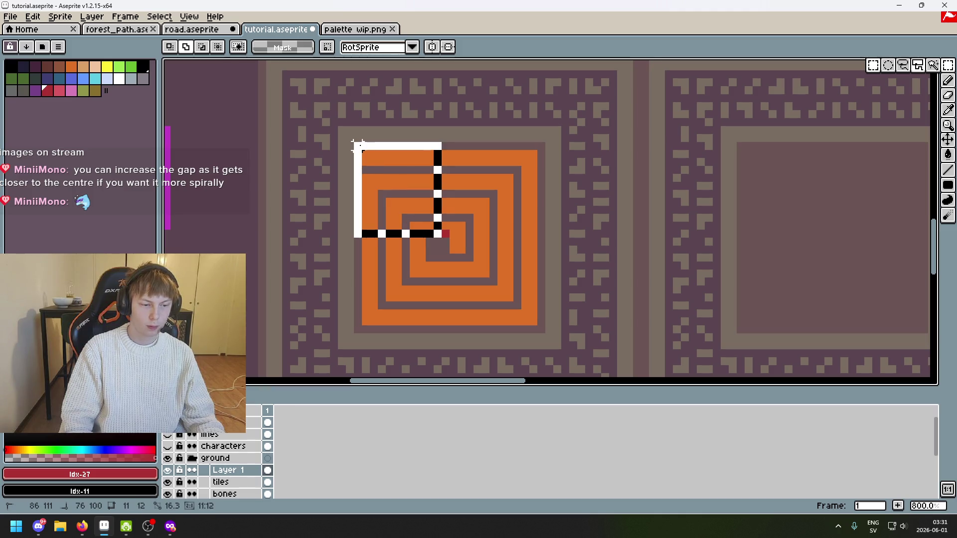
click(357, 162)
drag(355, 145, 441, 241)
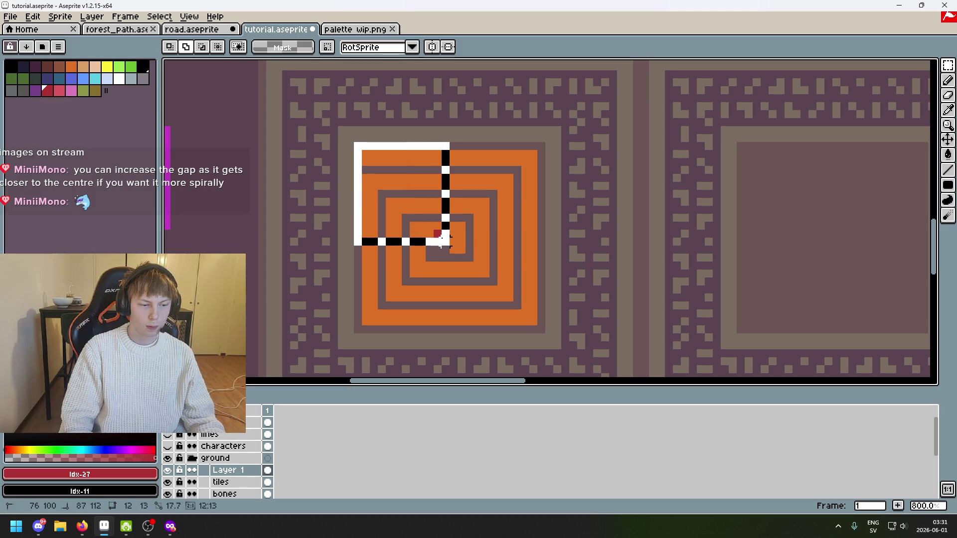
scroll(451, 250, up, 5)
key(ctrl+d)
Reshape the red block above the spiral centre, repainting part of it orange
key(b)
alt+click(448, 212)
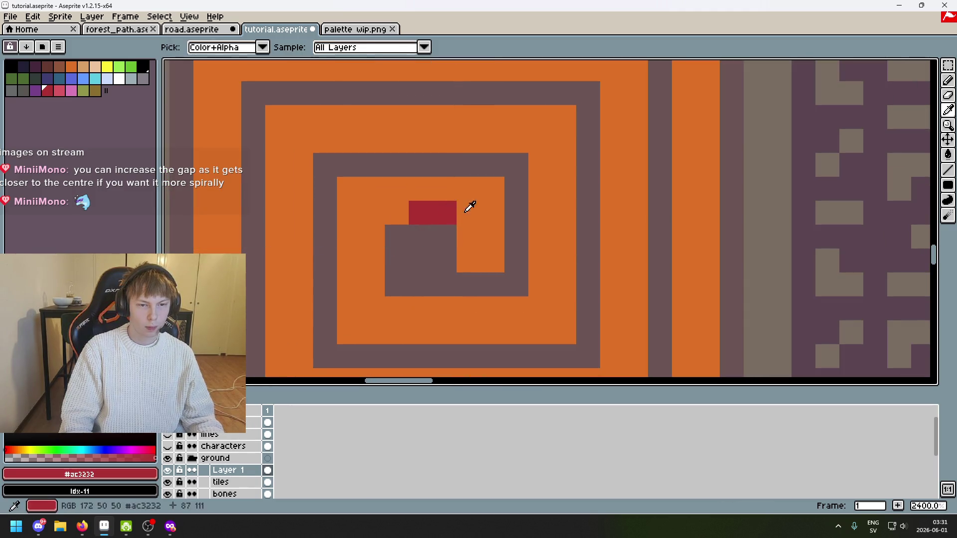
click(469, 213)
alt+click(405, 202)
drag(427, 207, 416, 208)
alt+click(468, 207)
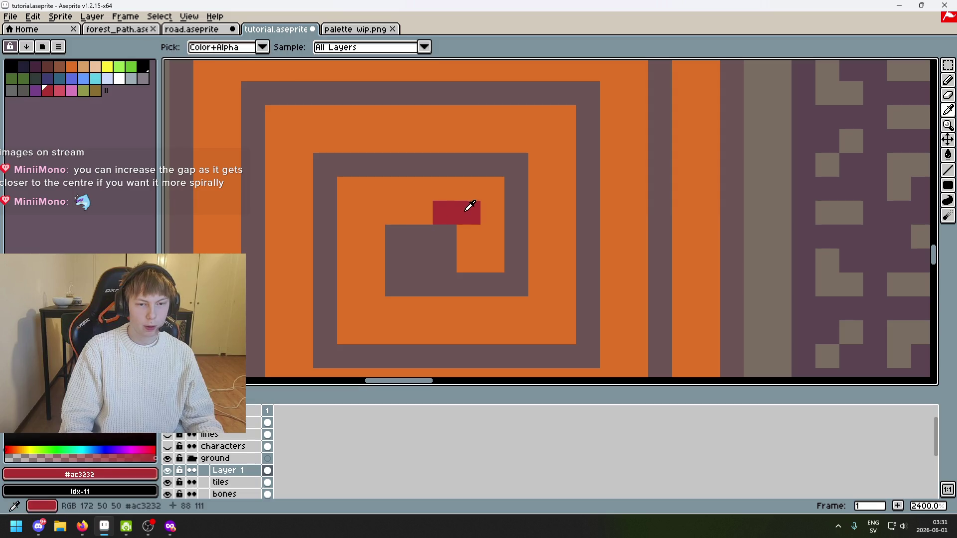